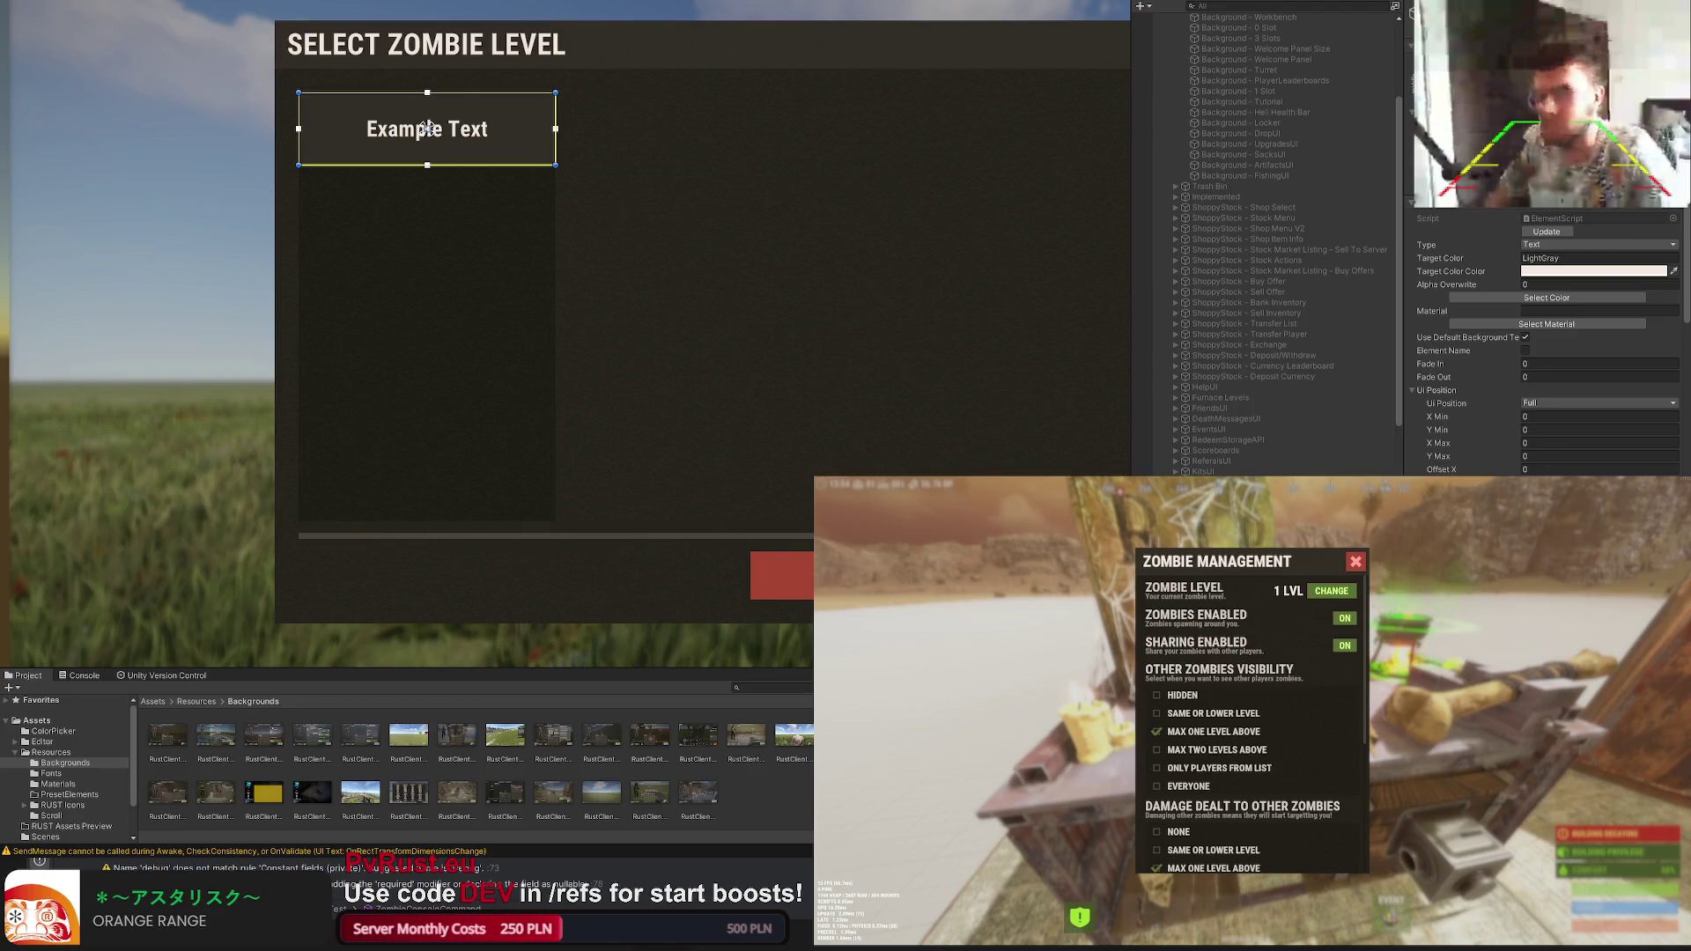
scroll(1493, 447, down, 5)
text(LEVEL 1)
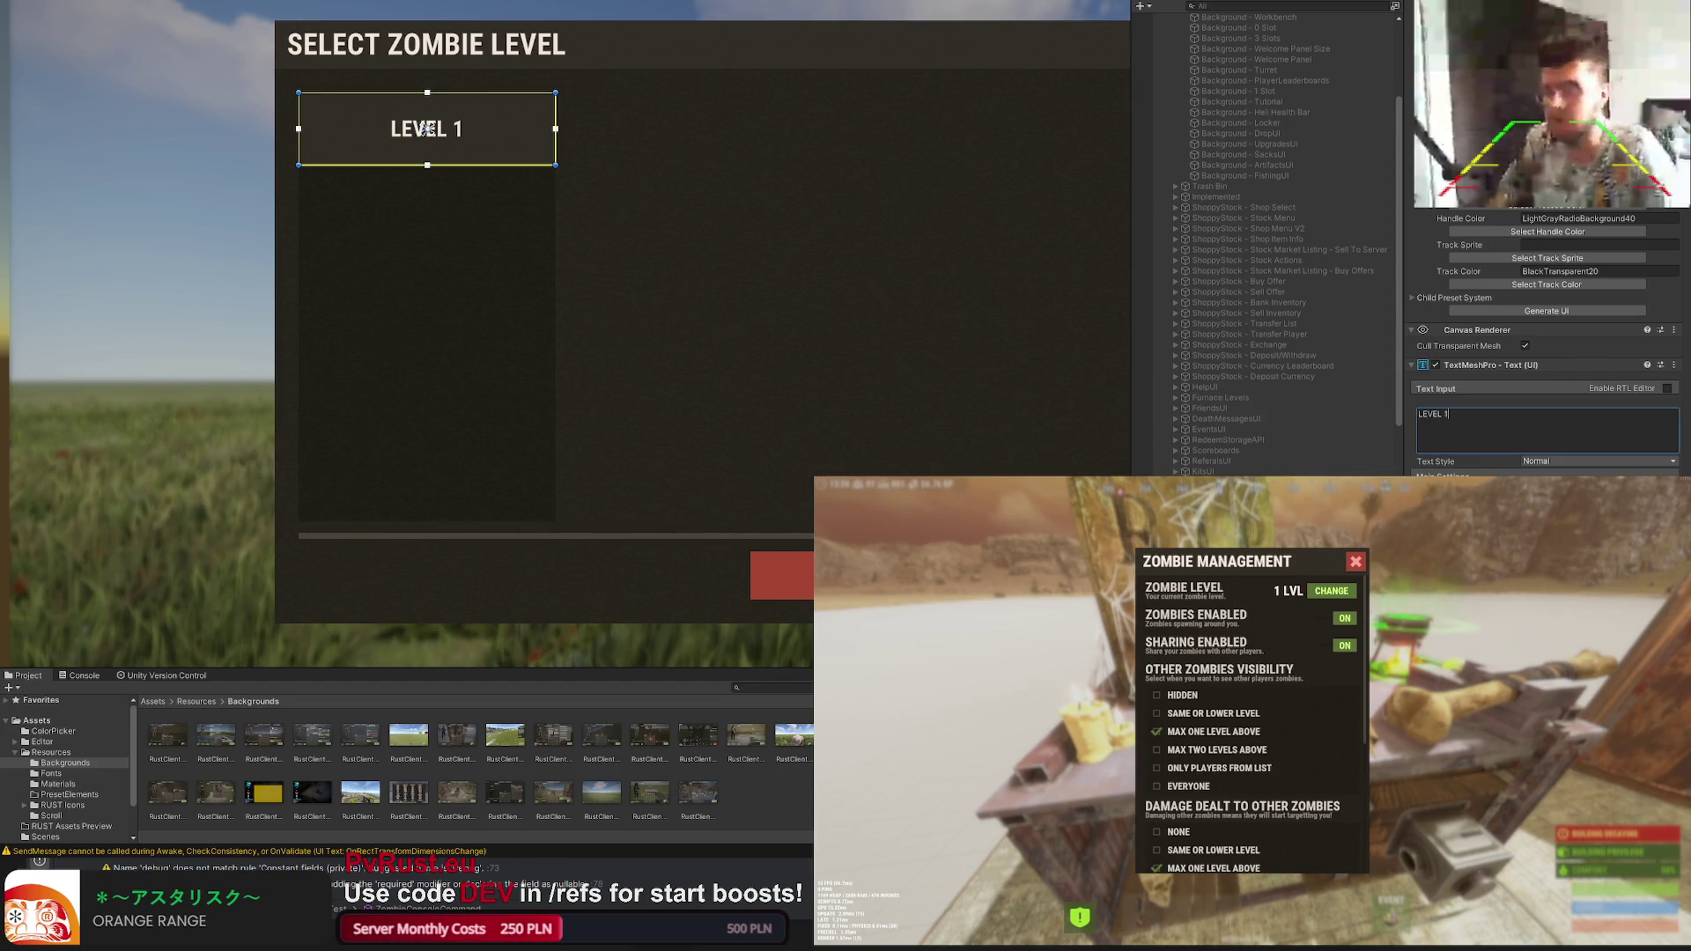
Step: Confirm the card header label as LEVEL 1 and review the level panel
click(427, 128)
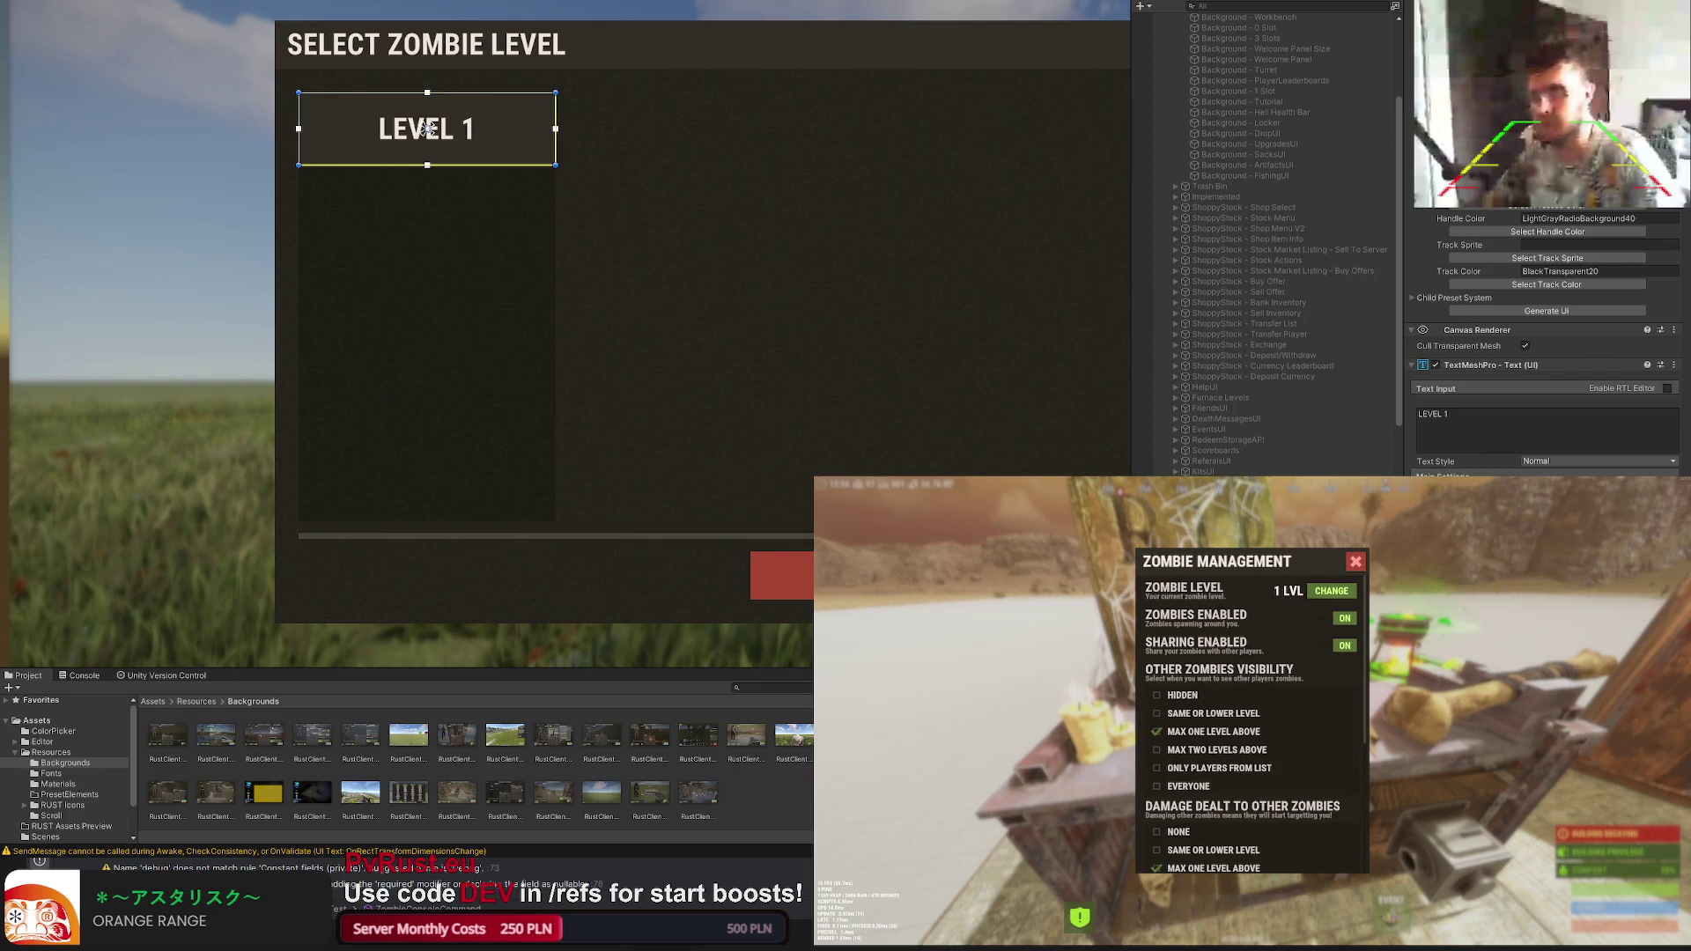
click(751, 299)
scroll(698, 278, down, 2)
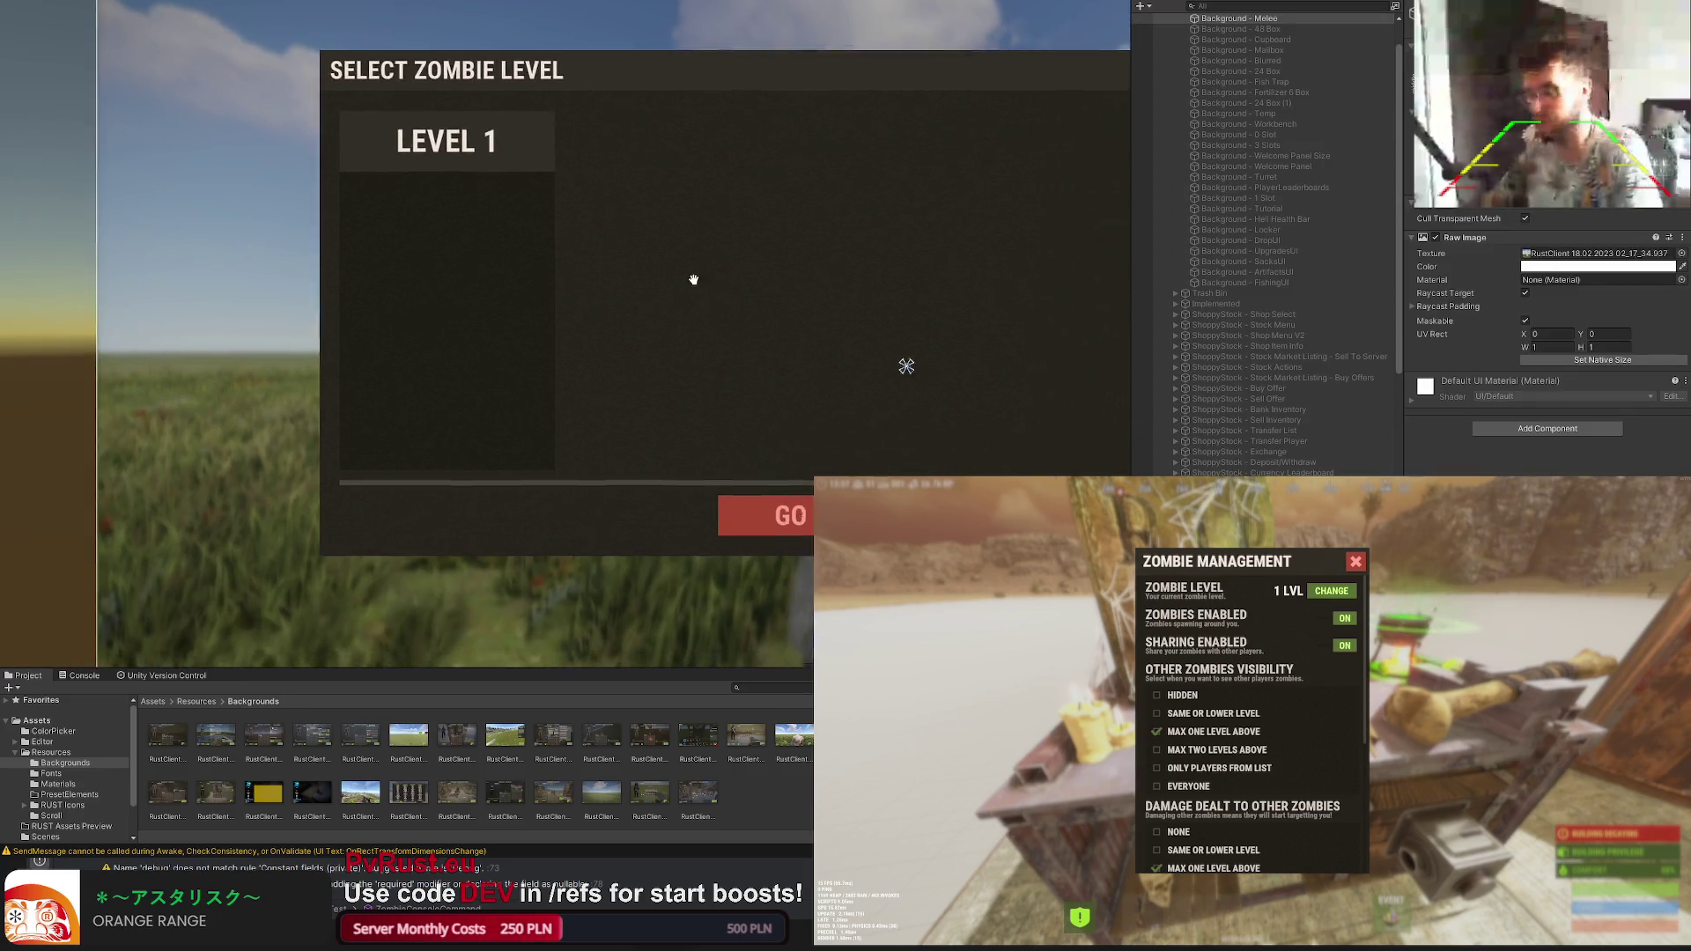
scroll(658, 269, up, 1)
scroll(1201, 389, down, 5)
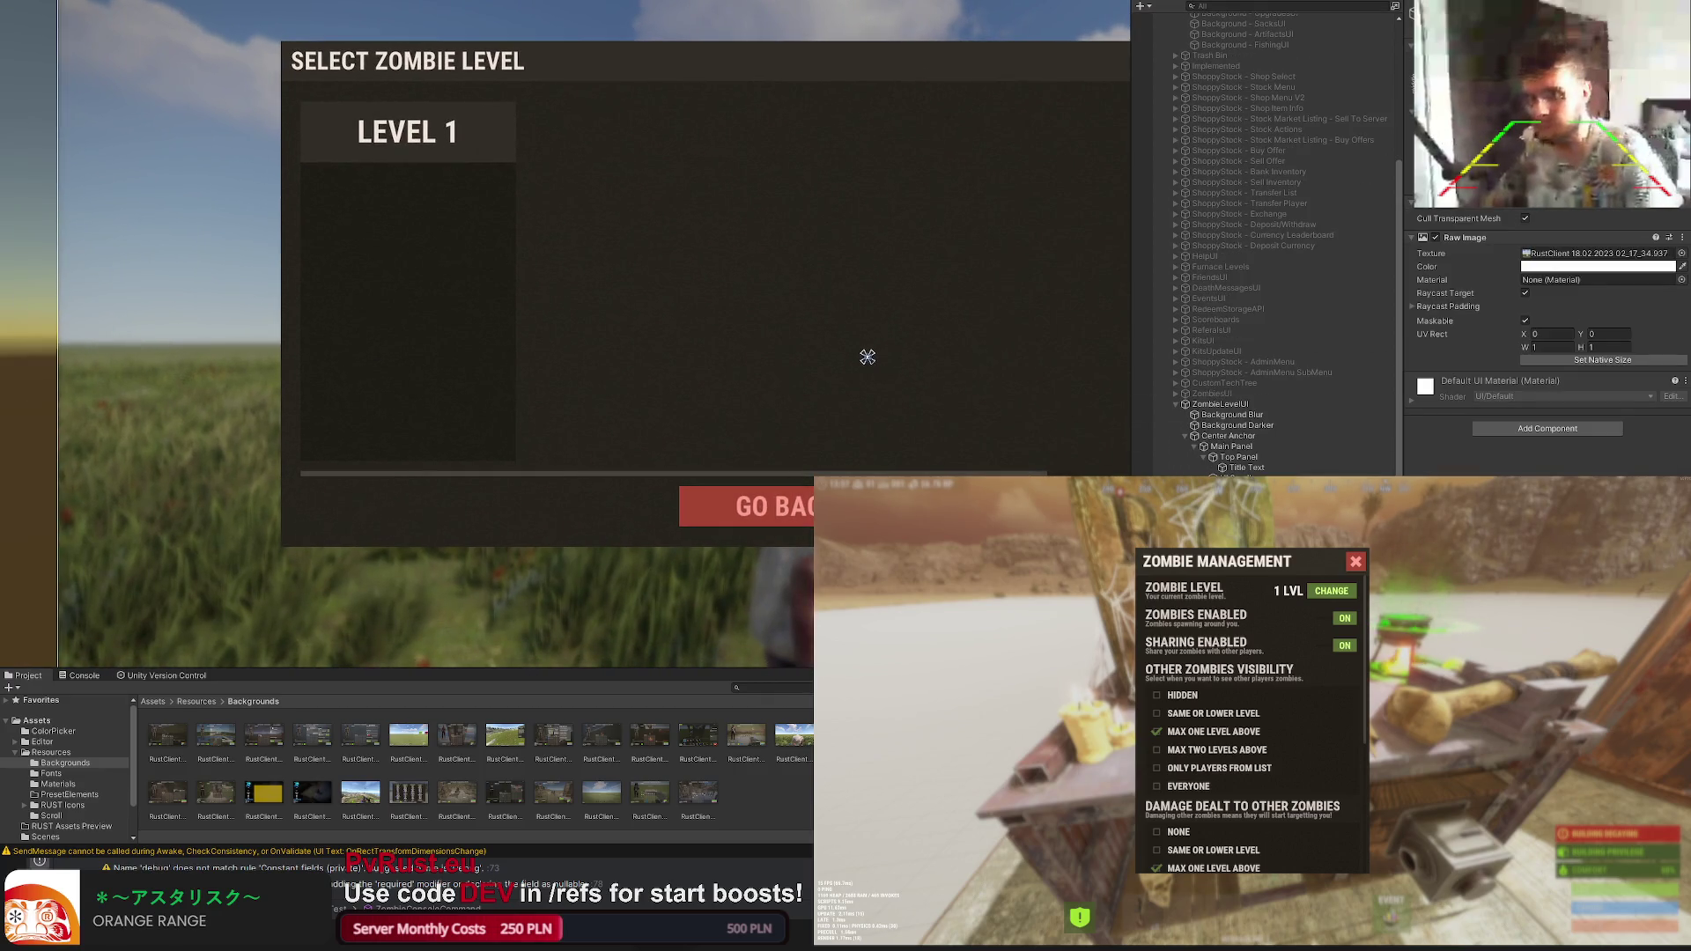
click(408, 278)
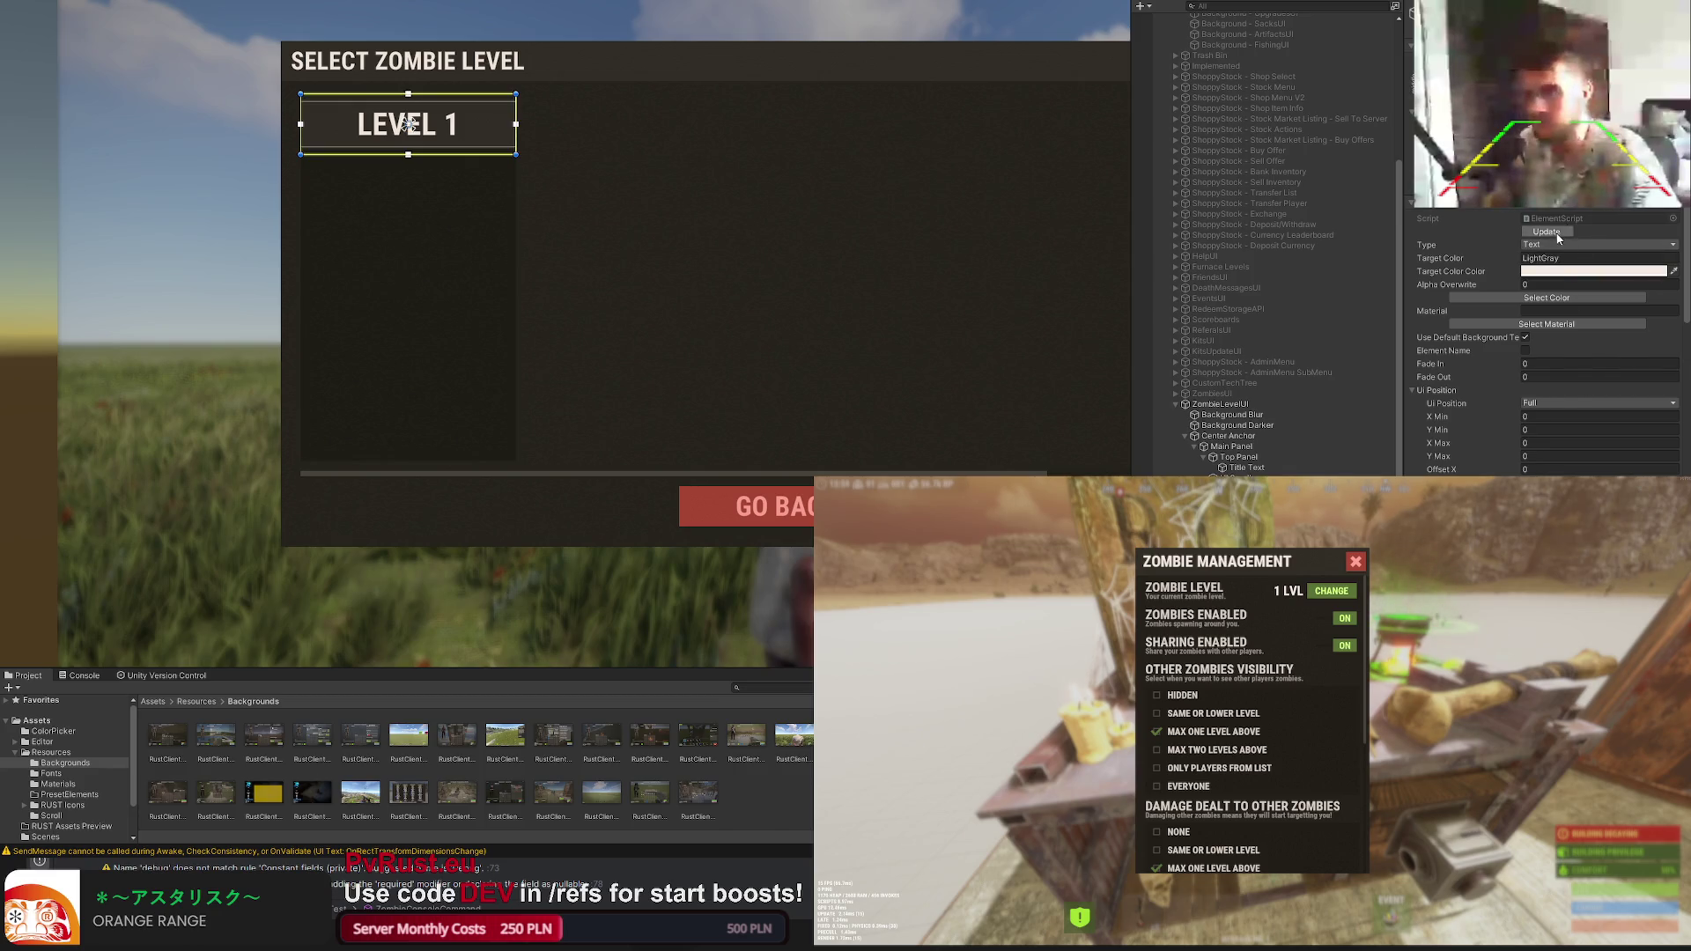
click(868, 186)
Step: Recheck the LEVEL 1 header while nudging the scene view over the panel
drag(799, 155, 799, 137)
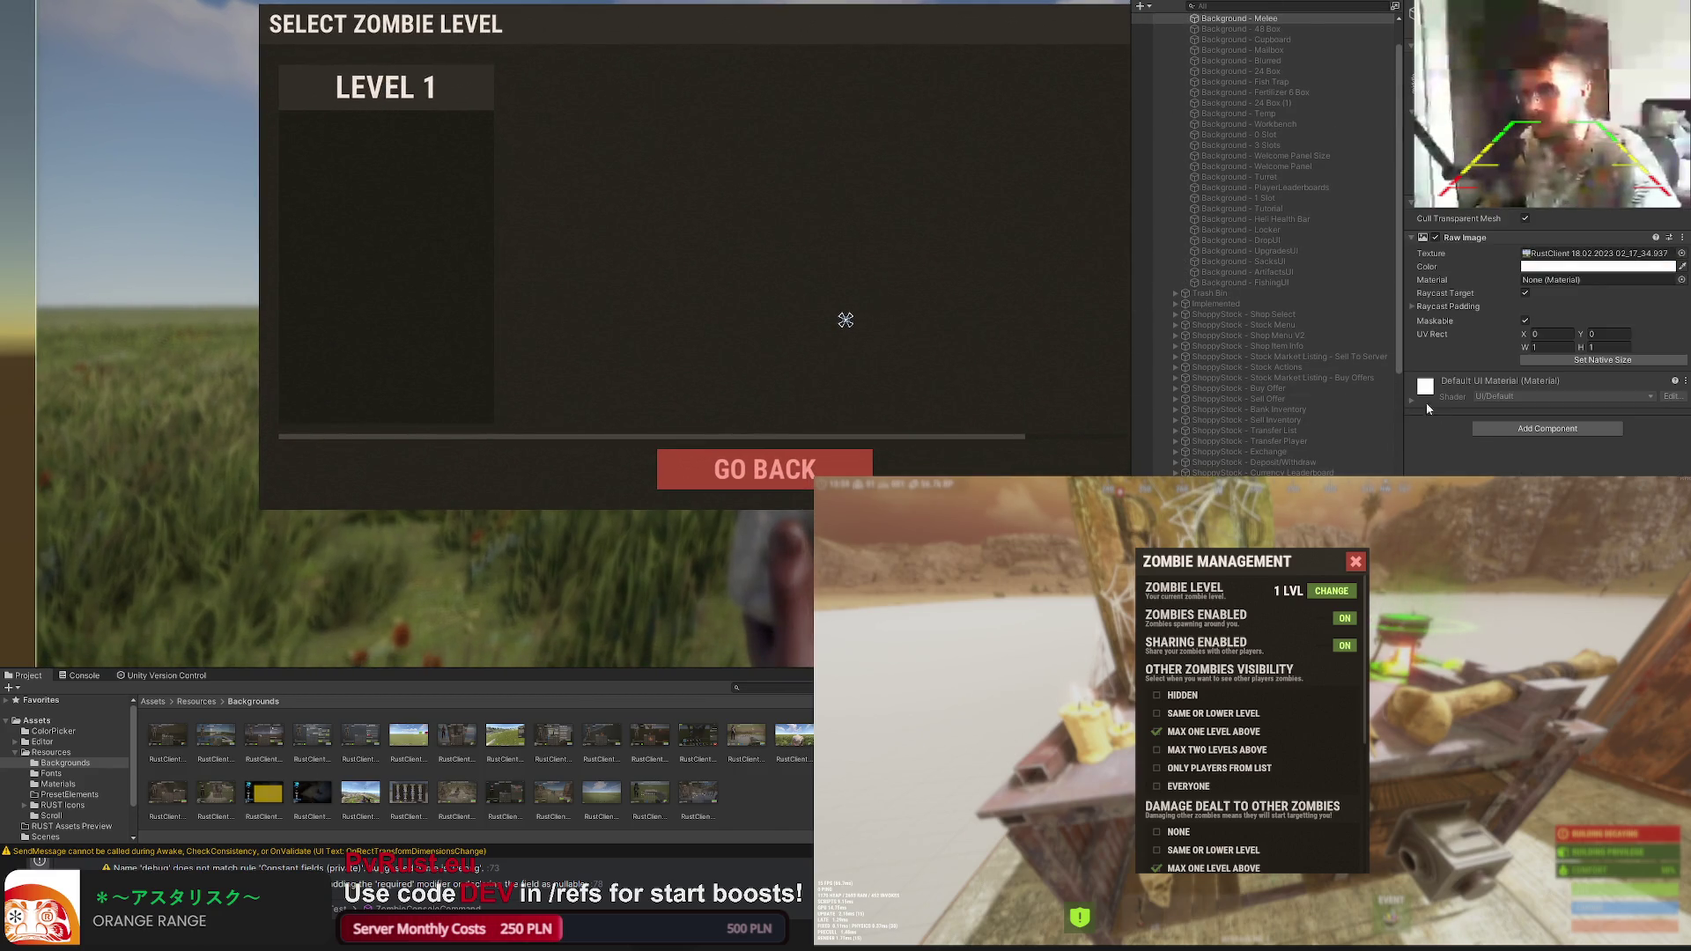
click(385, 88)
scroll(1546, 343, down, 5)
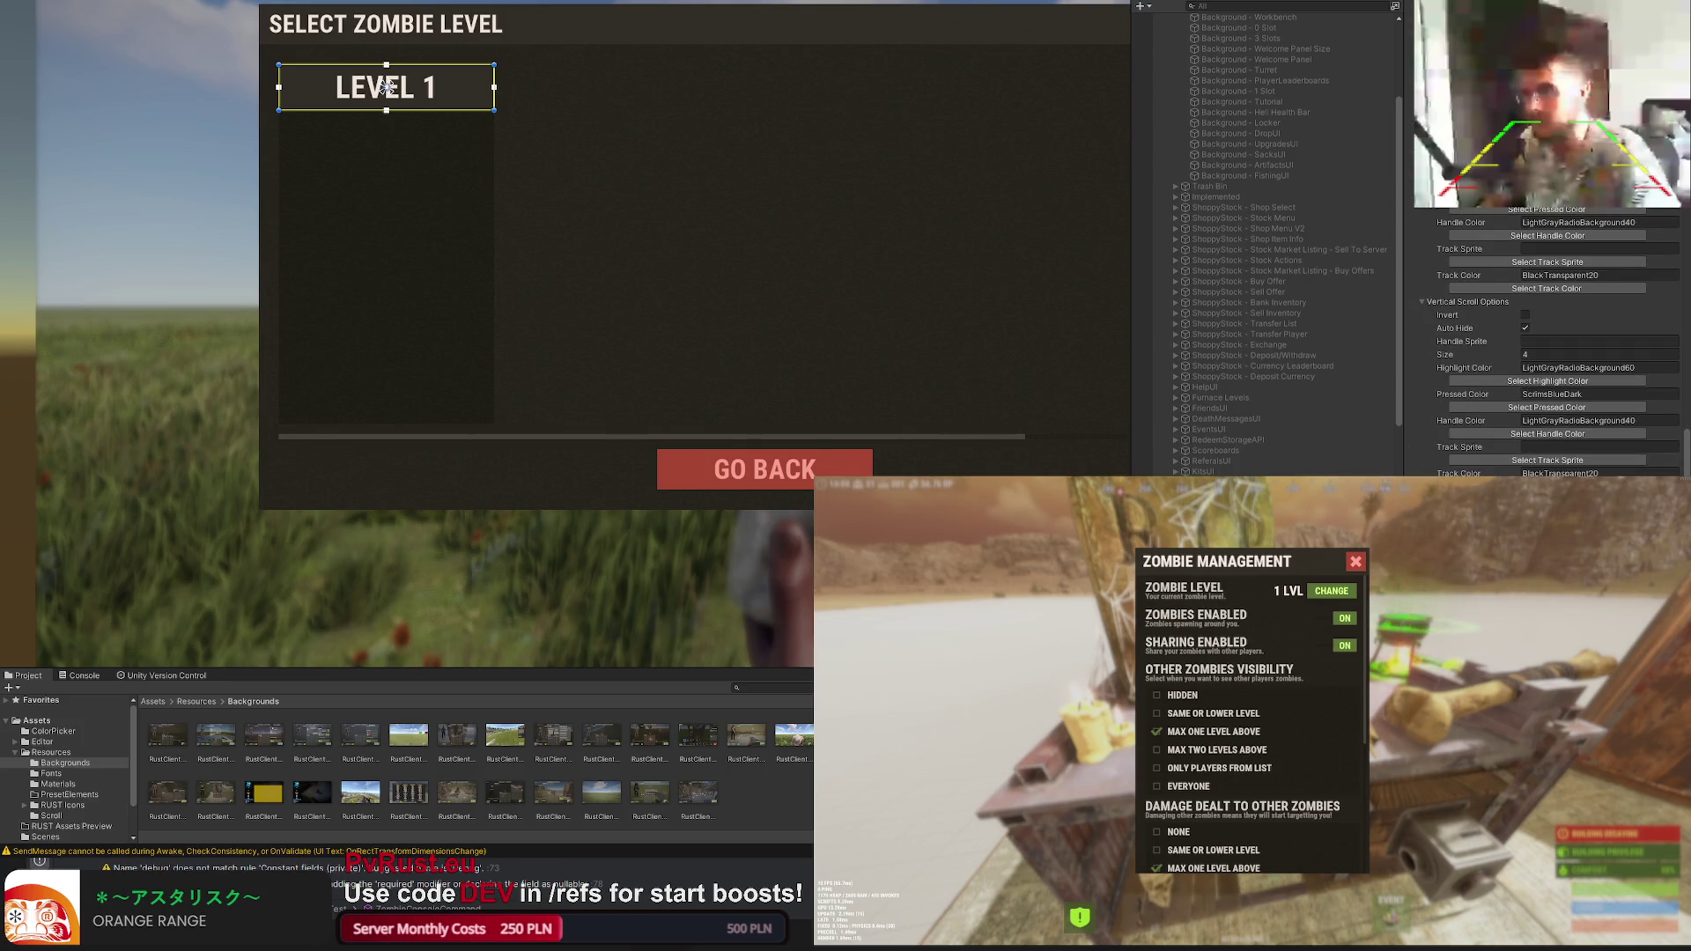
click(740, 310)
drag(740, 310, 693, 279)
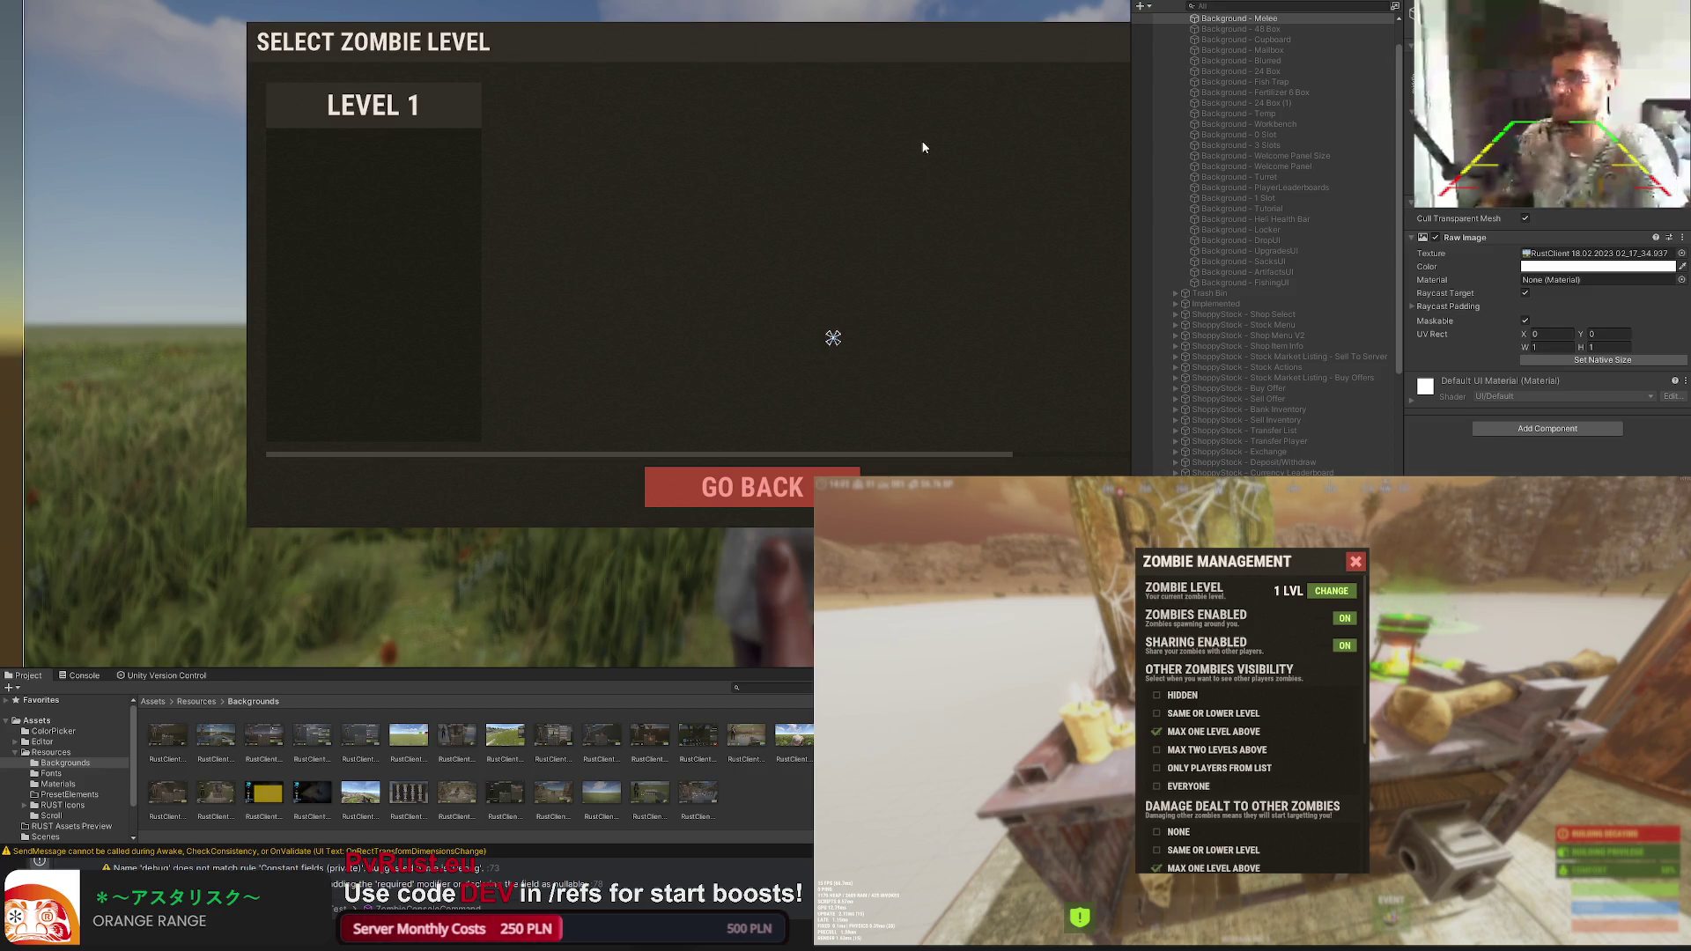
scroll(652, 302, up, 2)
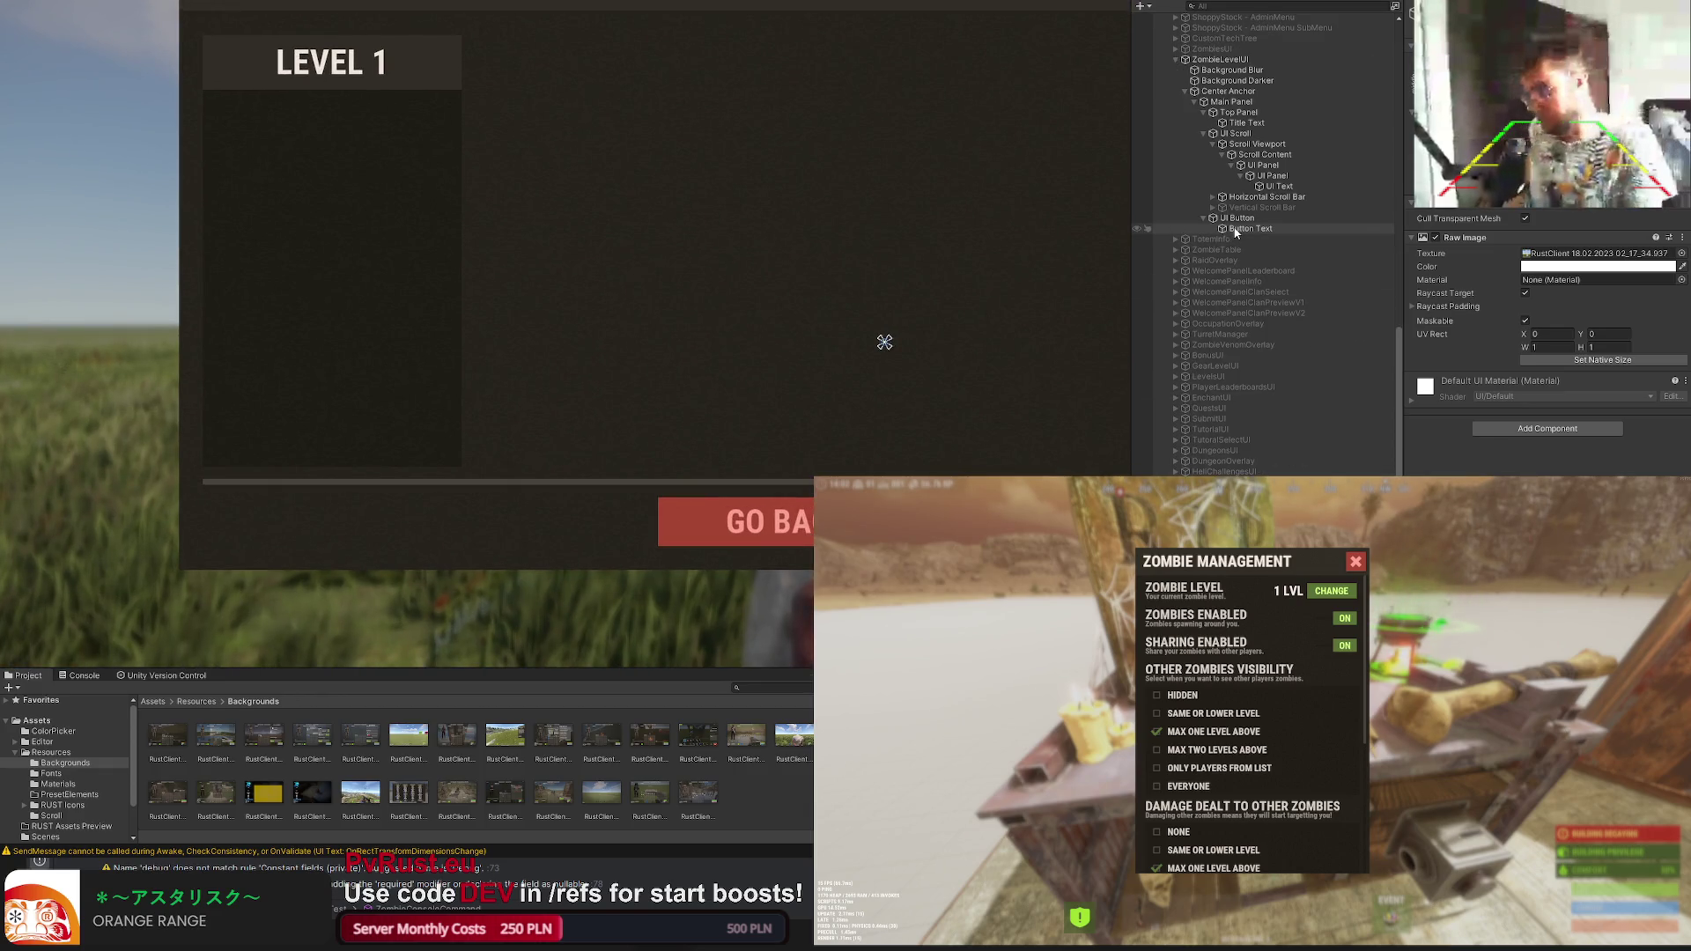
Step: Add a white UI Button under the LEVEL 1 card's UI Panel and move it into place
click(1272, 186)
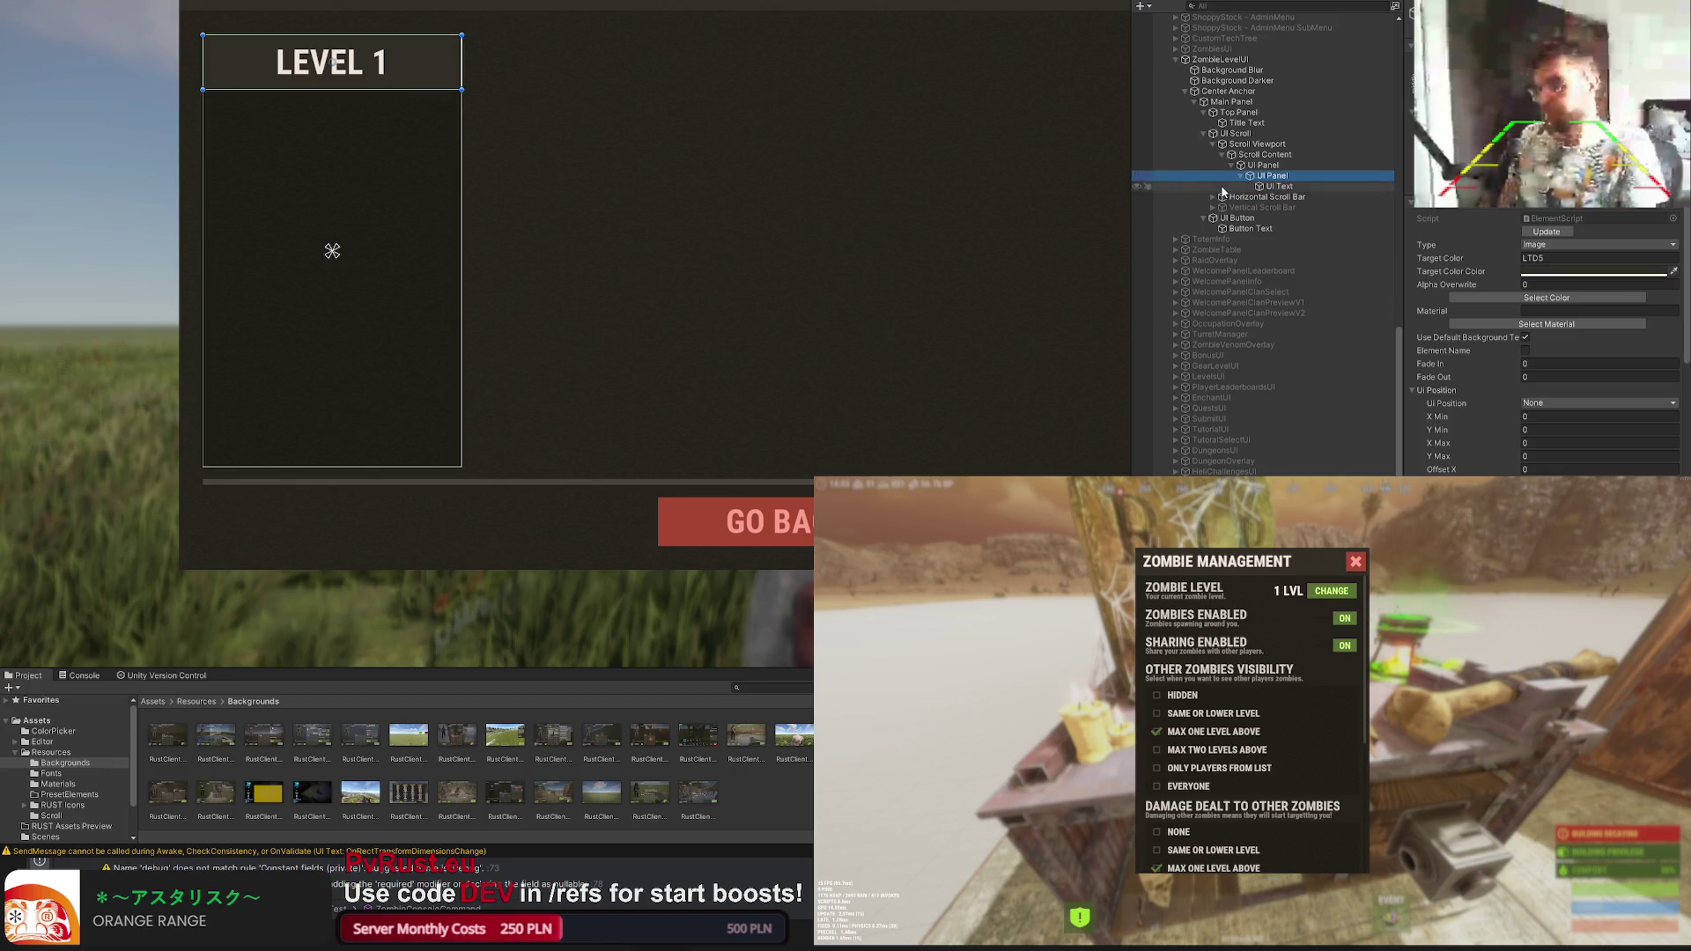
click(1262, 165)
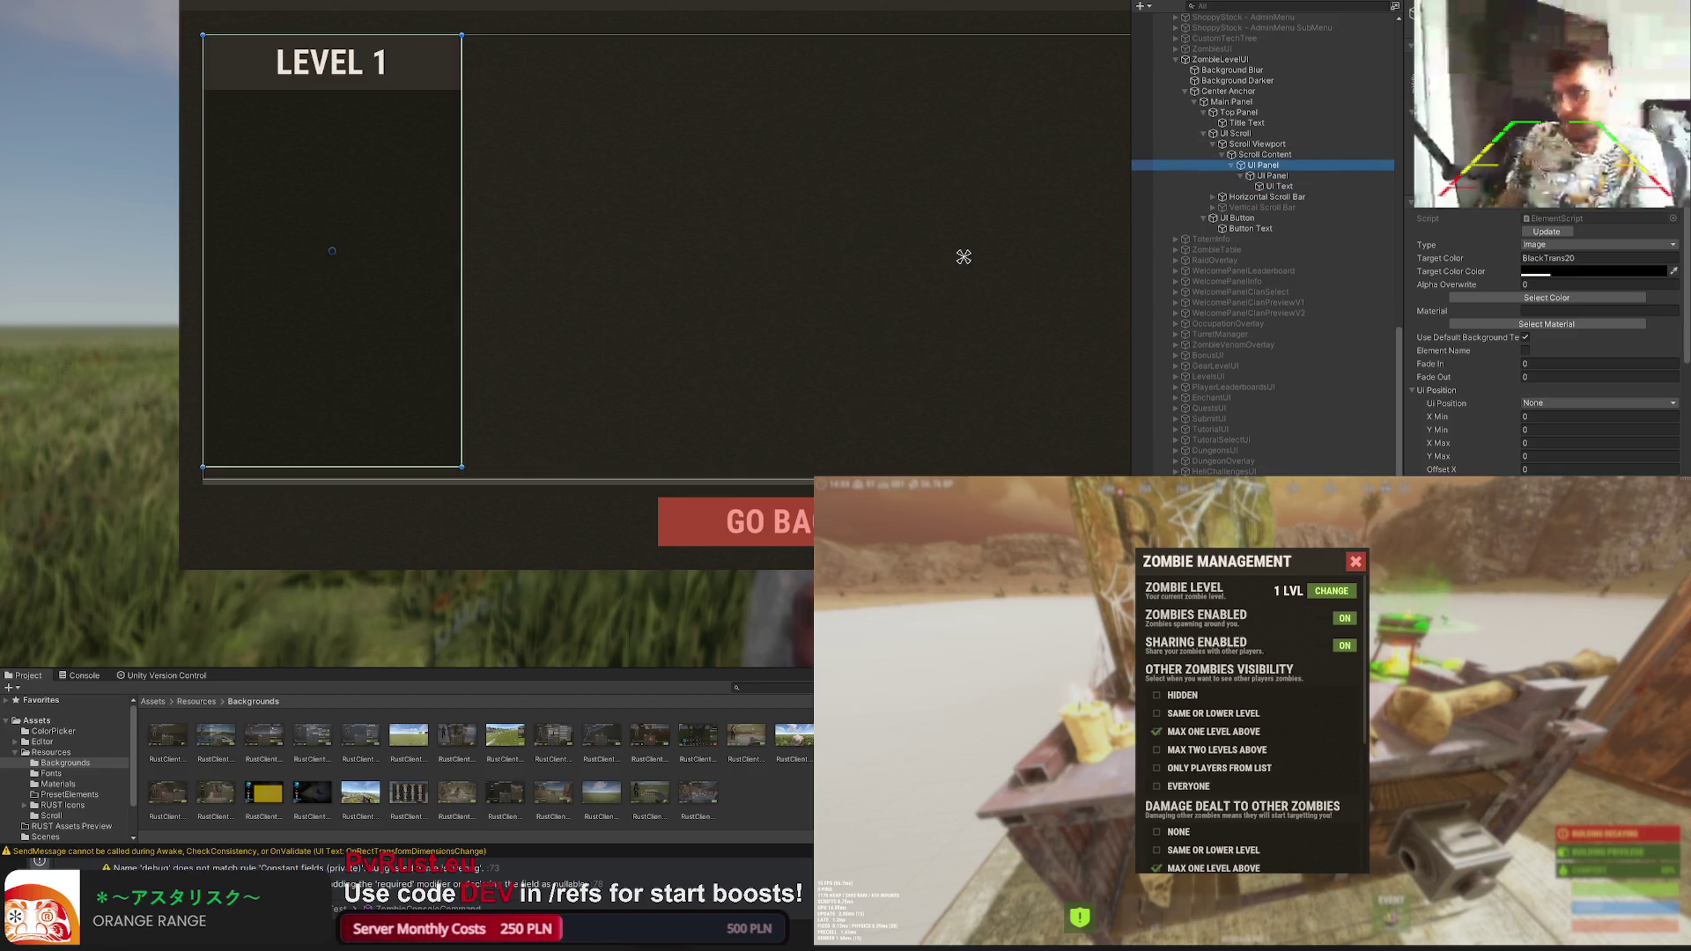
scroll(514, 359, up, 2)
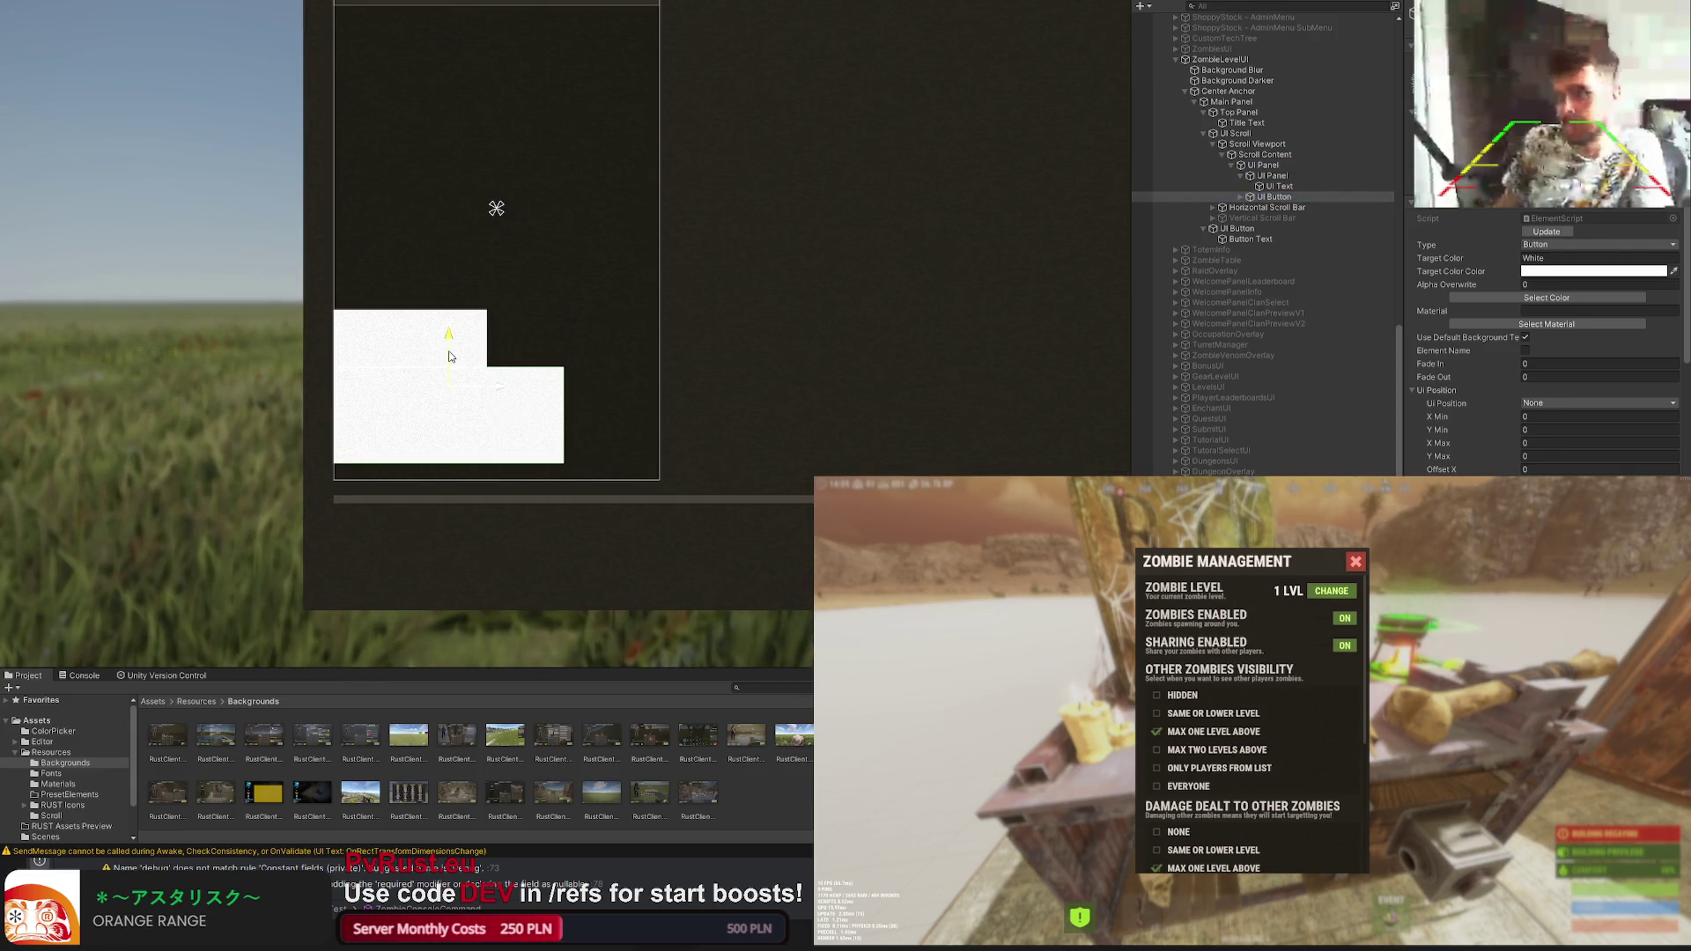
drag(497, 393, 593, 393)
drag(547, 341, 548, 360)
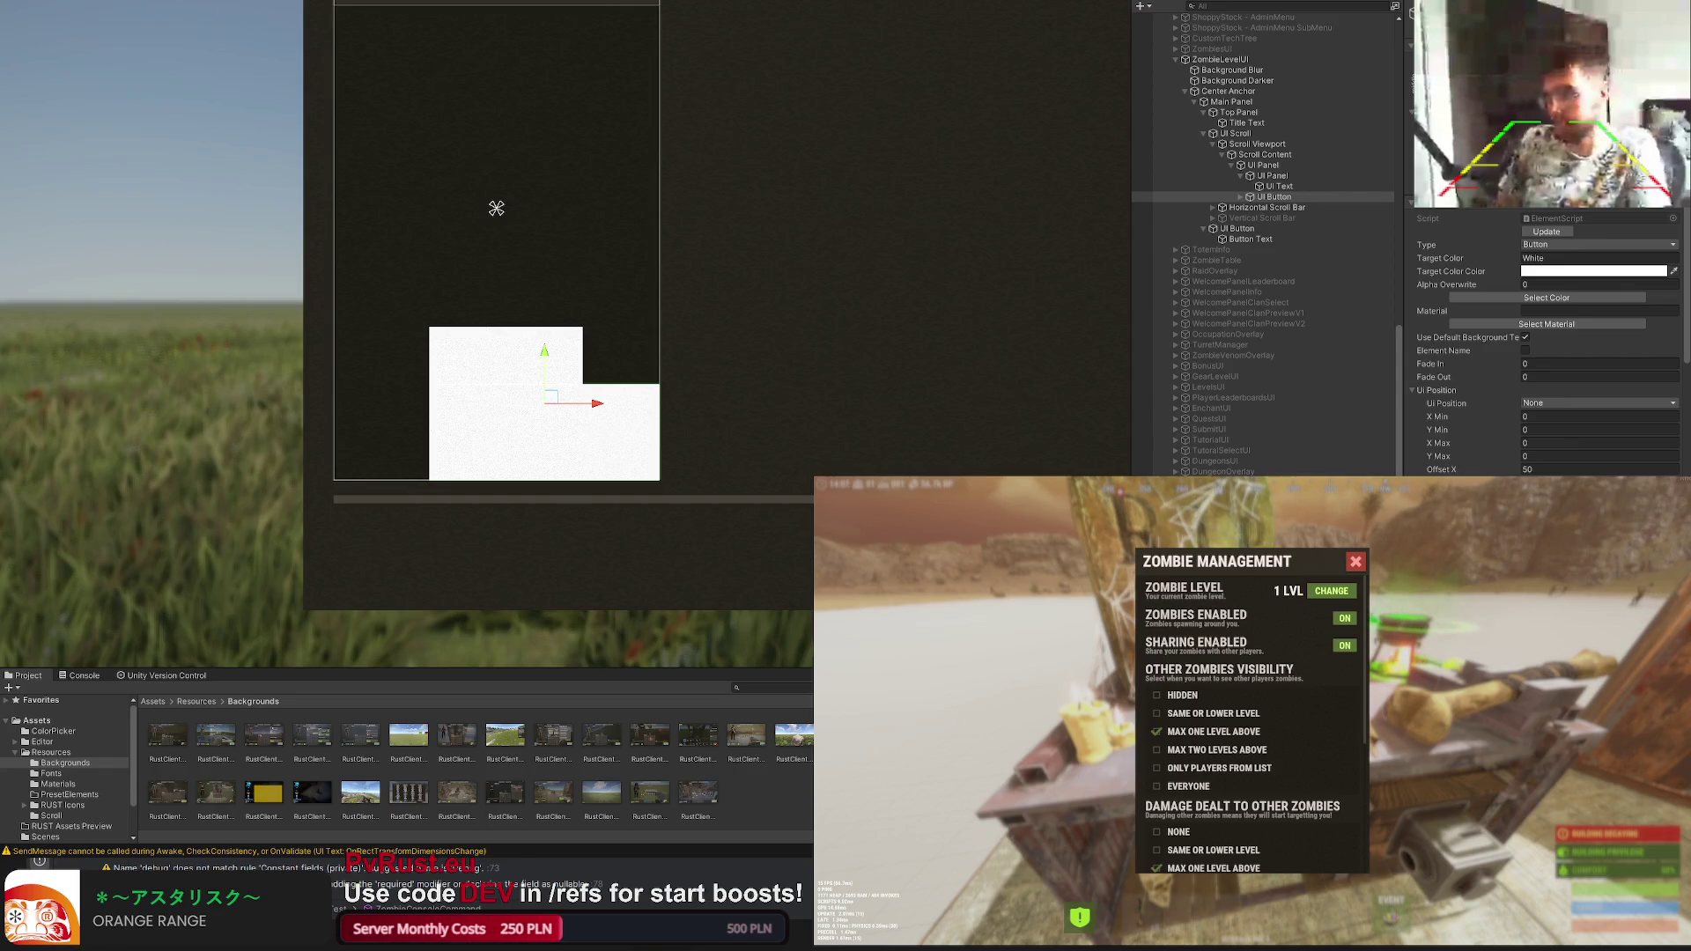
drag(547, 435, 450, 417)
scroll(567, 436, up, 2)
scroll(583, 437, up, 3)
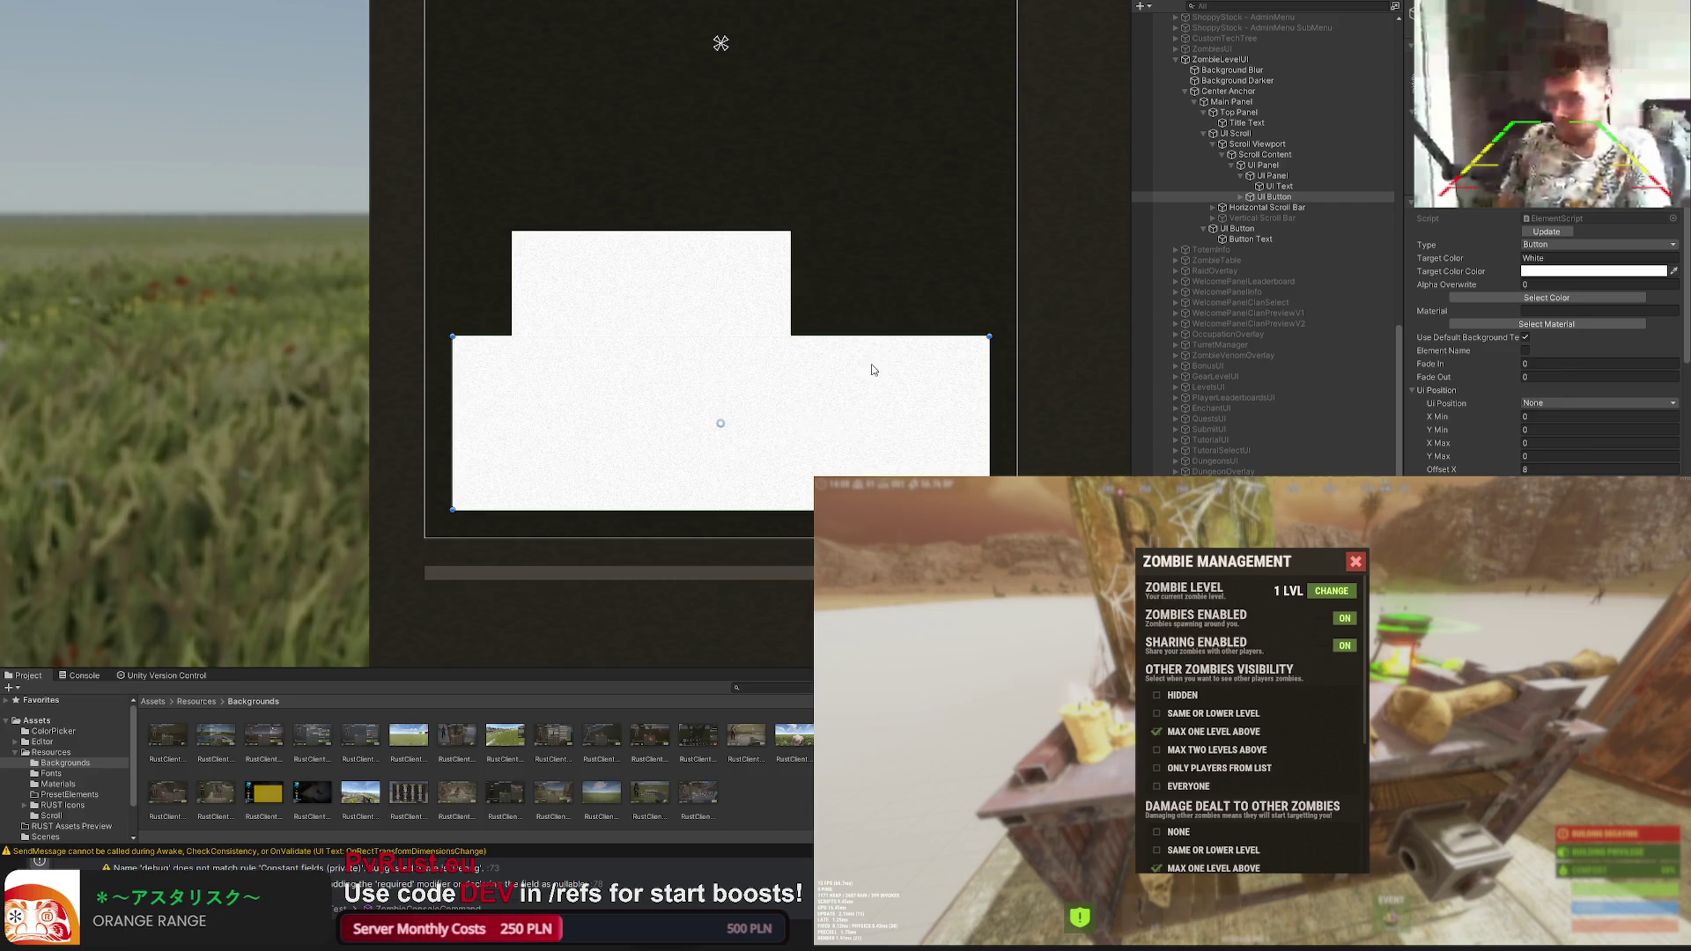
Step: Lower the button's top edge so it spans the card's lower half, then reach its colour choices
drag(875, 339, 871, 384)
click(1546, 298)
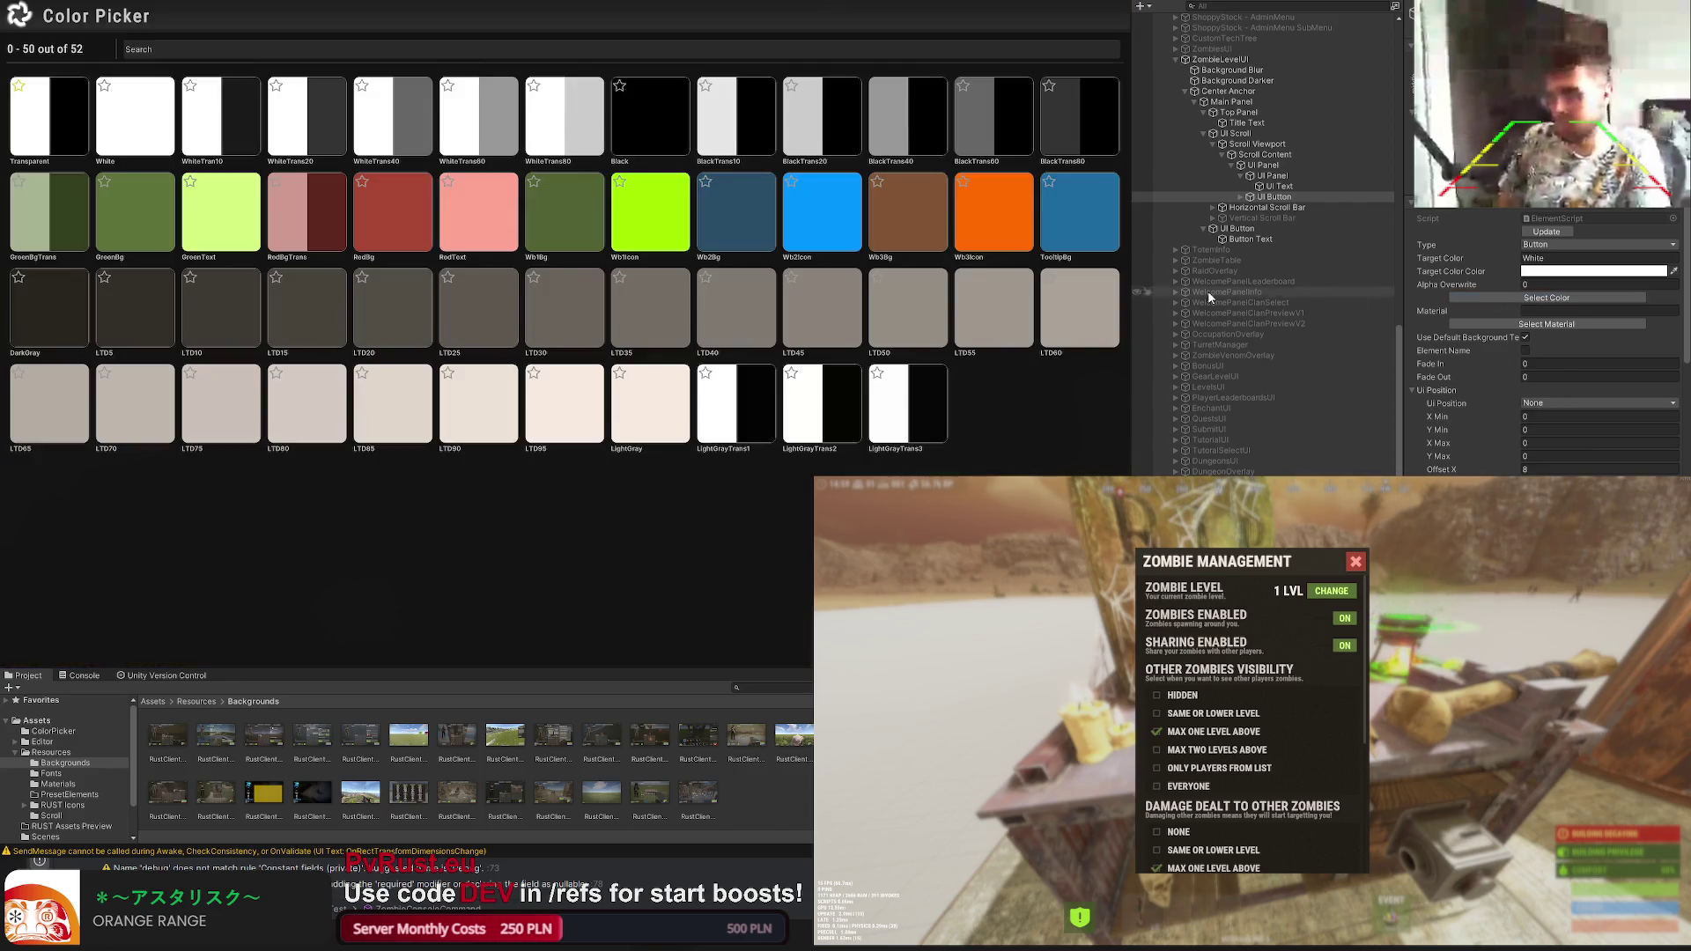
Step: Colour the button red (RedBg) after first trying green
click(145, 228)
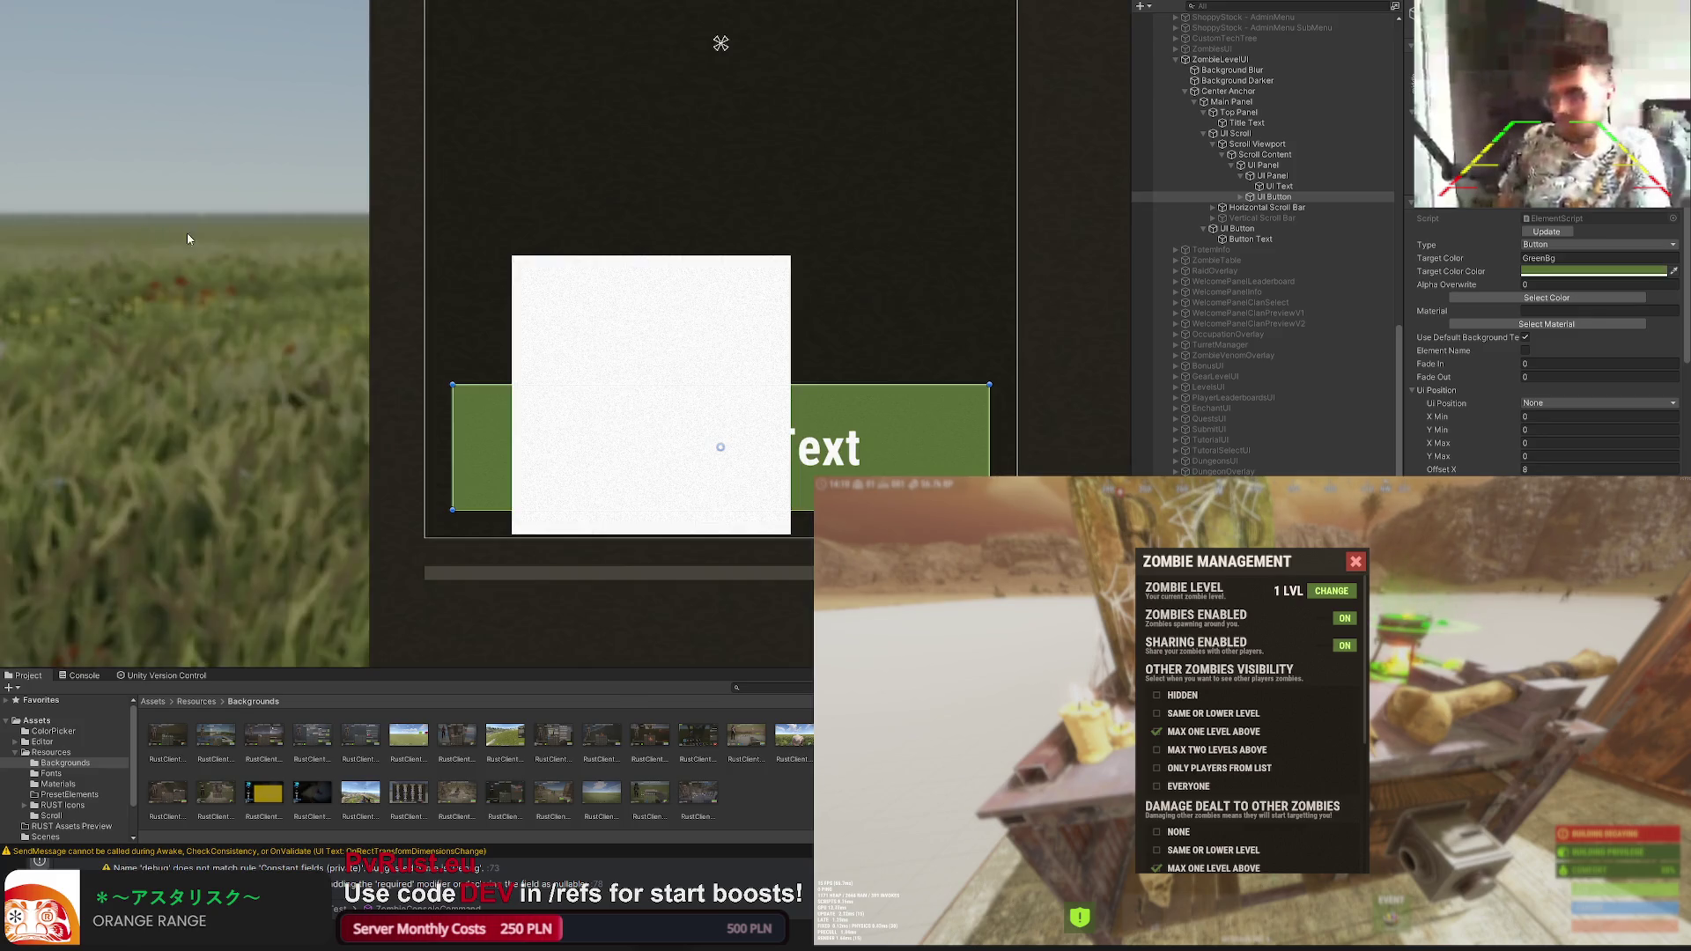
click(1510, 295)
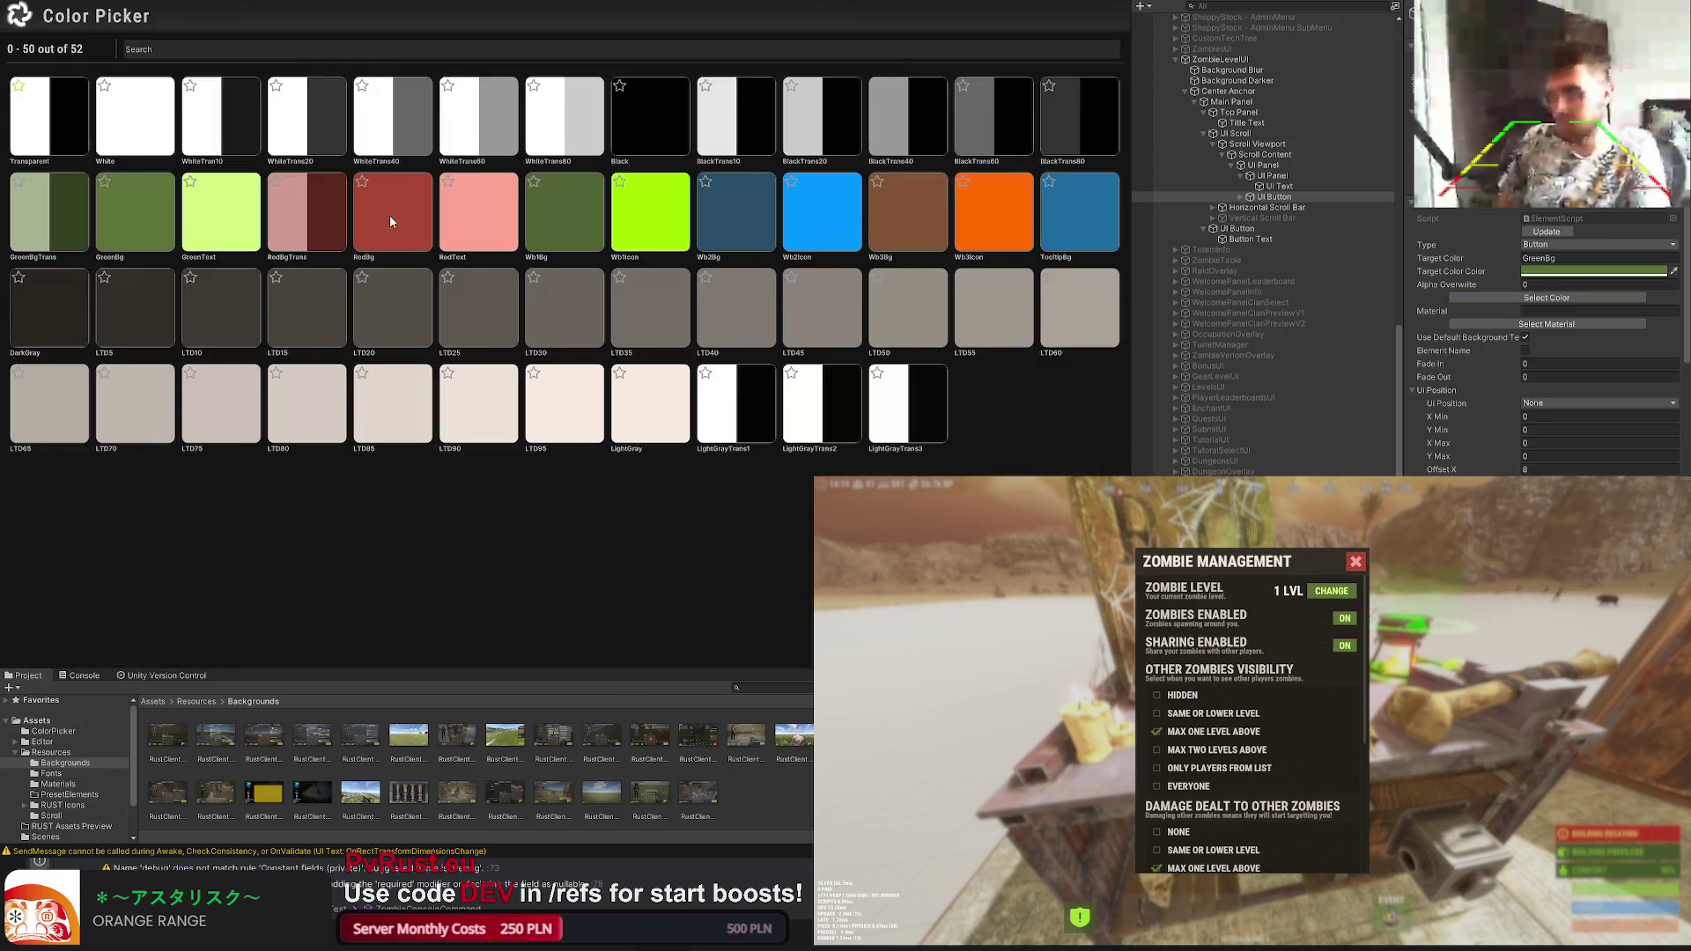
click(390, 216)
Step: Tint the button's text light pink
click(1238, 191)
click(1239, 186)
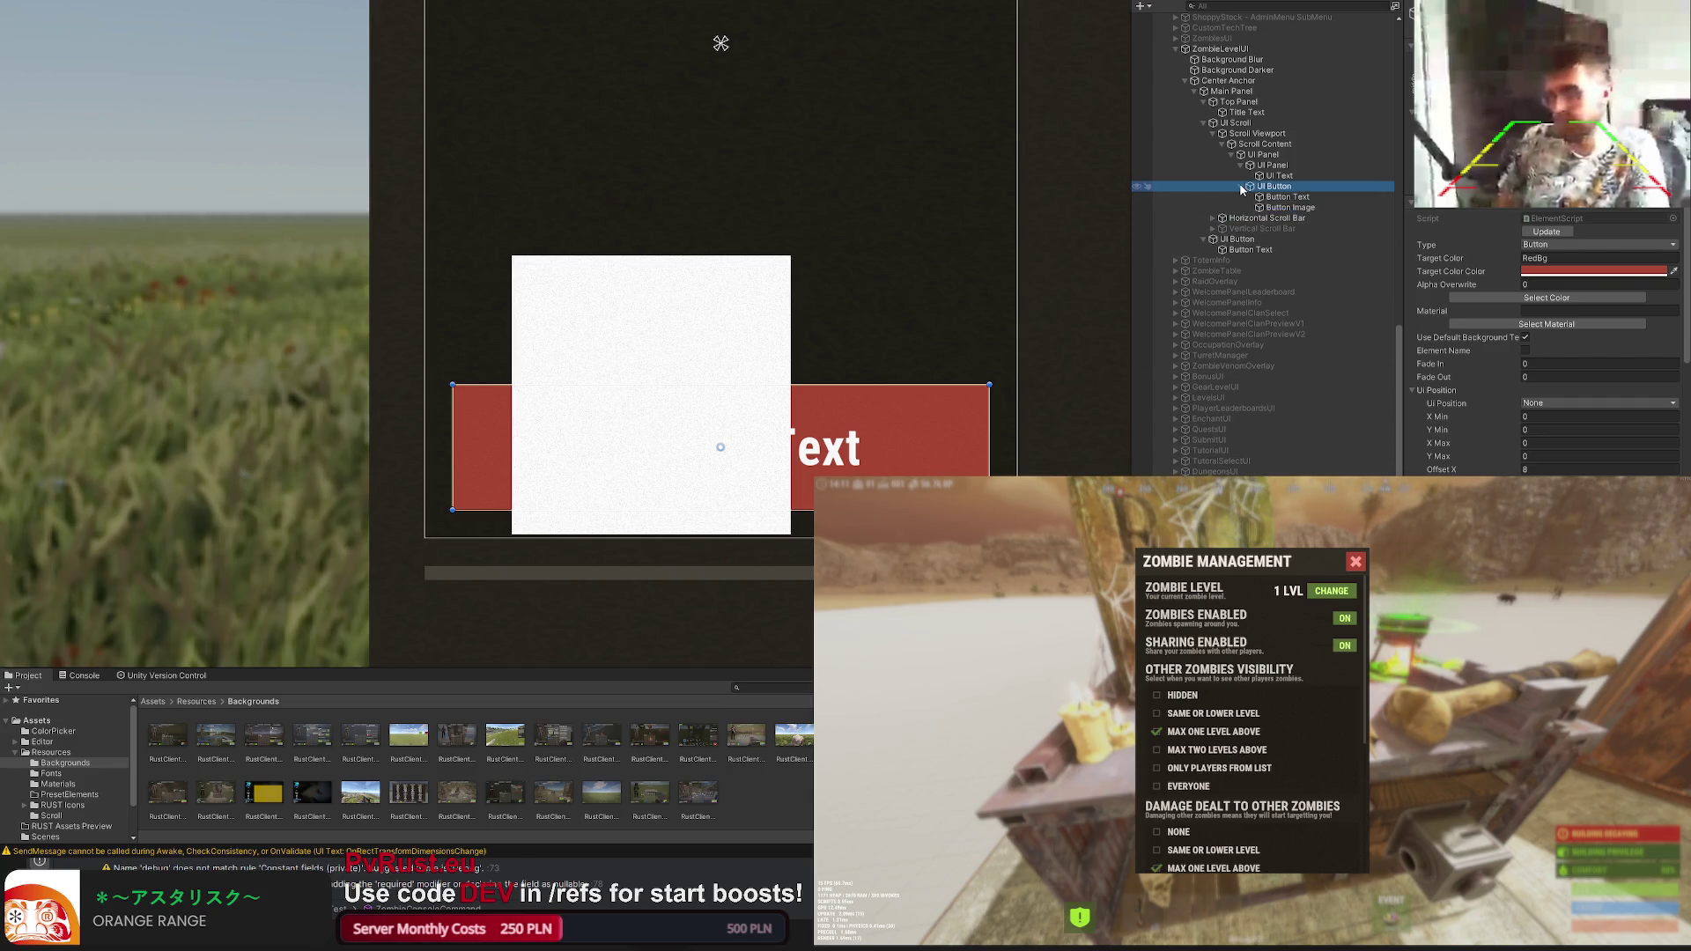
click(1545, 297)
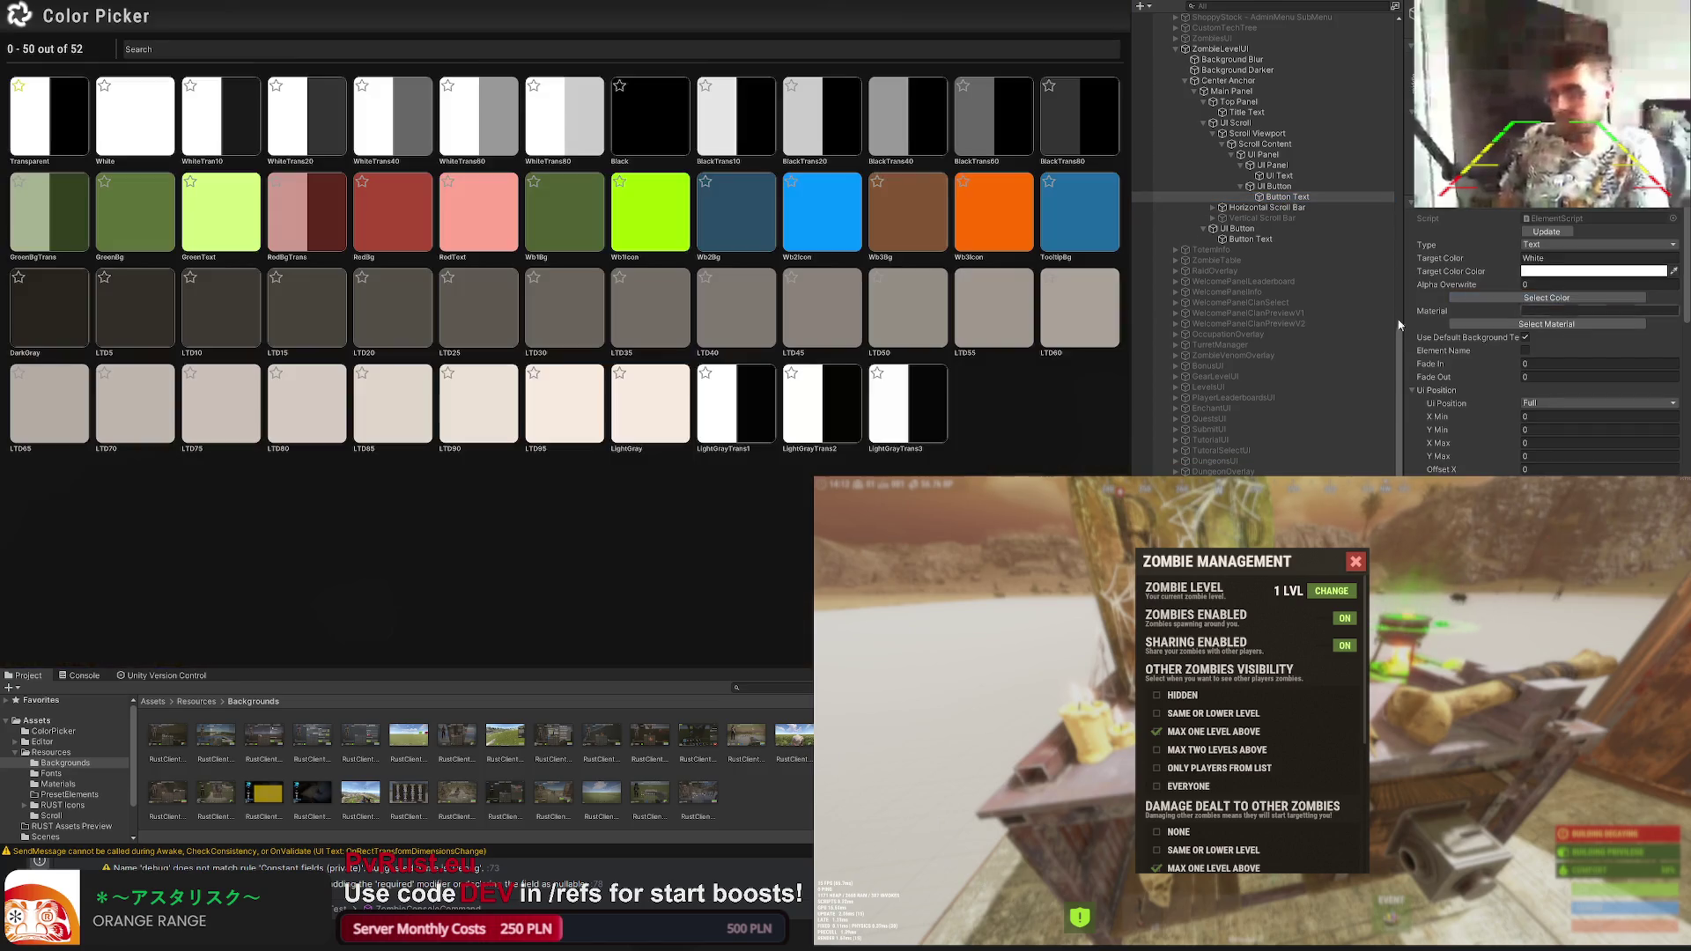
click(484, 115)
scroll(1546, 344, down, 5)
scroll(1546, 344, down, 3)
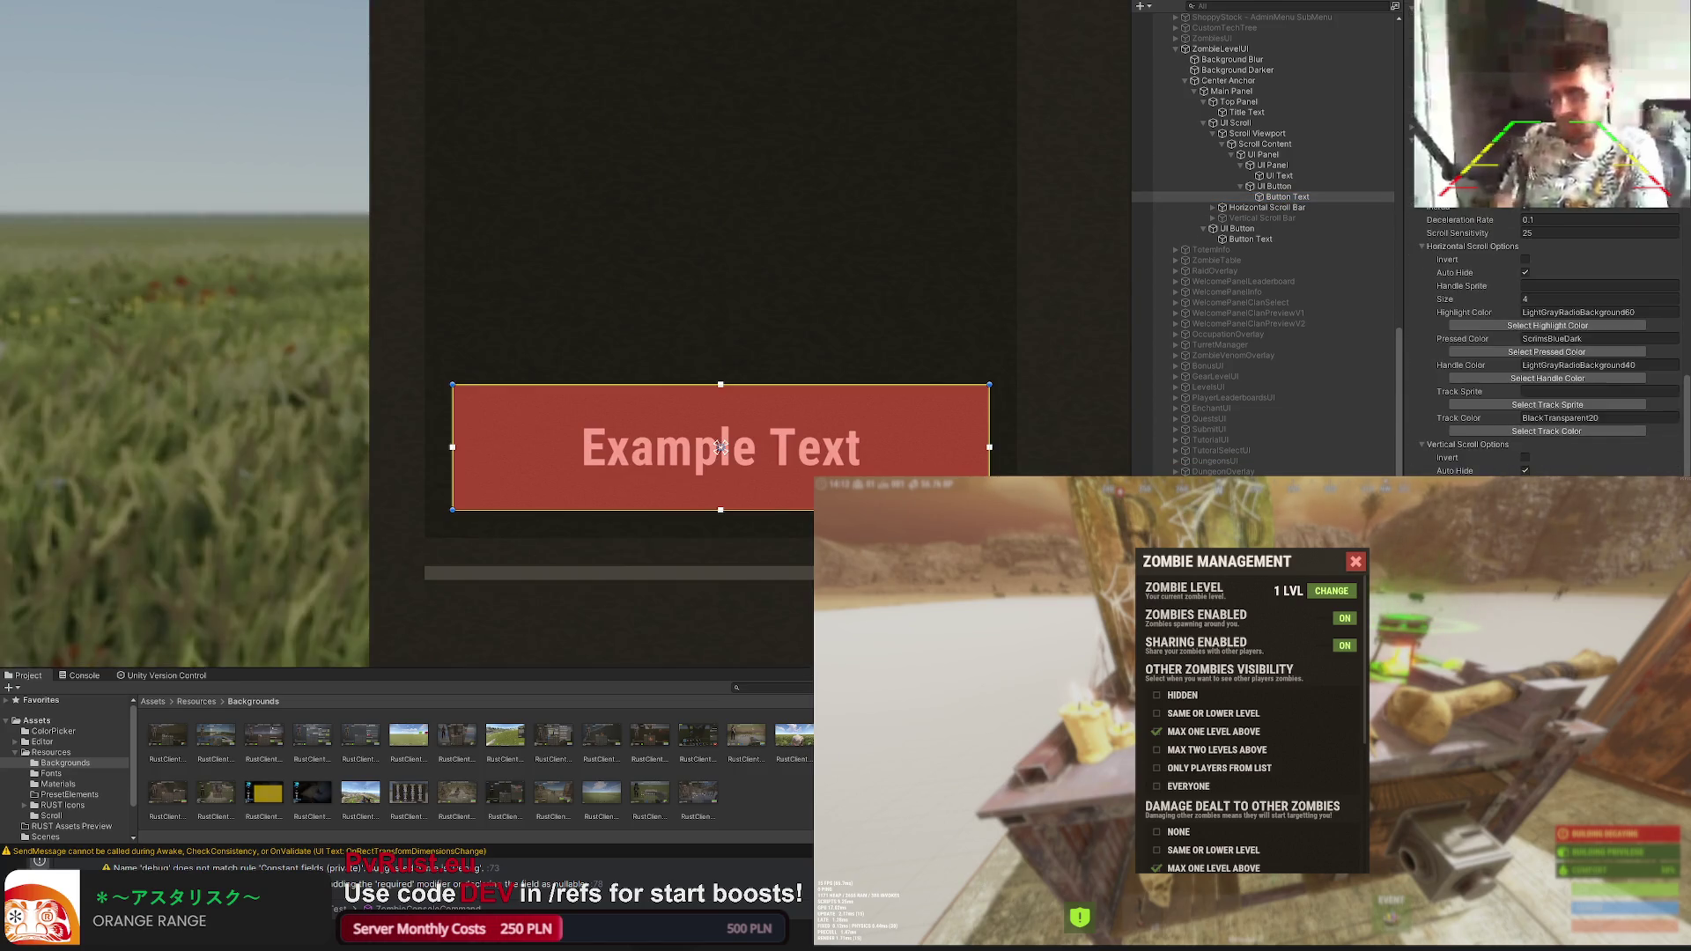
scroll(1545, 344, down, 3)
text(TOO LOW)
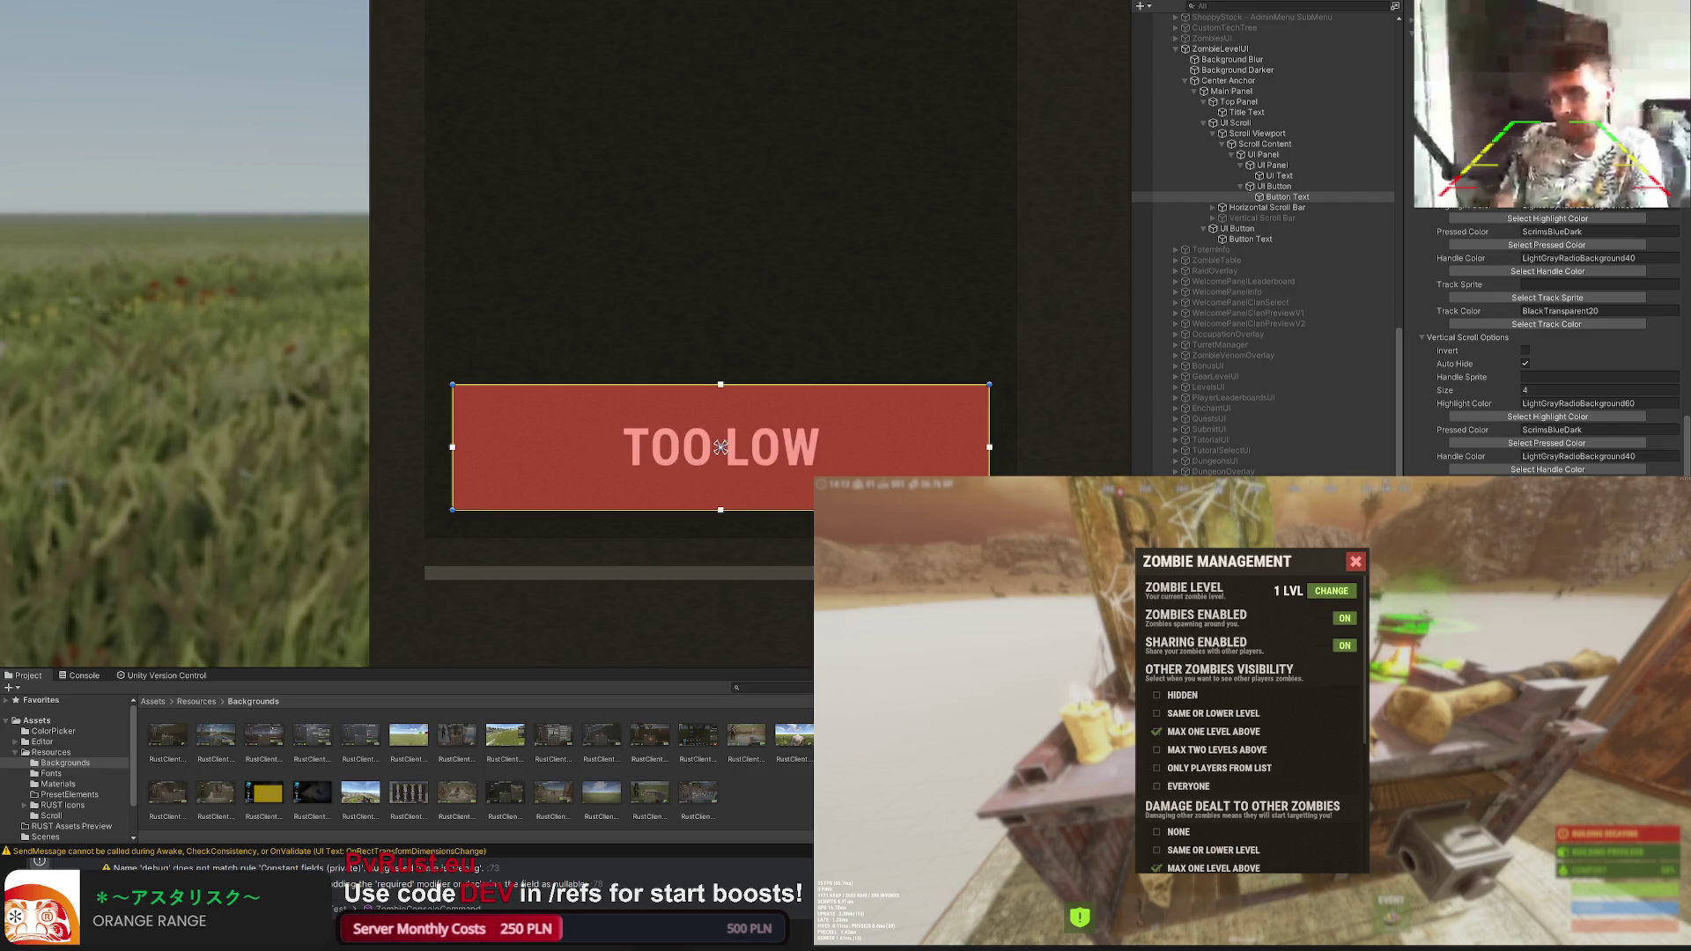
text( LEV)
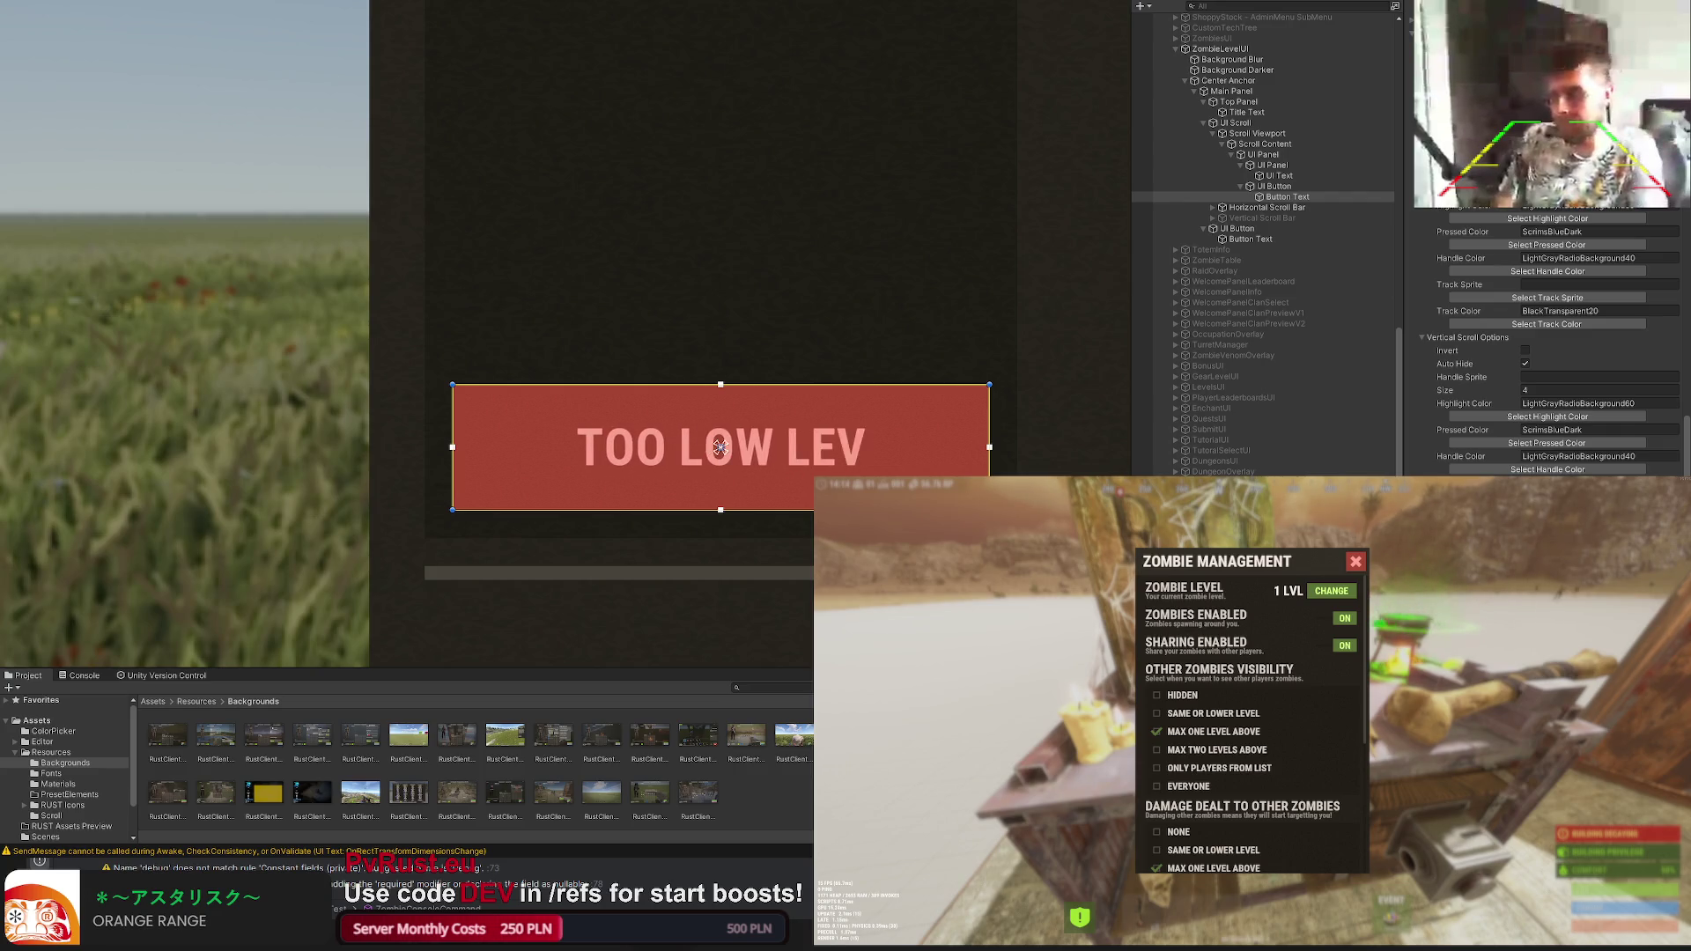
text(EL)
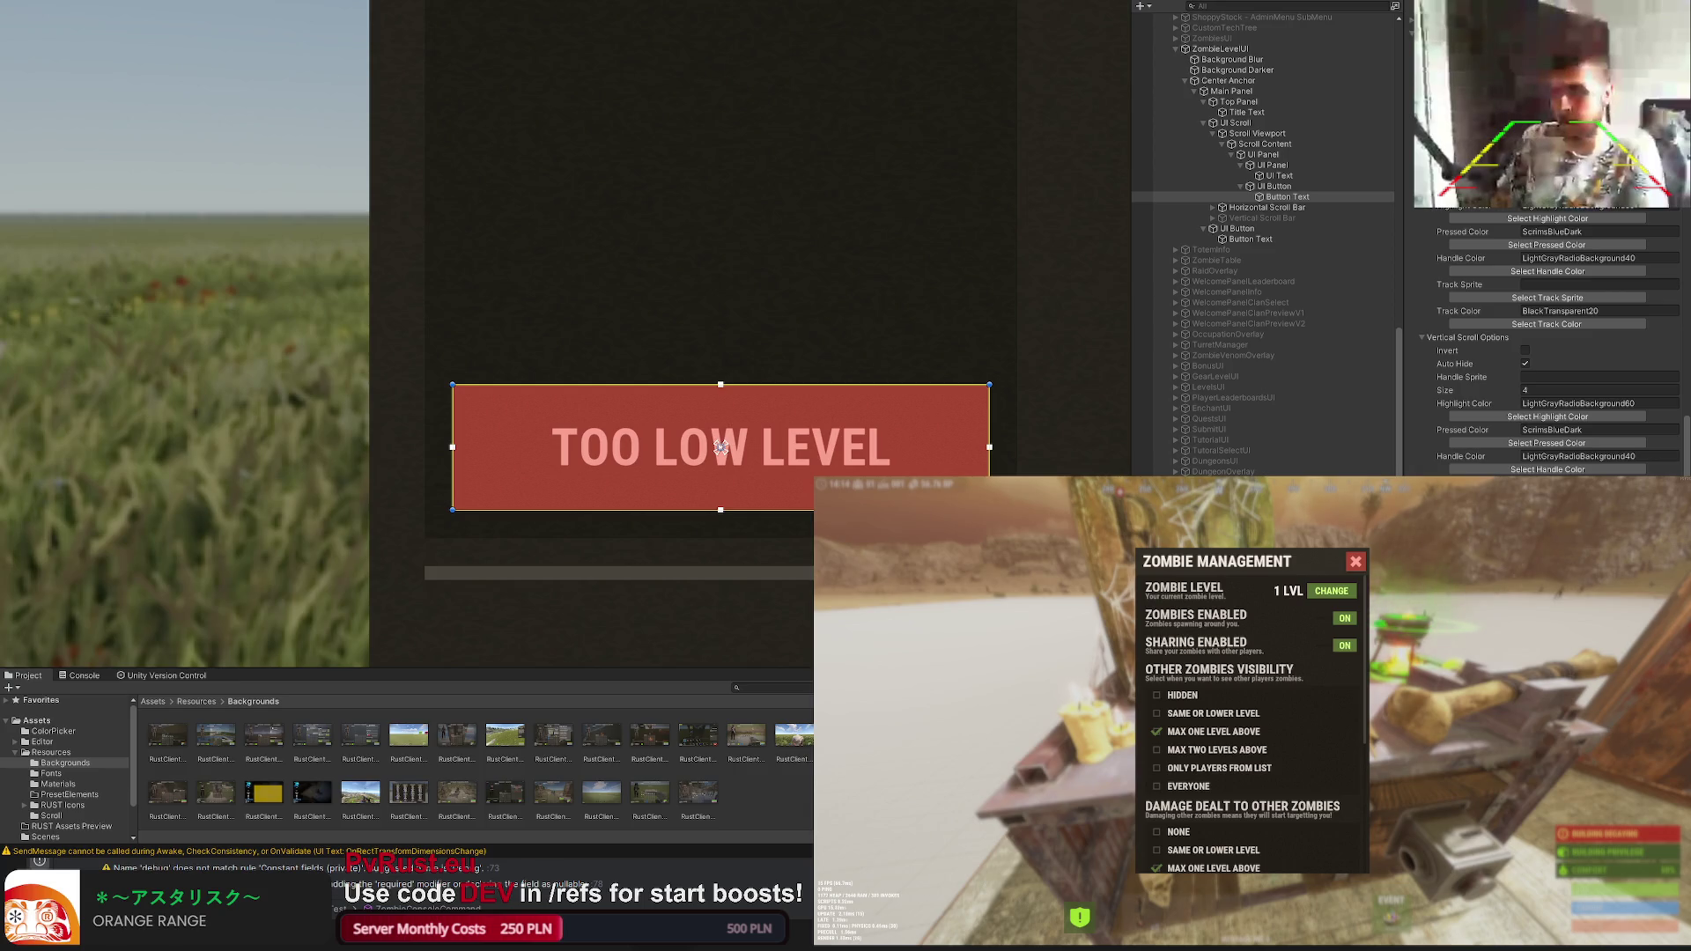
Step: Label the button TOO LOW LEVEL with font size 40
key(ctrl+a)
key(BackSpace)
key(ctrl+z)
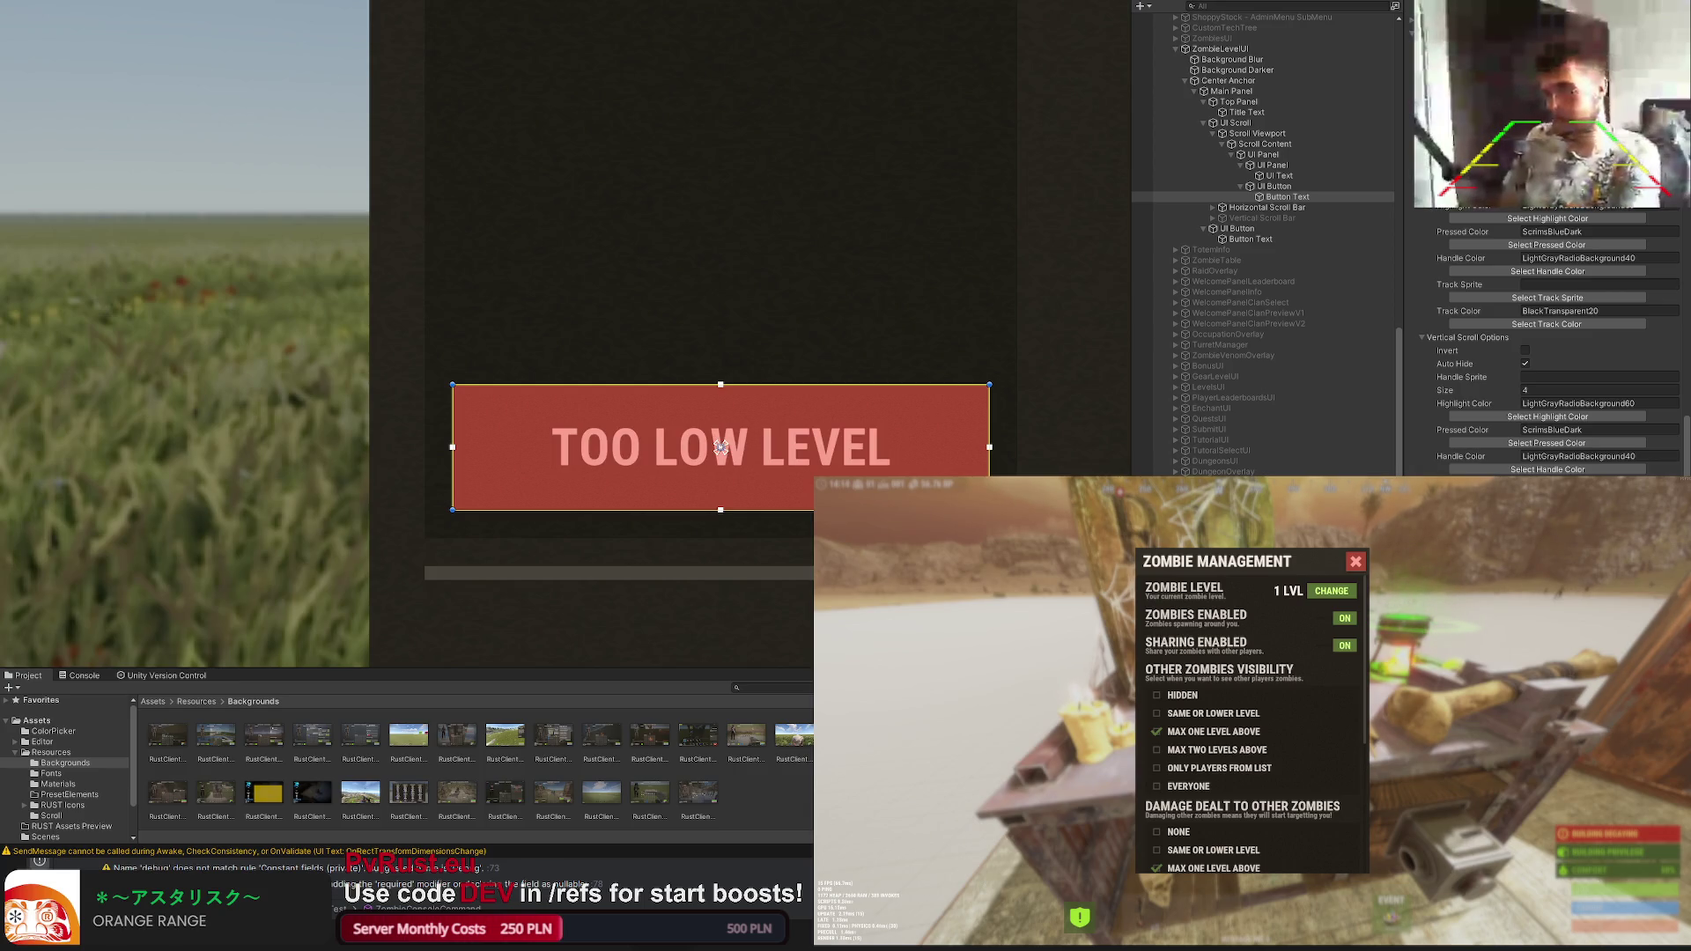
text(40)
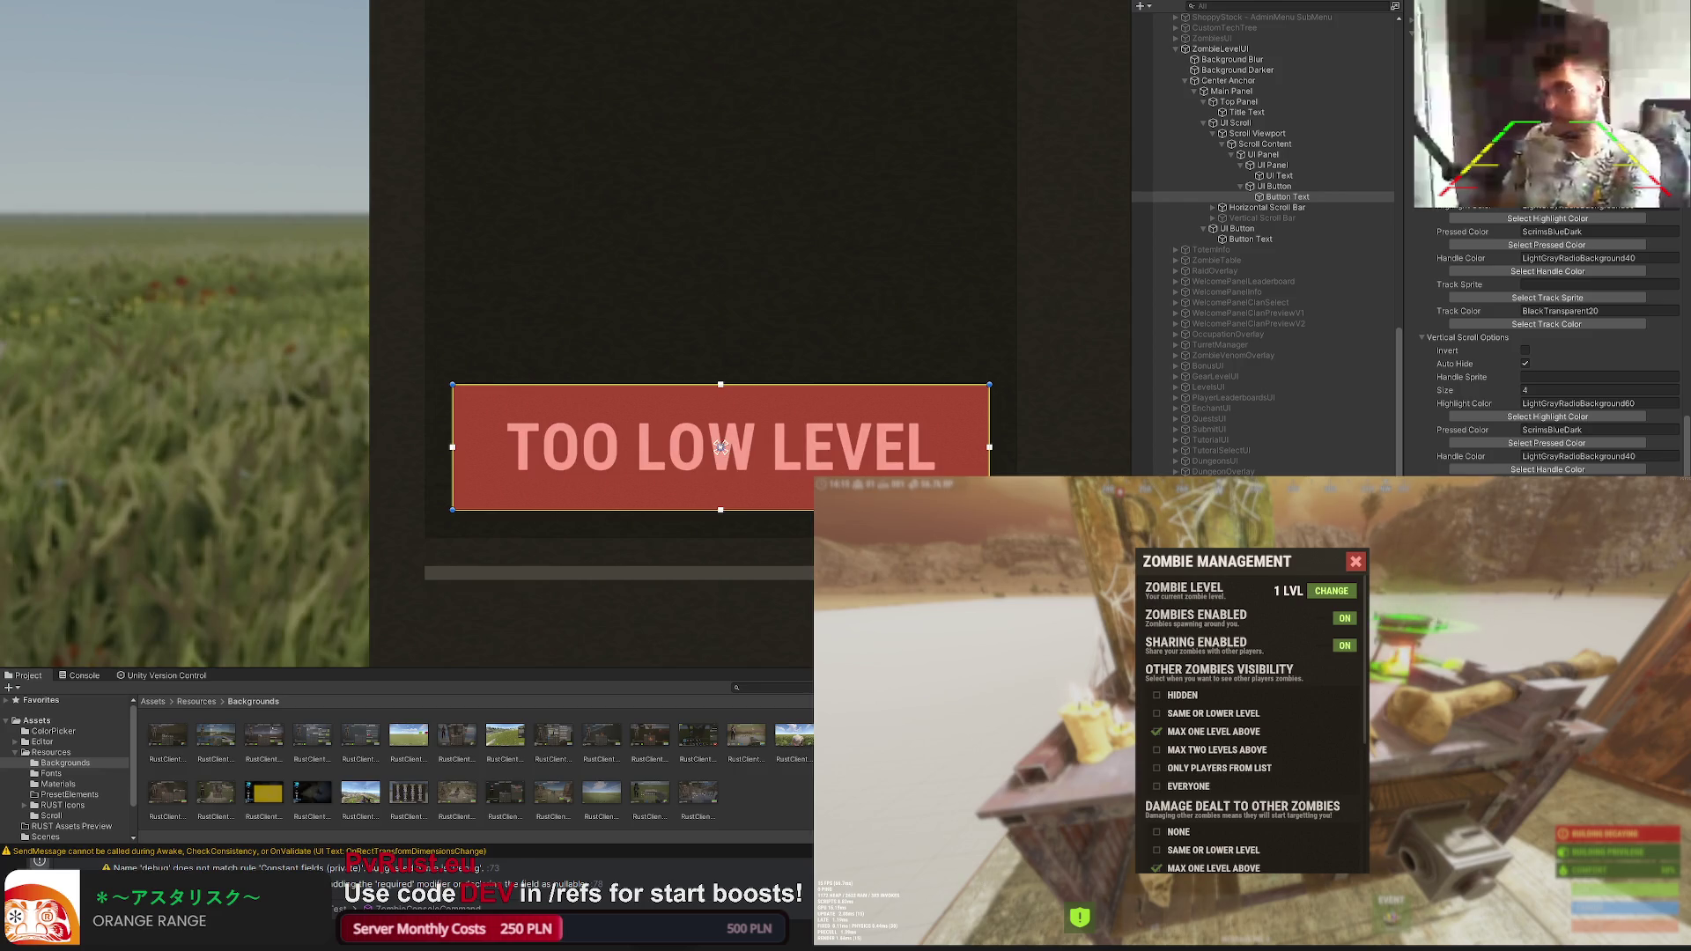
click(730, 568)
scroll(729, 569, down, 5)
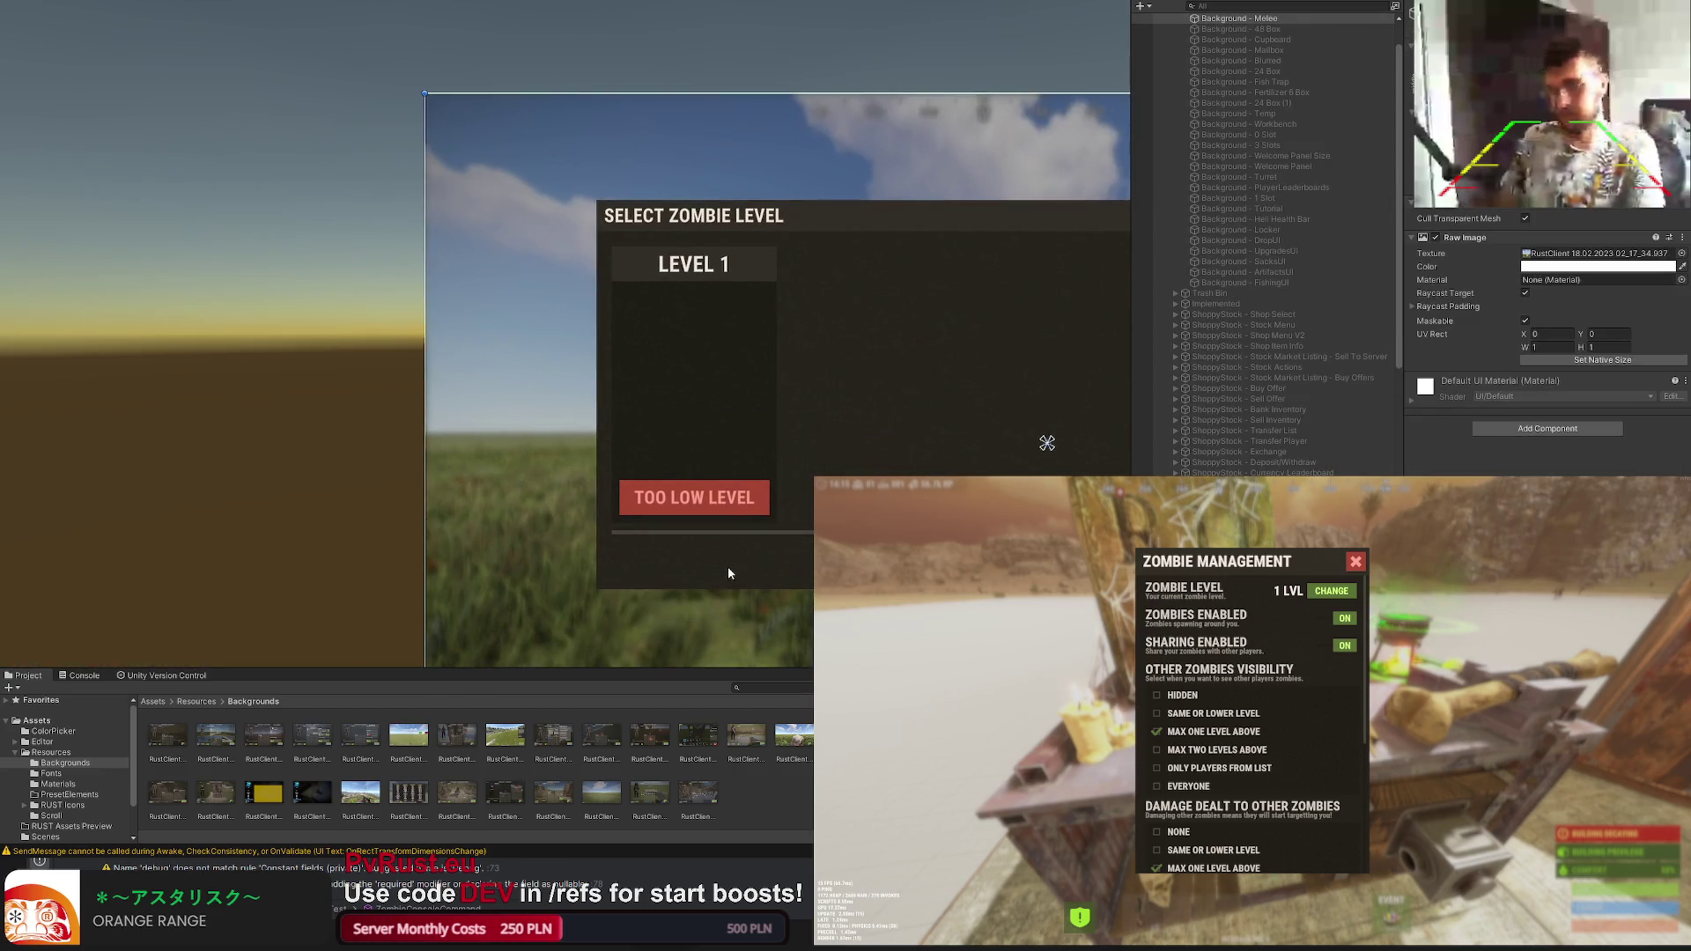
Step: Shorten the red TOO LOW LEVEL button from its top edge to height 33
drag(723, 568, 703, 531)
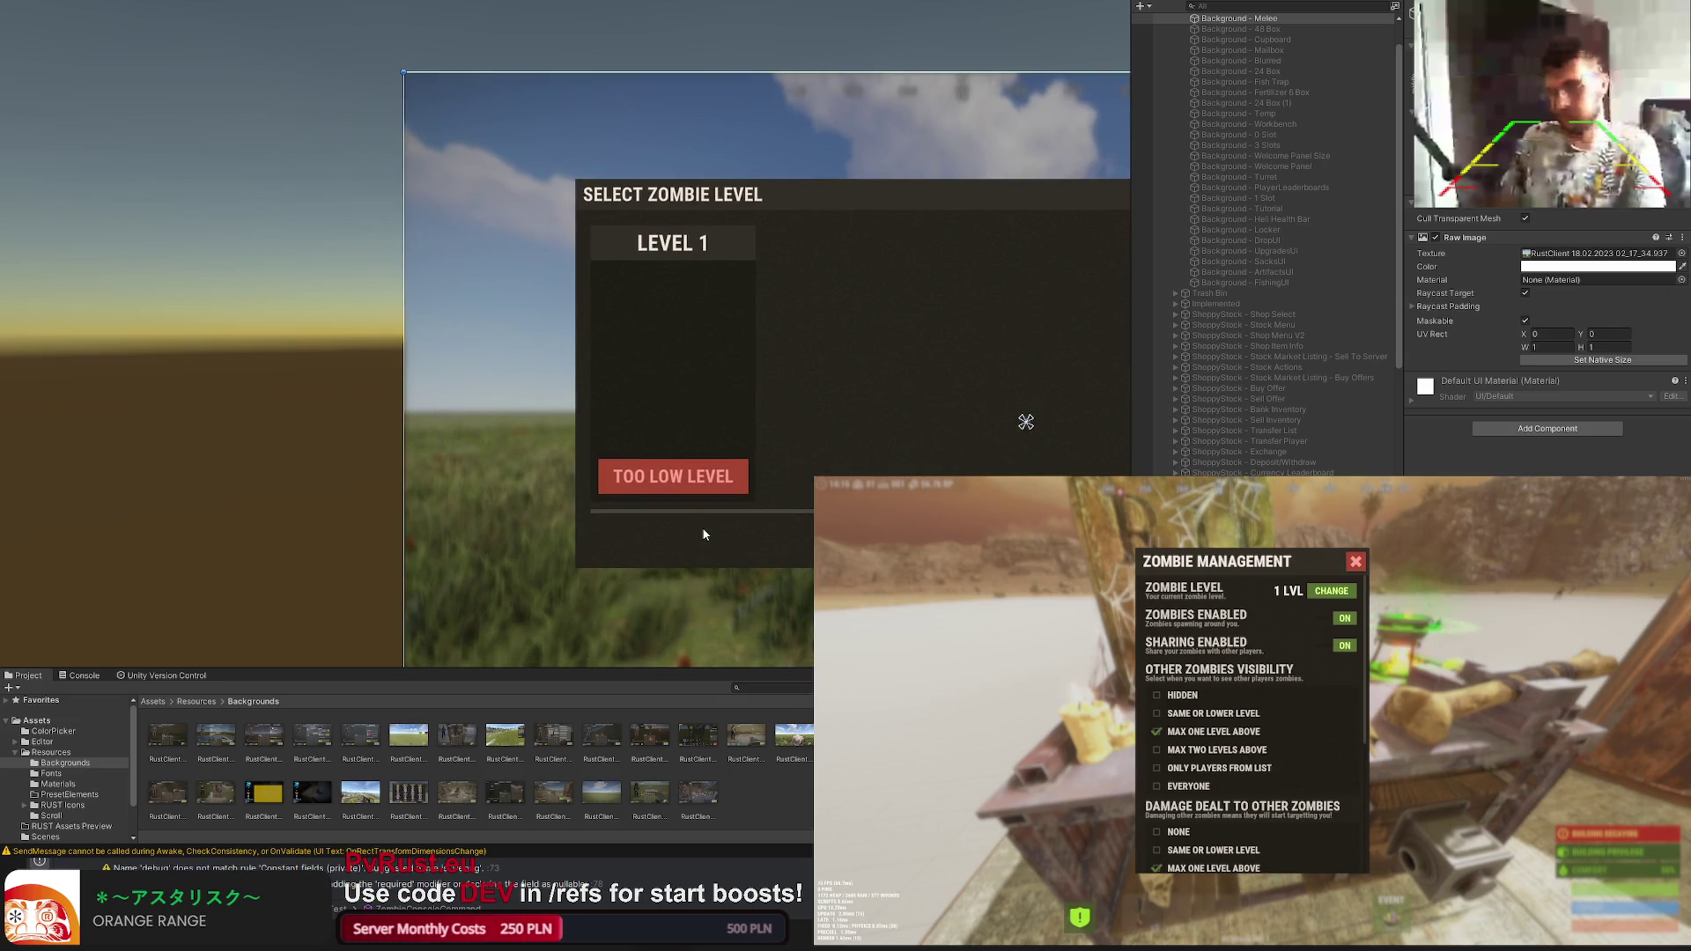
scroll(1267, 245, down, 5)
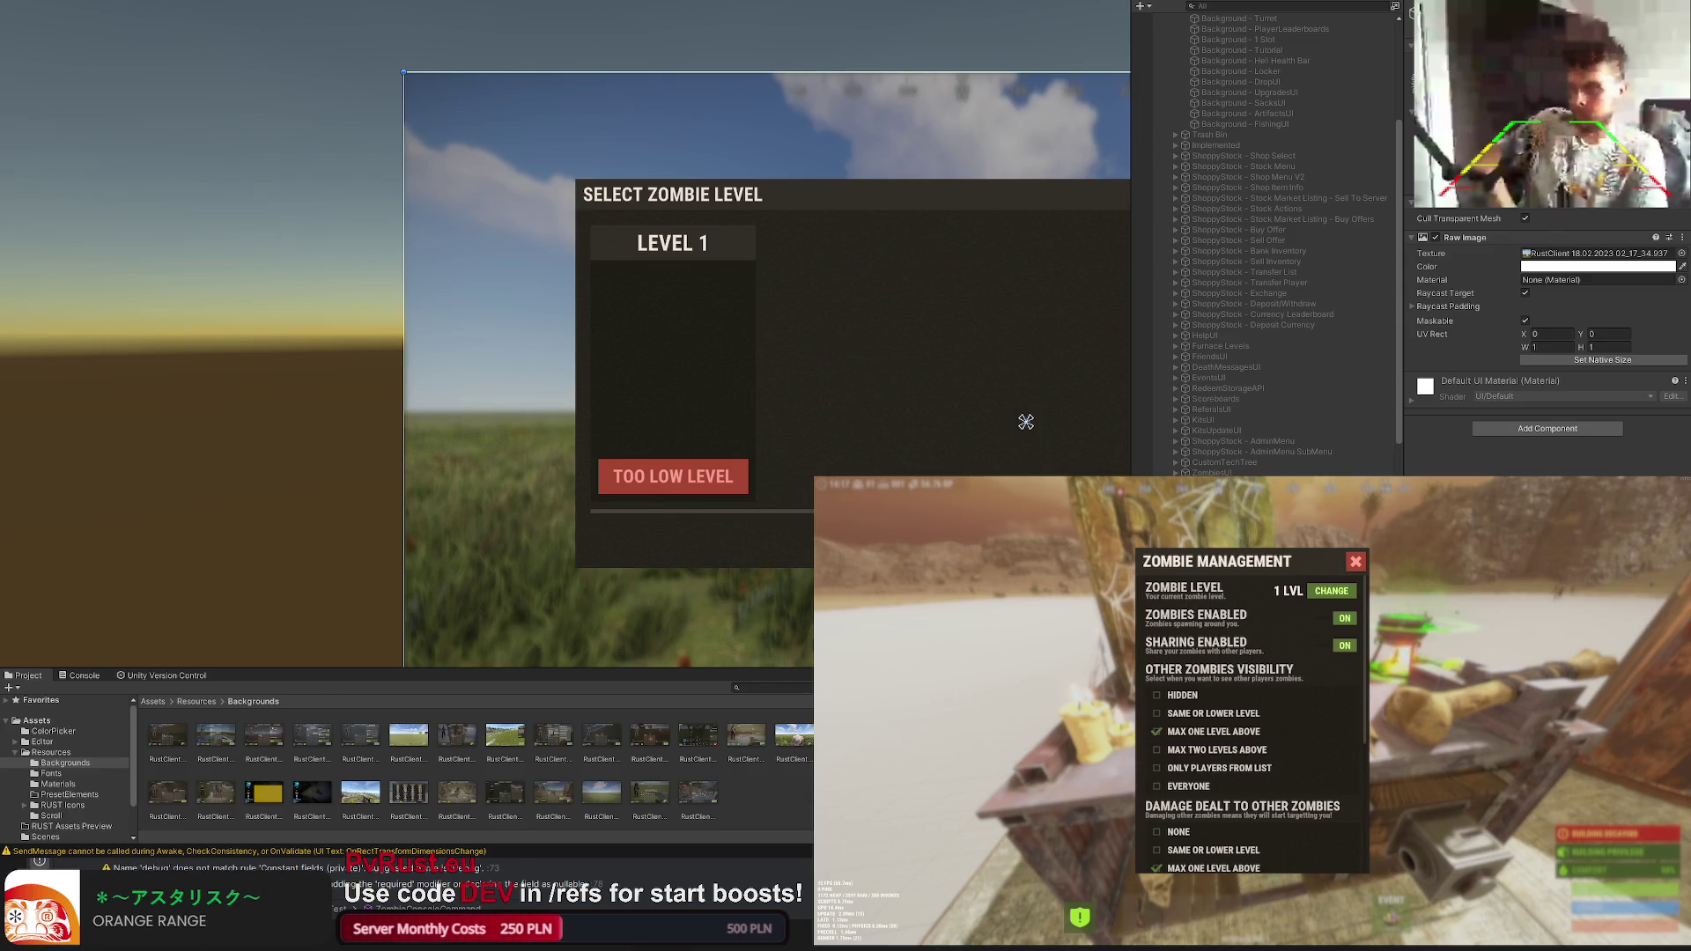
click(673, 363)
click(673, 362)
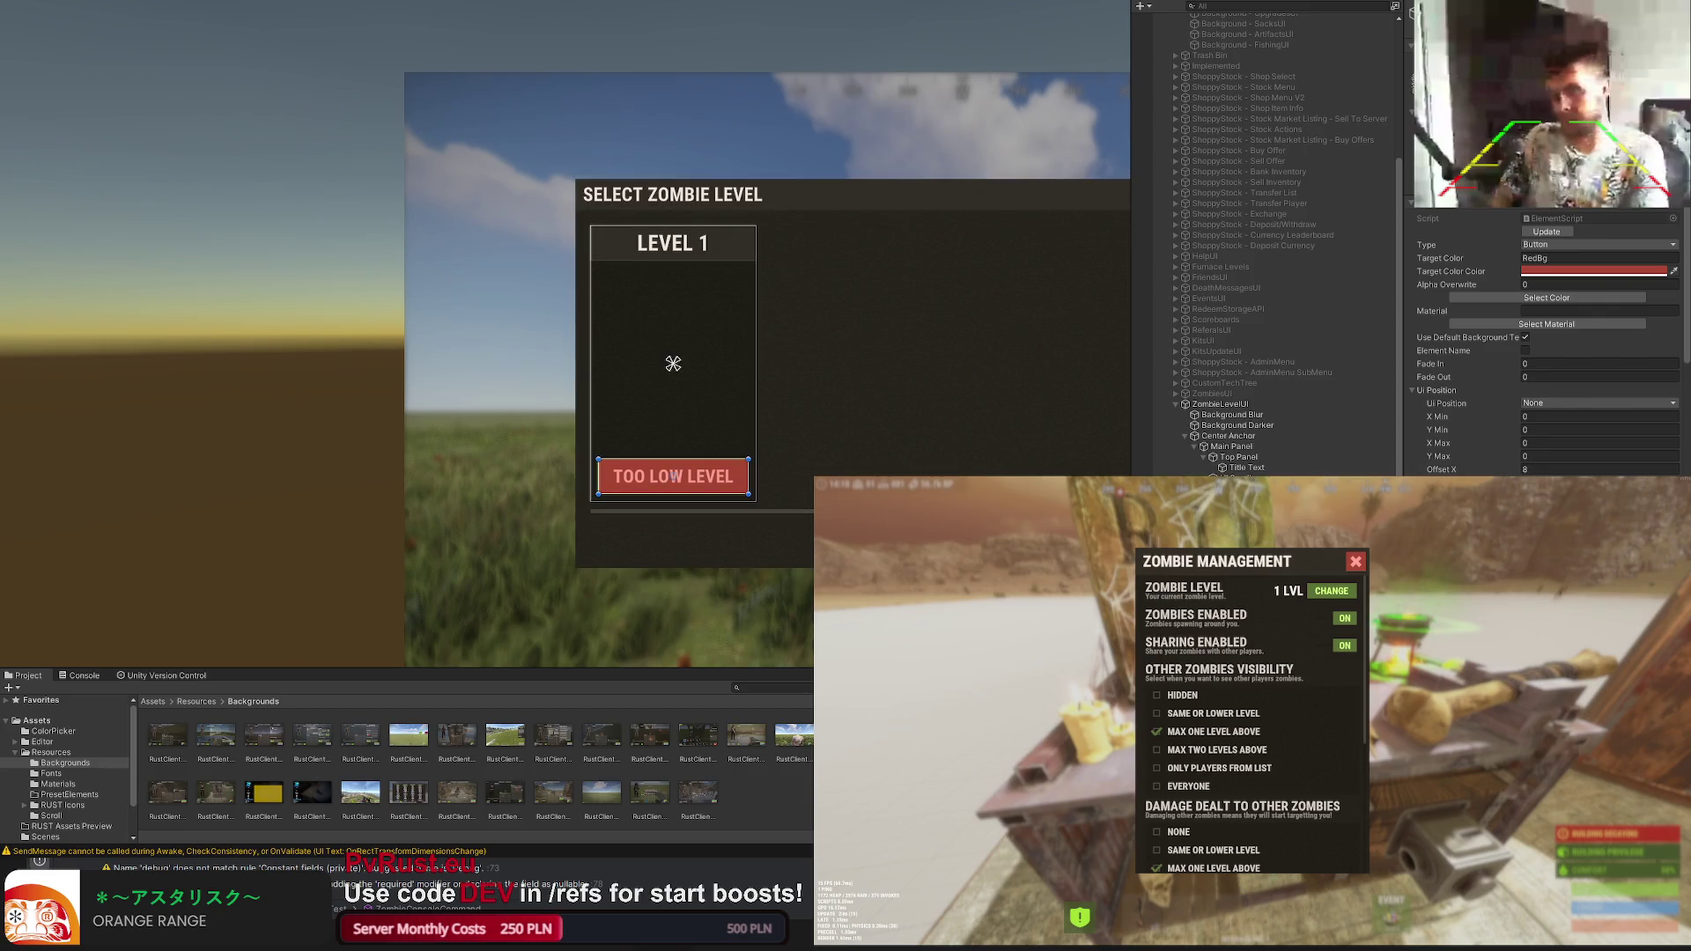
scroll(673, 362, up, 2)
scroll(691, 295, up, 3)
drag(734, 450, 732, 461)
click(735, 436)
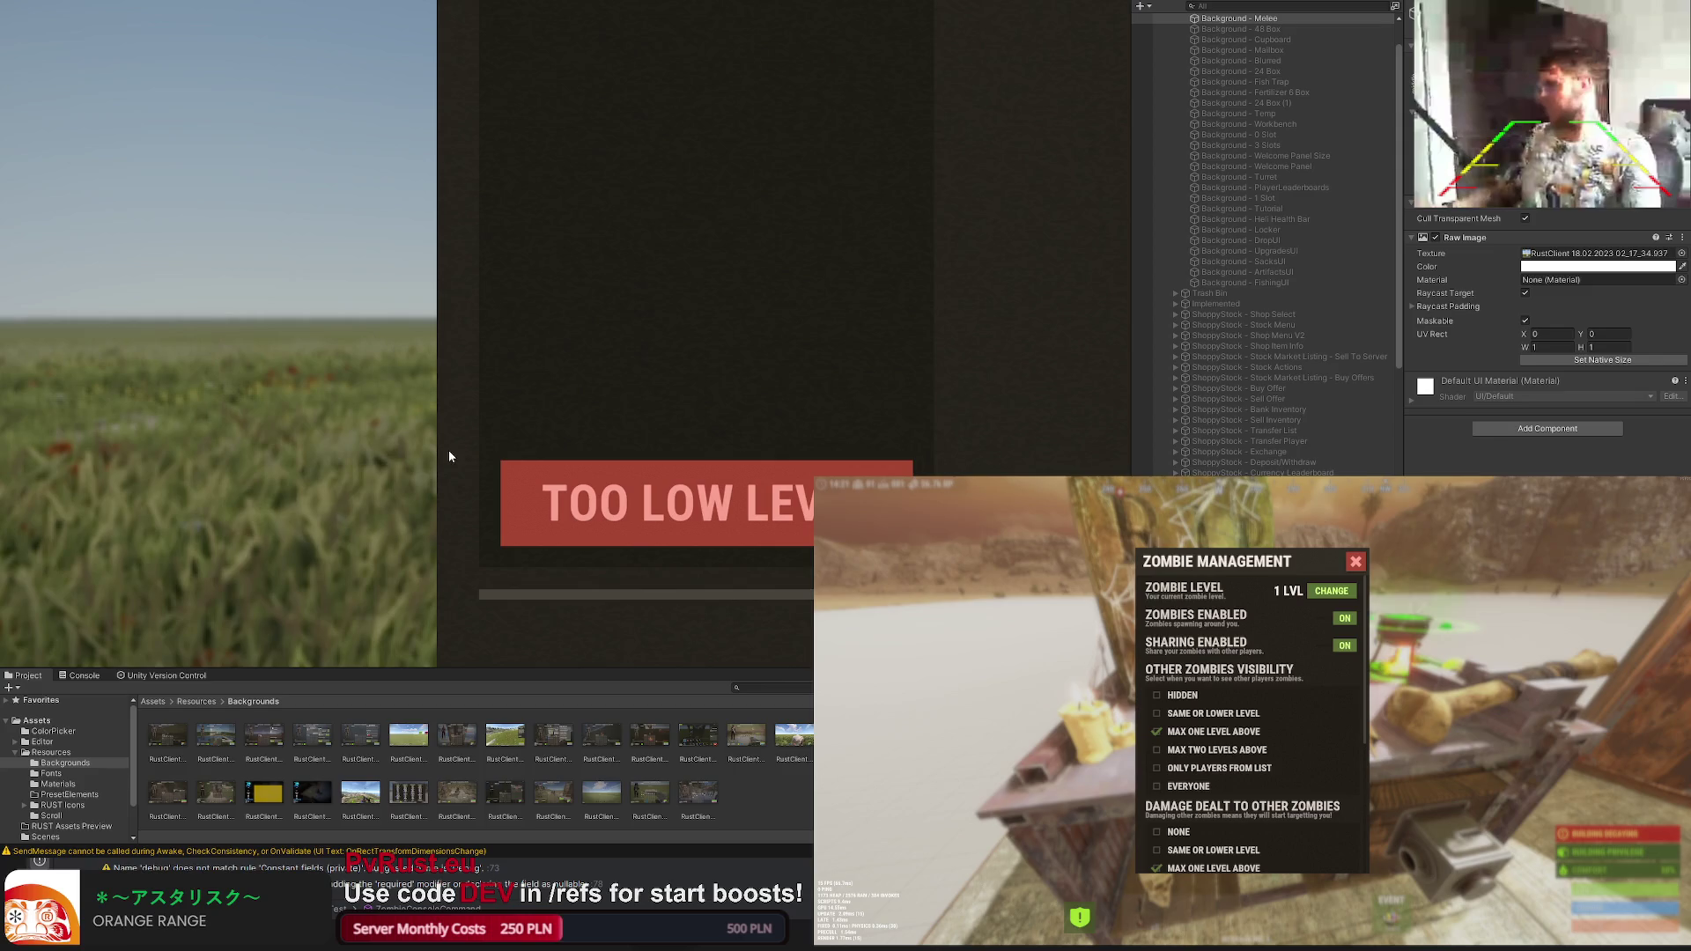
scroll(673, 412, down, 3)
scroll(816, 376, down, 2)
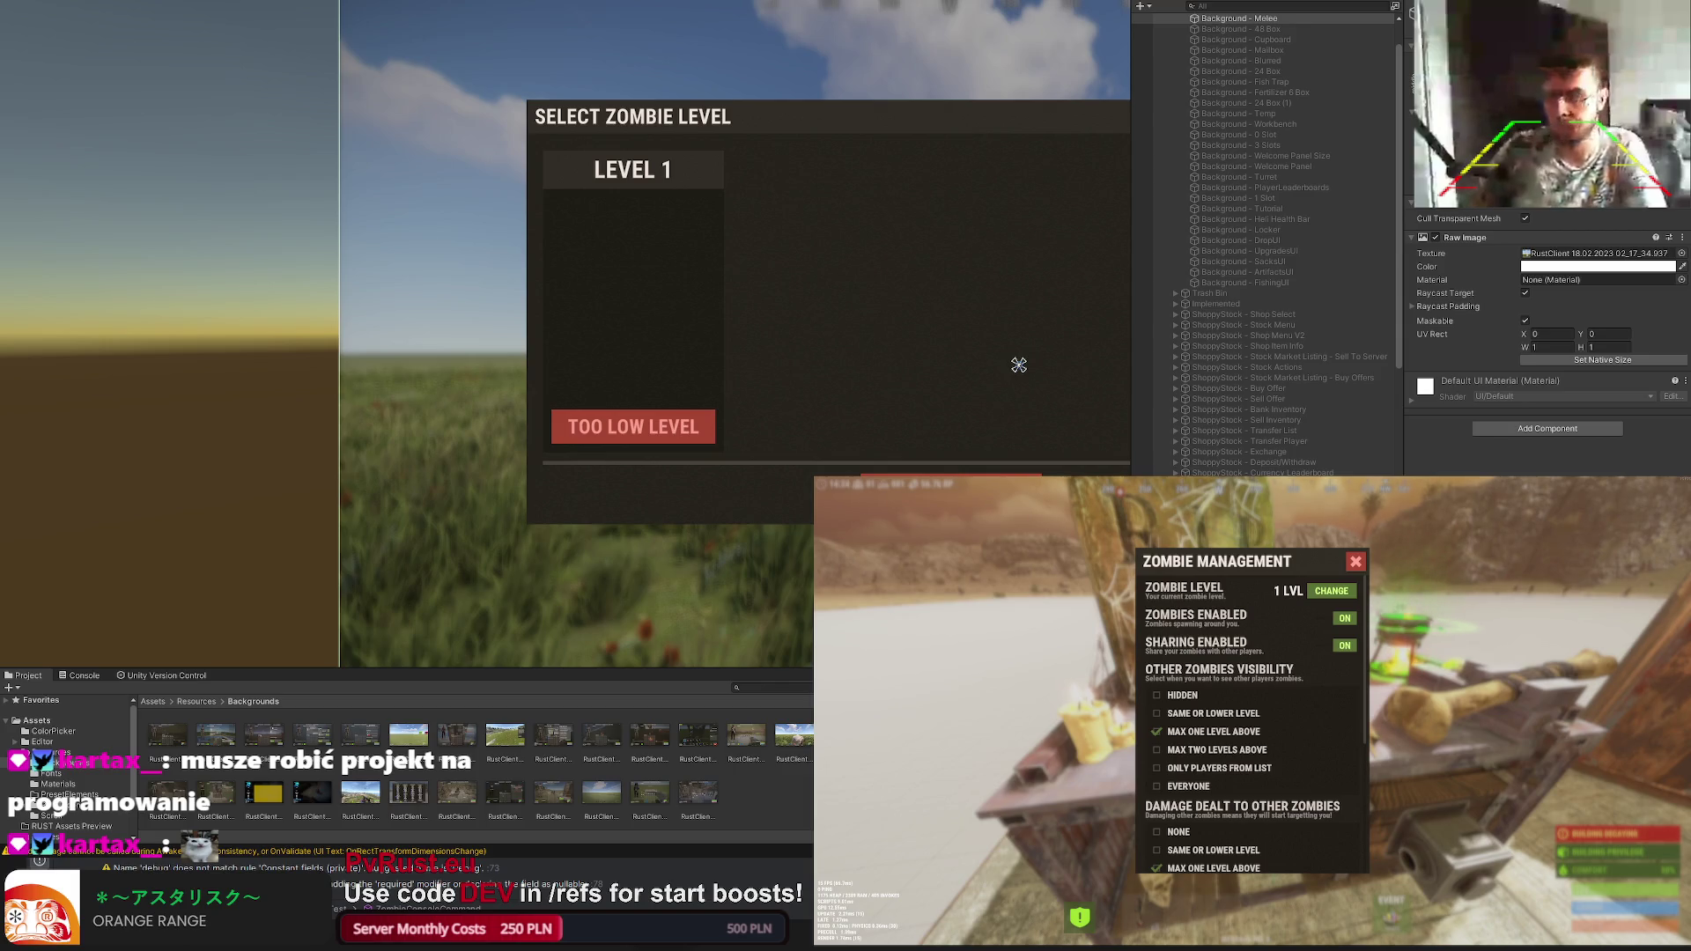
scroll(1019, 364, up, 3)
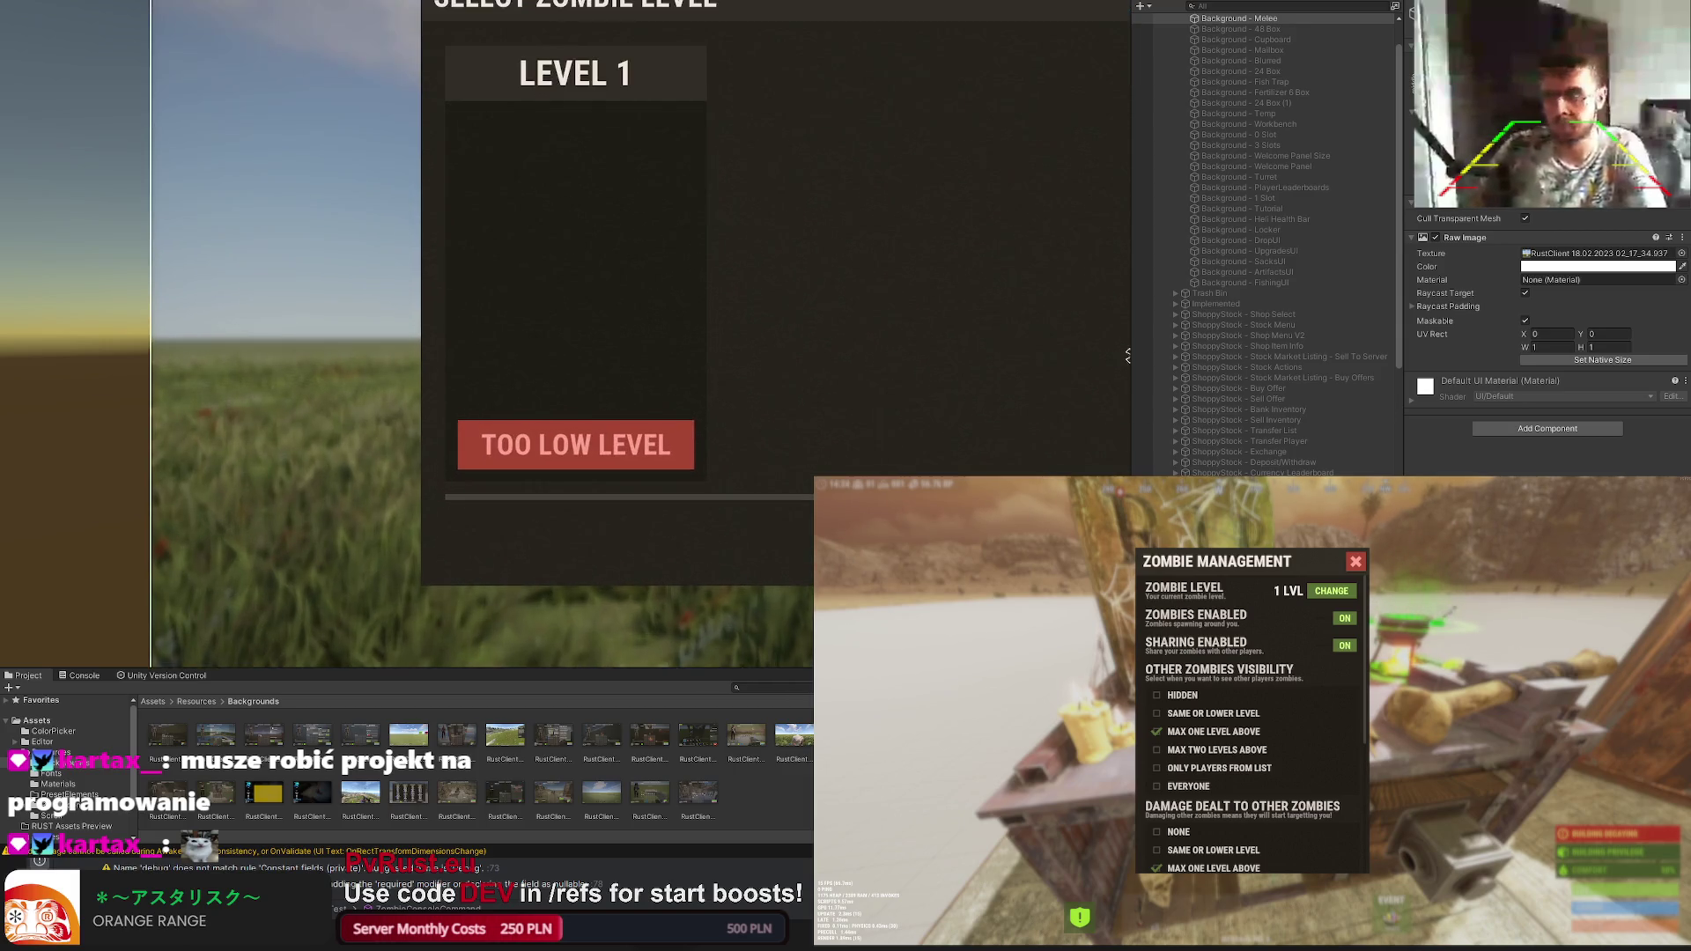
scroll(1265, 423, down, 5)
Step: Duplicate a child of the card's UI Panel to create a new Example Text element
click(1265, 432)
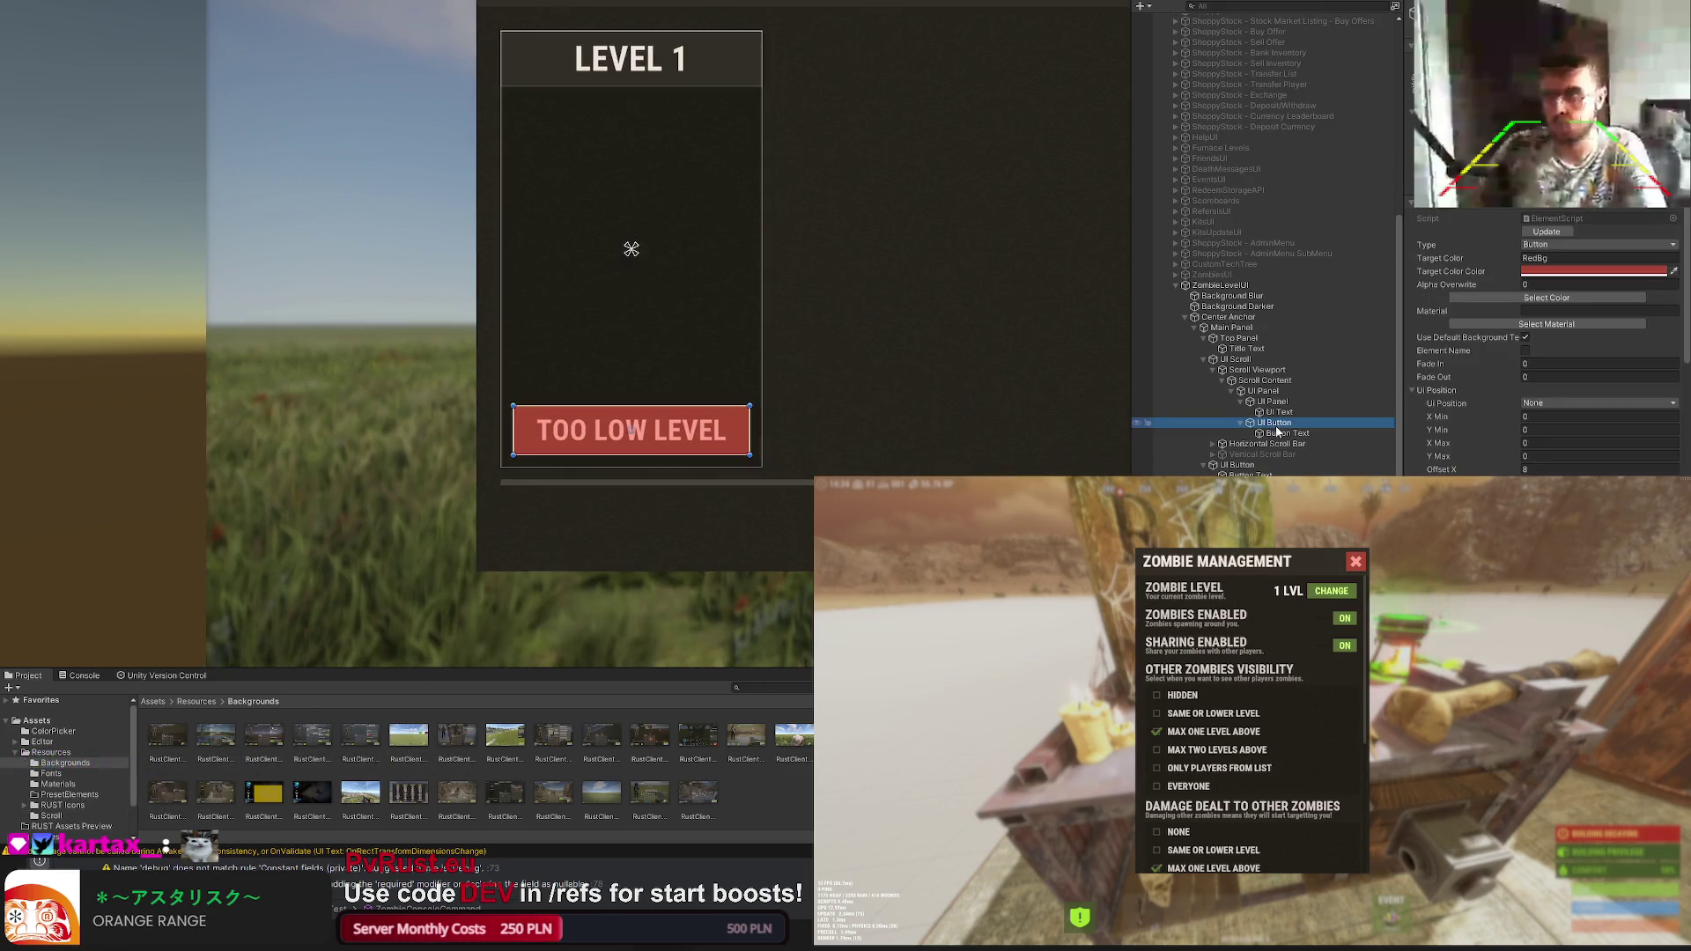
click(1246, 392)
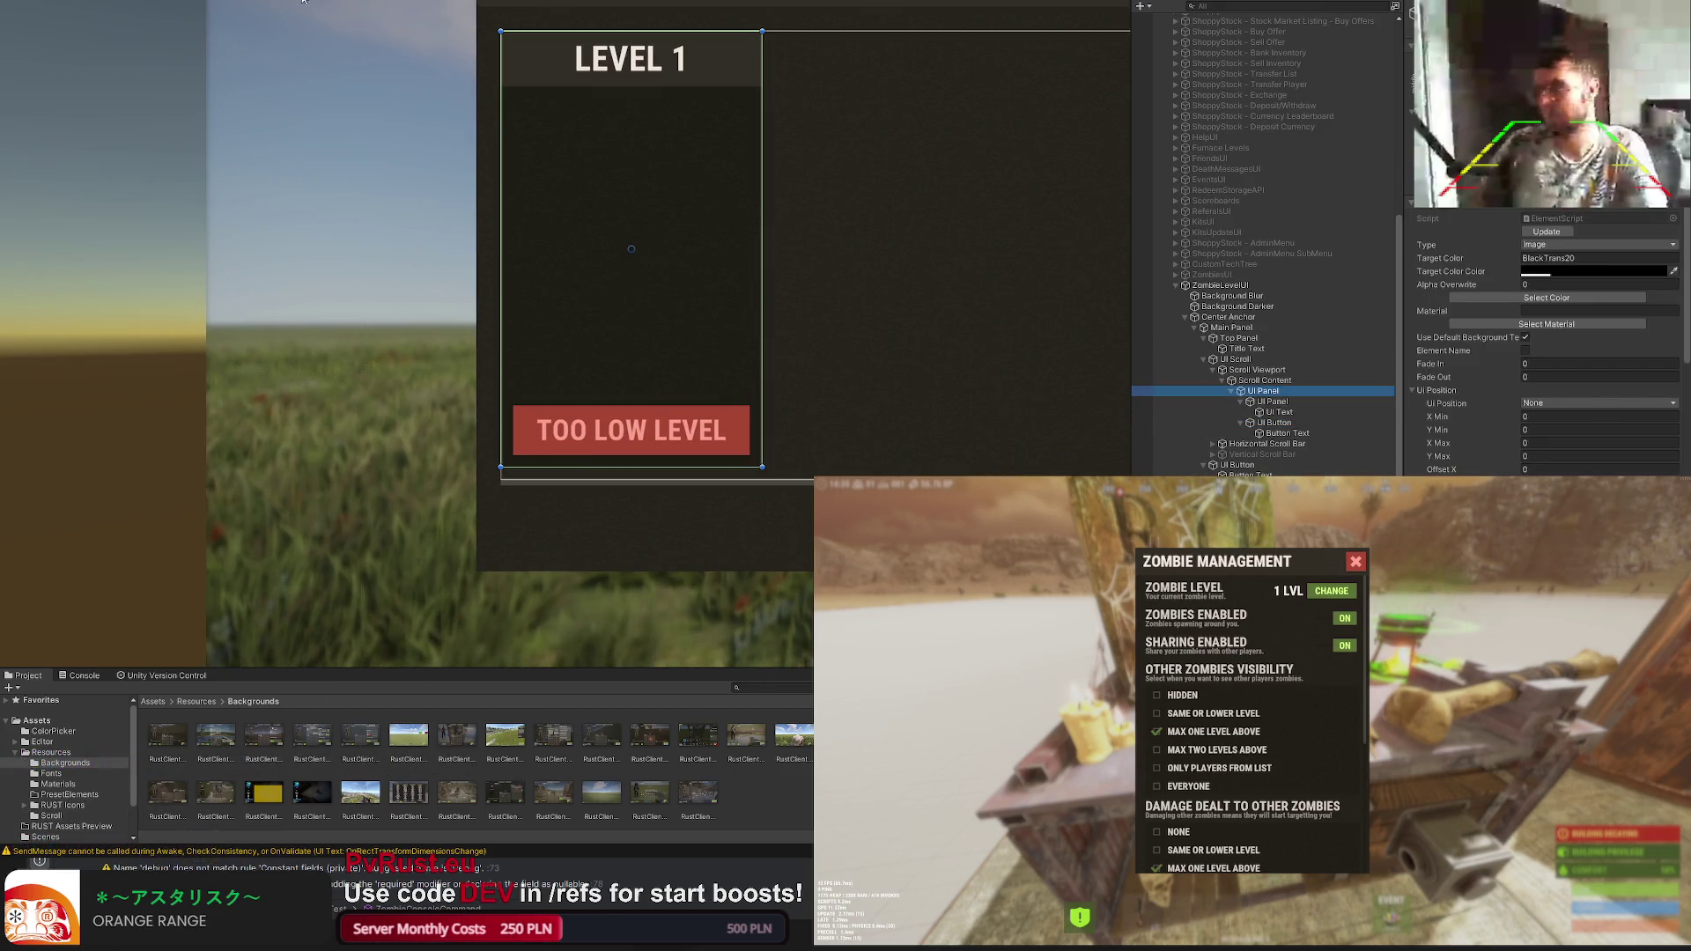
key(ctrl+d)
scroll(481, 224, up, 2)
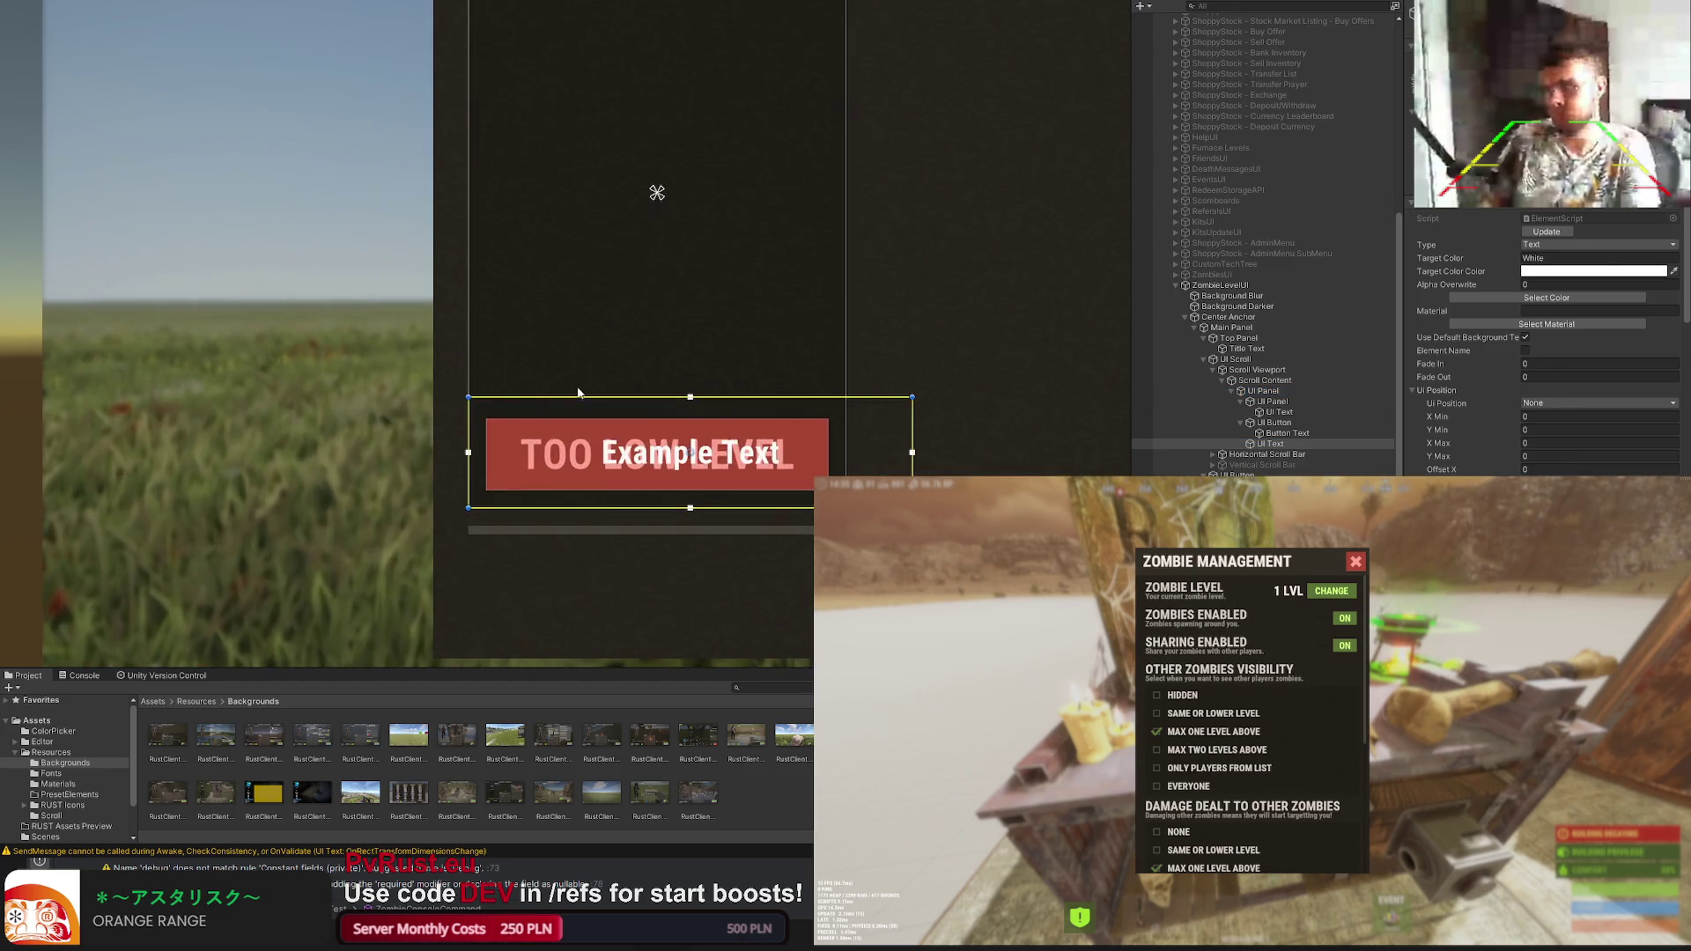
Step: Place the new text box just above the TOO LOW LEVEL button and fit its width to the card
drag(693, 435, 696, 321)
scroll(696, 320, up, 1)
drag(463, 343, 483, 337)
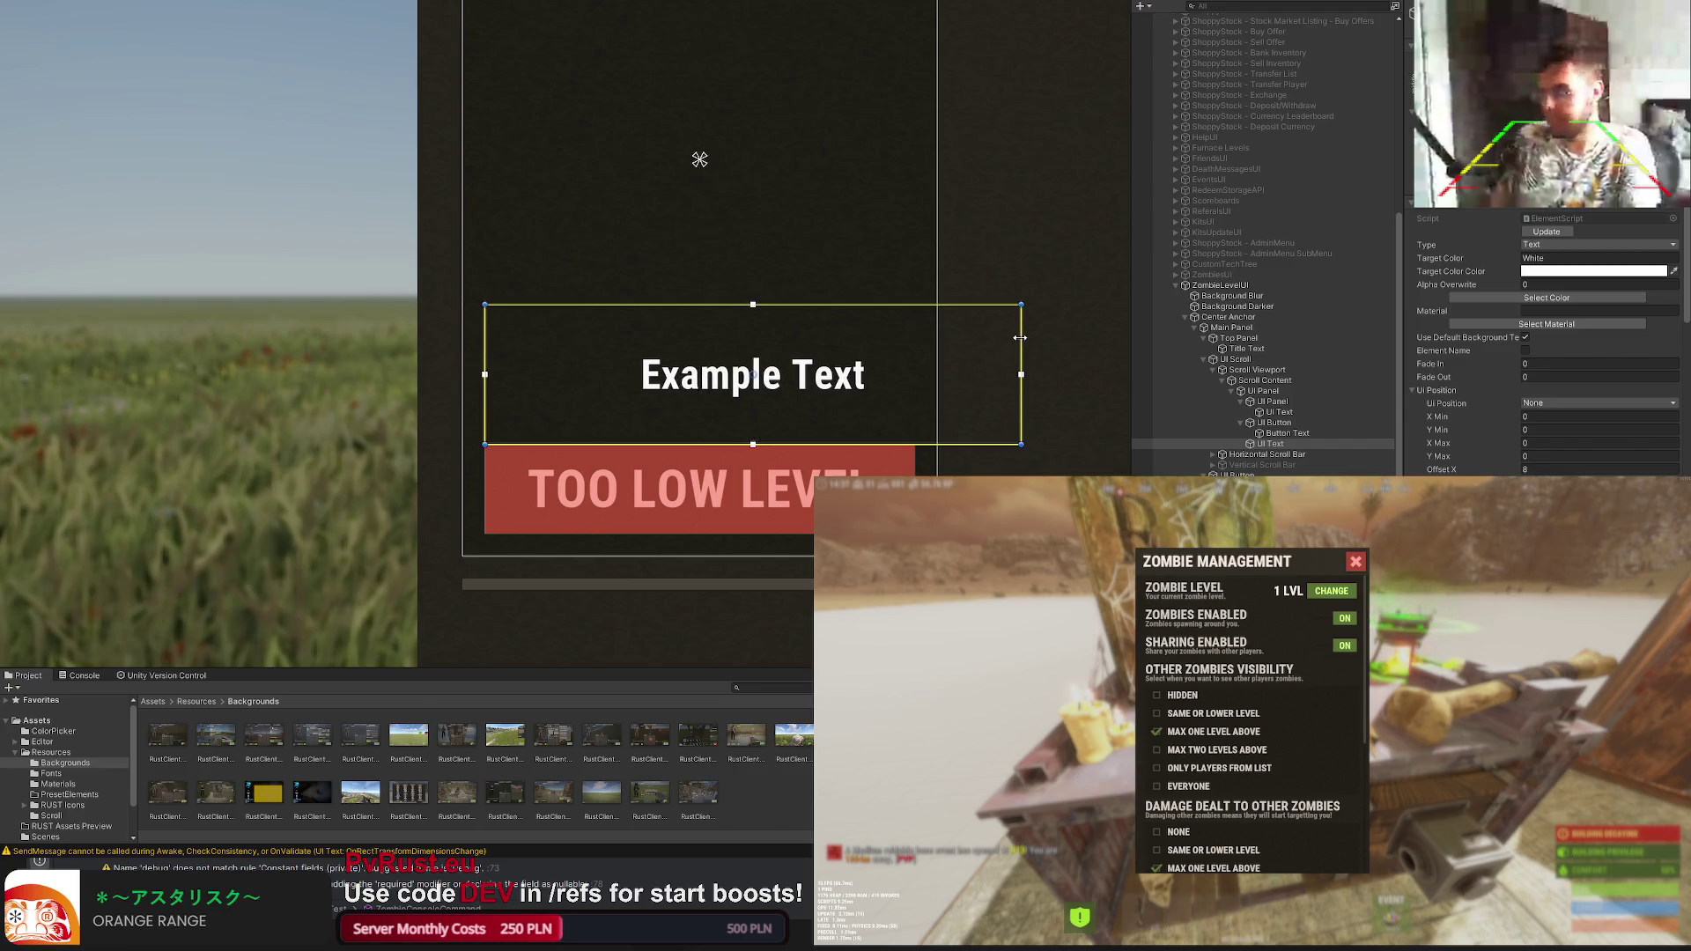
drag(1020, 337, 913, 344)
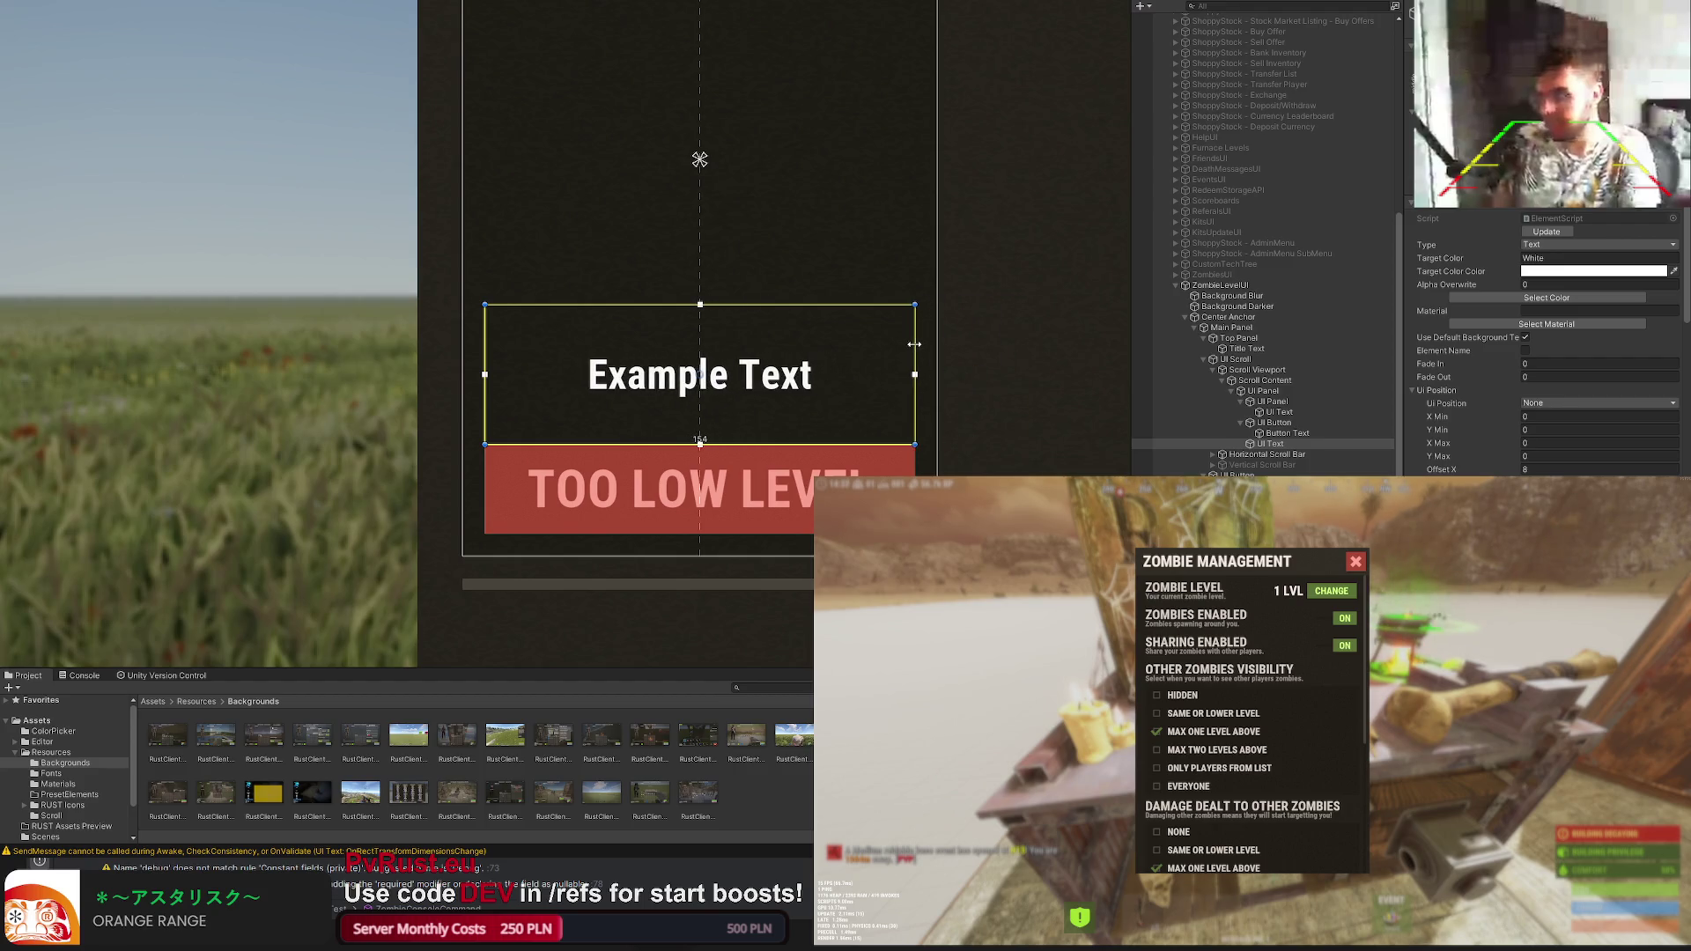
scroll(913, 343, up, 2)
scroll(1545, 343, down, 5)
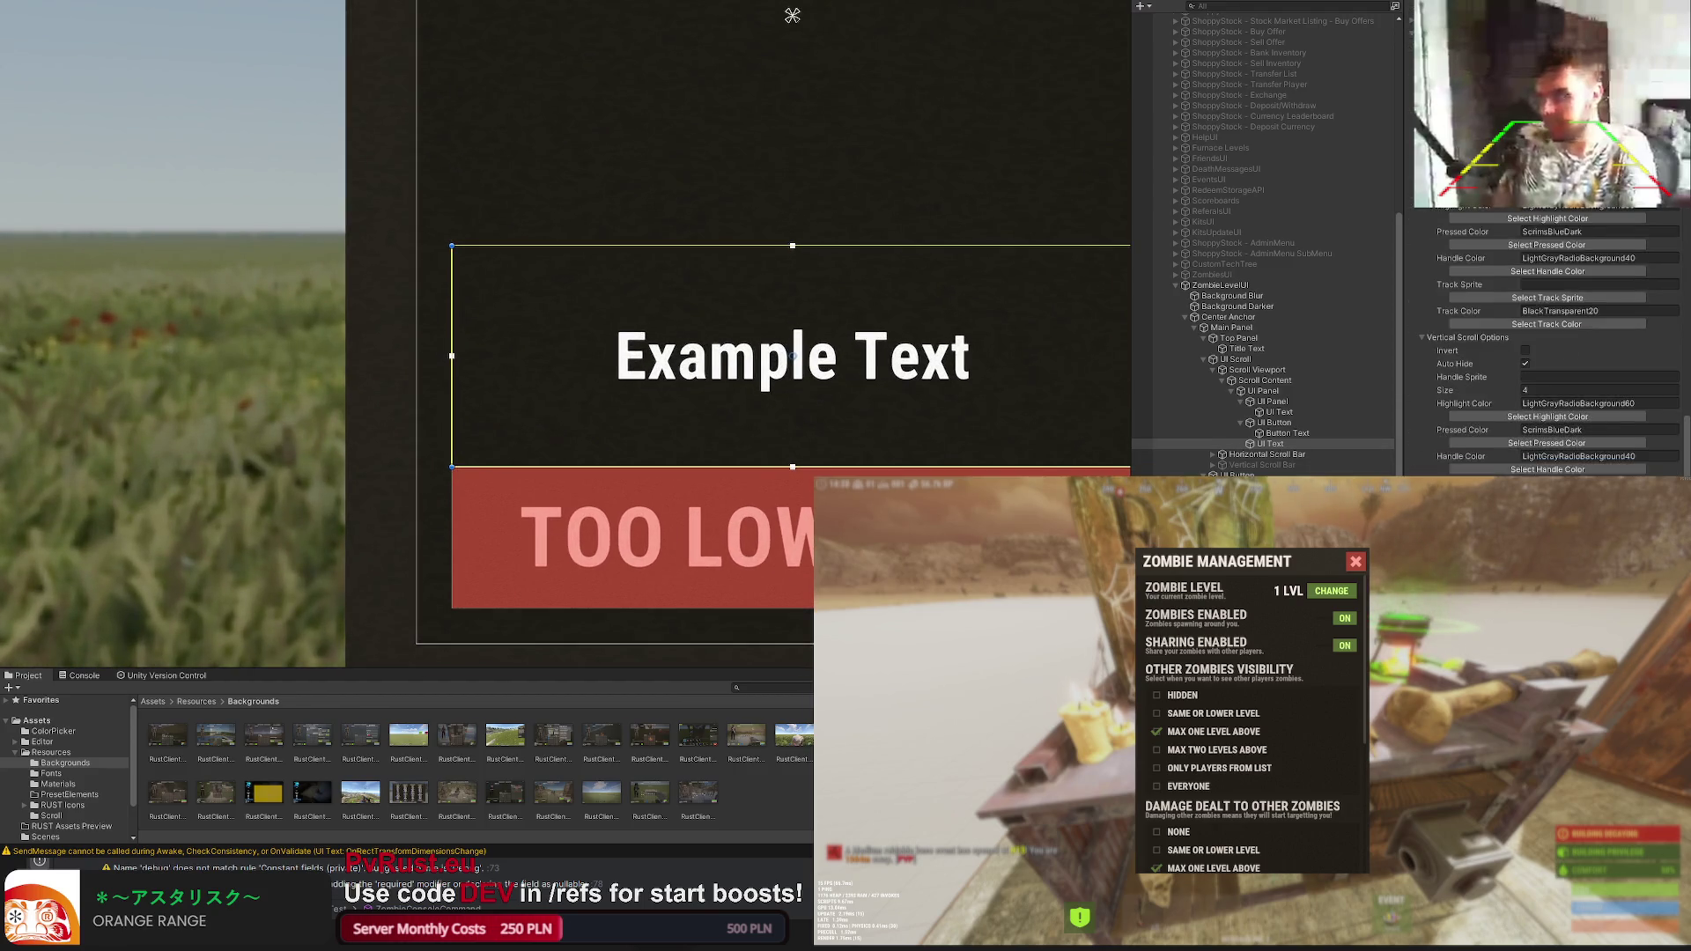
scroll(1545, 344, down, 3)
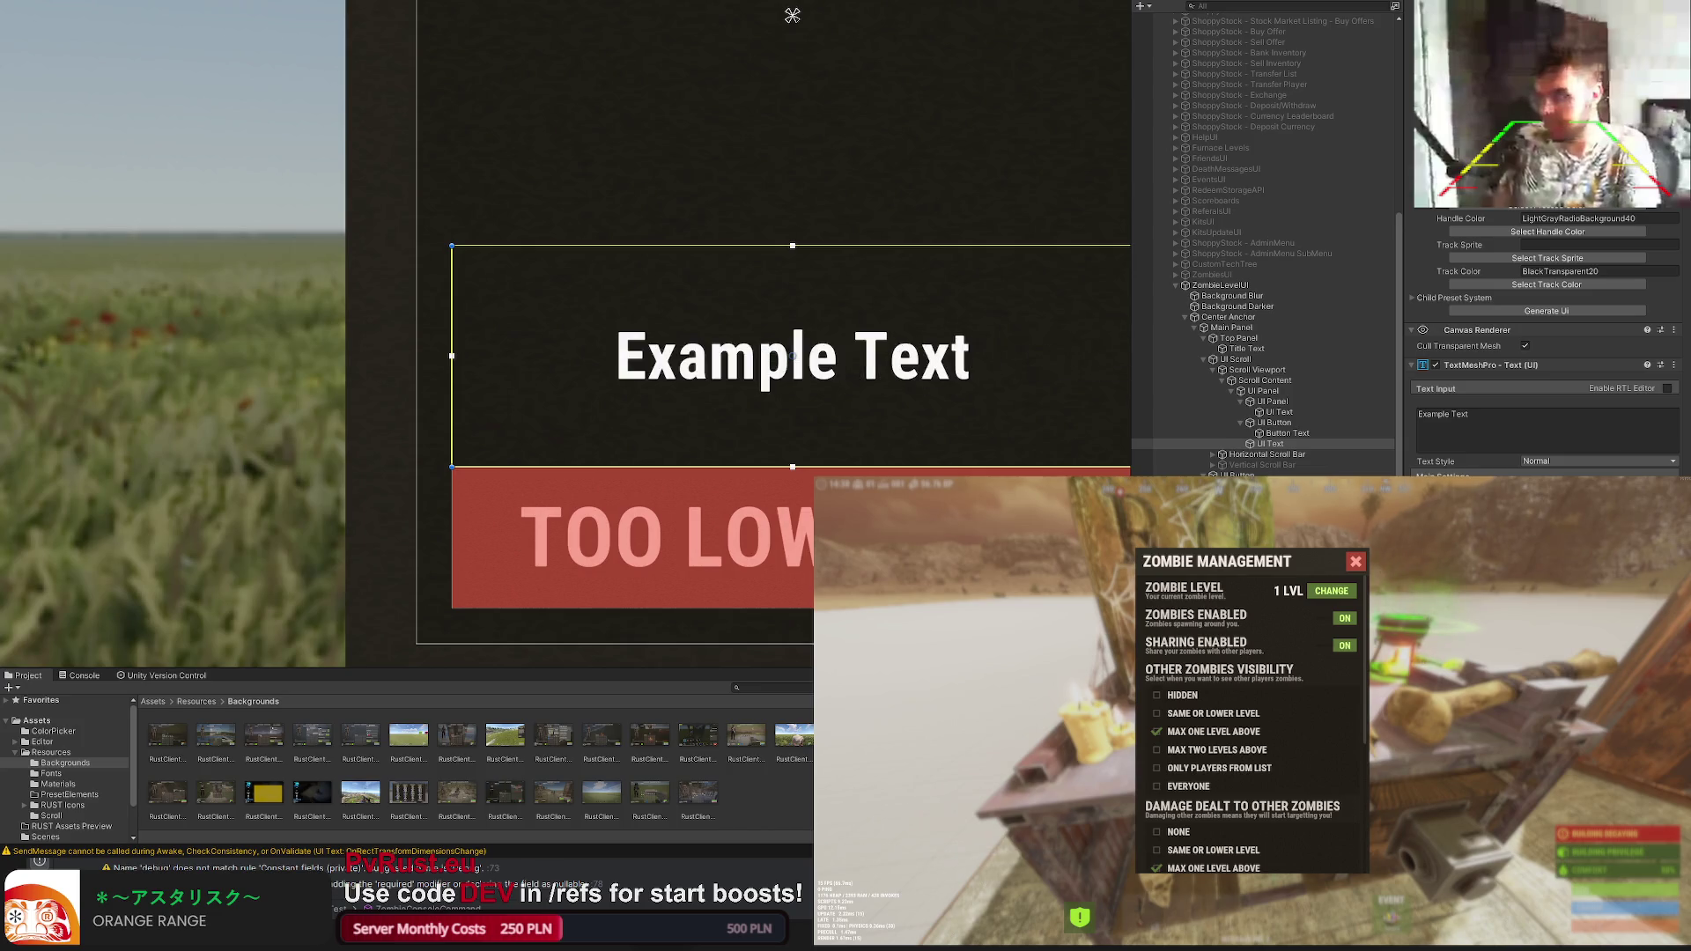
text(Recommended)
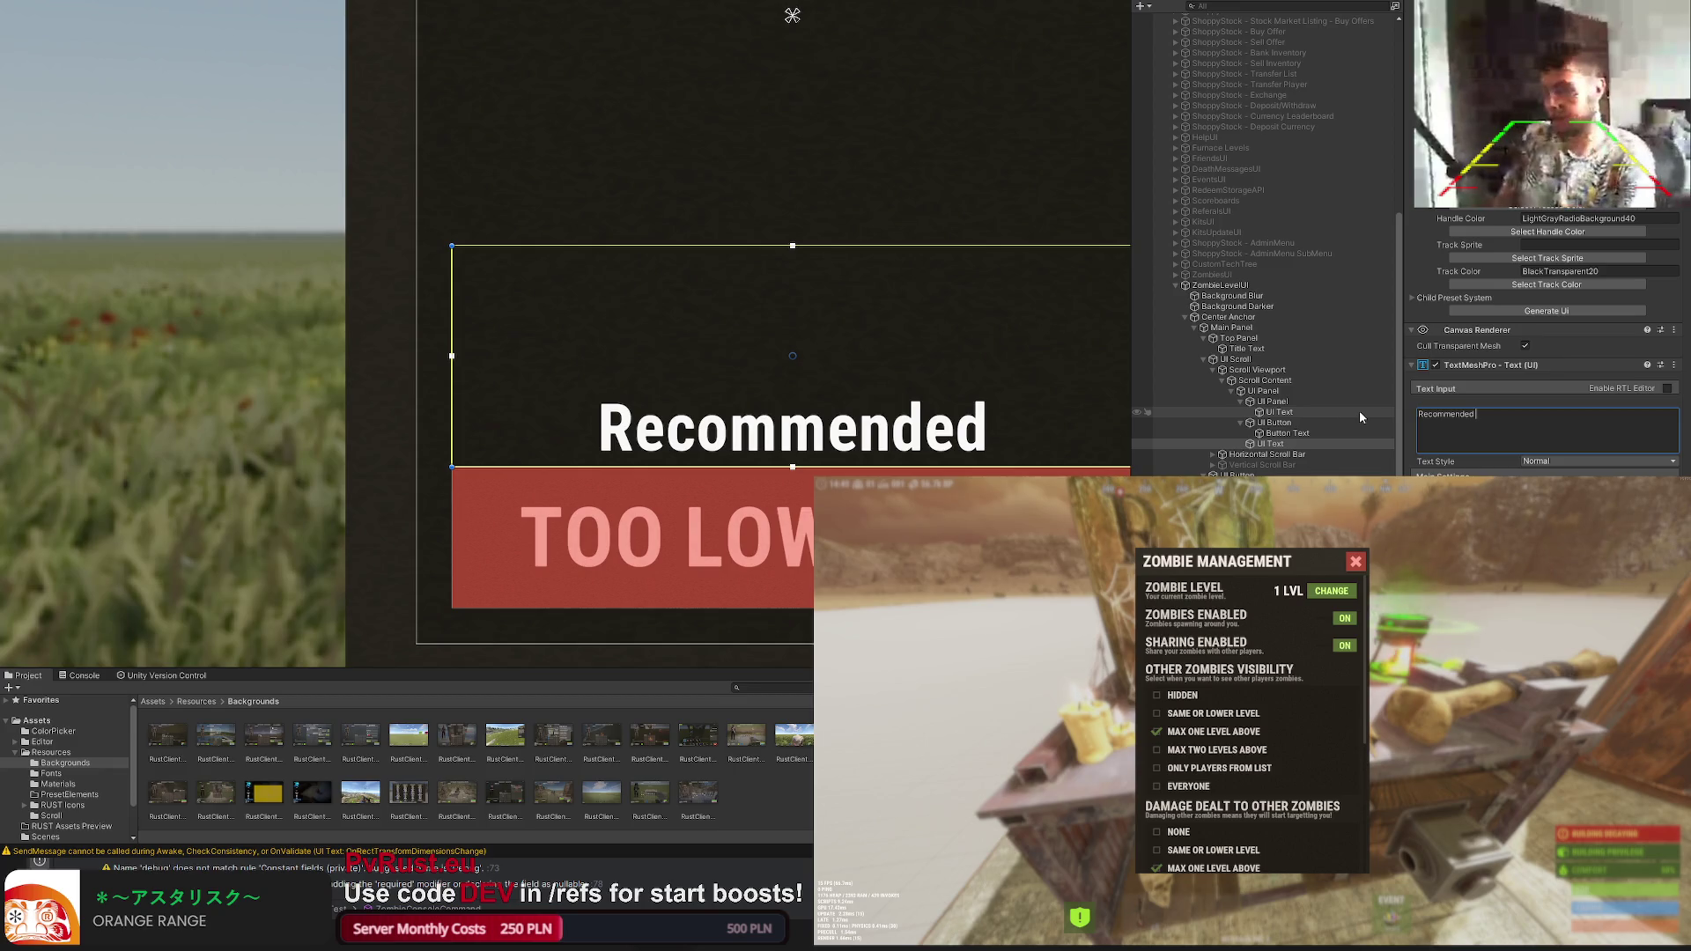
text(D)
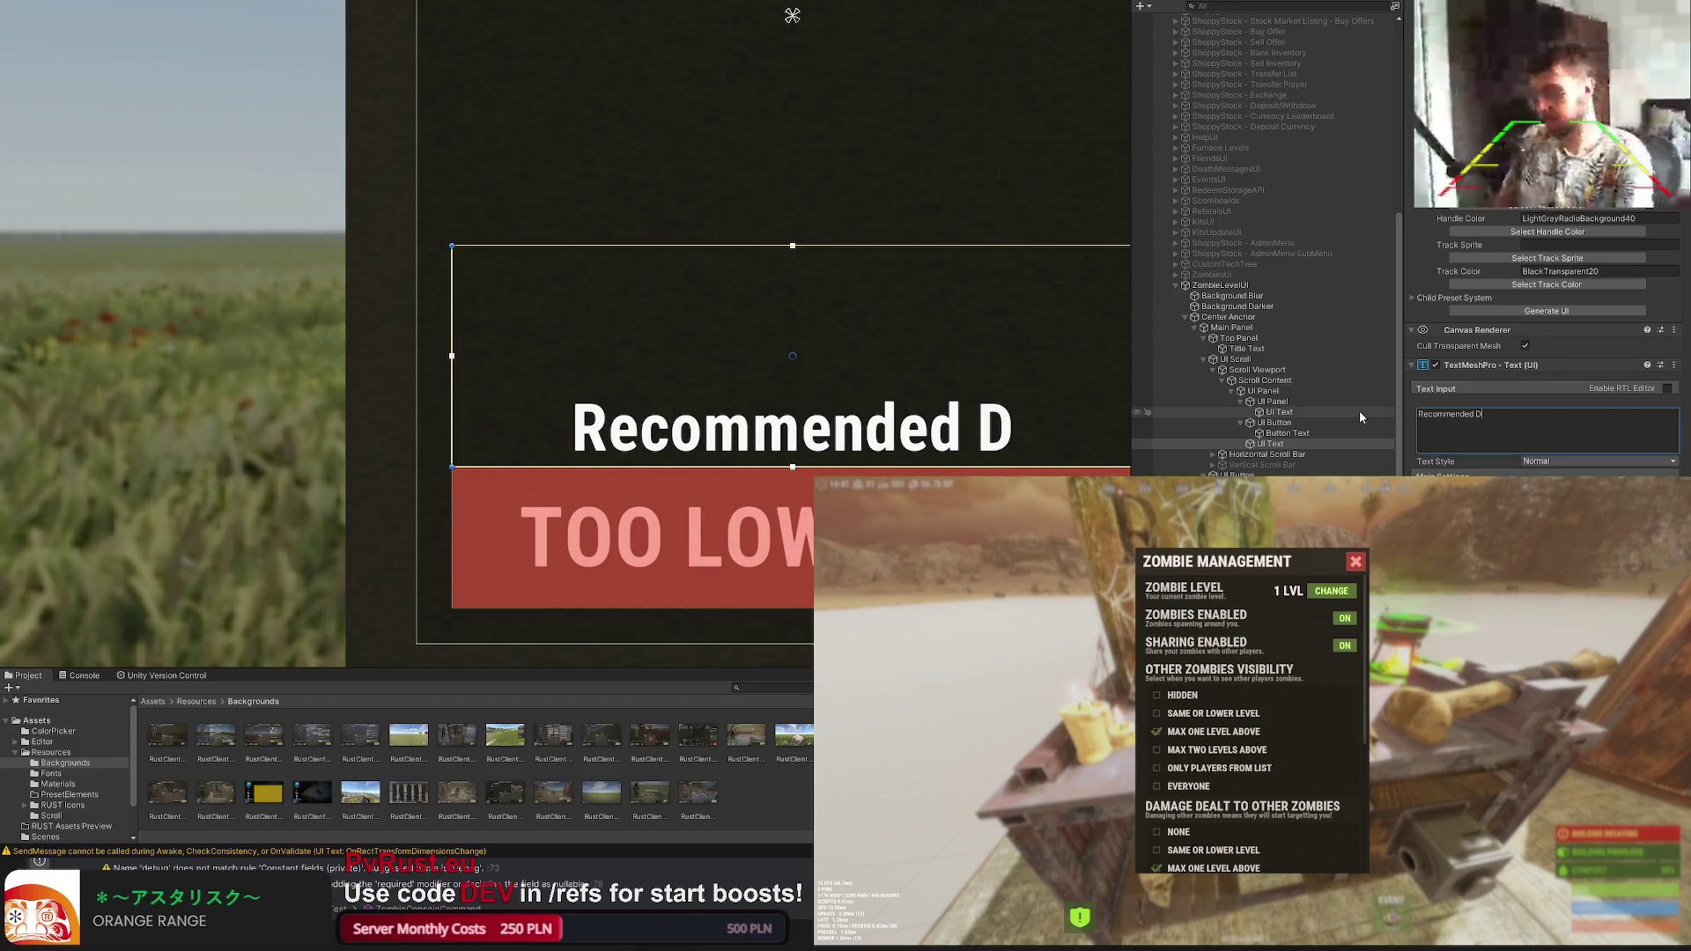
text(efense:)
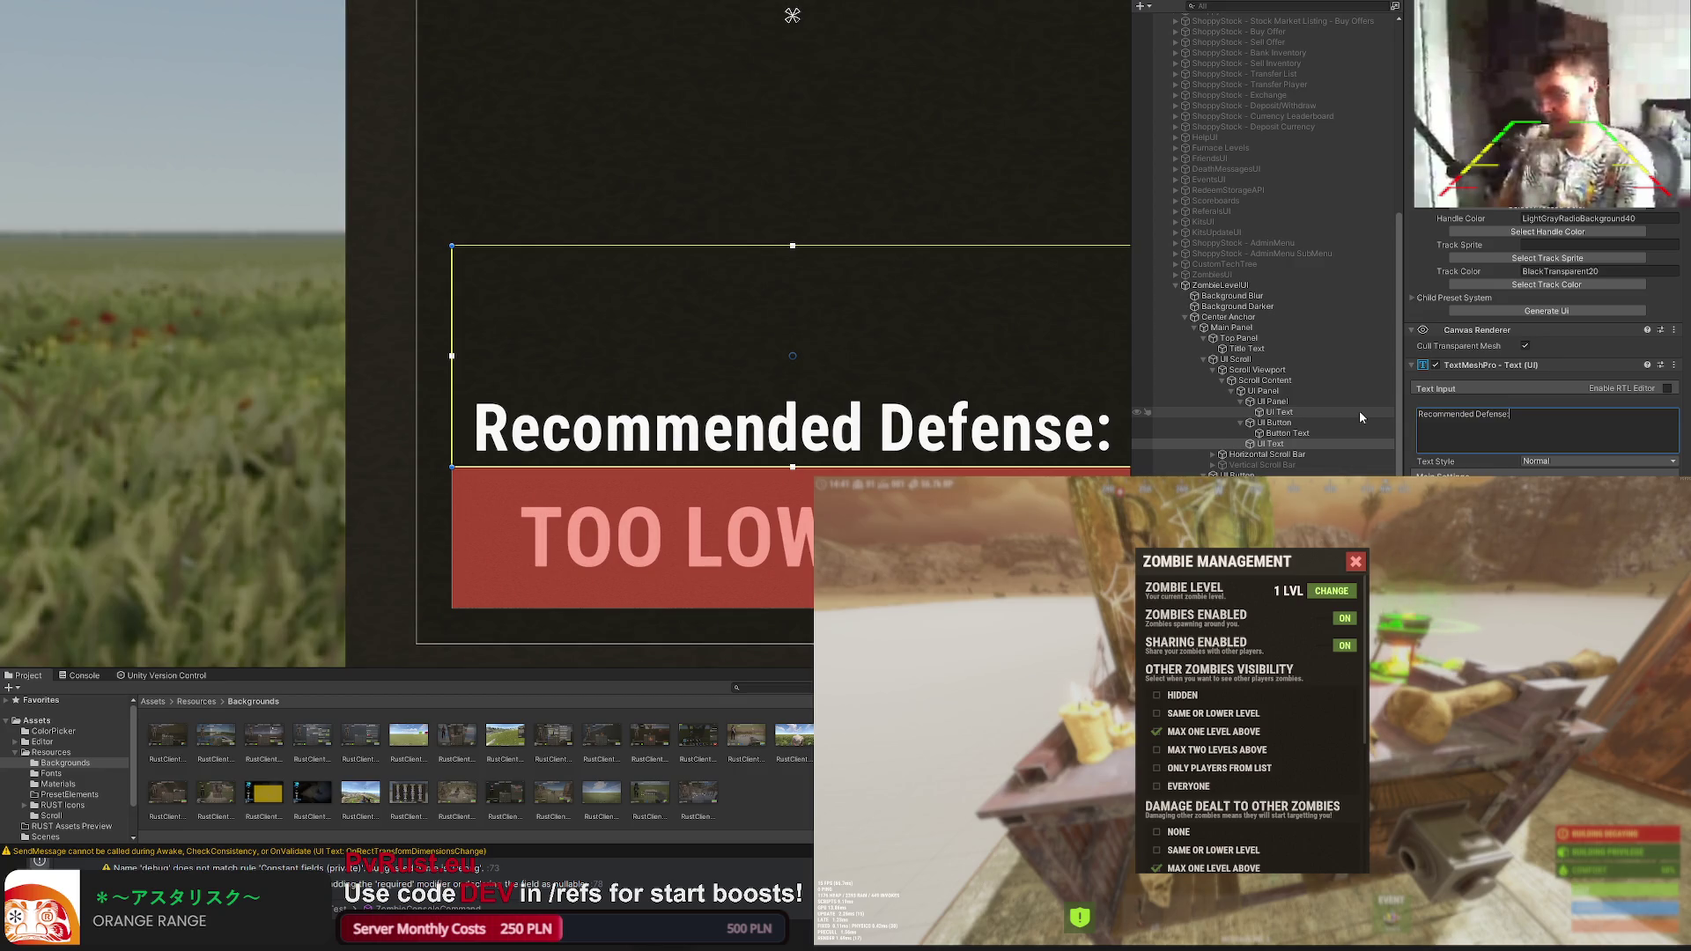
text( + 0%)
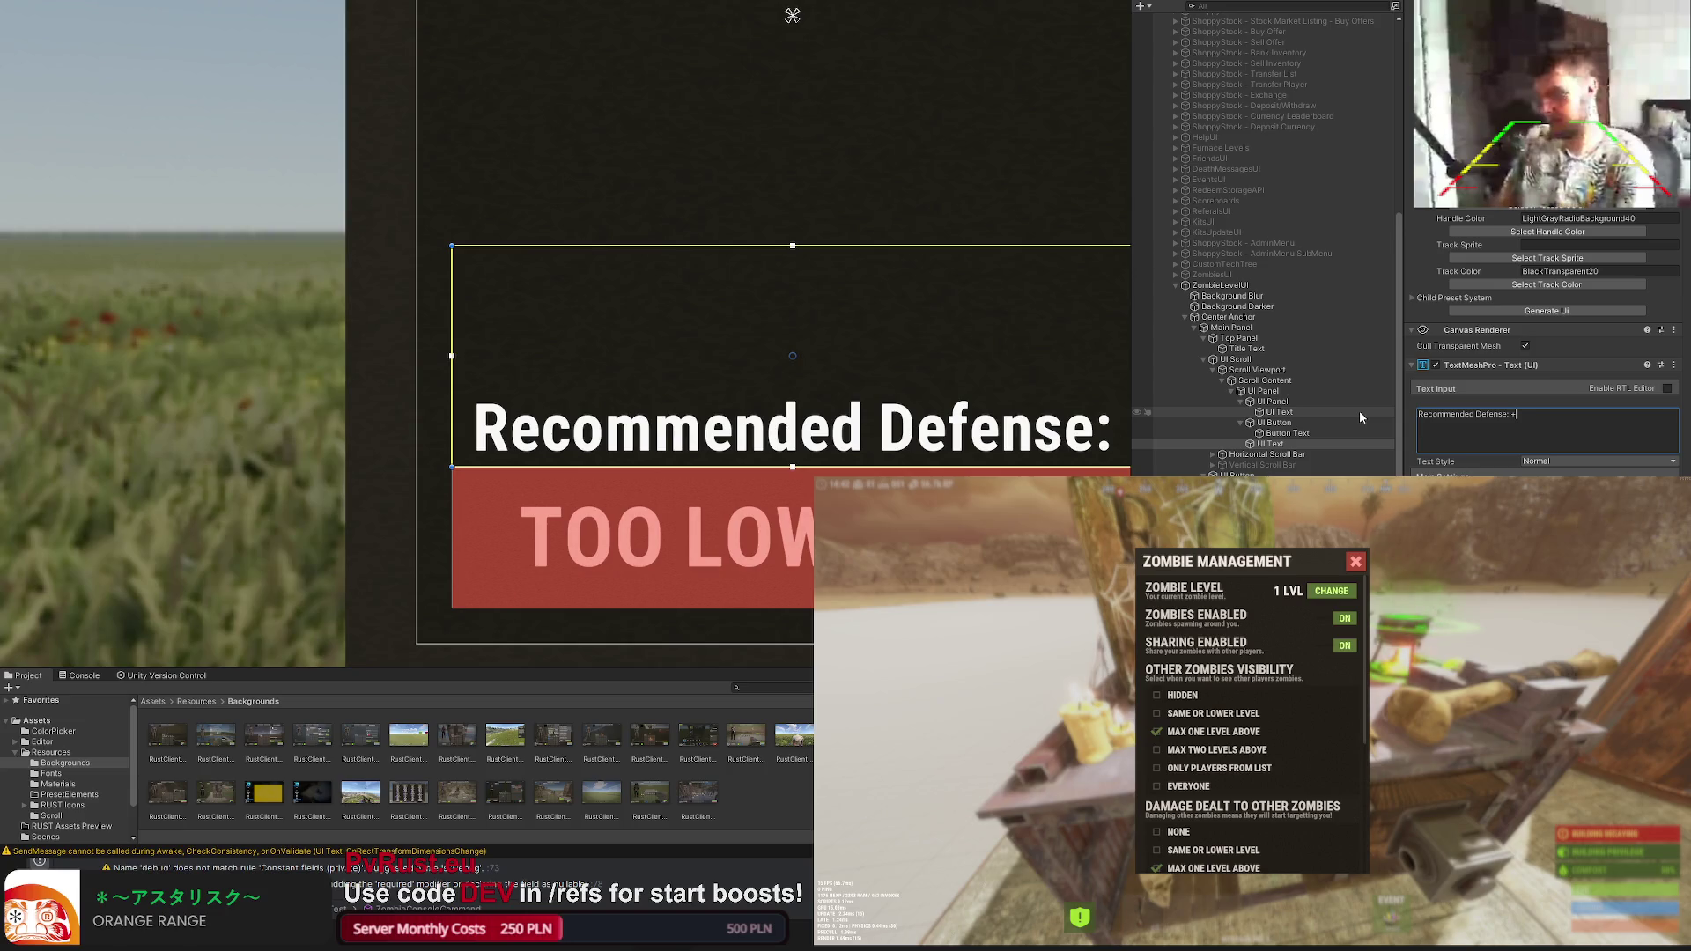
scroll(1541, 356, up, 2)
scroll(1541, 356, up, 5)
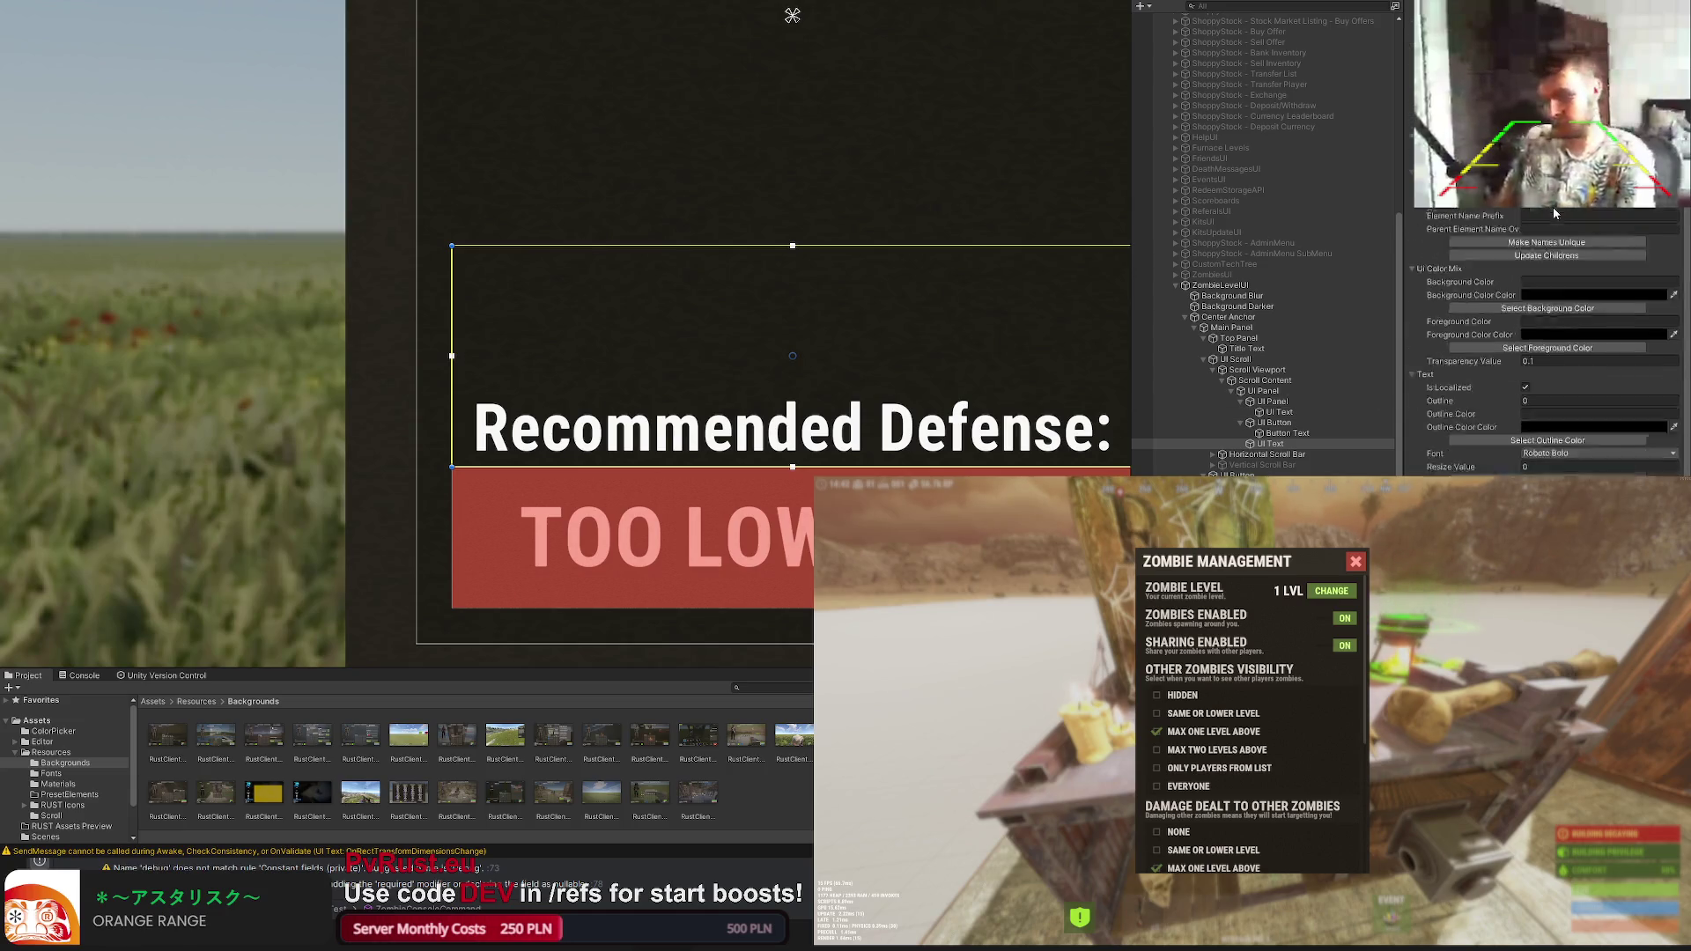
Step: Tint the Recommended Defense: label LTD80 light grey
click(1546, 297)
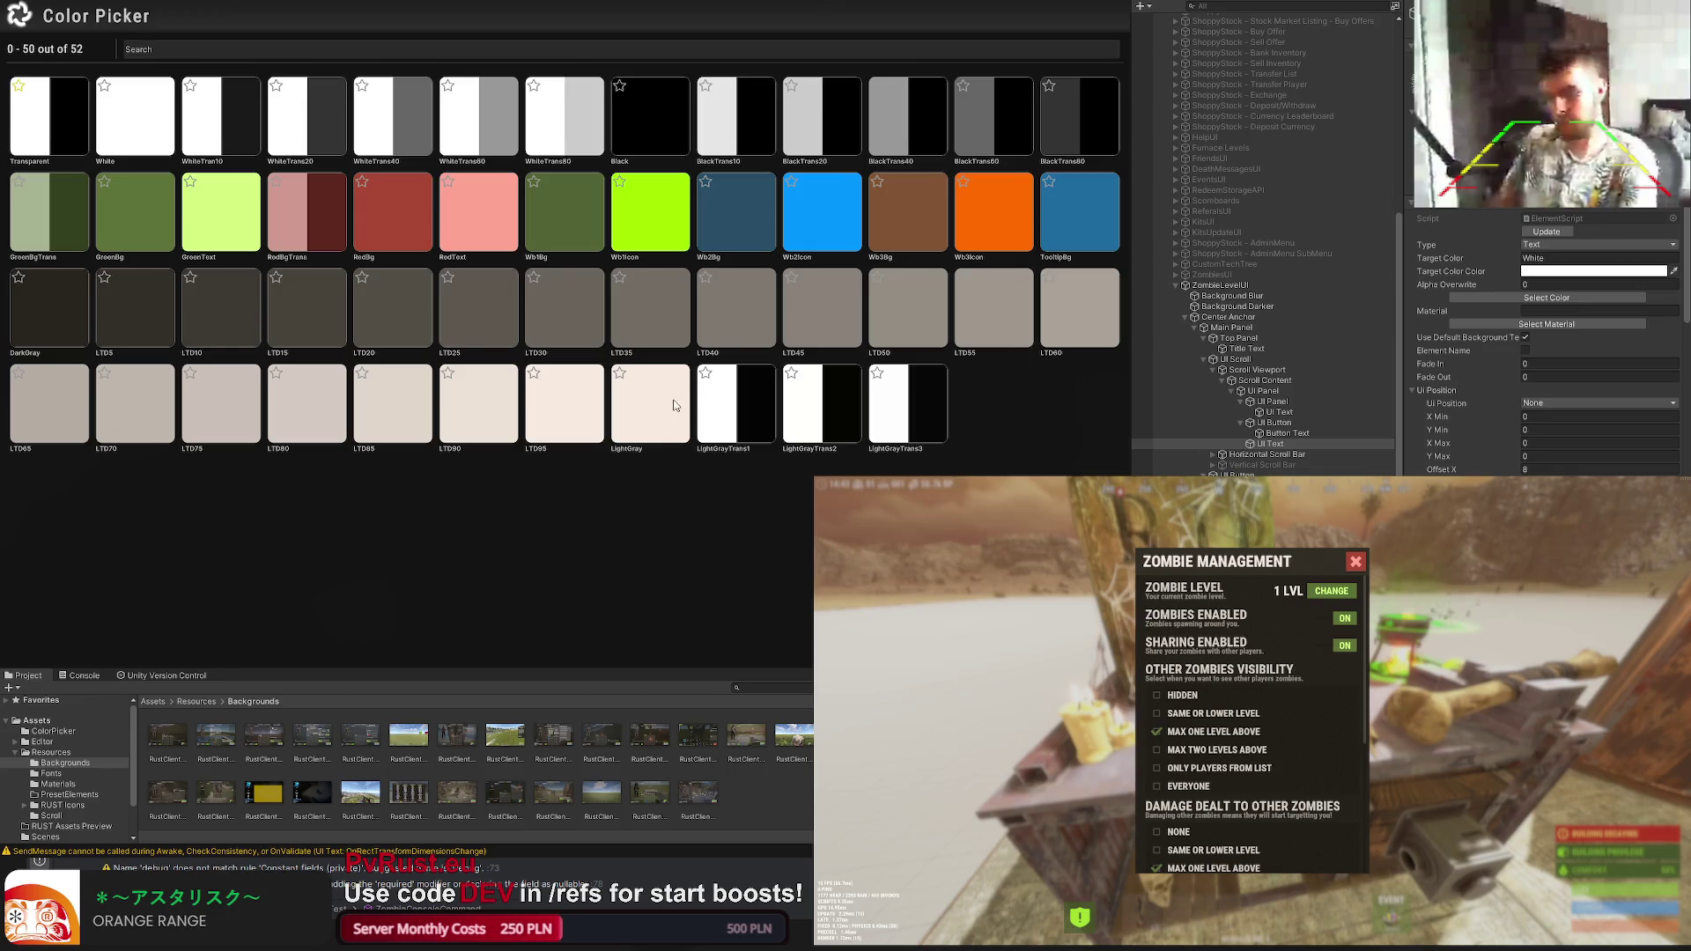
click(286, 413)
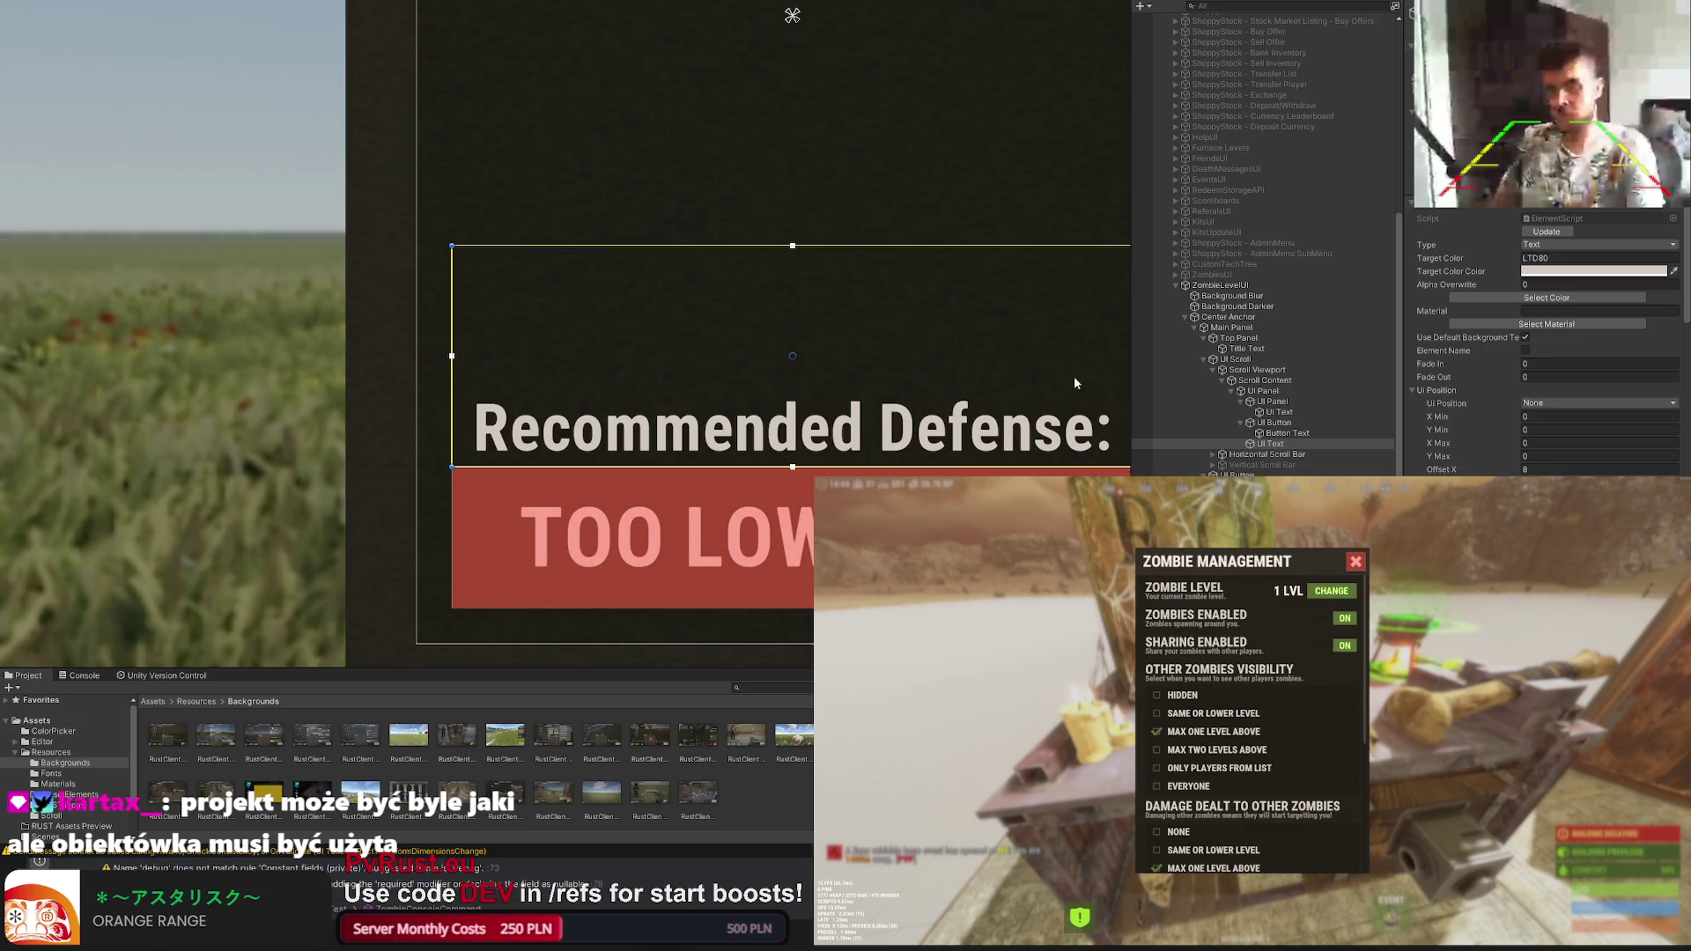
click(1269, 444)
scroll(1545, 343, down, 3)
scroll(1546, 345, down, 5)
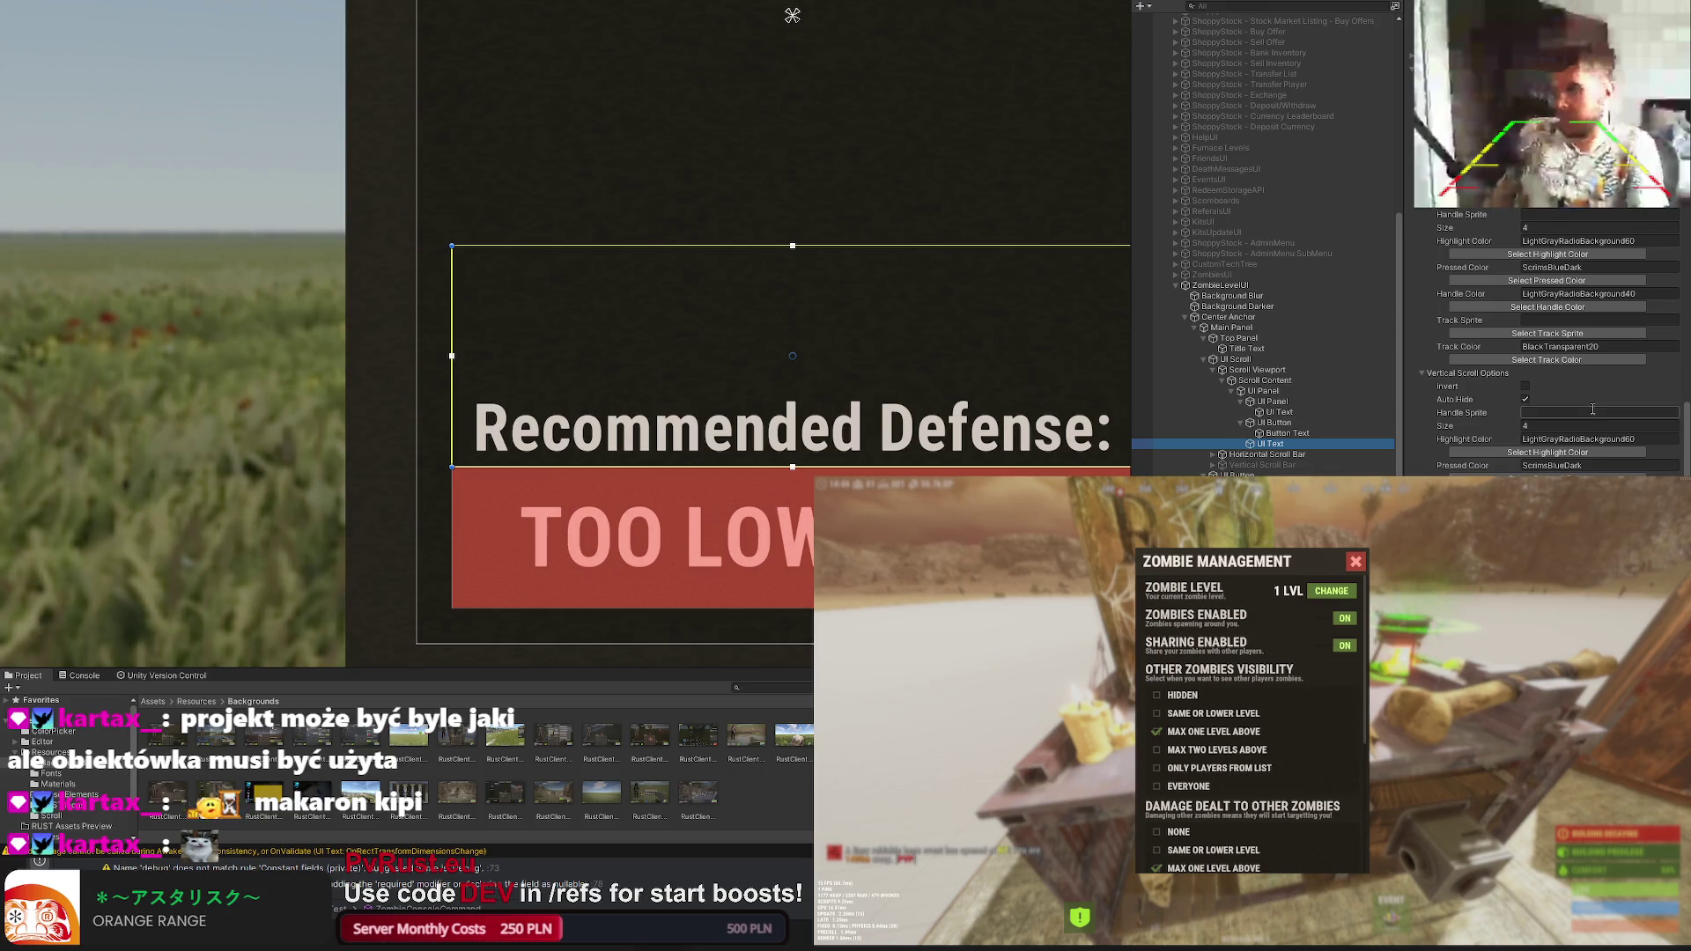
Step: Add a second line under Recommended Defense: +0%, correcting Attack to Damage
key(alt+Tab)
scroll(566, 334, down, 2)
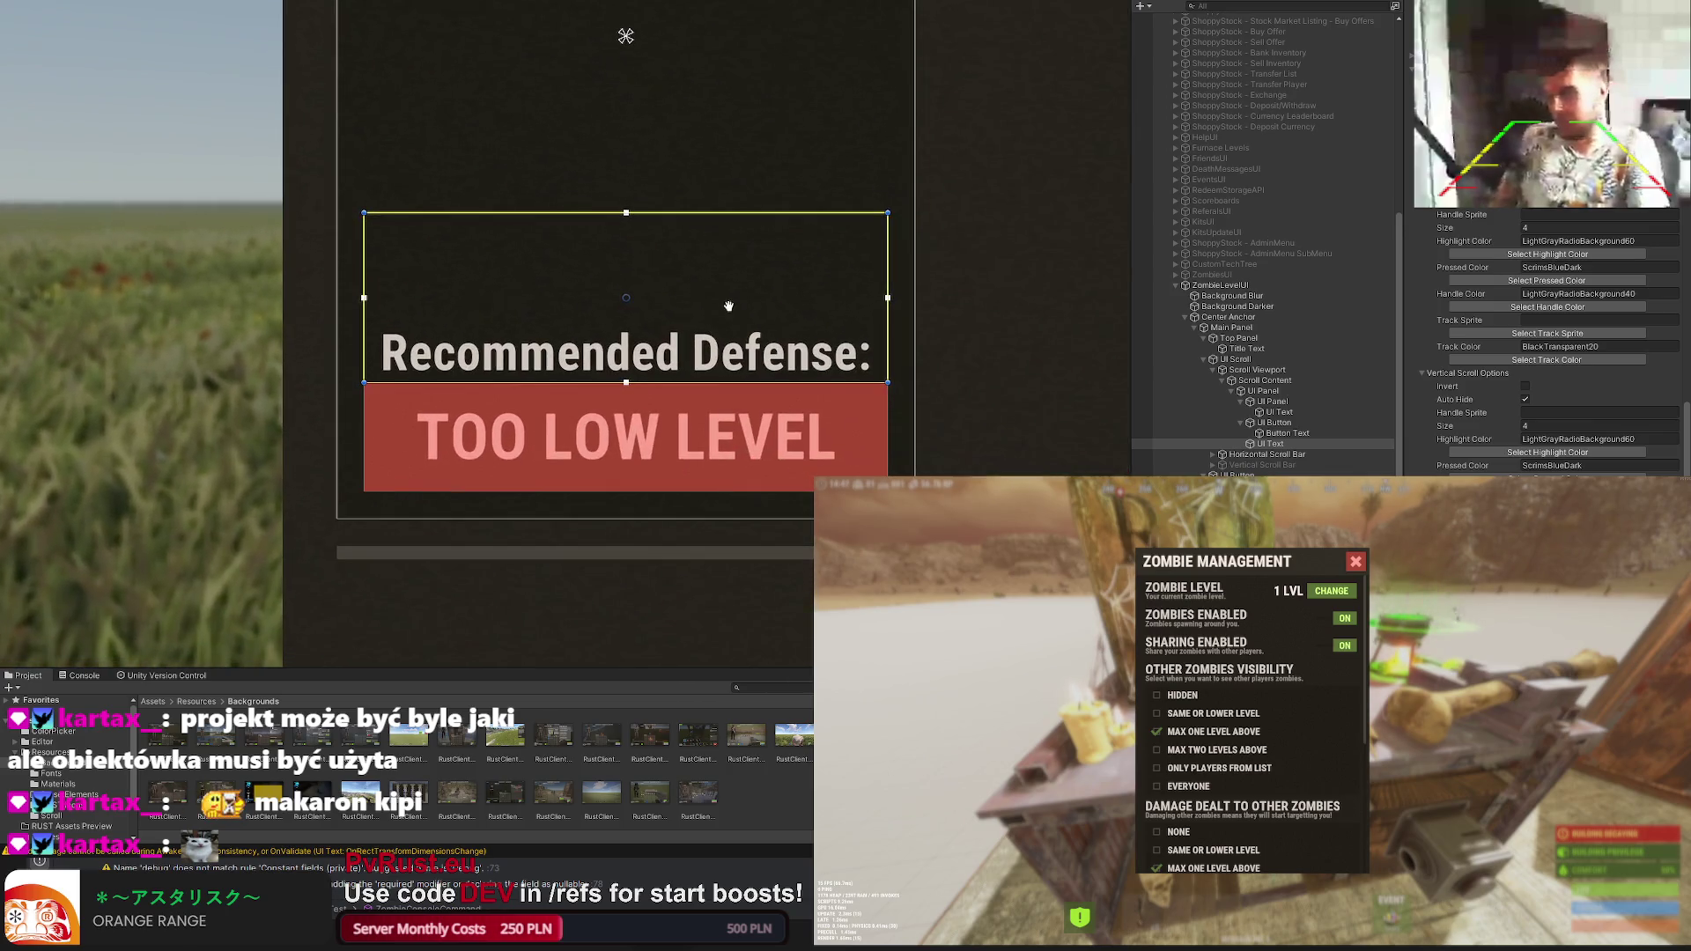
scroll(1545, 330, down, 2)
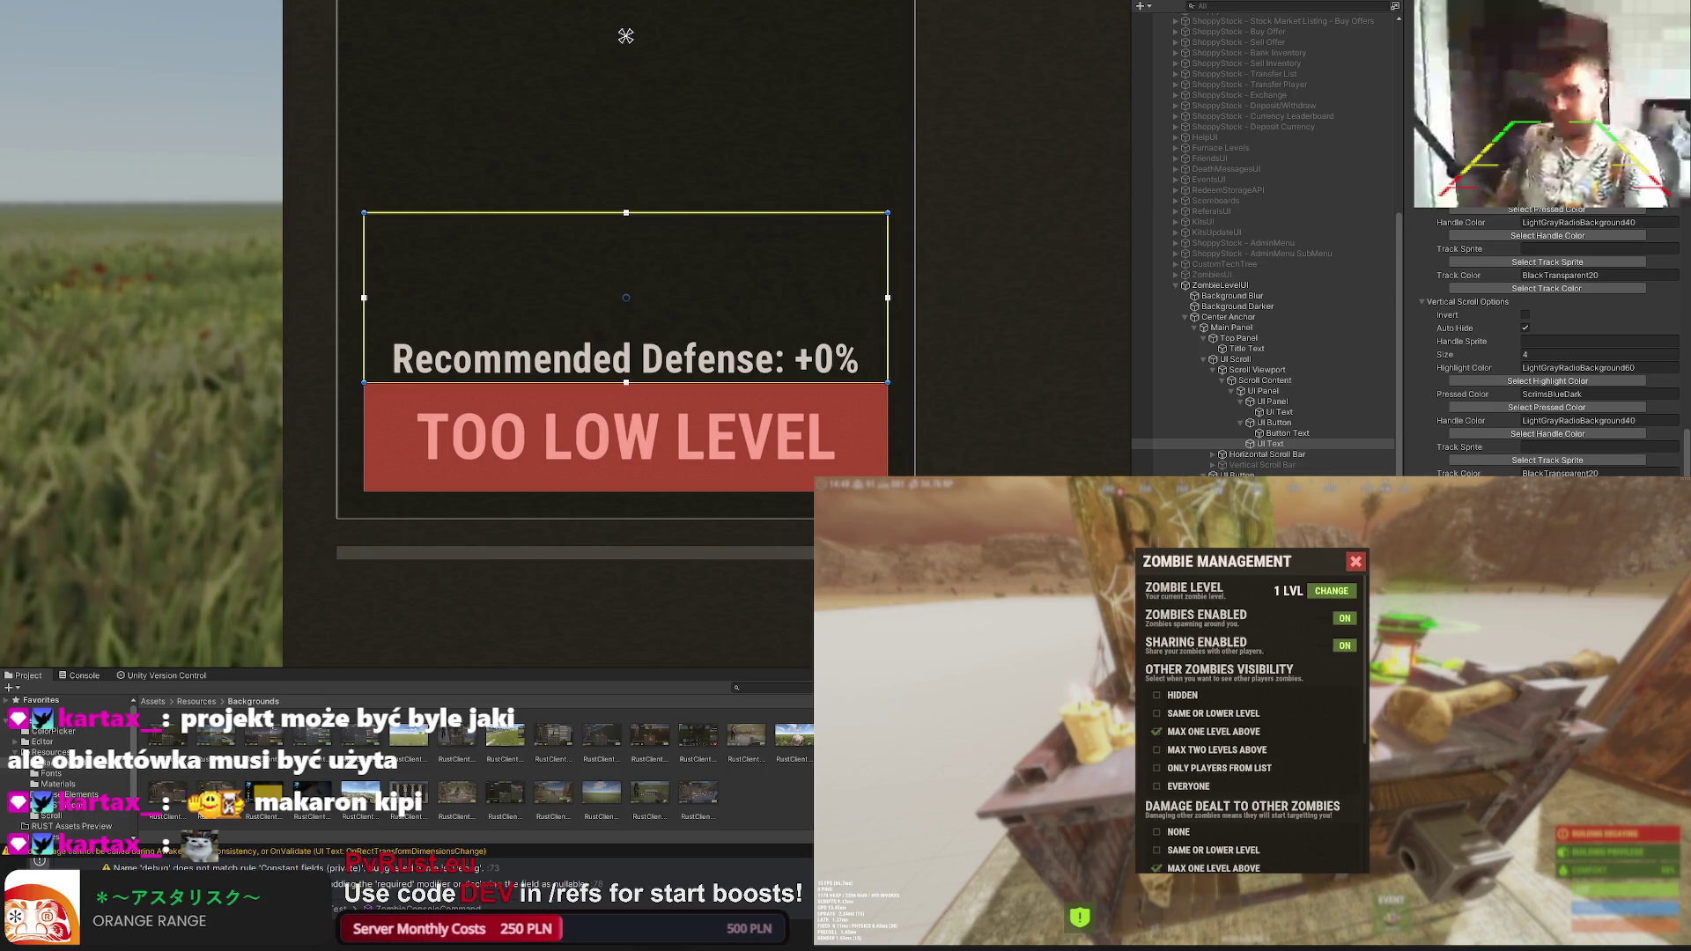
key(Return)
text(Recommended Attack)
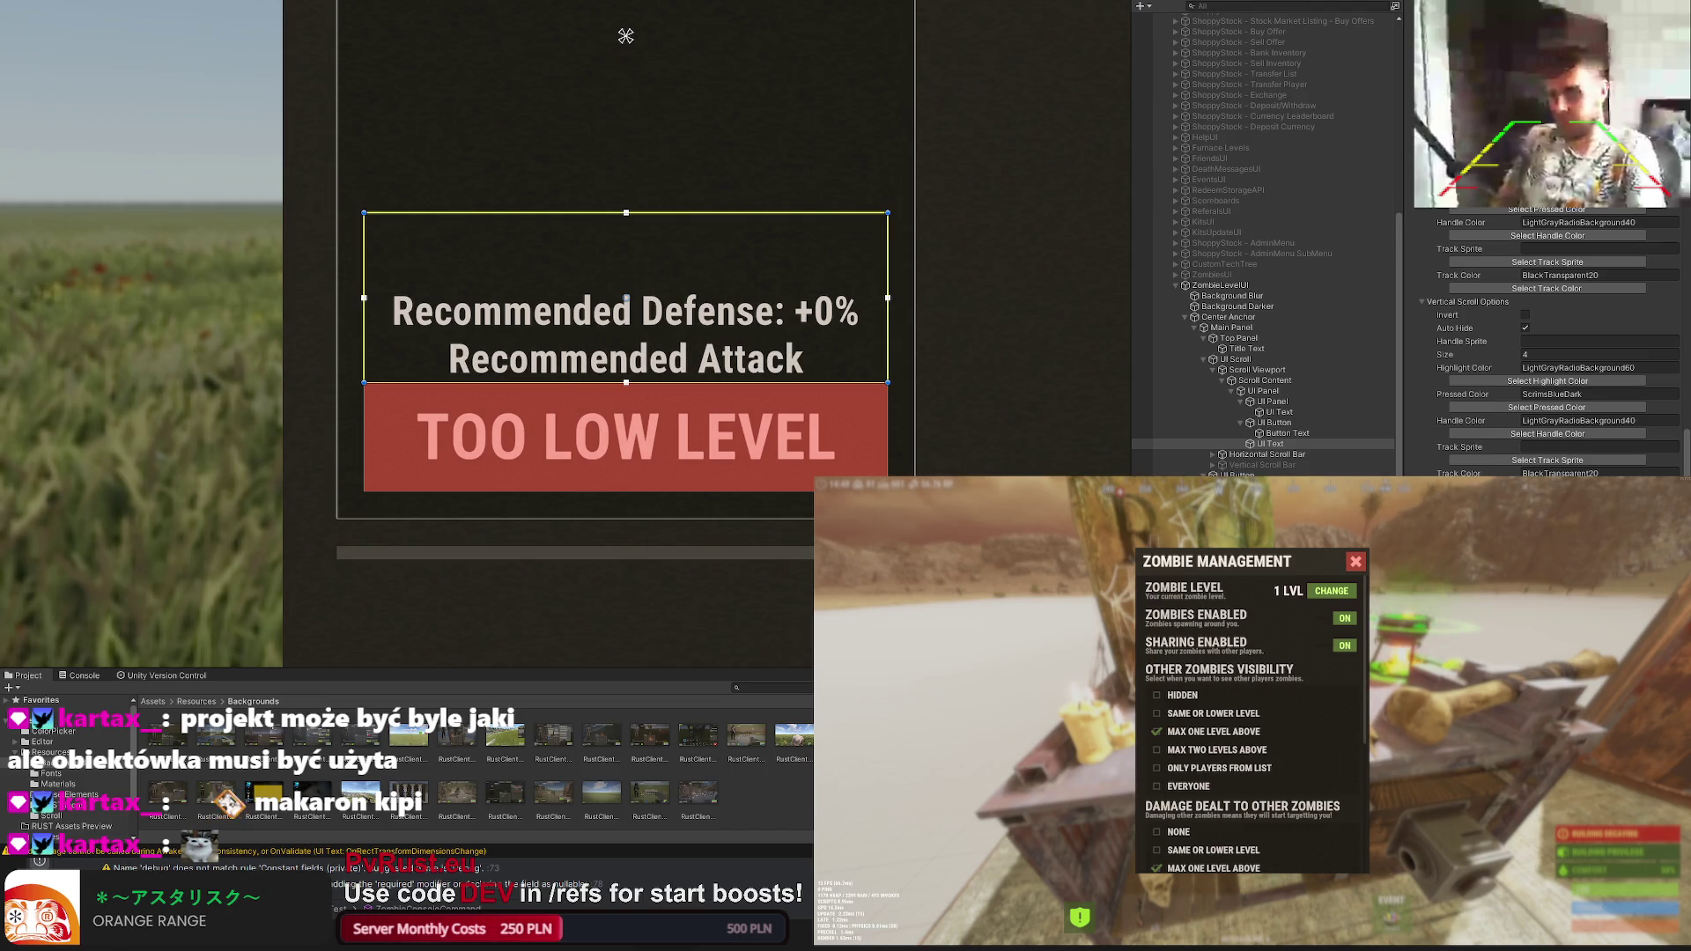
key(BackSpace)
key(BackSpace)
key(BackSpace)
key(BackSpace)
key(BackSpace)
key(BackSpace)
text(D)
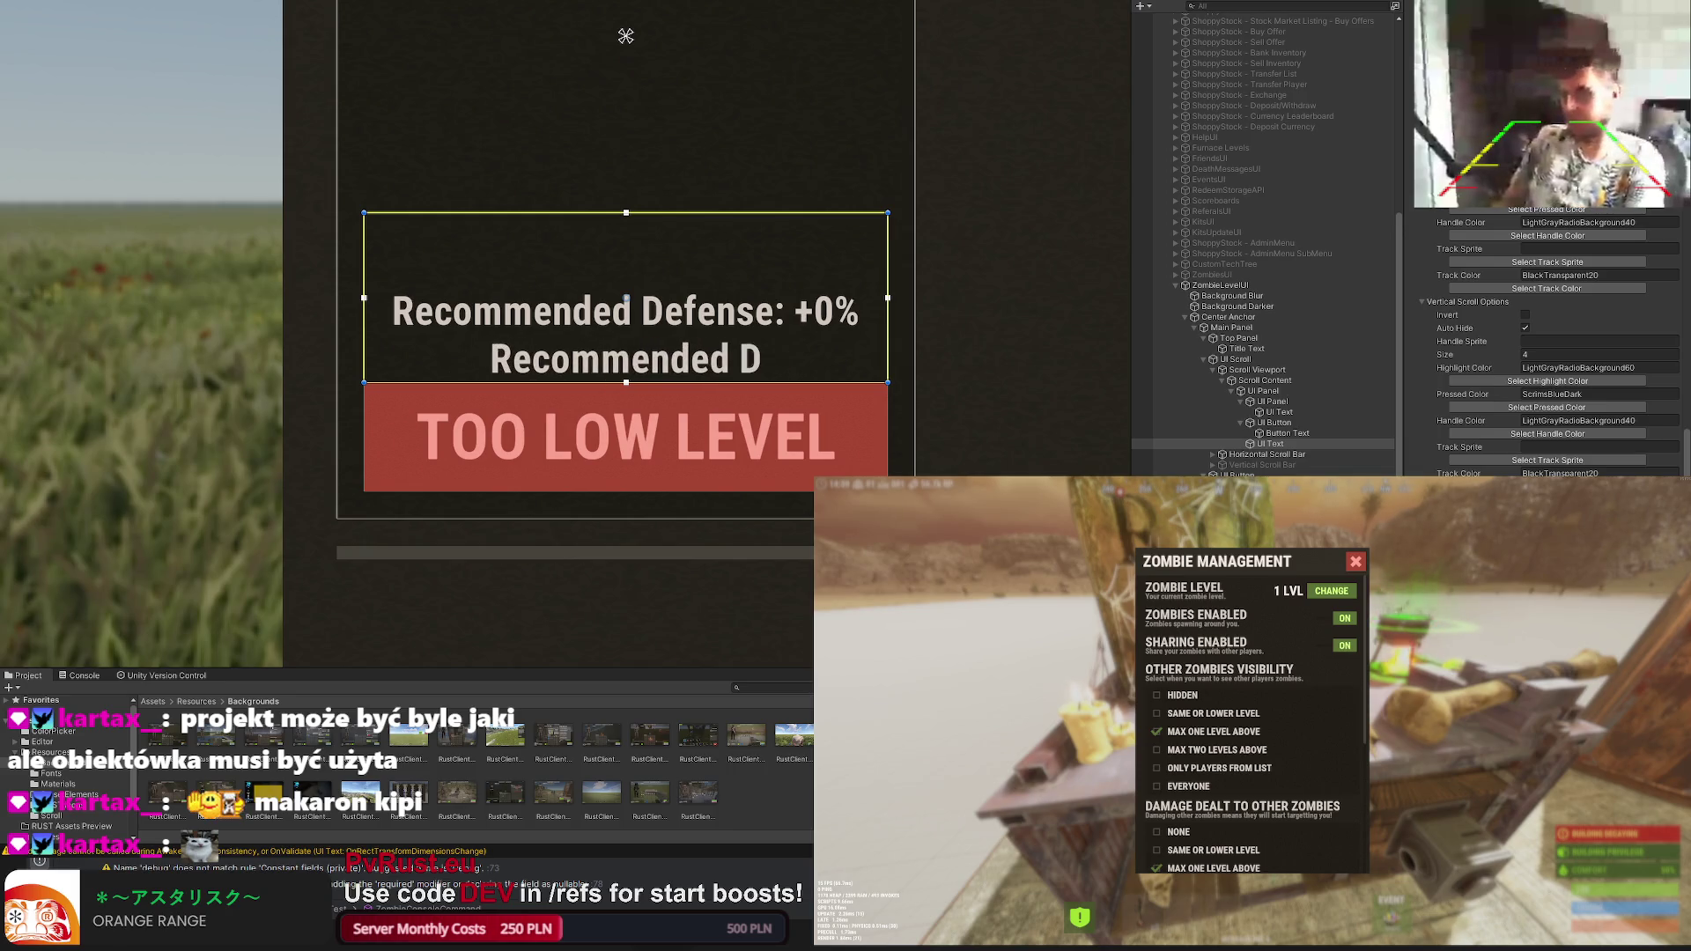
text(amage: +)
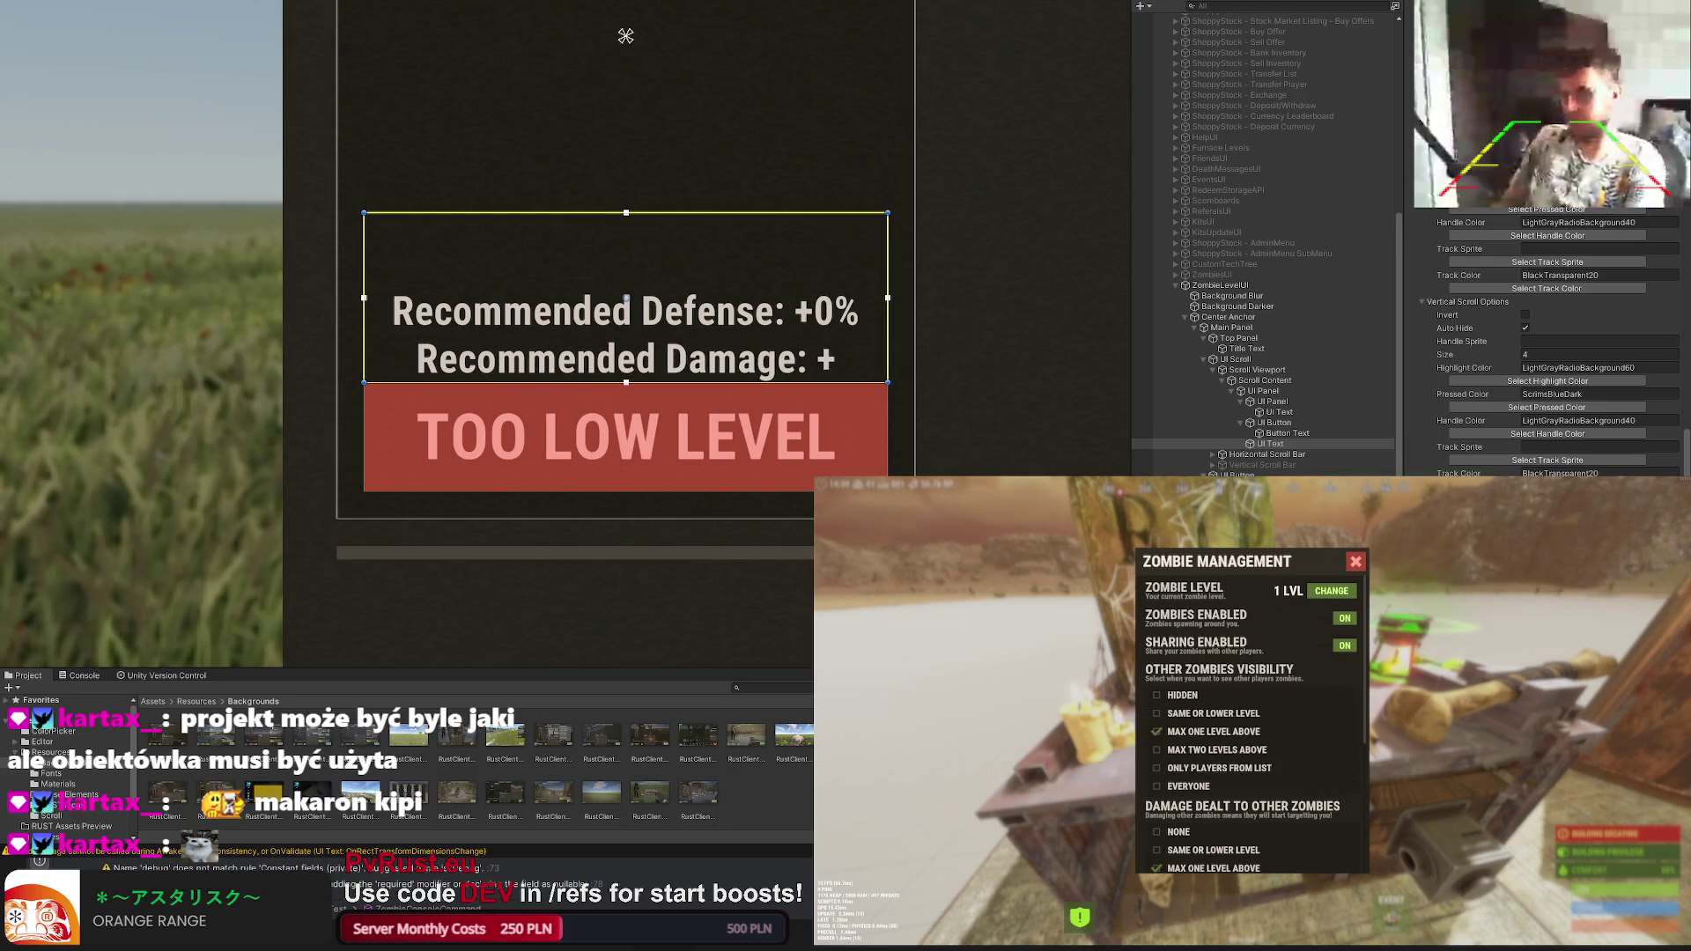
text(0%)
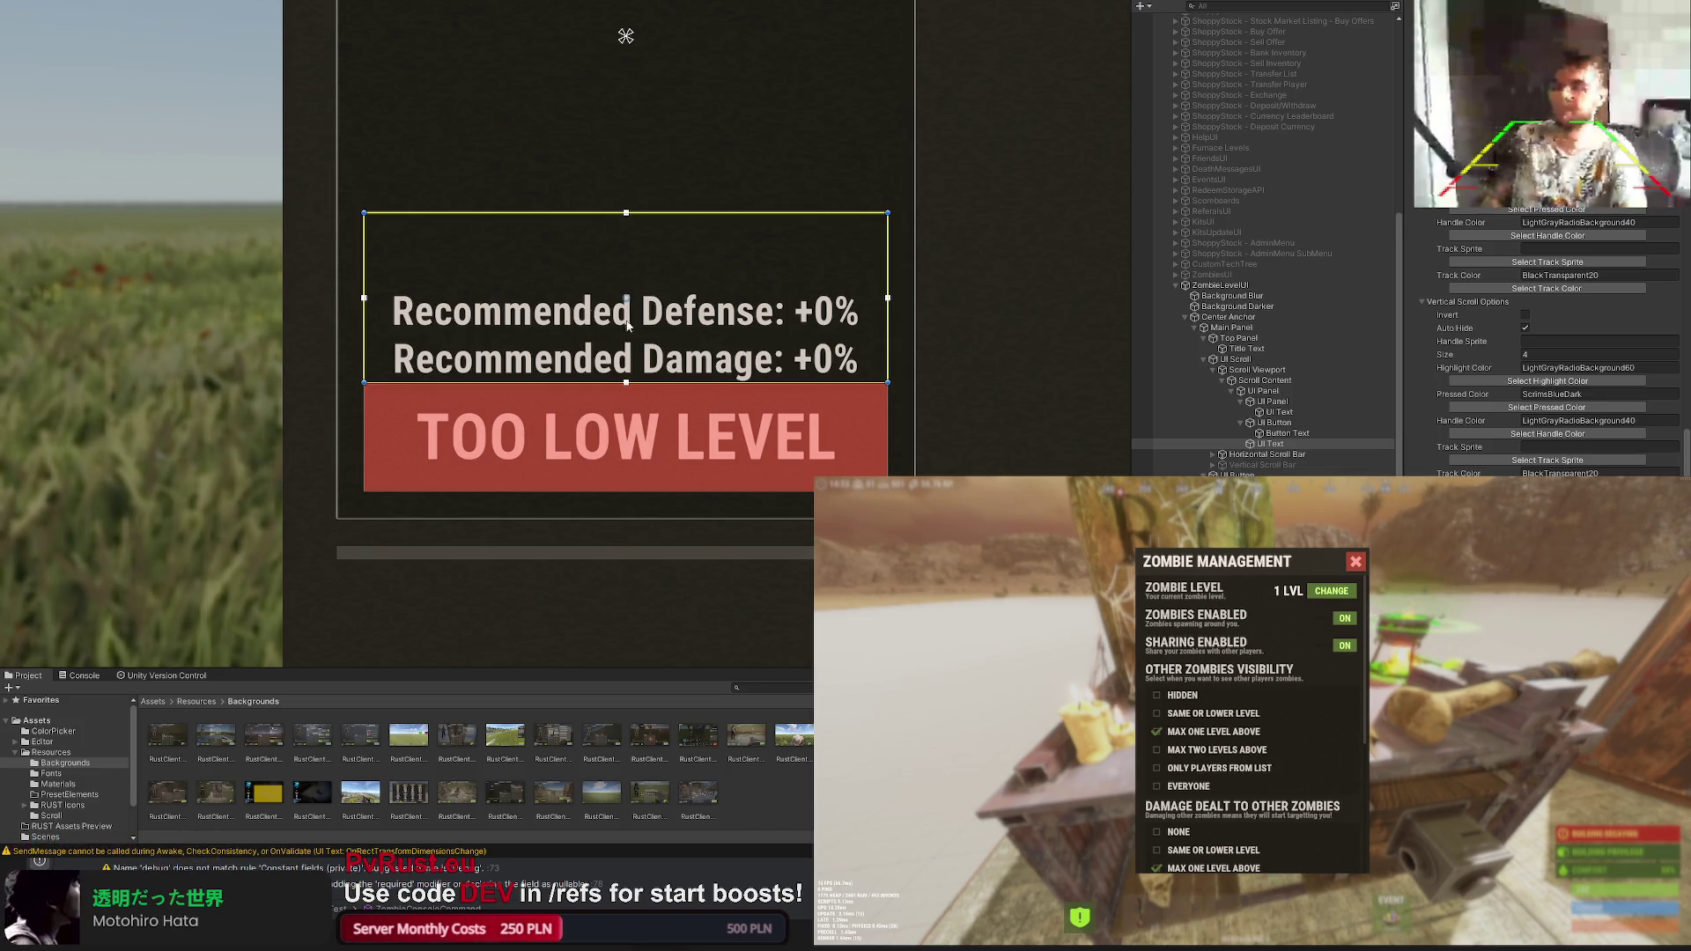
scroll(595, 304, down, 2)
scroll(621, 311, down, 2)
scroll(644, 319, down, 2)
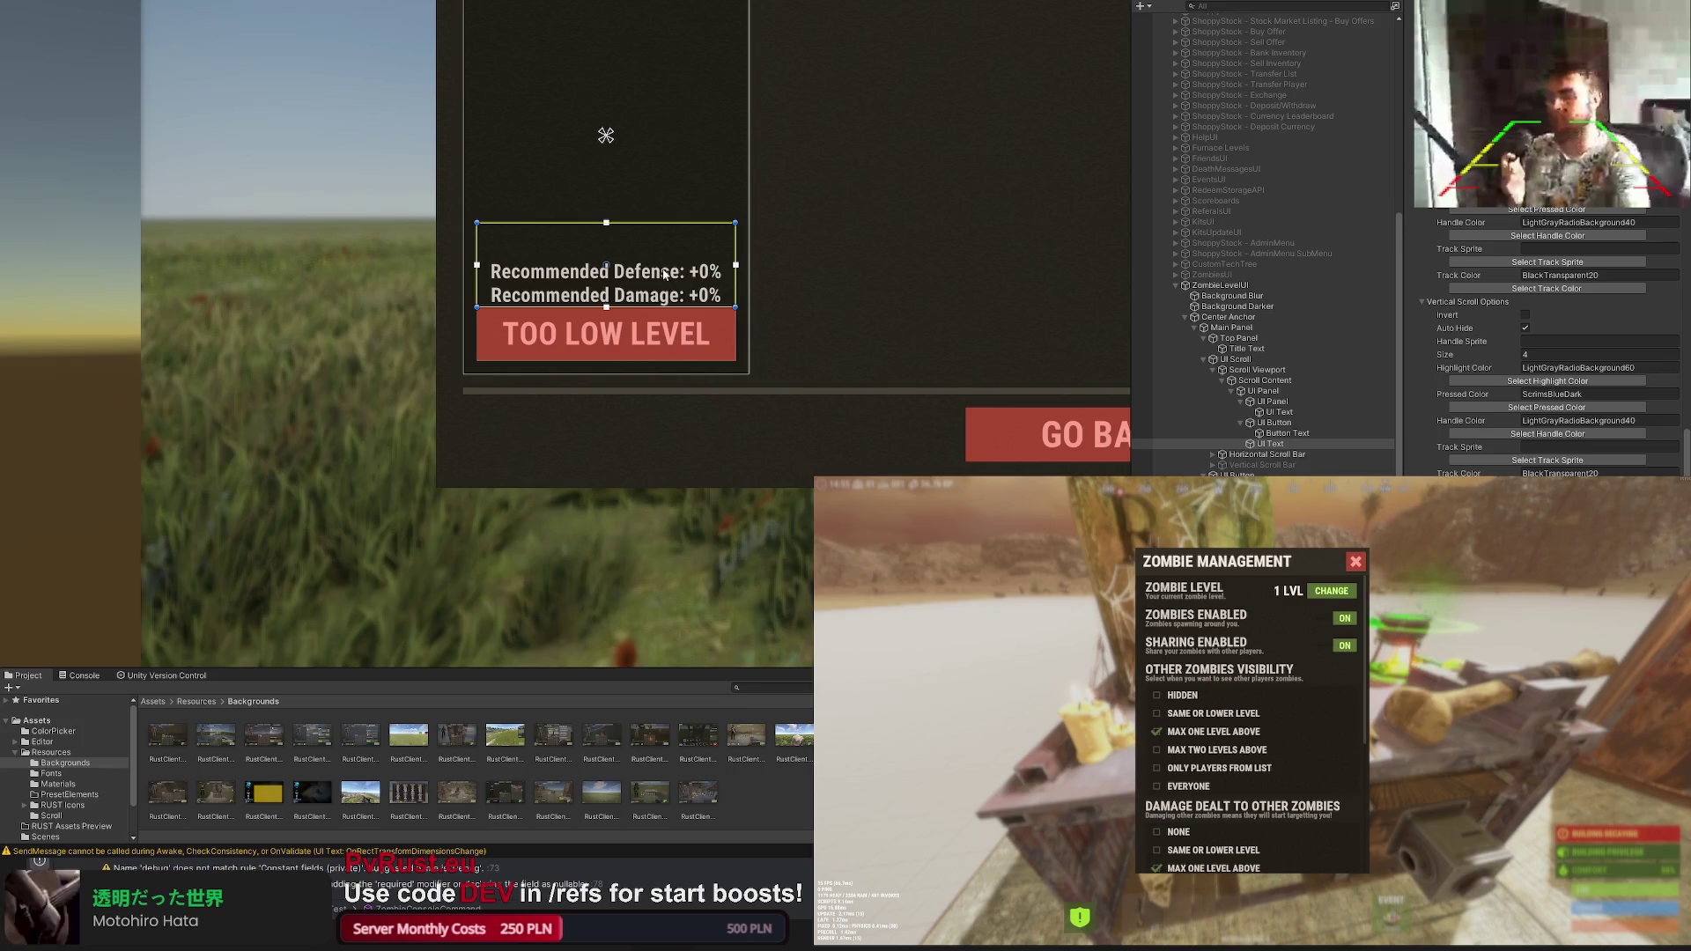
scroll(666, 281, up, 2)
scroll(655, 278, up, 1)
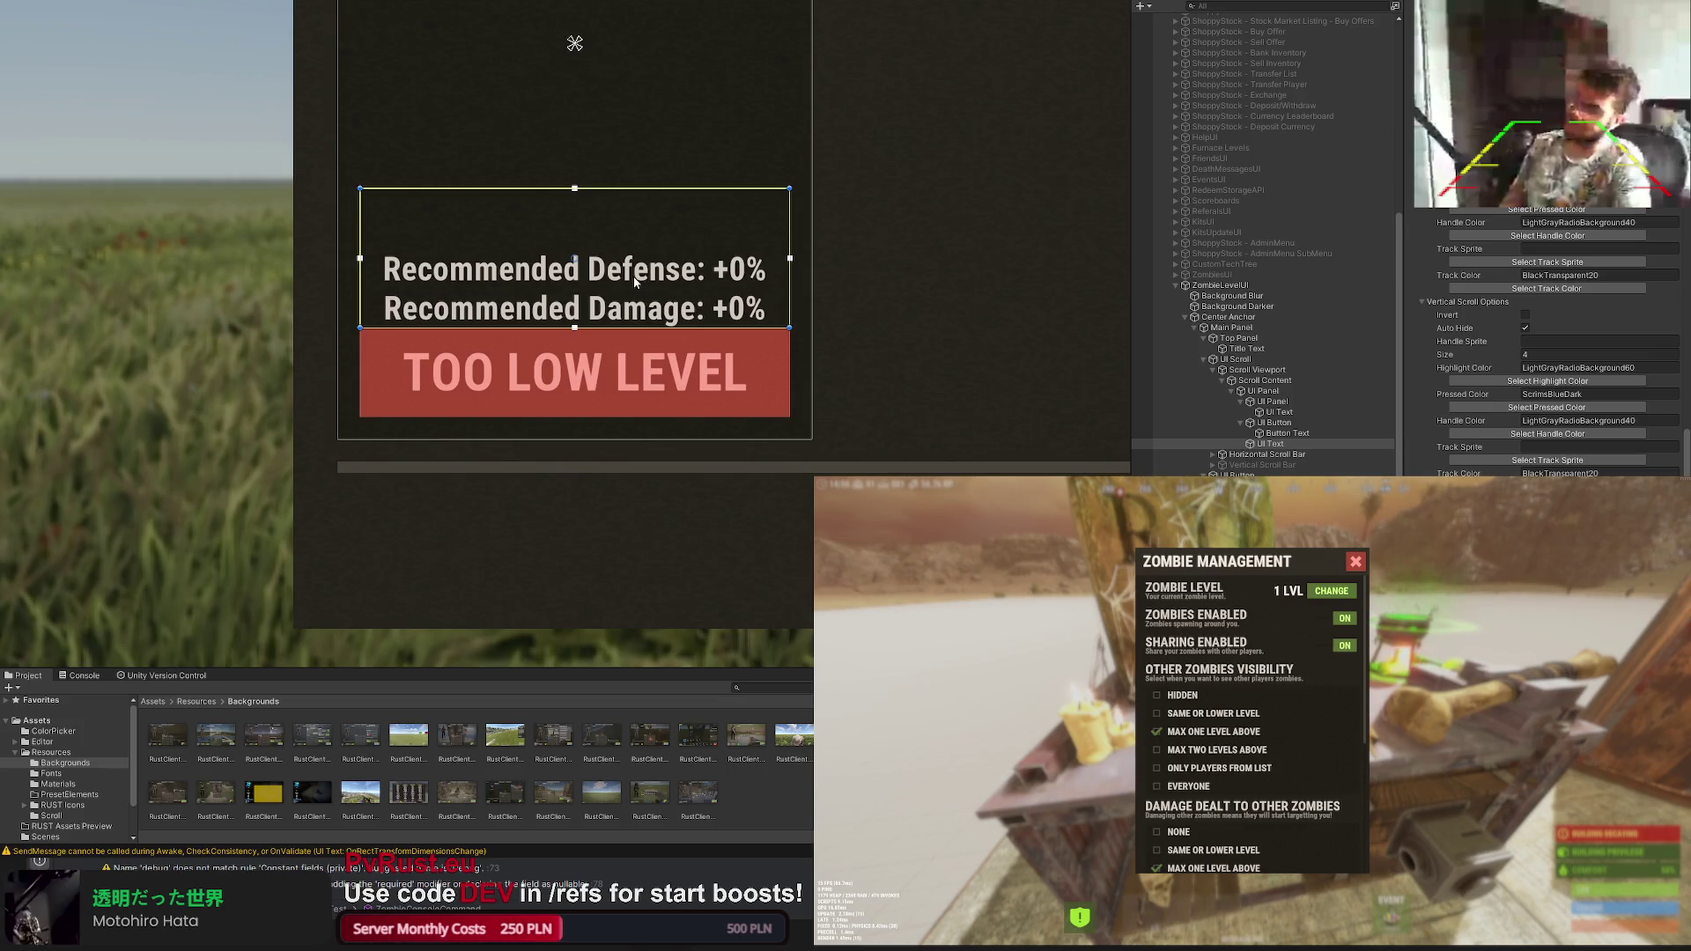
scroll(632, 276, up, 1)
Step: Raise the text box's bottom edge and retype its content as RECOMMENDED in capitals
drag(674, 429, 675, 366)
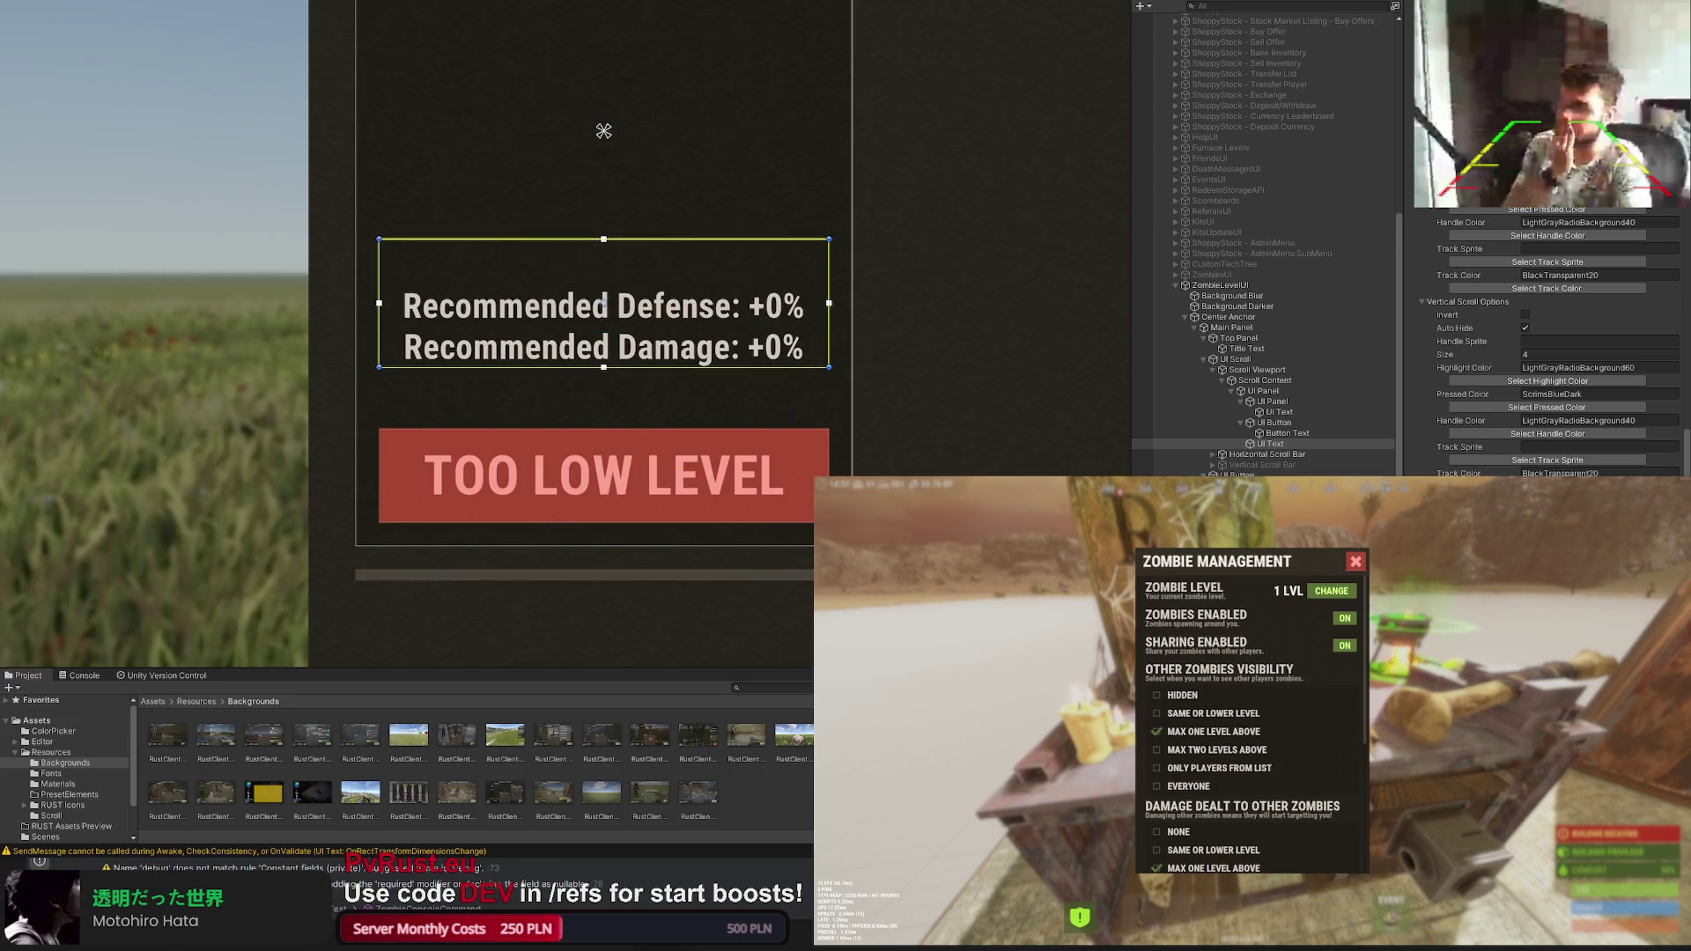
key(ctrl+a)
text(Reco)
key(BackSpace)
key(BackSpace)
key(BackSpace)
text(ECOMMENDED)
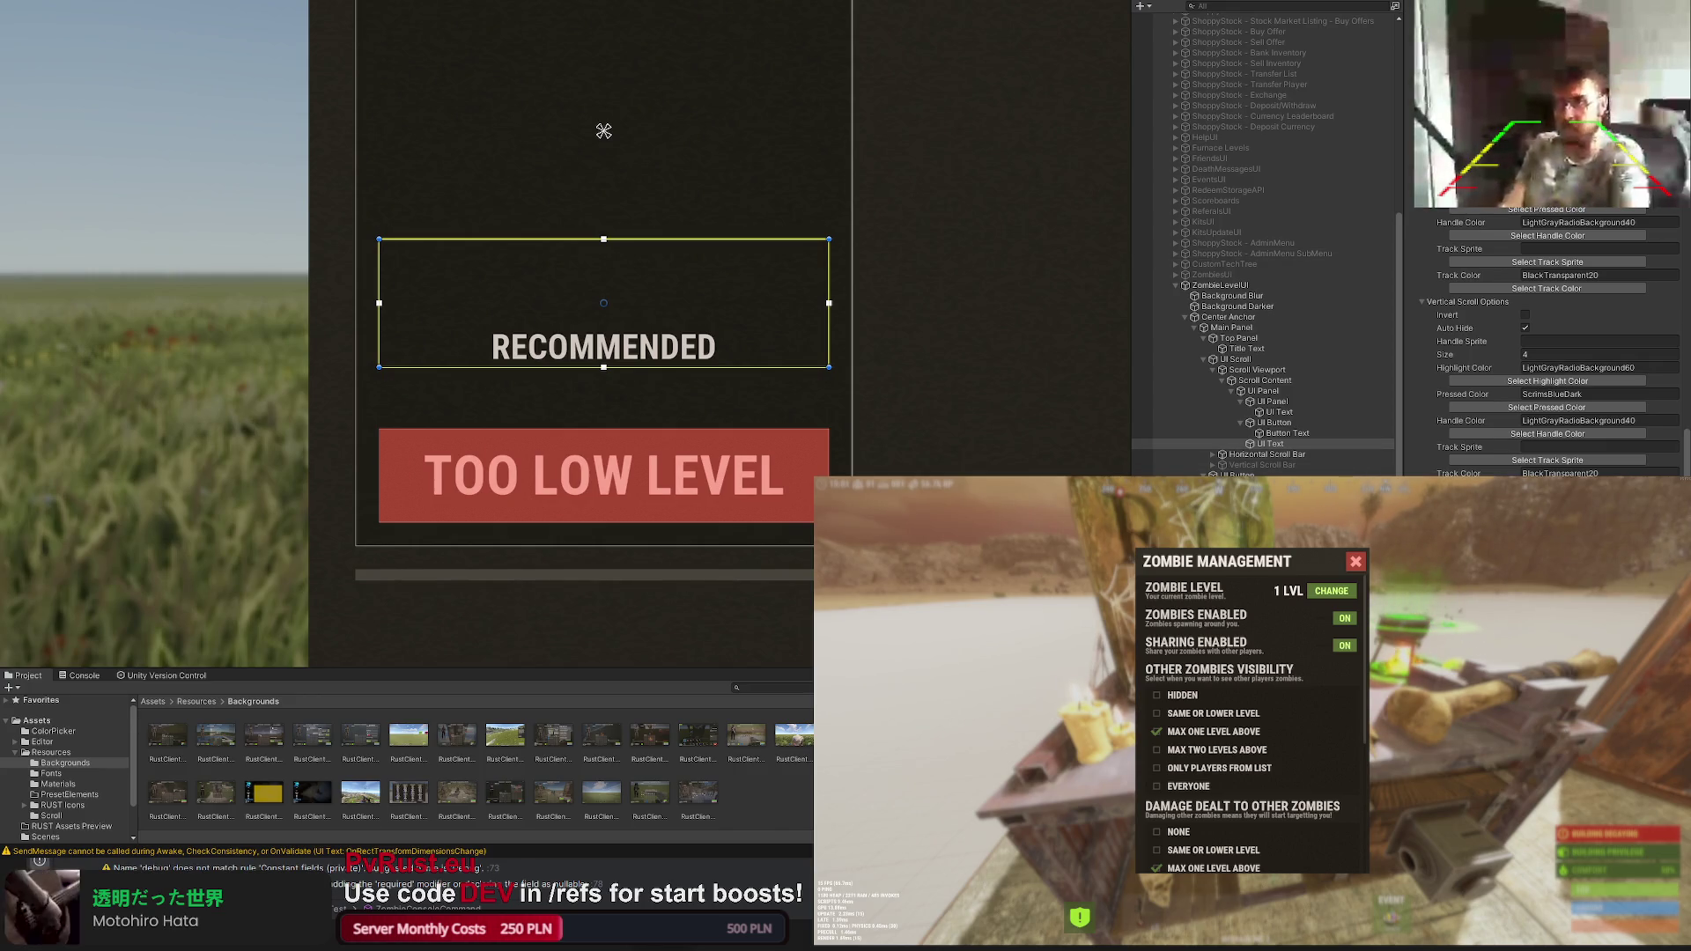
key(BackSpace)
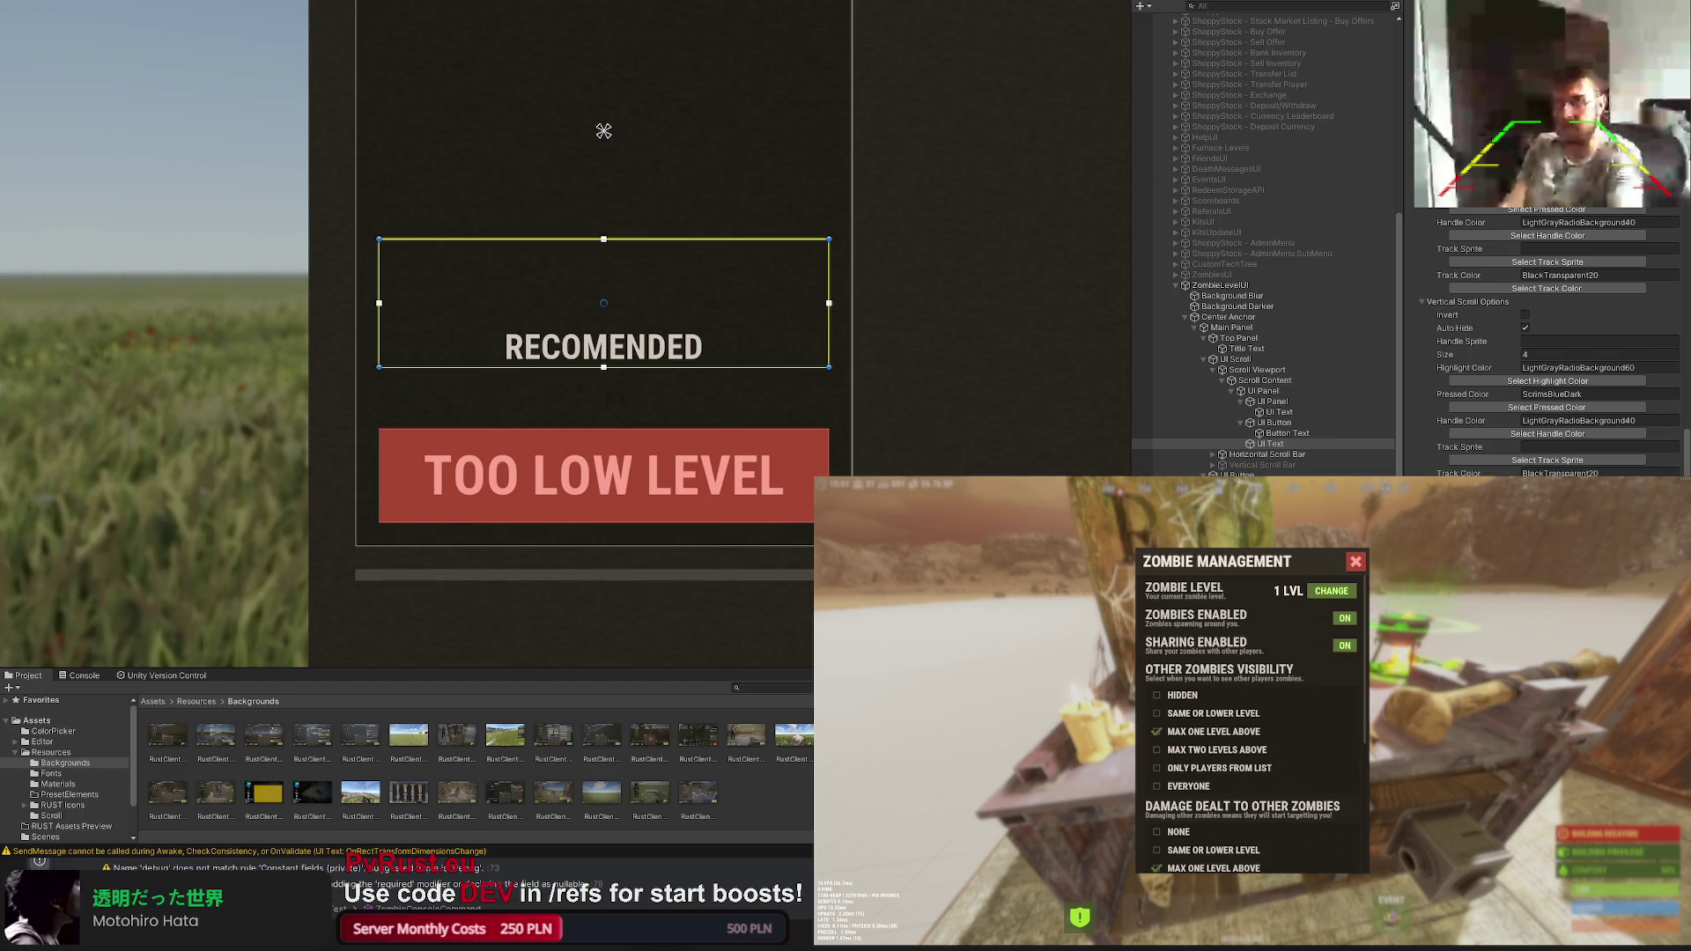
text( S)
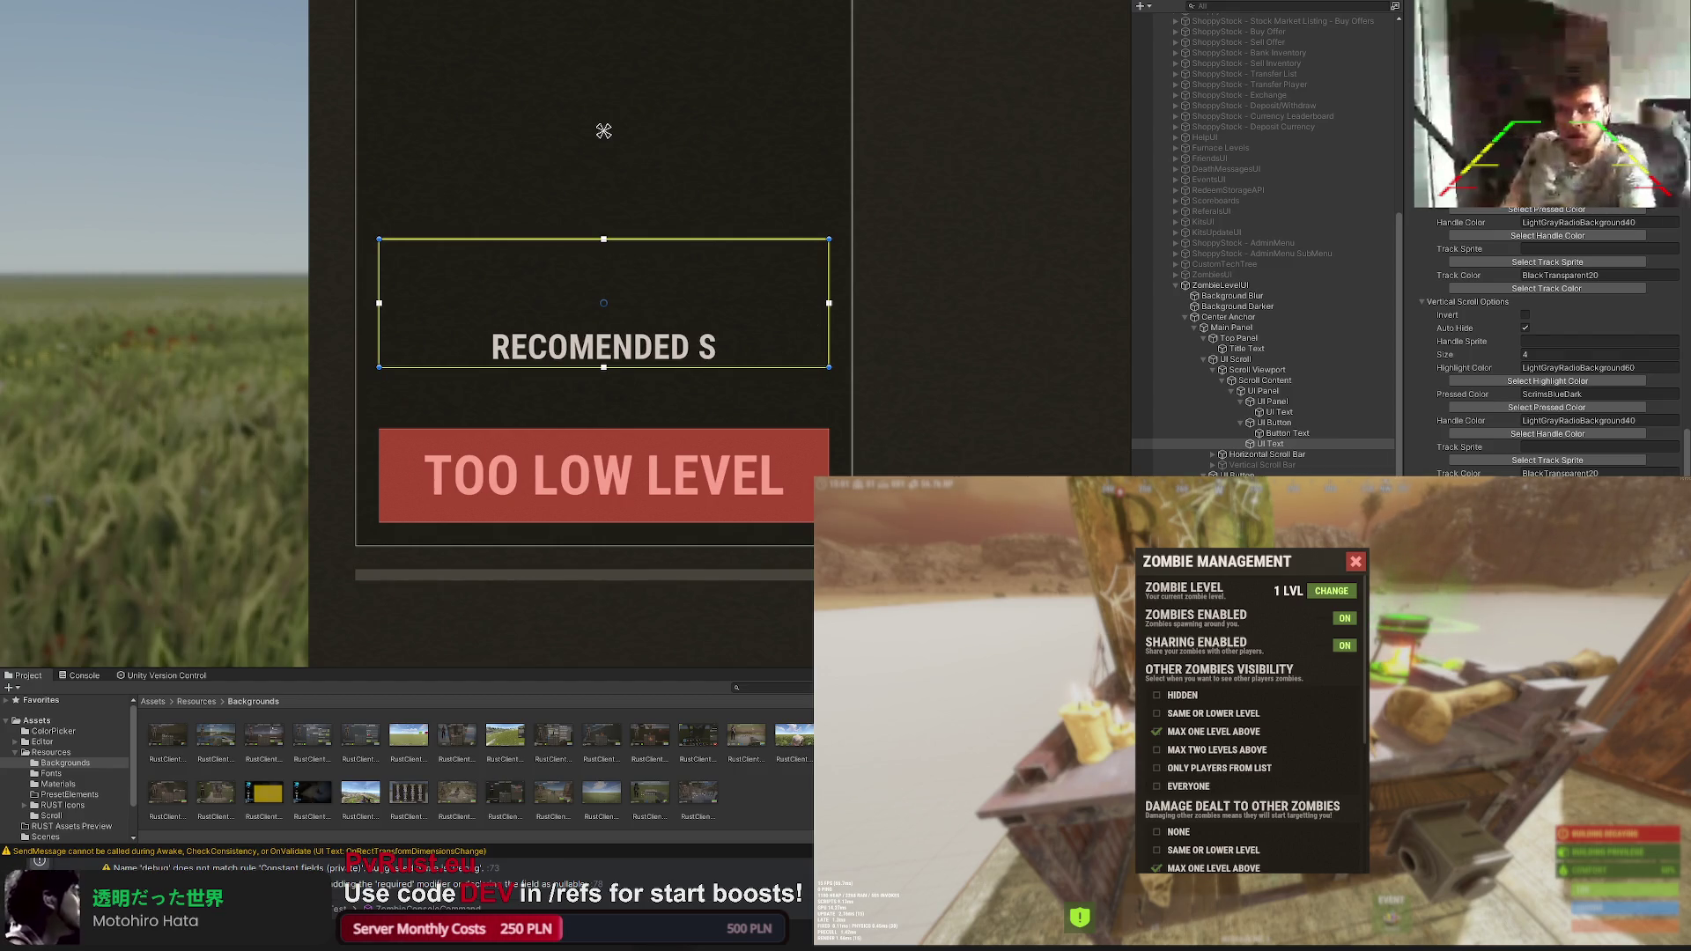
key(BackSpace)
text(BONUSES)
scroll(1570, 249, up, 5)
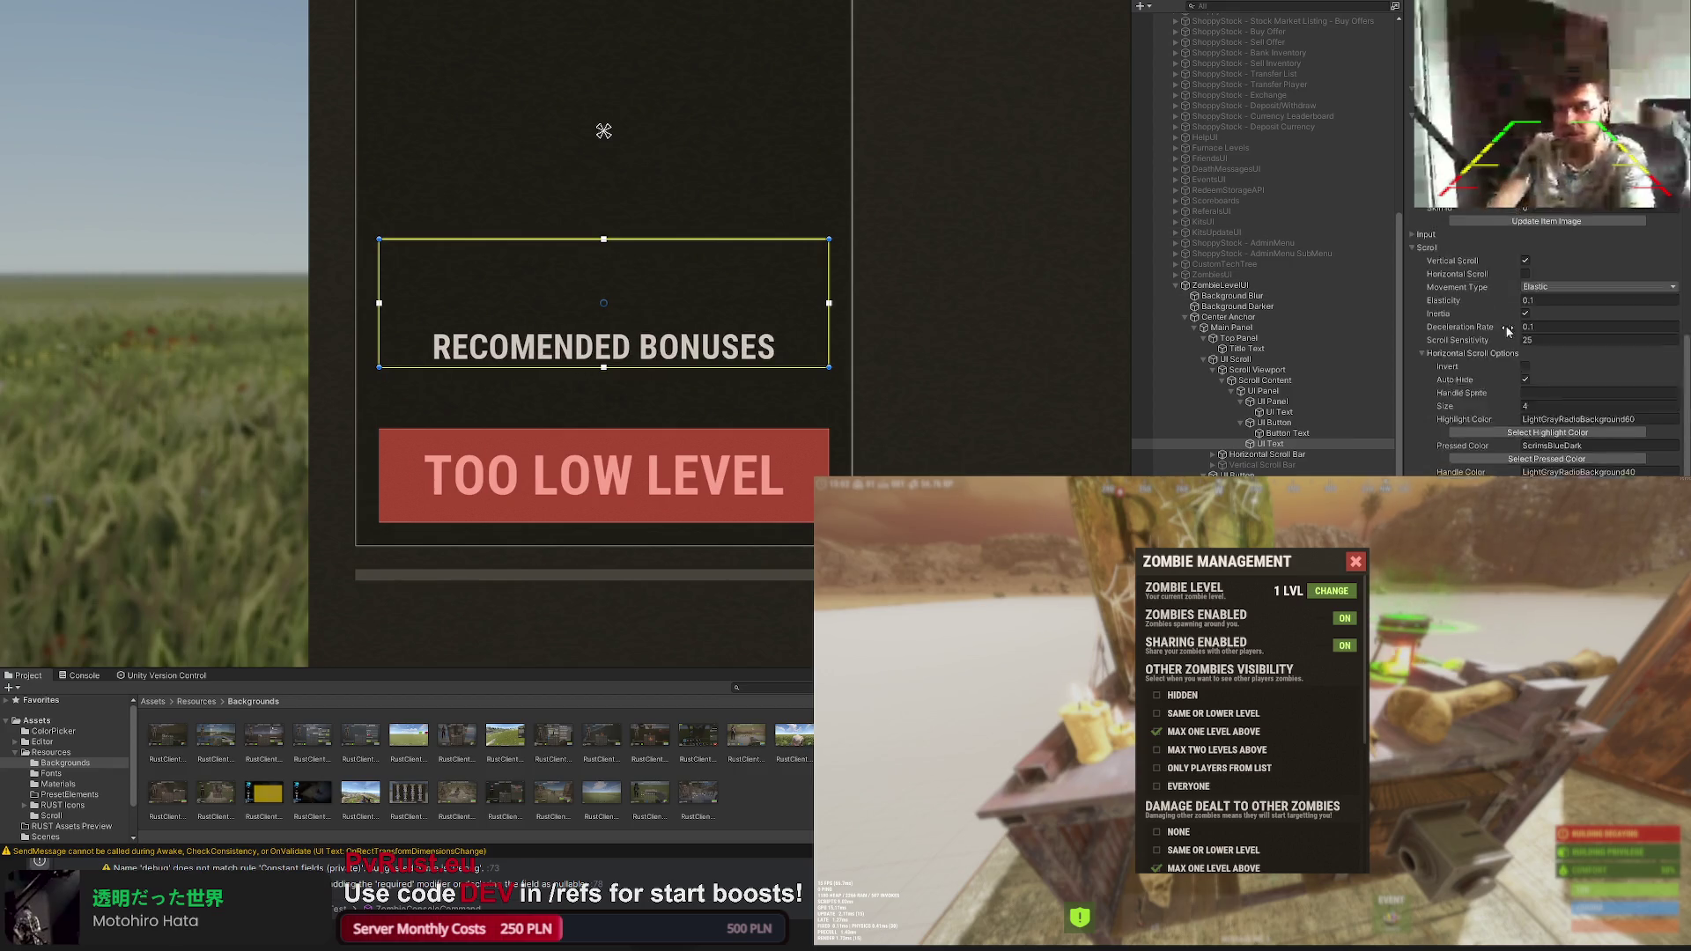
scroll(1570, 250, up, 3)
click(1546, 296)
click(643, 419)
drag(644, 366, 647, 334)
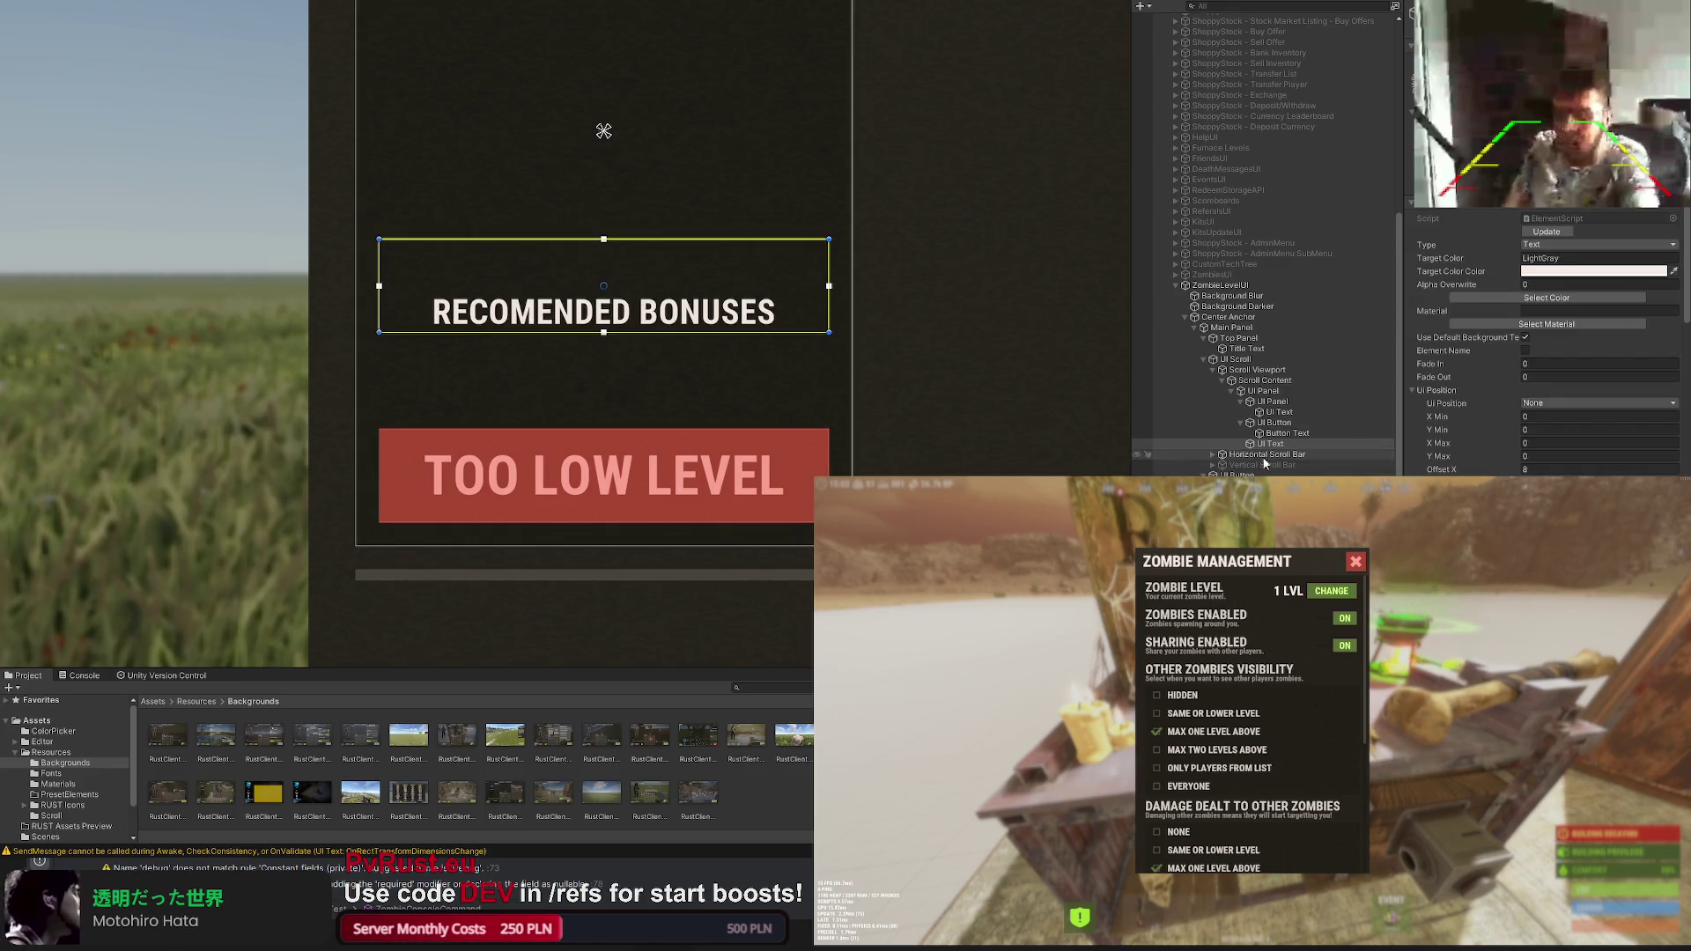
scroll(899, 405, down, 2)
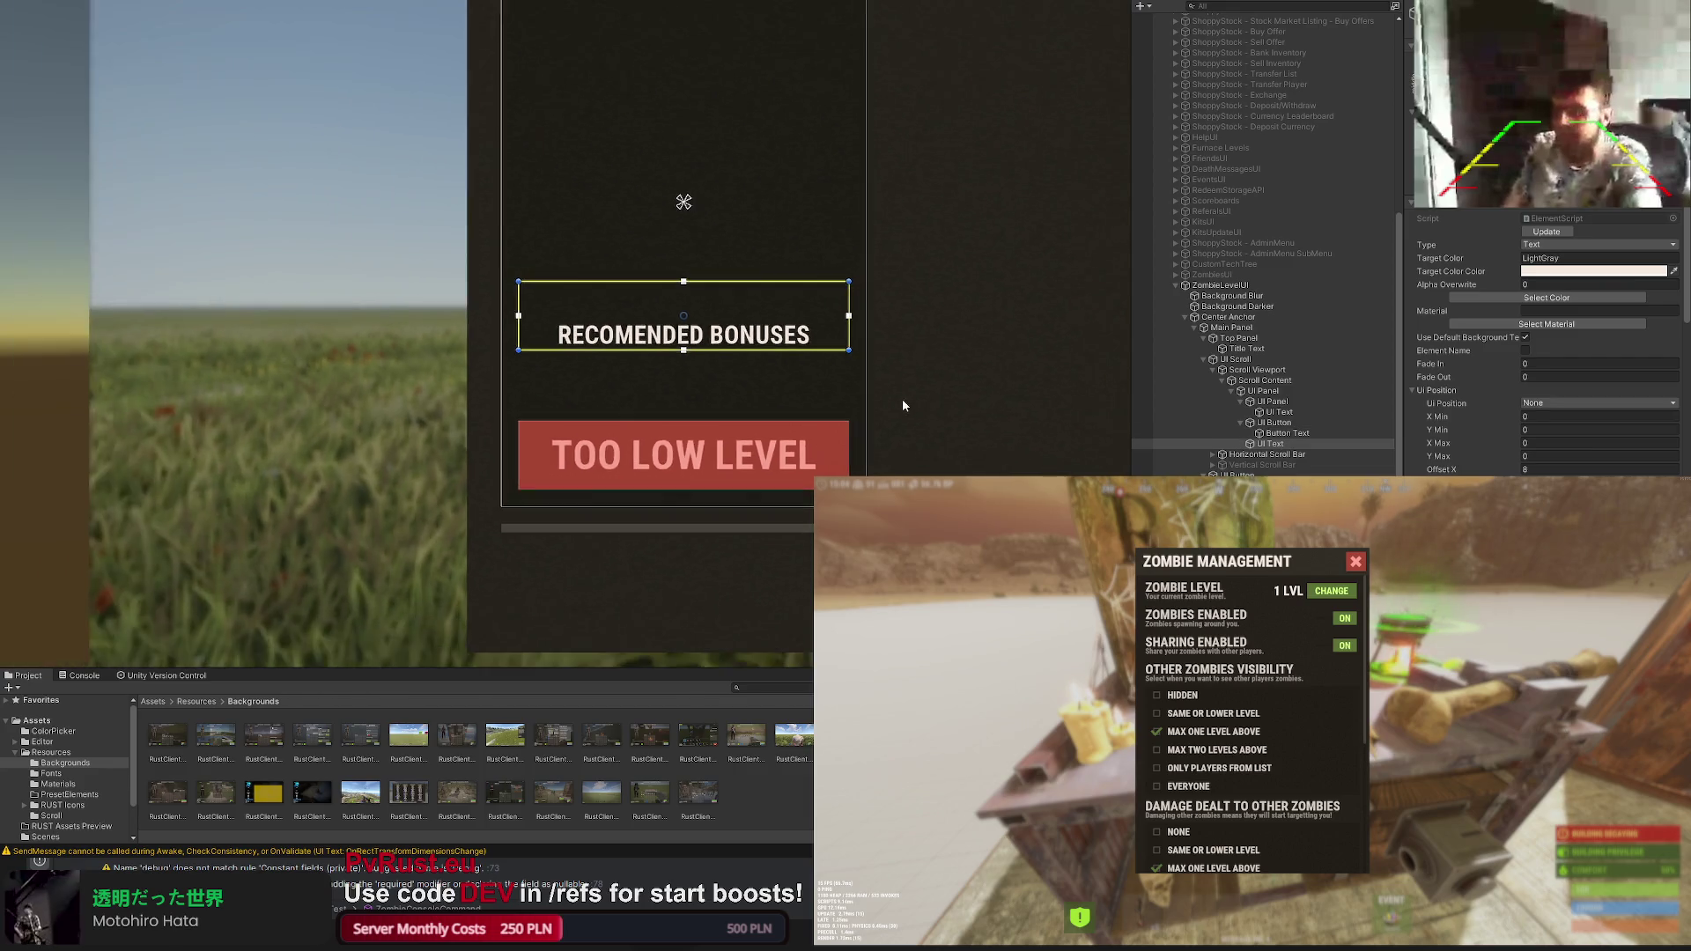
scroll(1008, 389, down, 1)
click(1274, 433)
click(1270, 444)
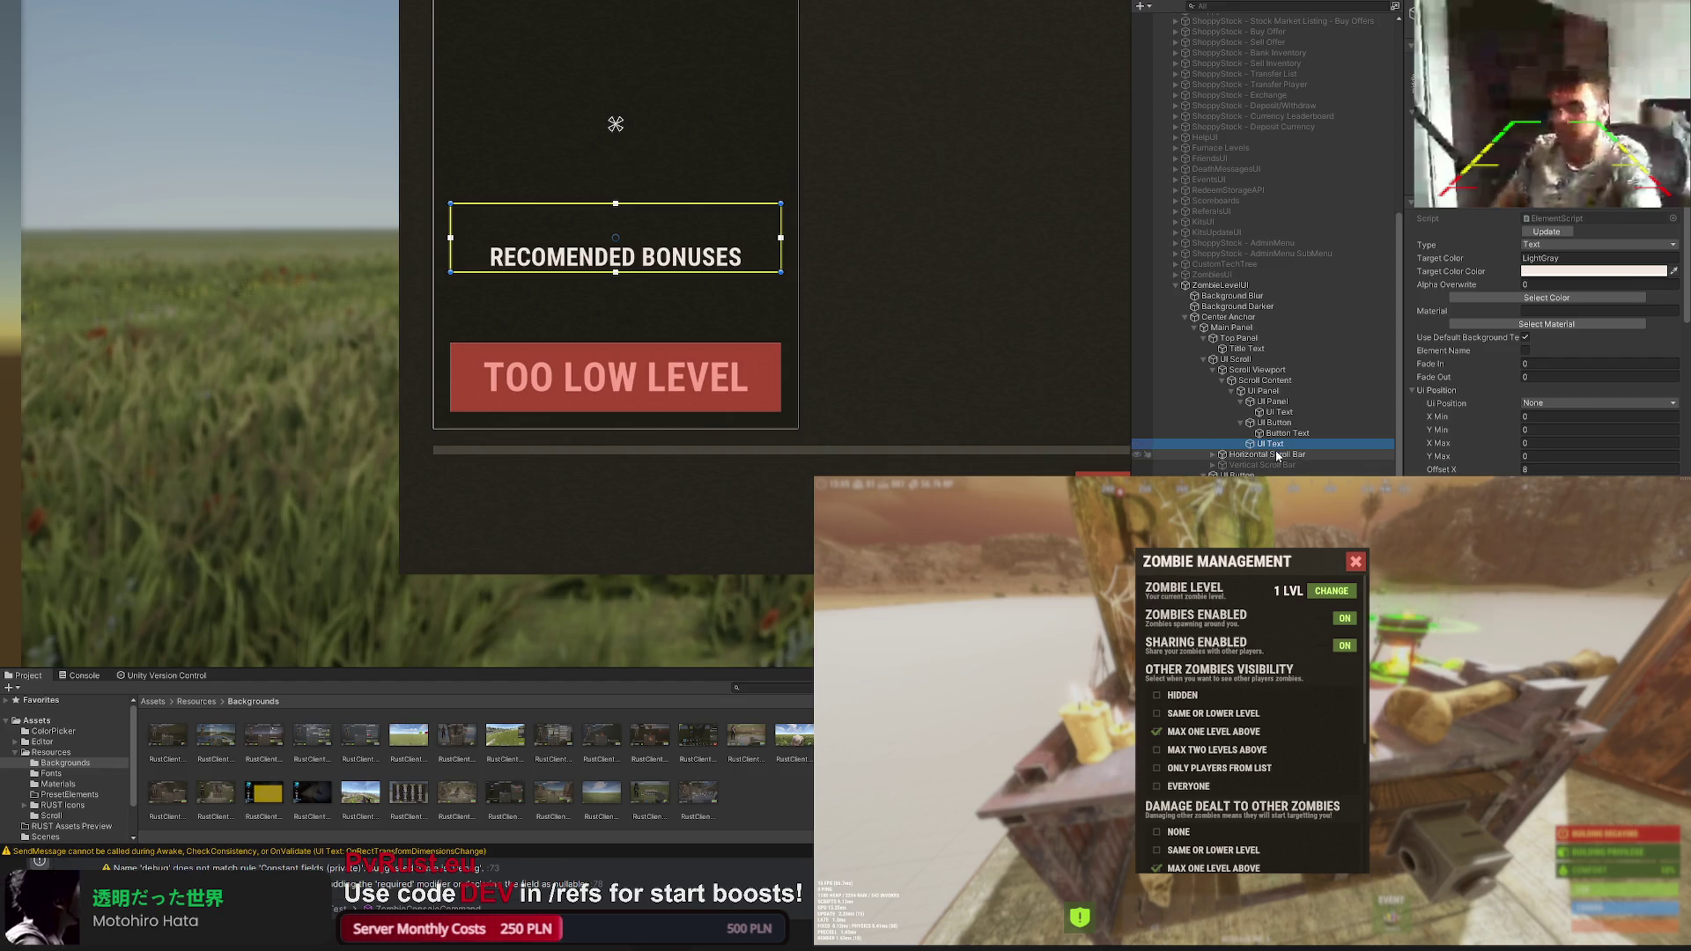
mouse_move(910, 375)
mouse_down()
mouse_move(852, 328)
mouse_move(837, 358)
mouse_up()
Step: Duplicate the heading text and enter the lines Attack: +150% and Defense: +75%
key(ctrl+d)
key(w)
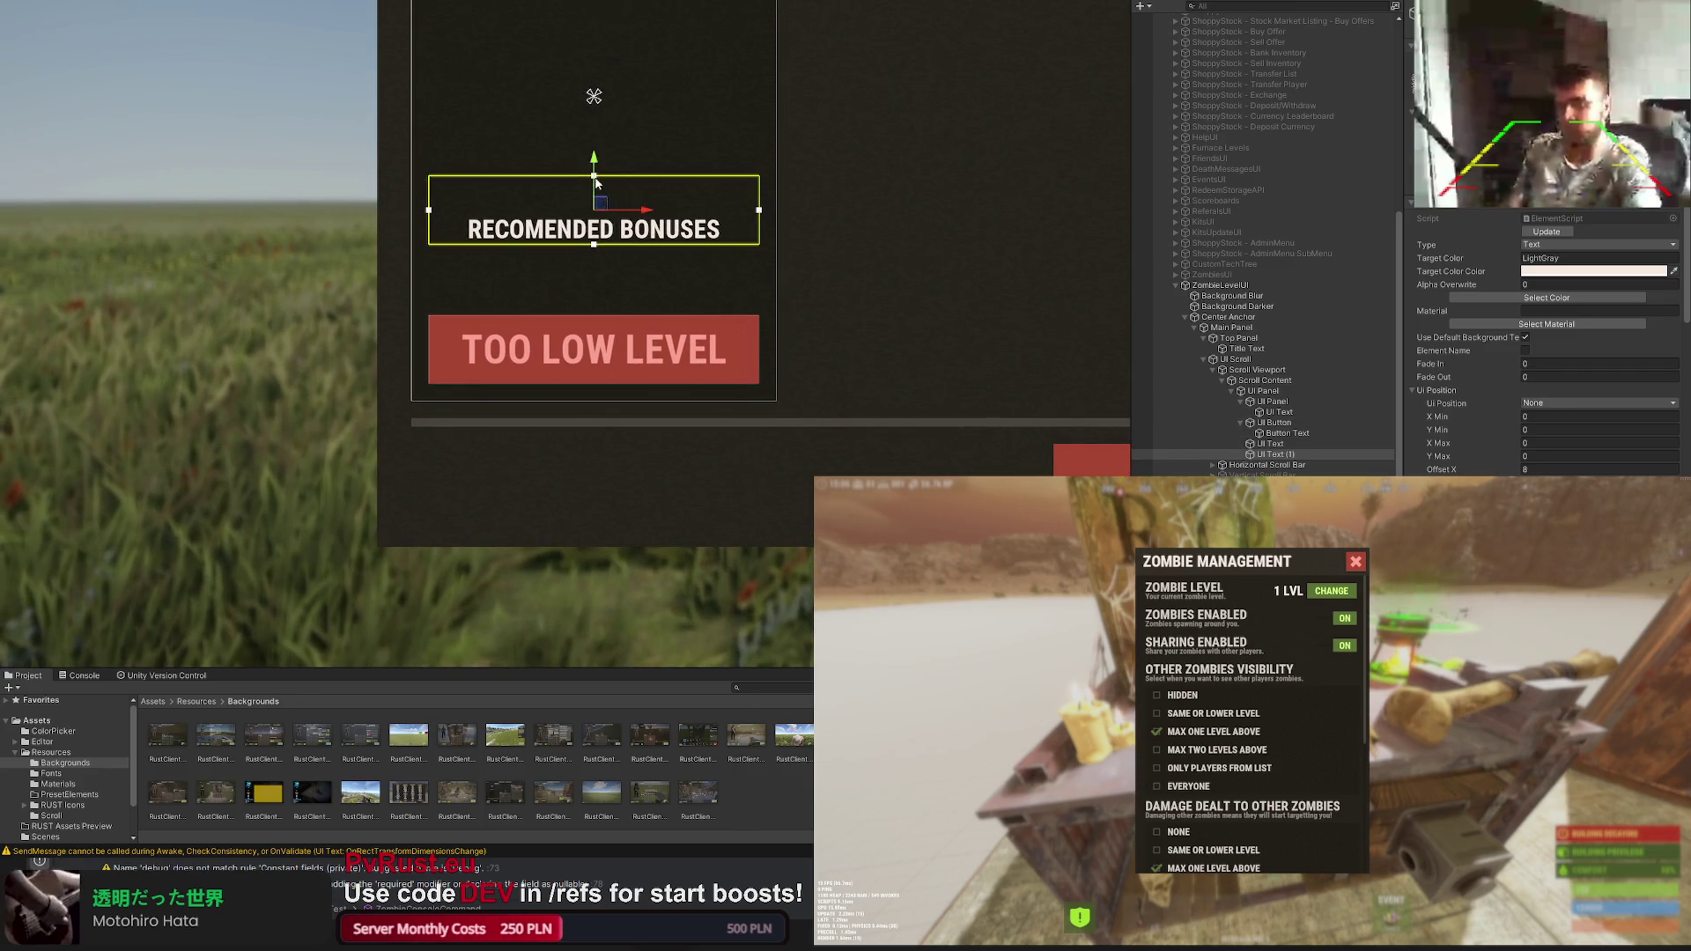
drag(597, 189, 597, 250)
scroll(1546, 344, down, 10)
scroll(1546, 344, down, 3)
scroll(1545, 344, down, 2)
click(1466, 438)
text(Attack)
key(BackSpace)
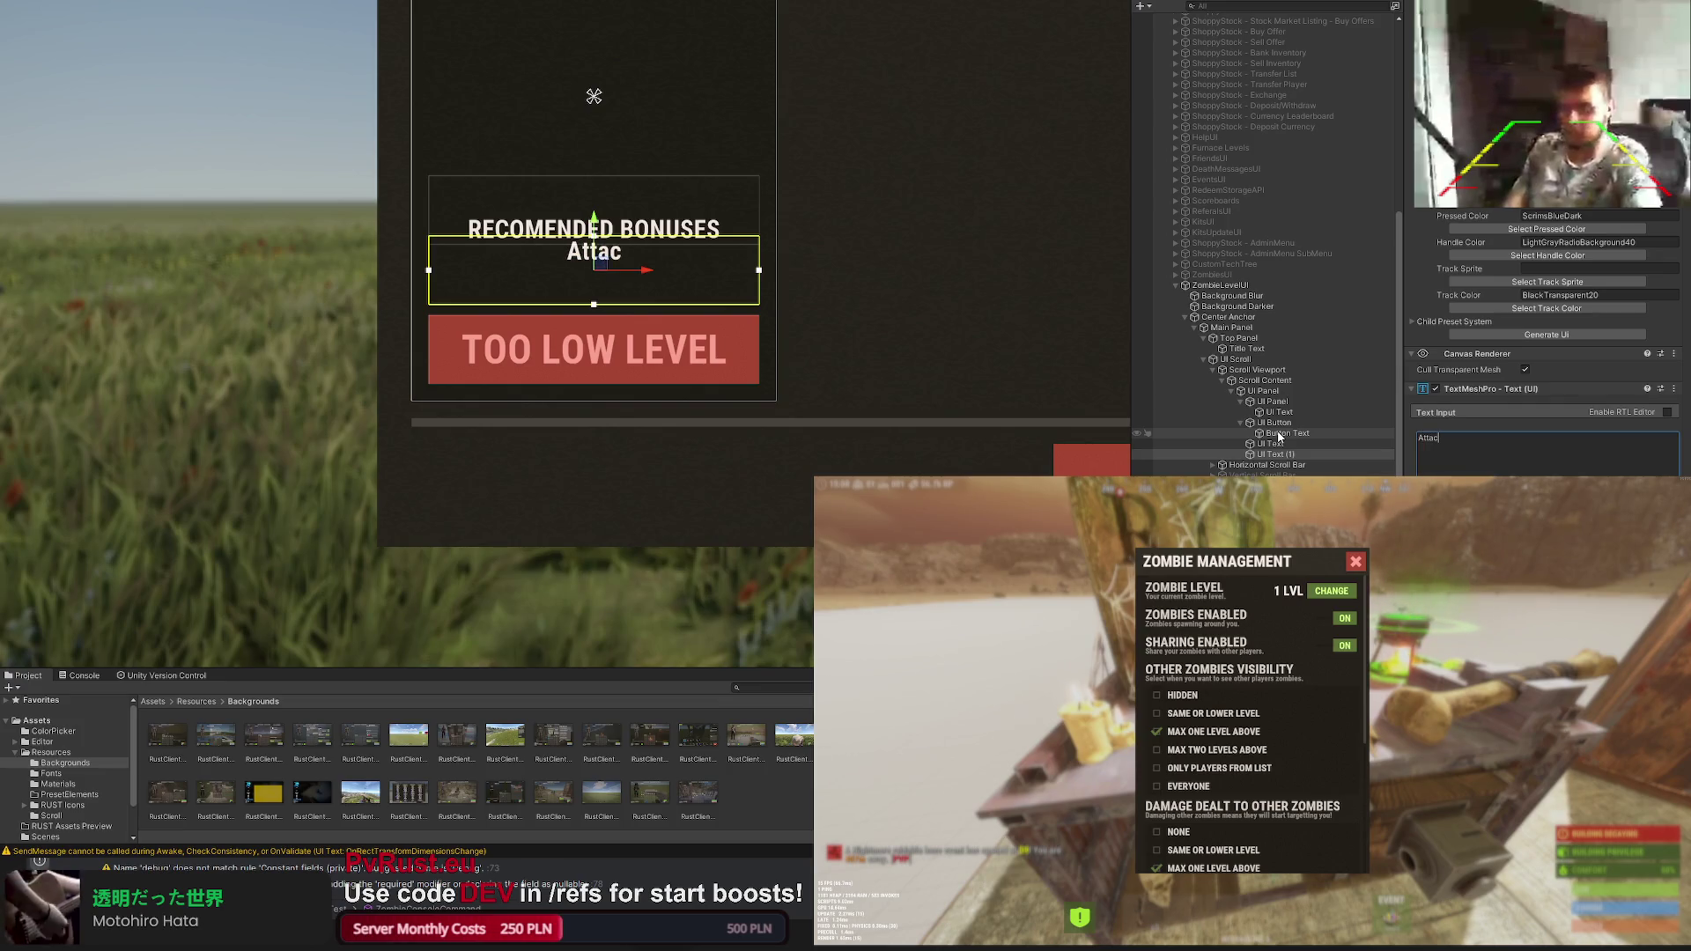
text(k: +150%)
key(Return)
text(Defense:)
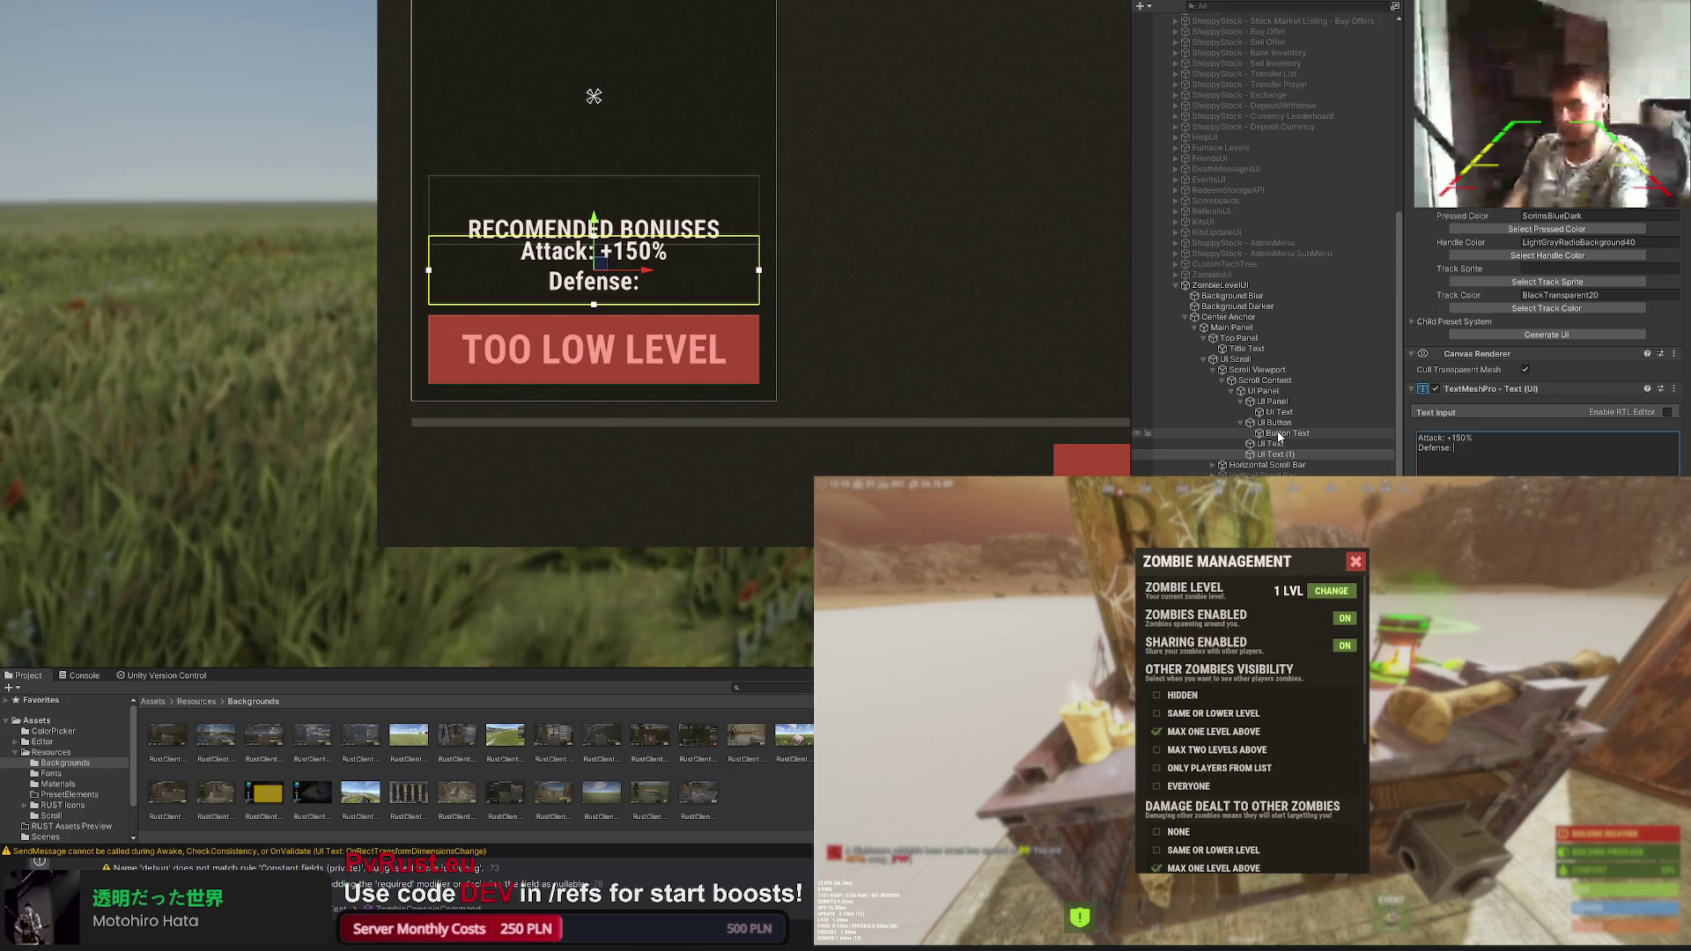
text( +75%)
scroll(481, 225, up, 3)
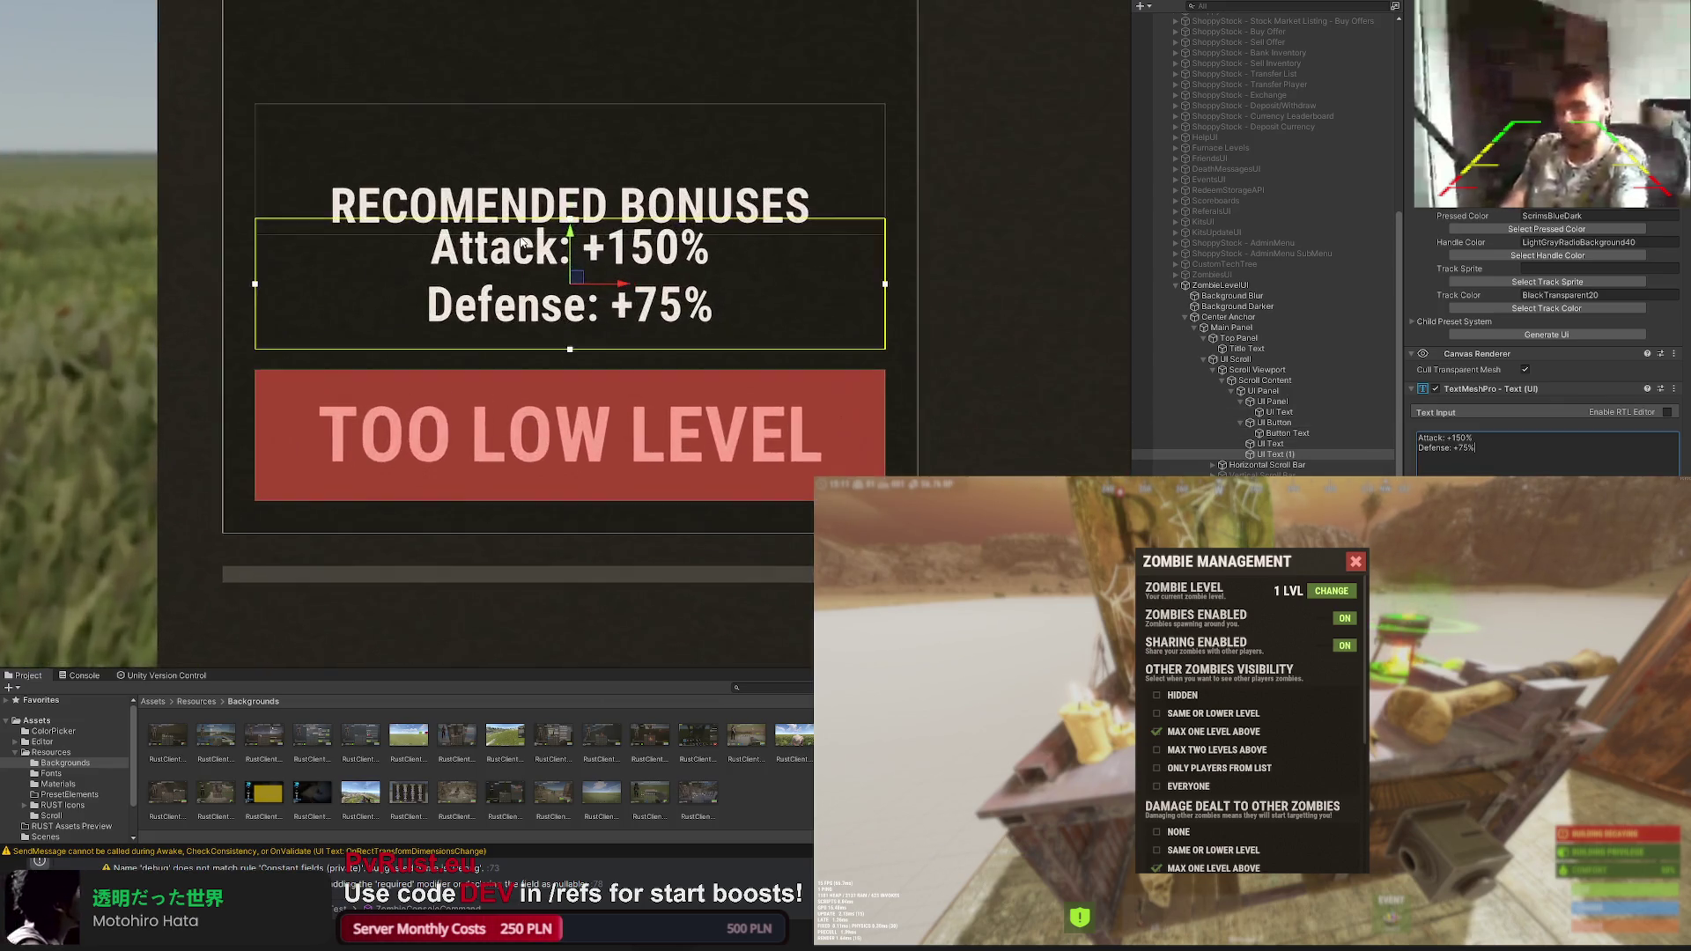
scroll(460, 229, up, 1)
Step: Resize the bonus text box below the heading so both lines show
drag(457, 212, 448, 231)
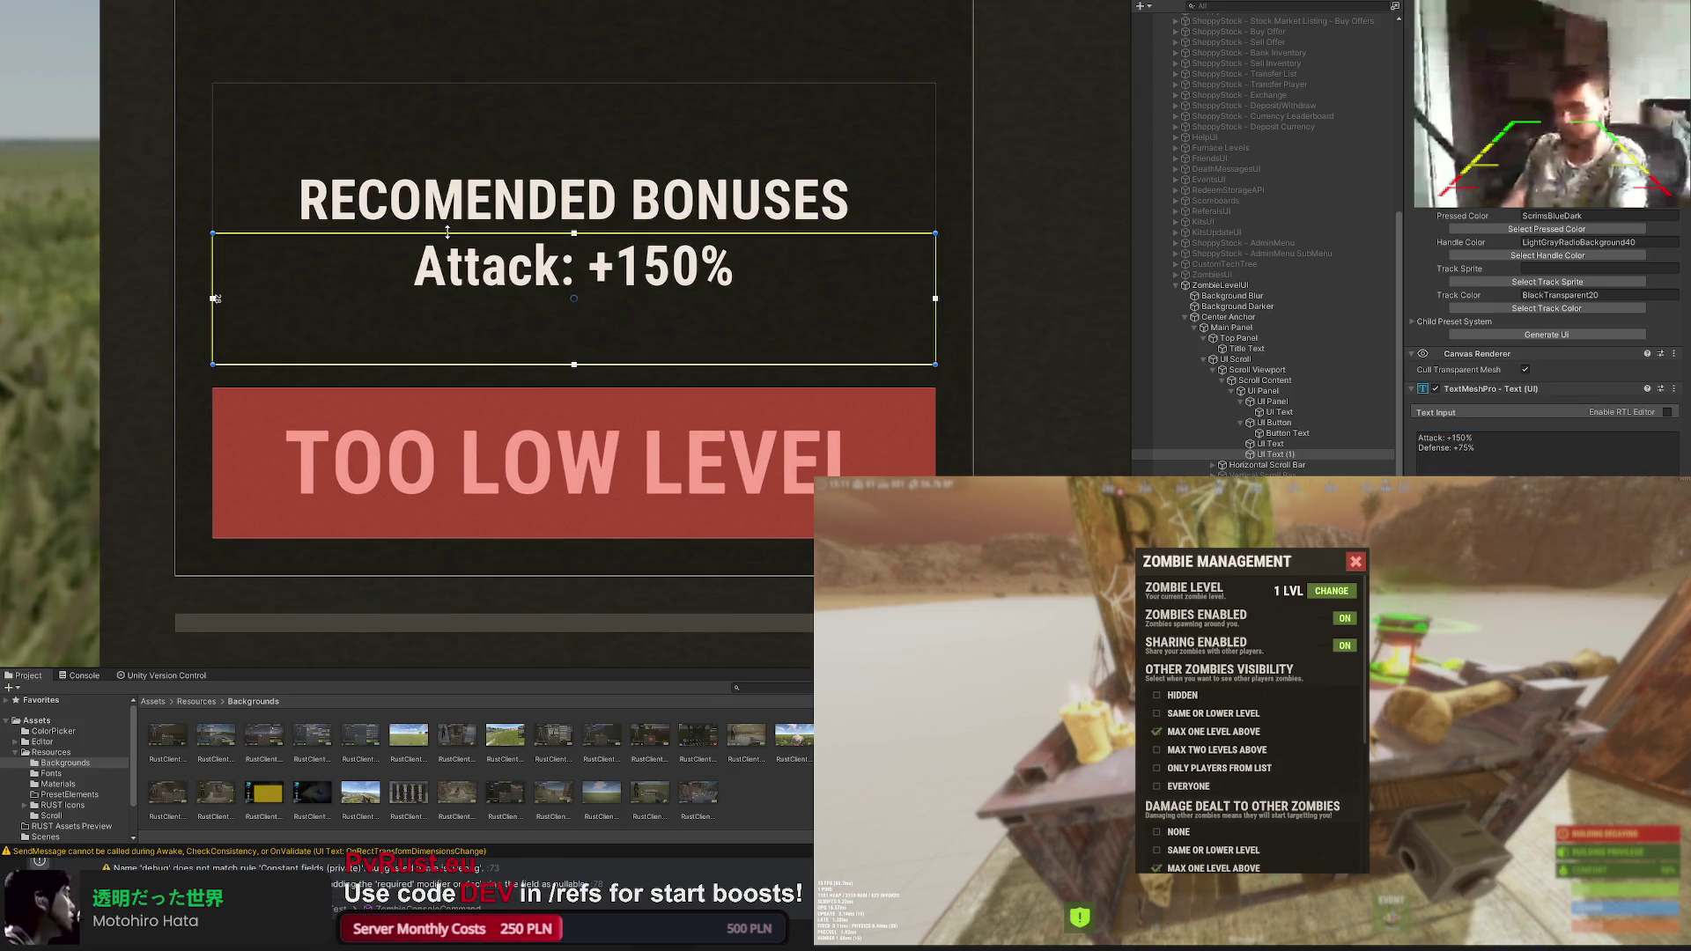
drag(591, 366, 585, 385)
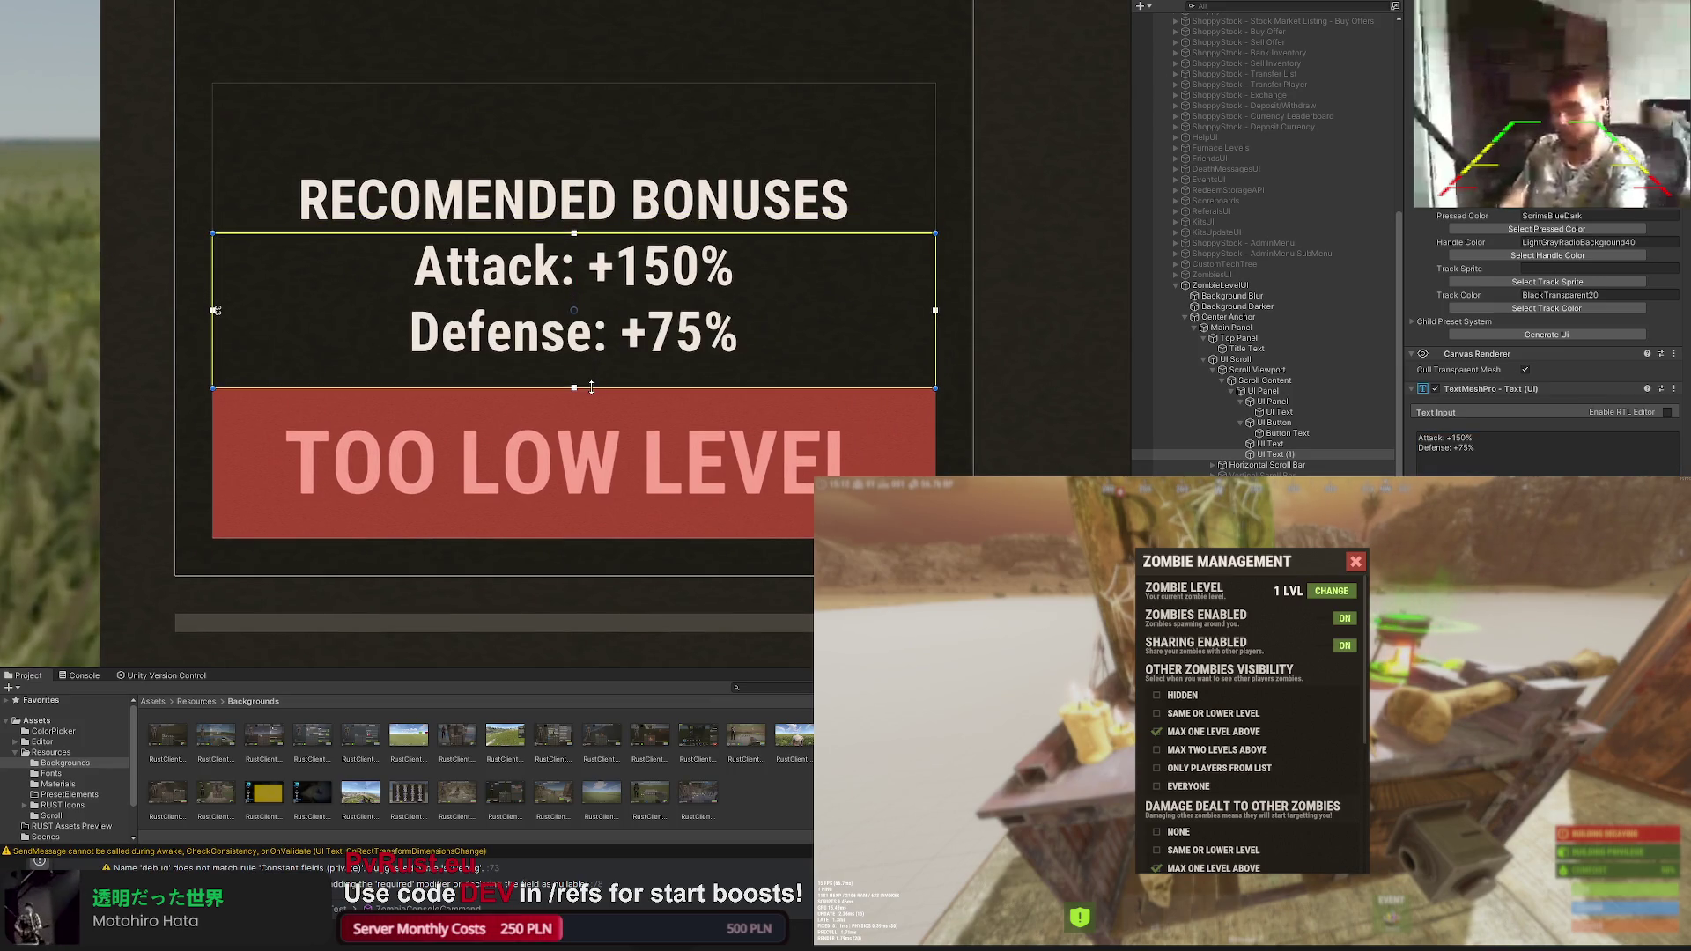
click(585, 384)
scroll(622, 389, down, 3)
scroll(636, 391, down, 1)
click(711, 361)
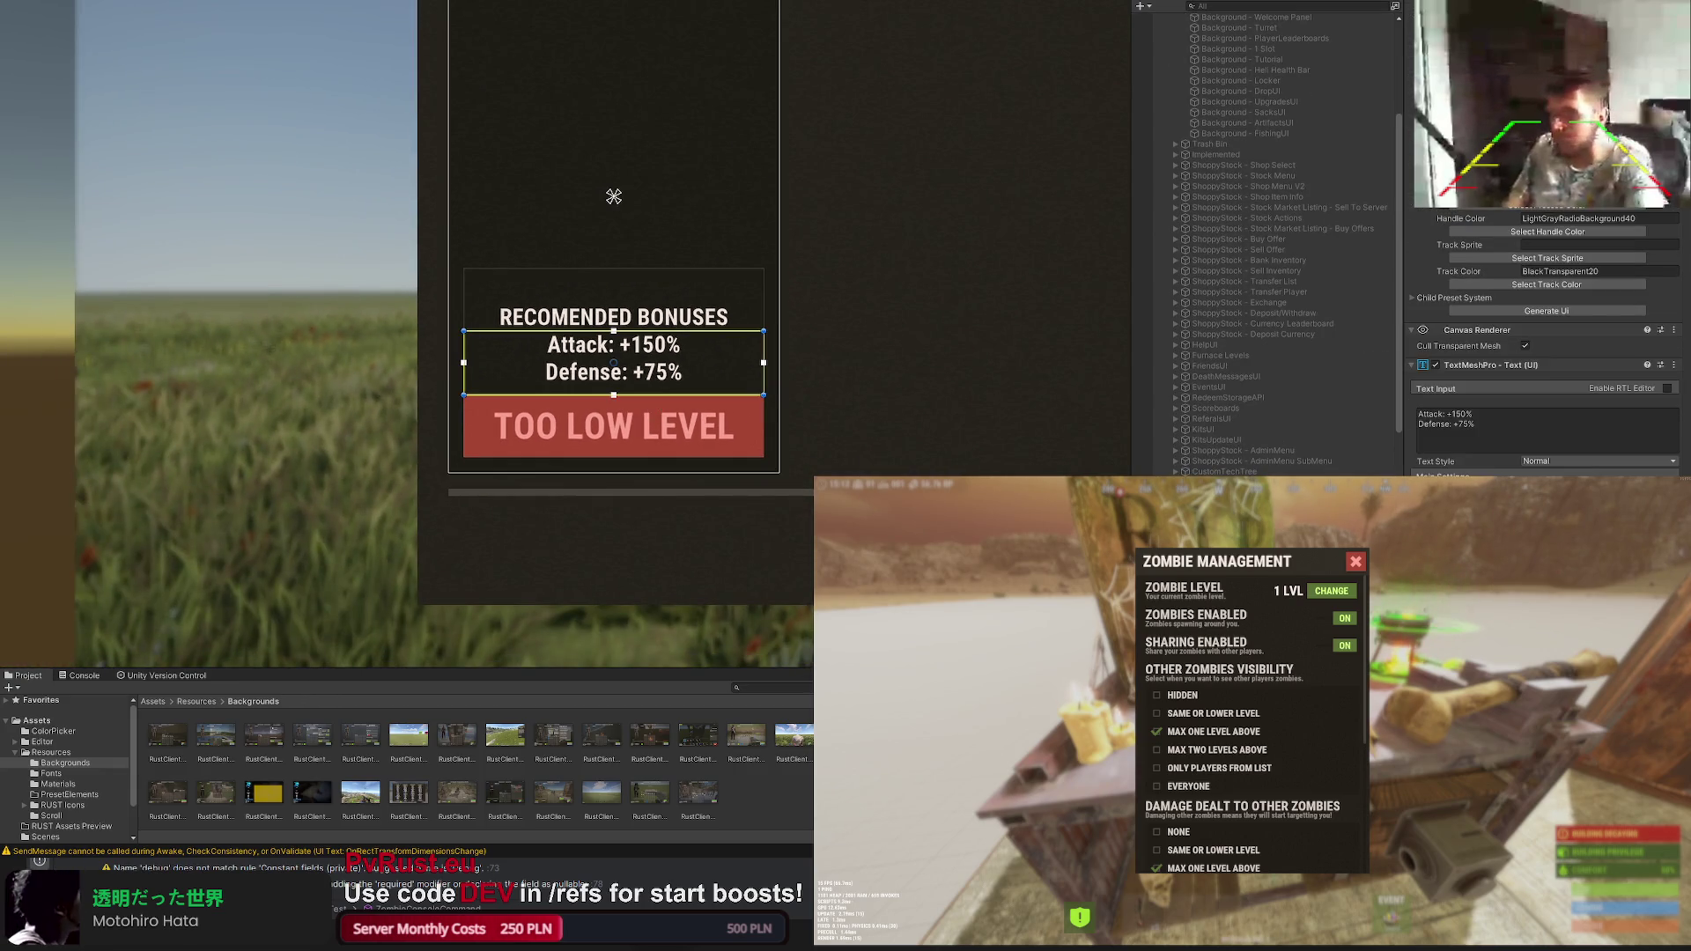
scroll(847, 384, down, 2)
drag(847, 384, 750, 375)
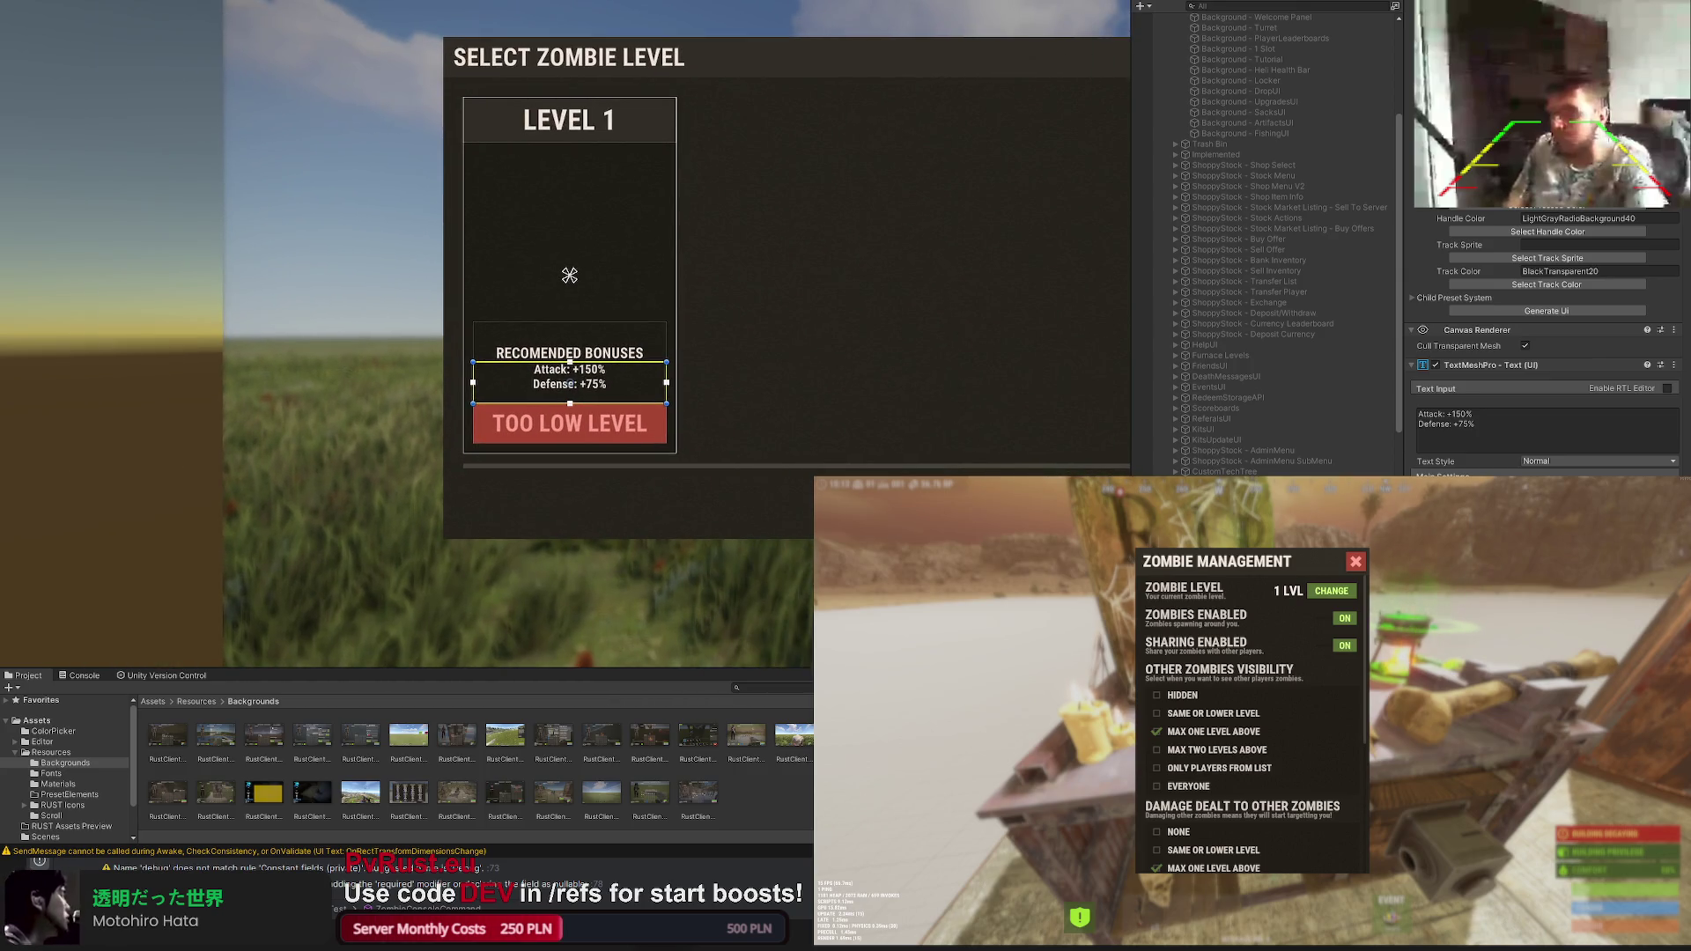
click(570, 353)
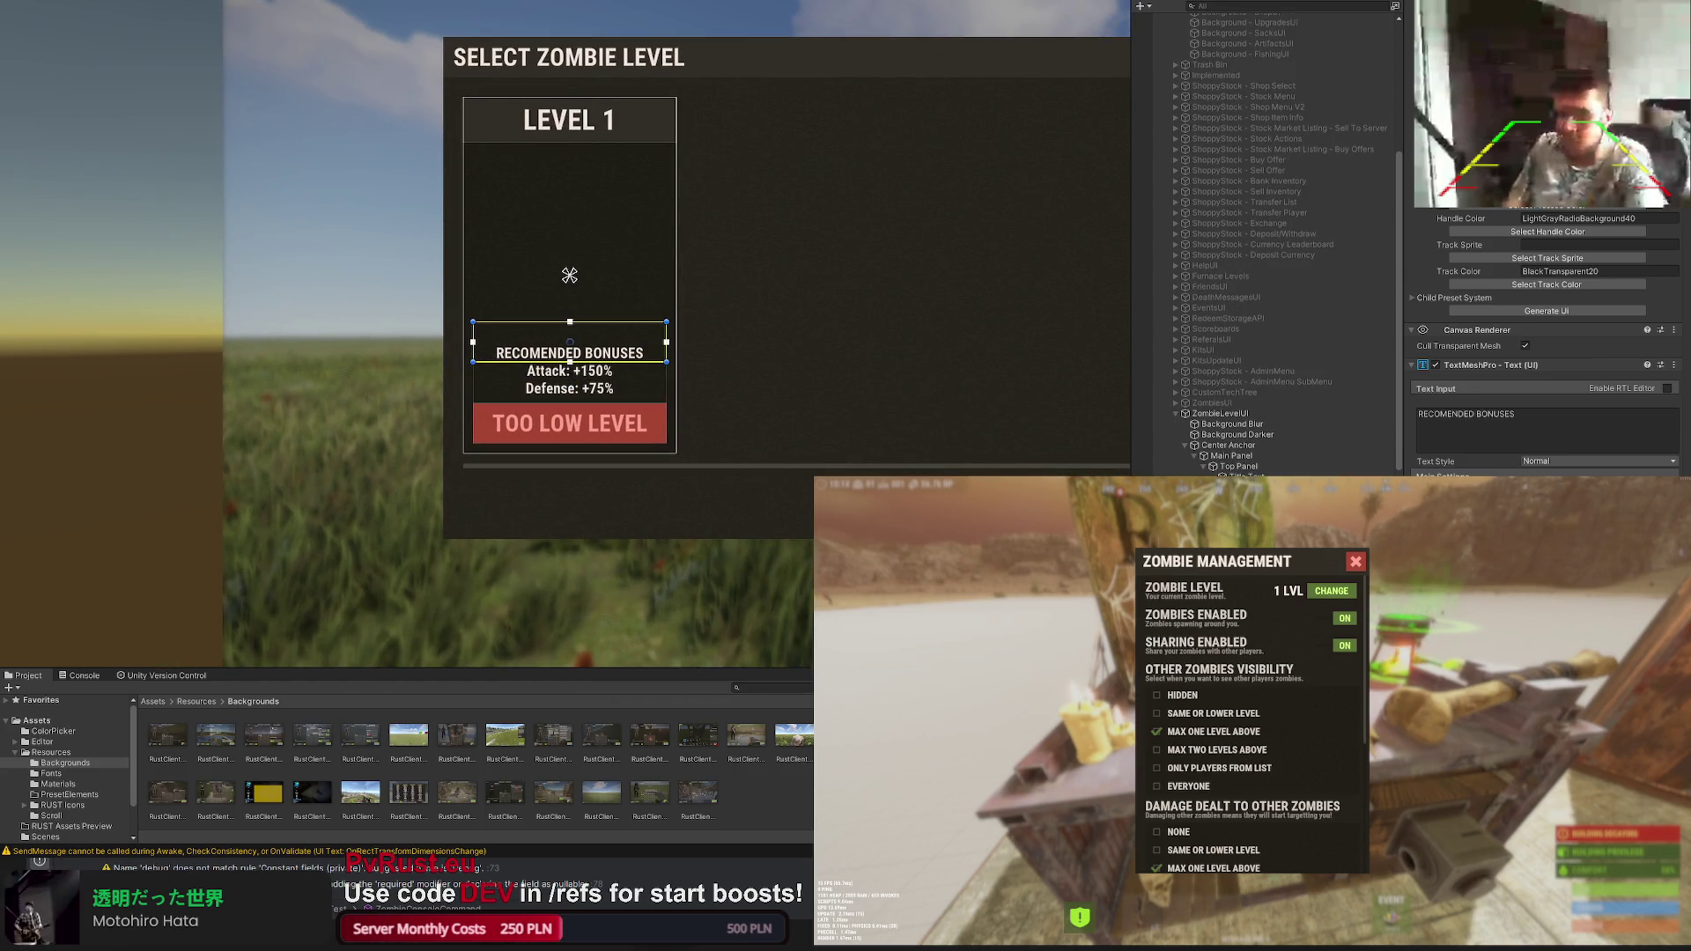
click(777, 375)
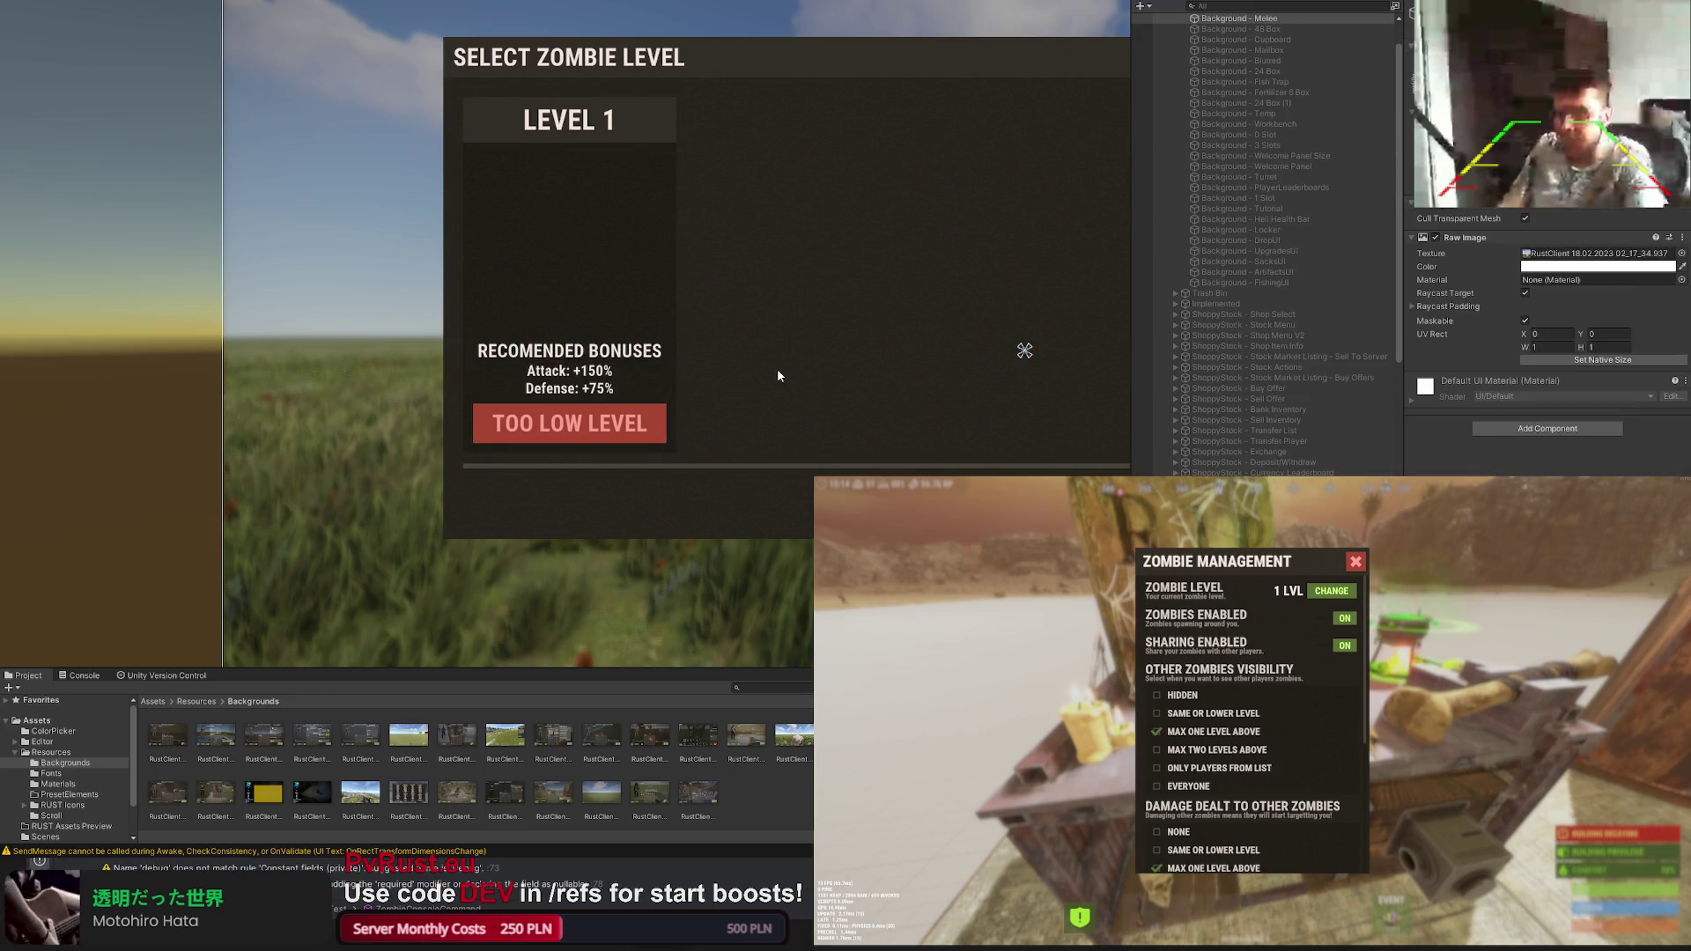
key(ctrl+z)
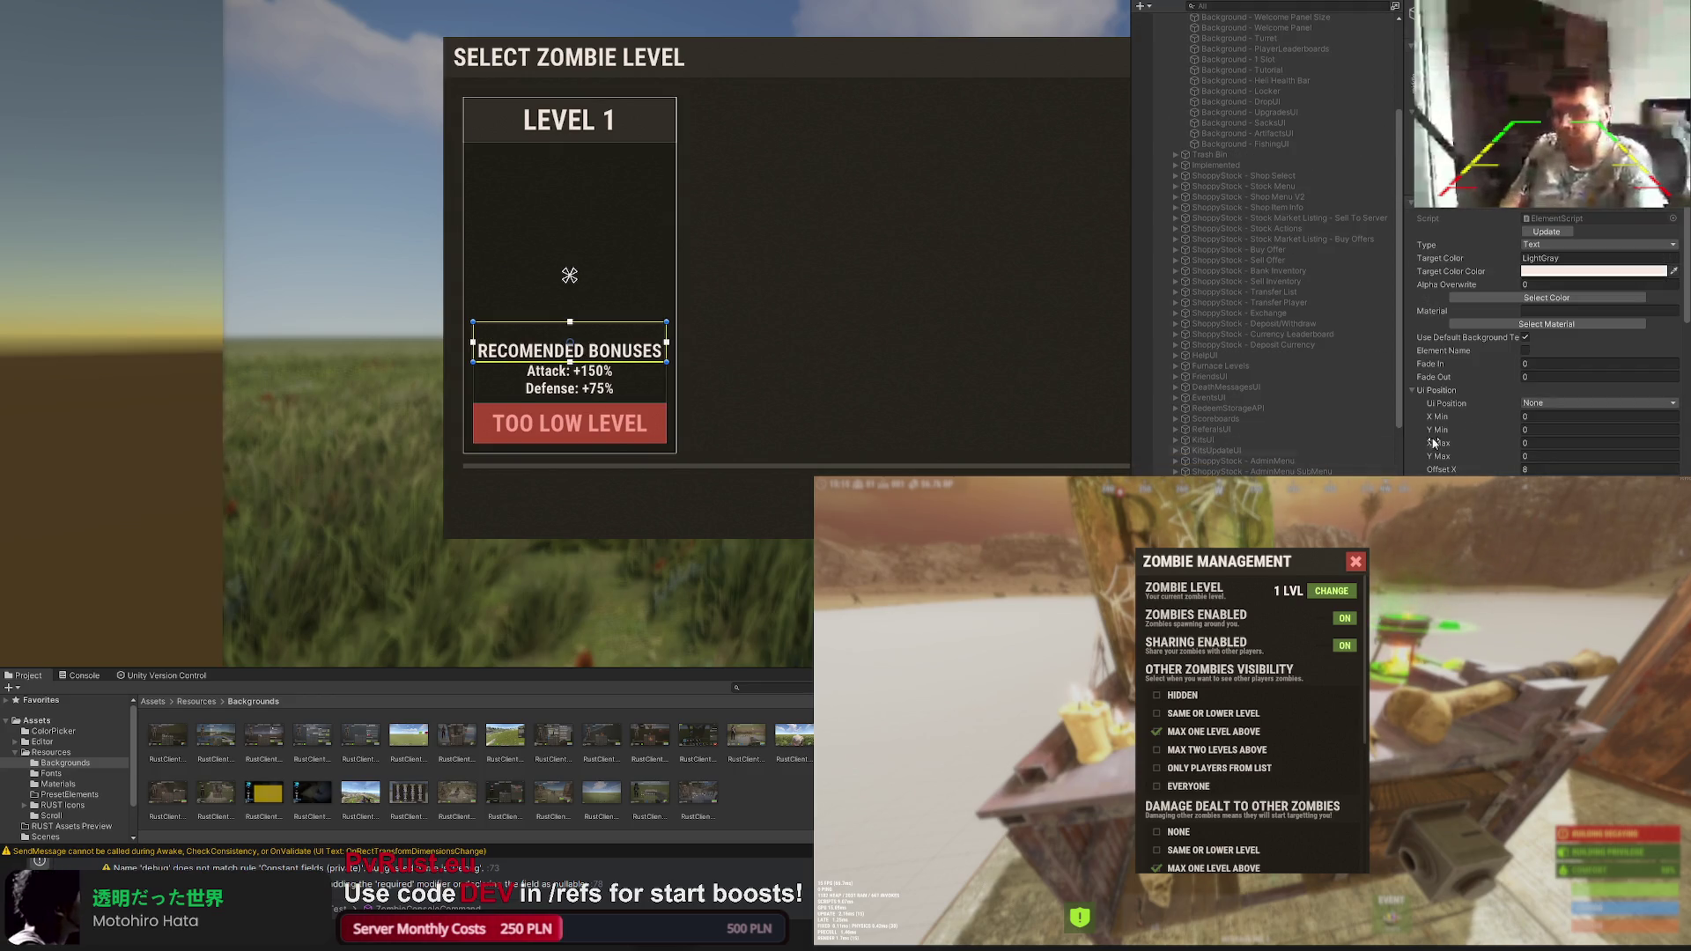
key(ctrl+z)
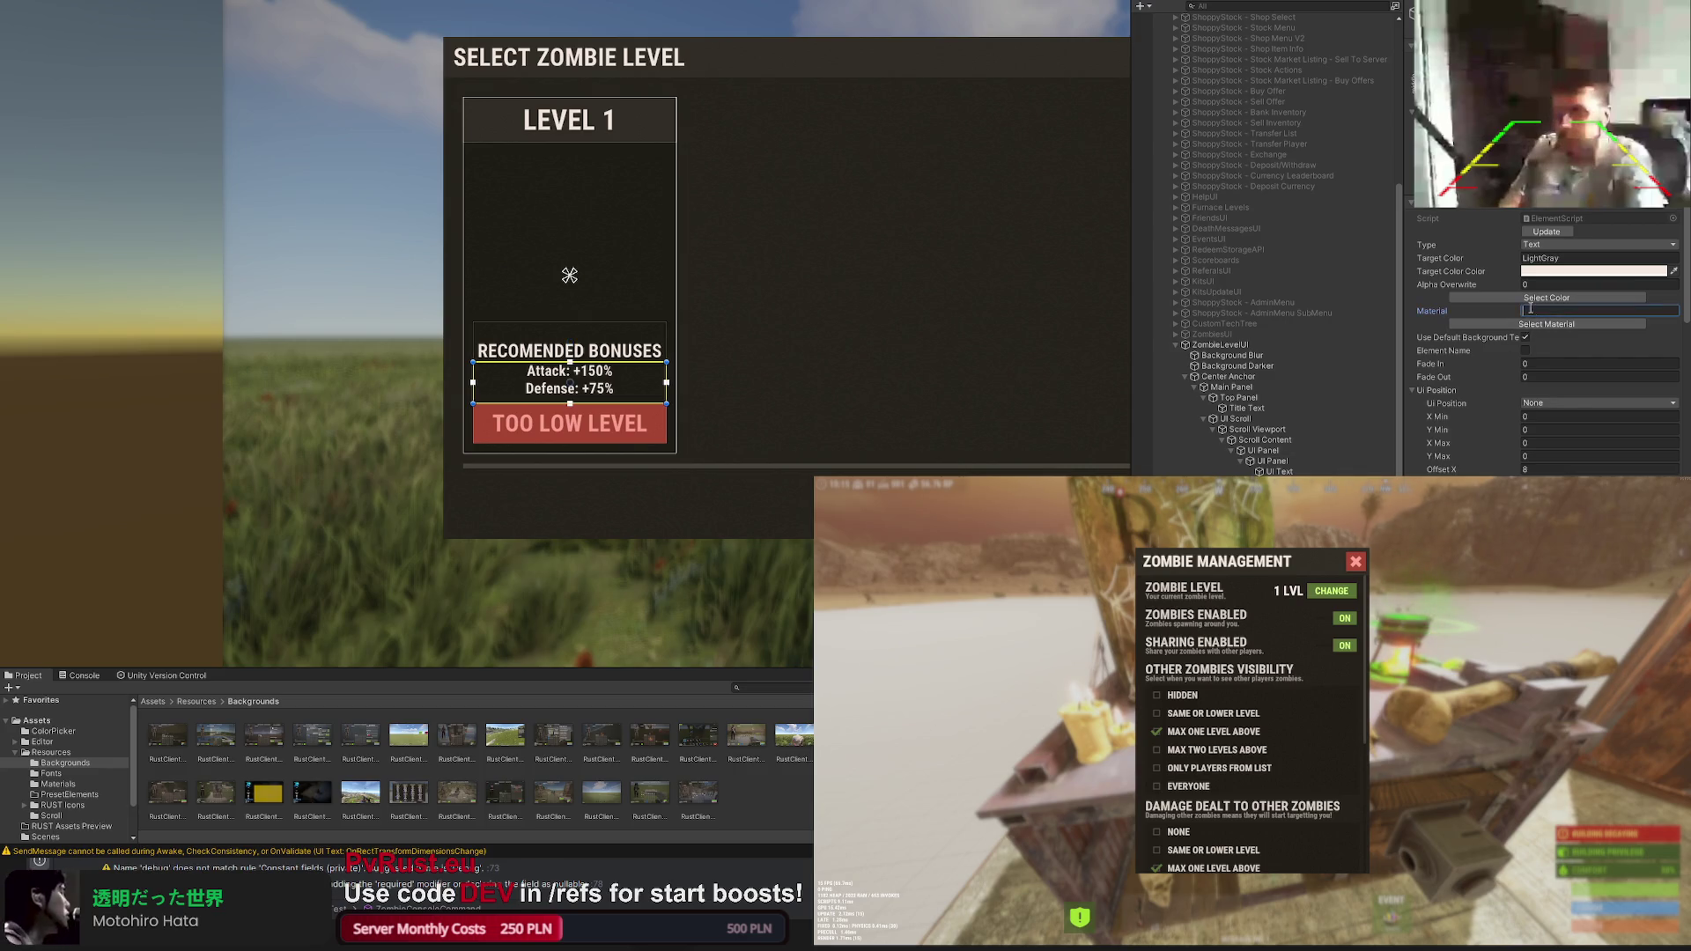
click(1527, 305)
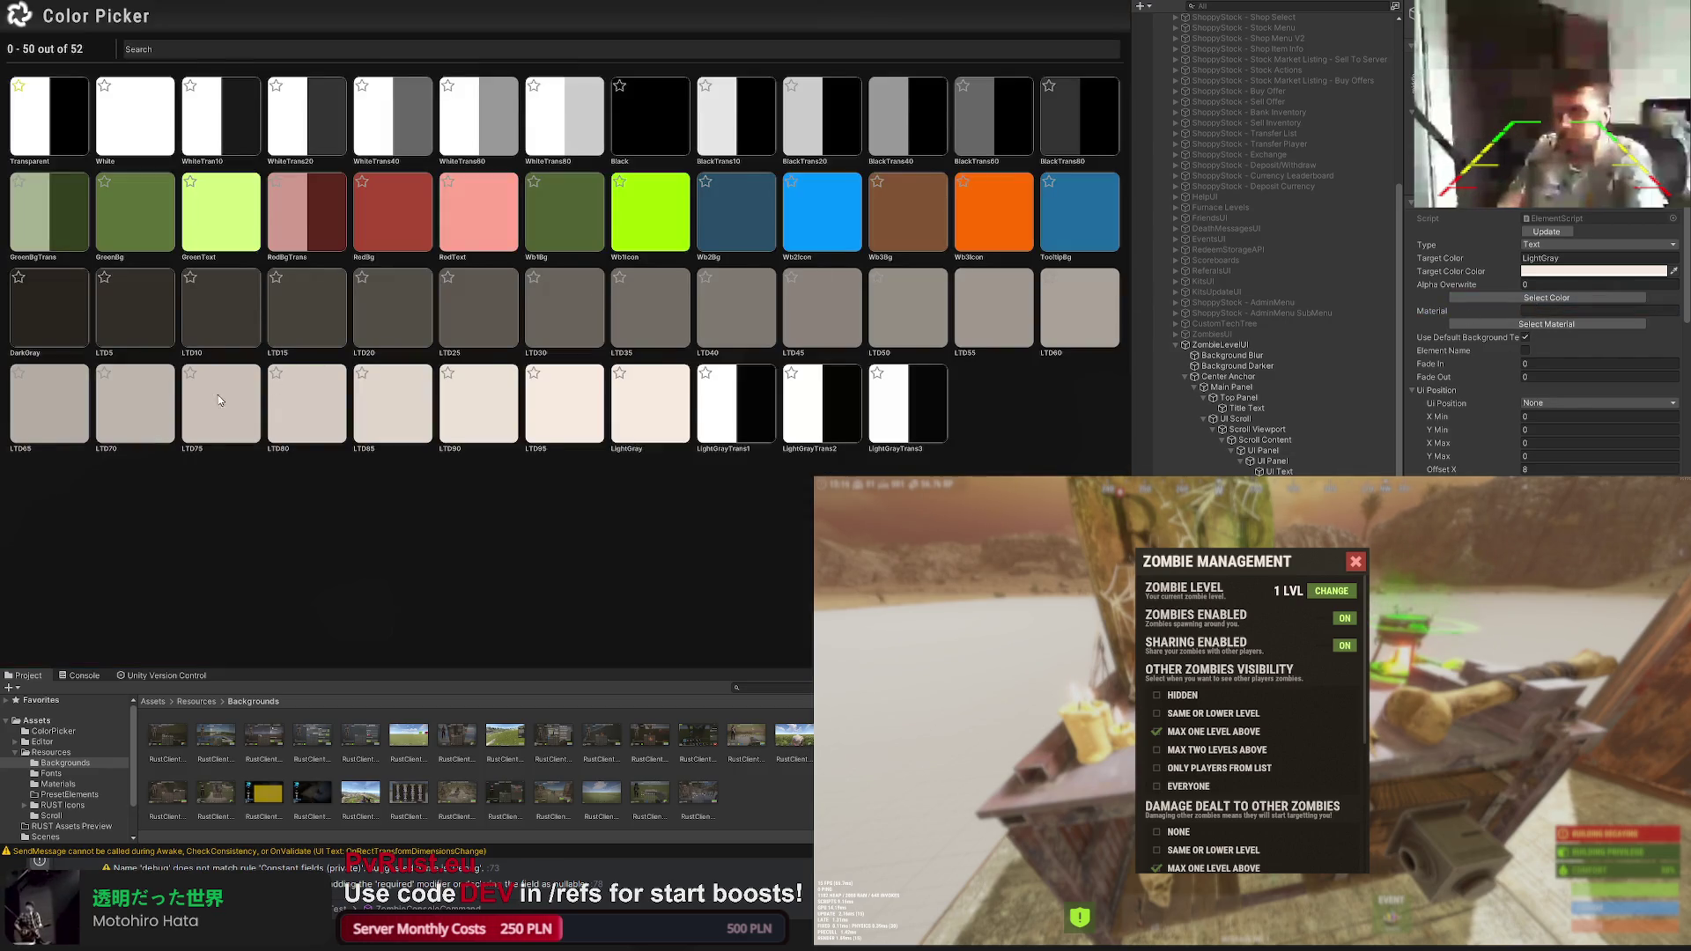
click(279, 407)
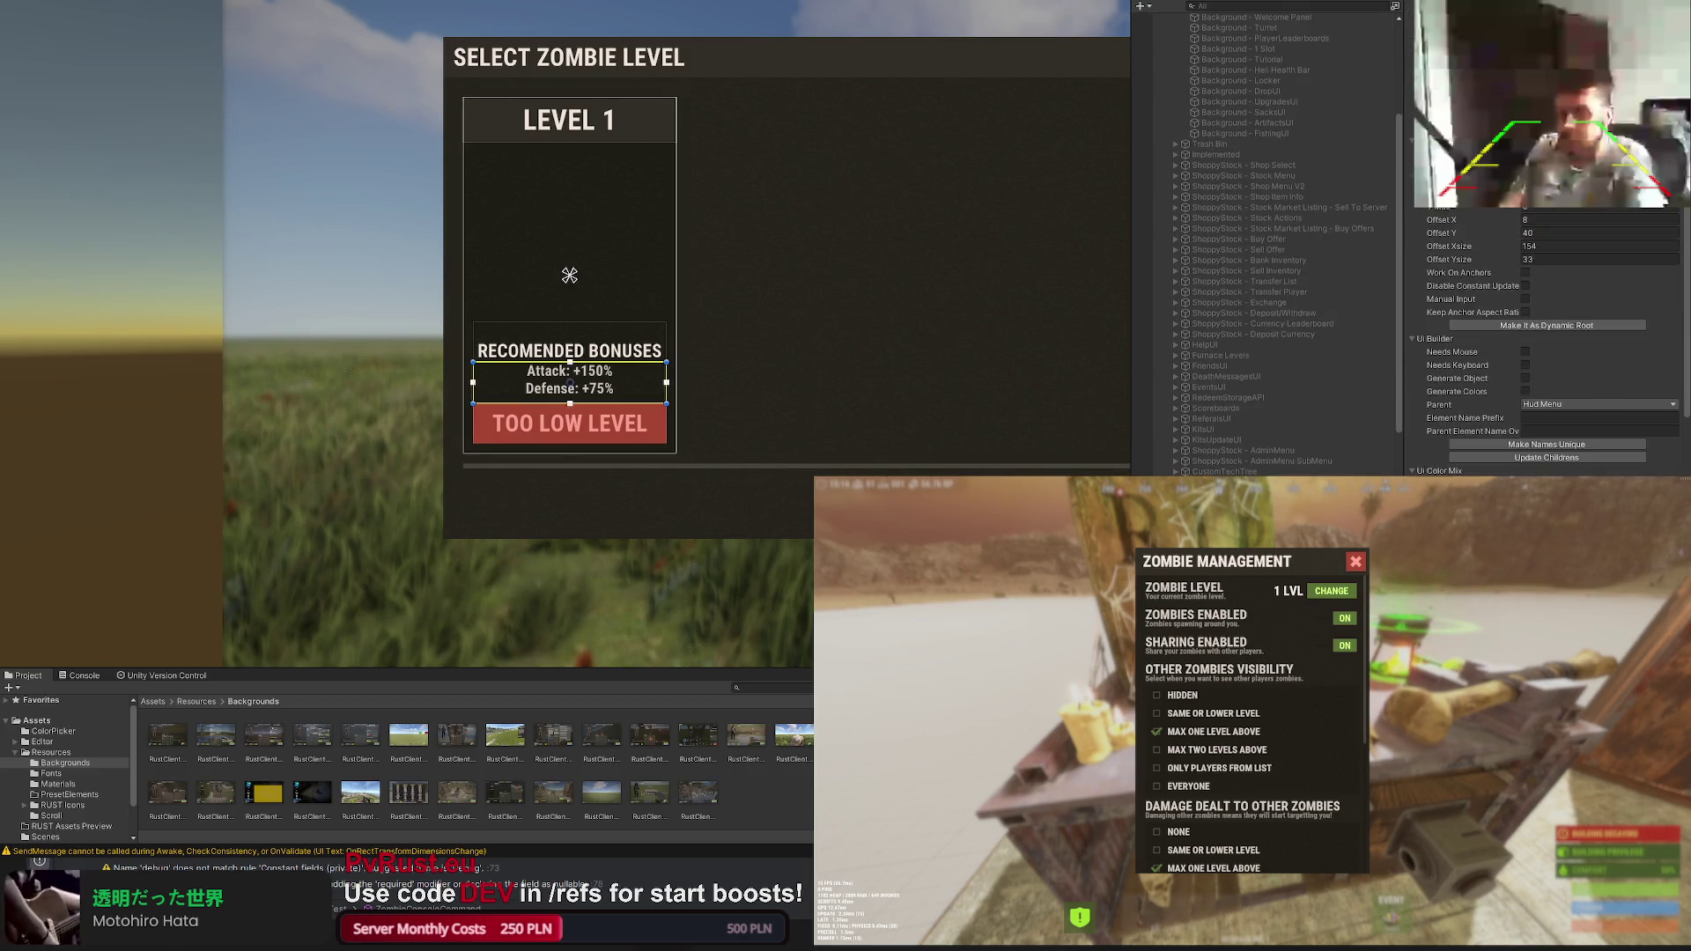
scroll(1546, 344, down, 5)
scroll(1545, 344, down, 5)
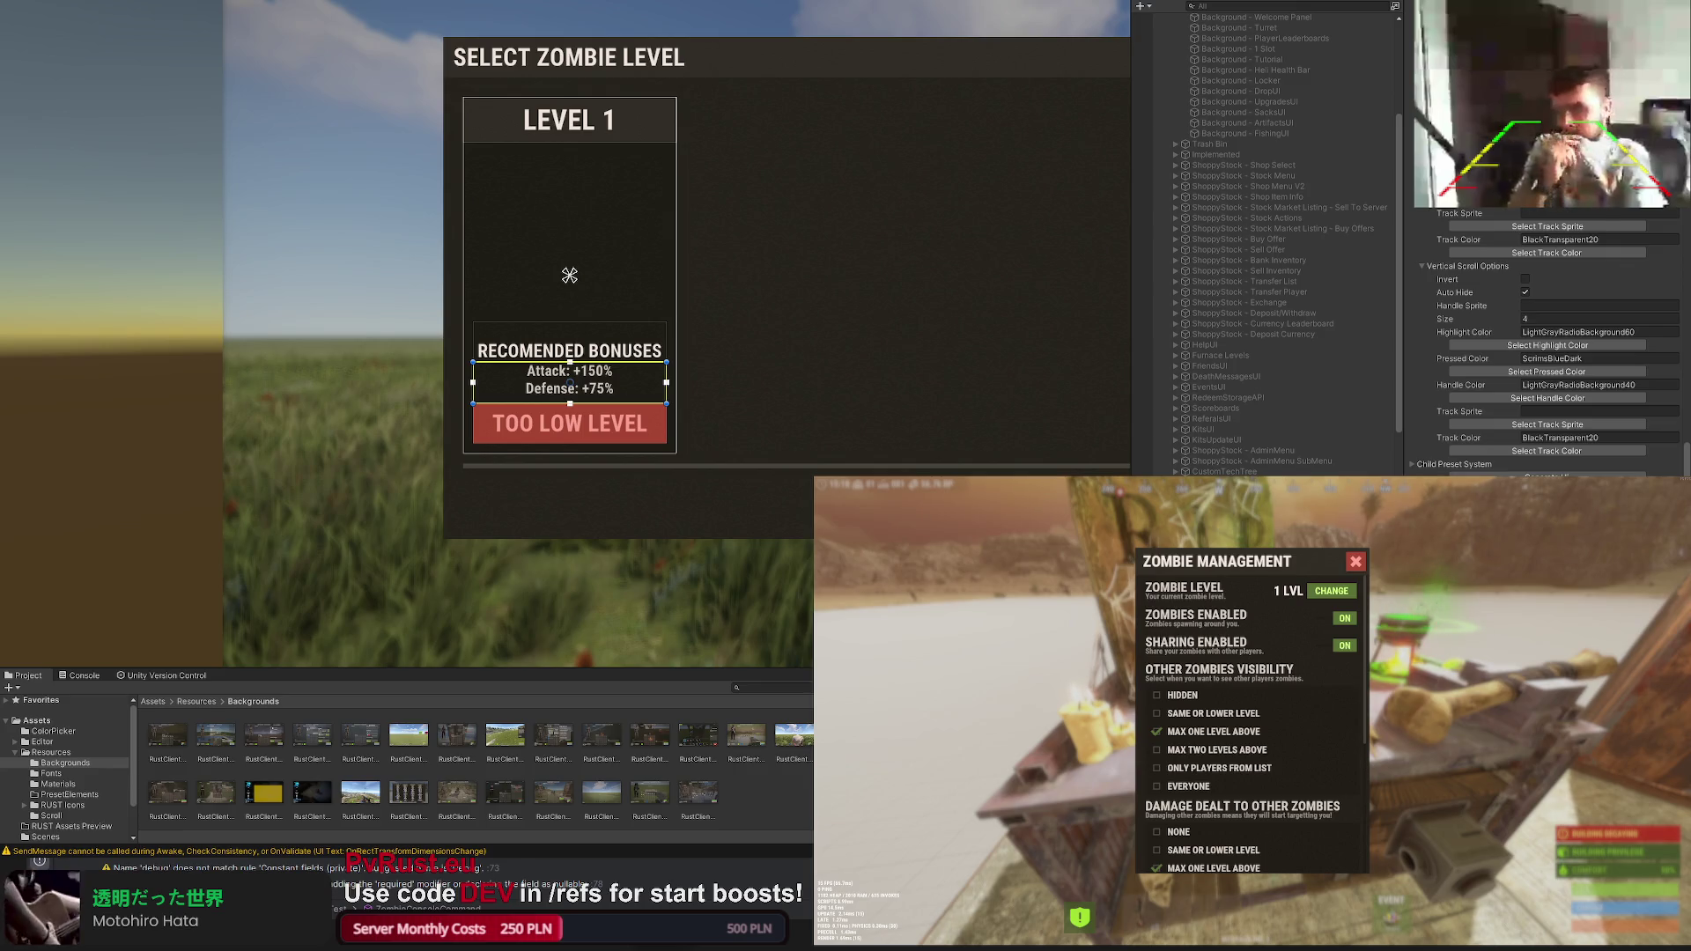
scroll(1268, 251, down, 5)
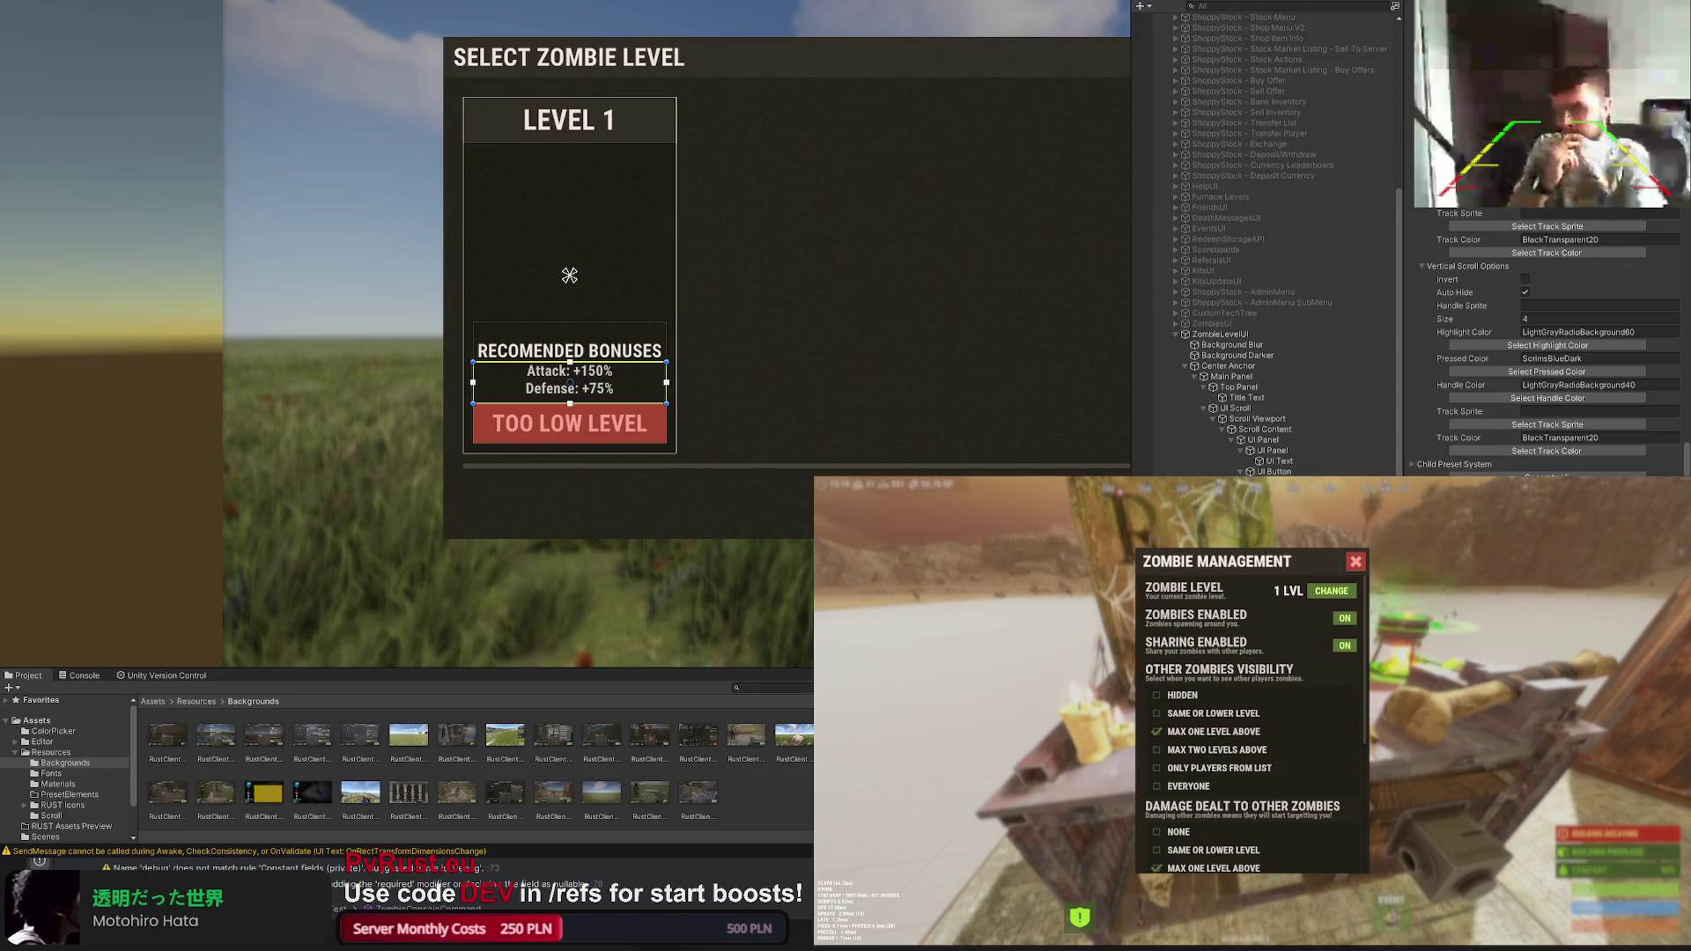
scroll(1281, 257, up, 10)
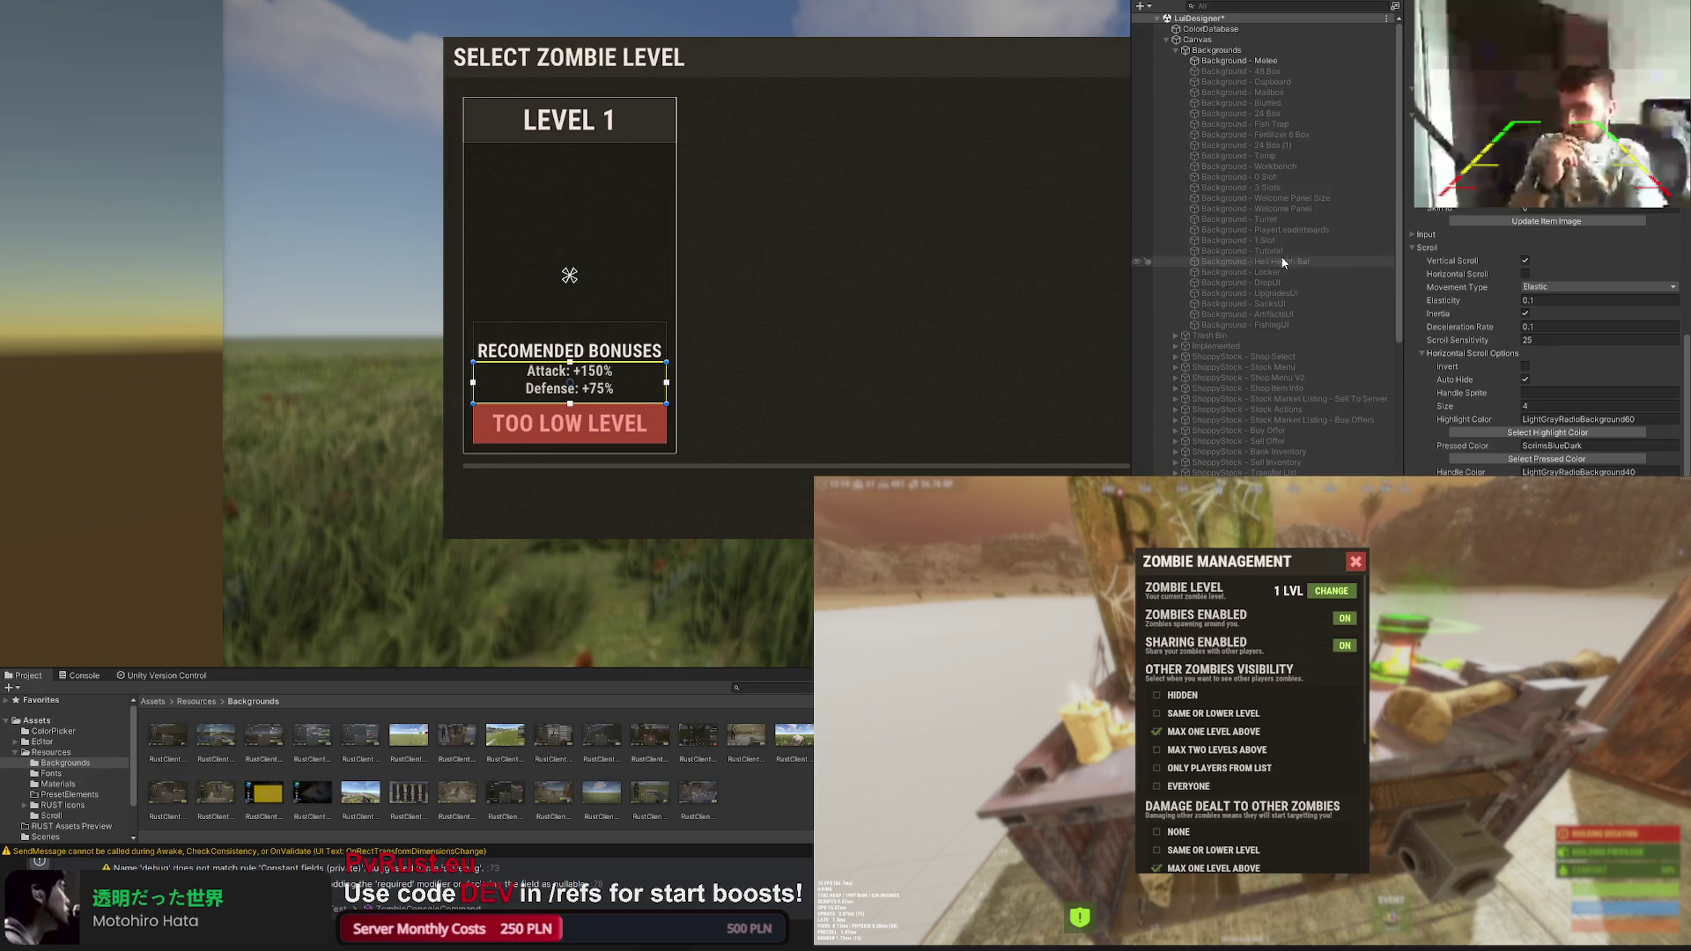
Step: Colour the Attack +150% value green using the colour database
click(1237, 30)
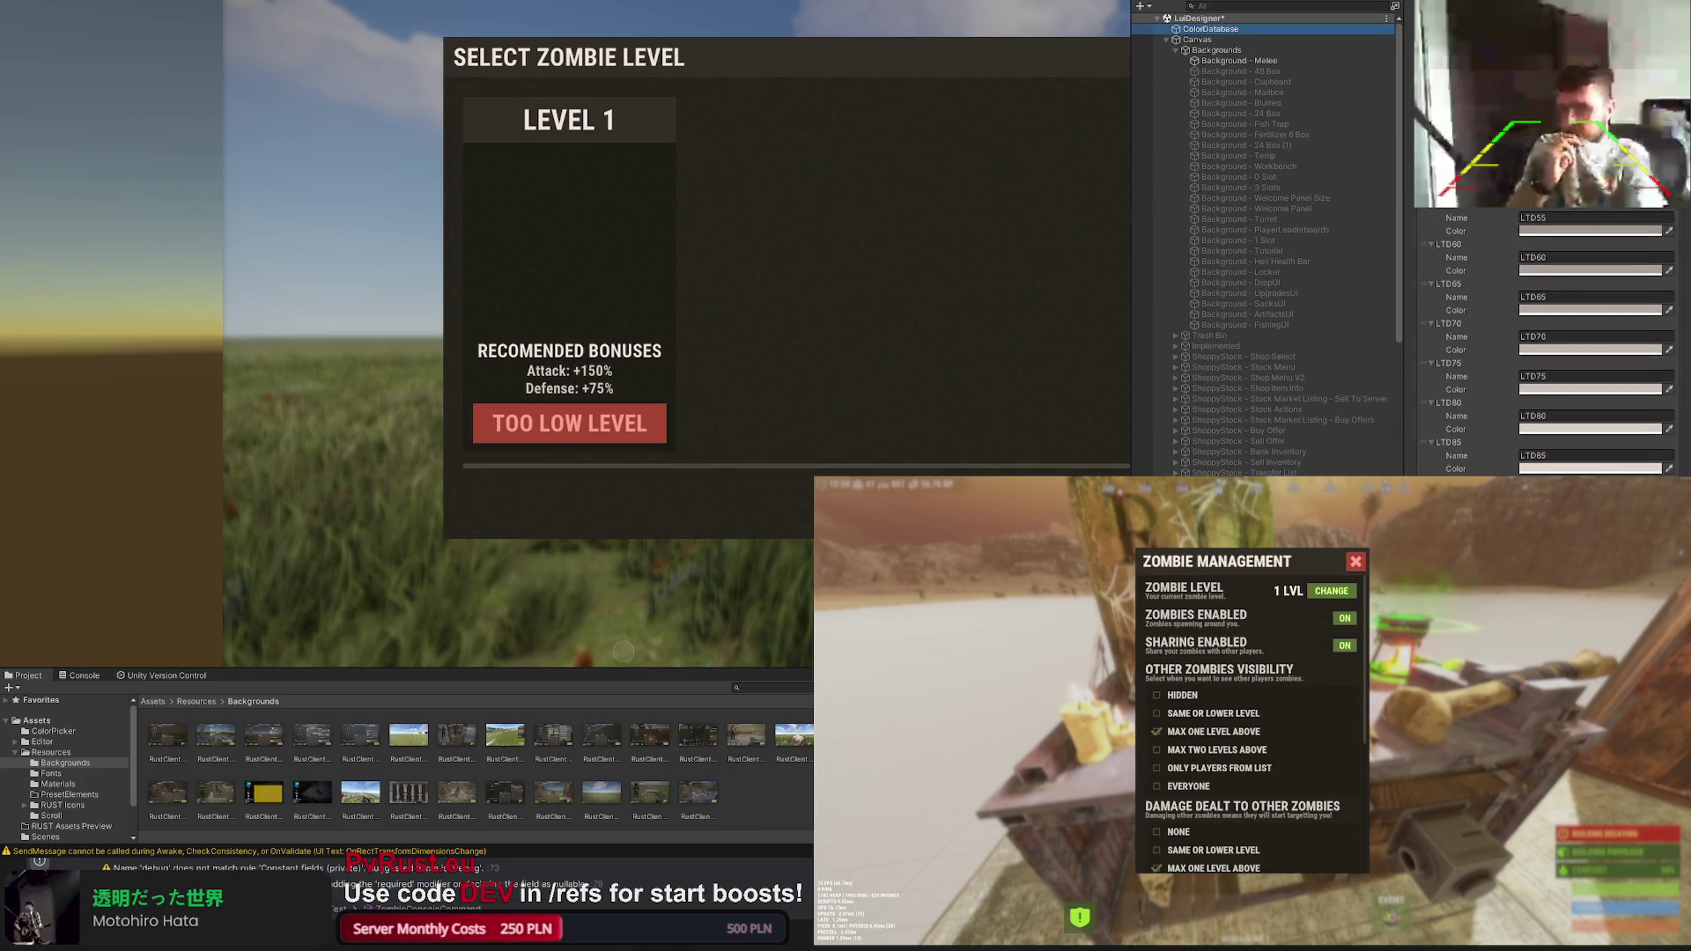
scroll(1584, 417, up, 10)
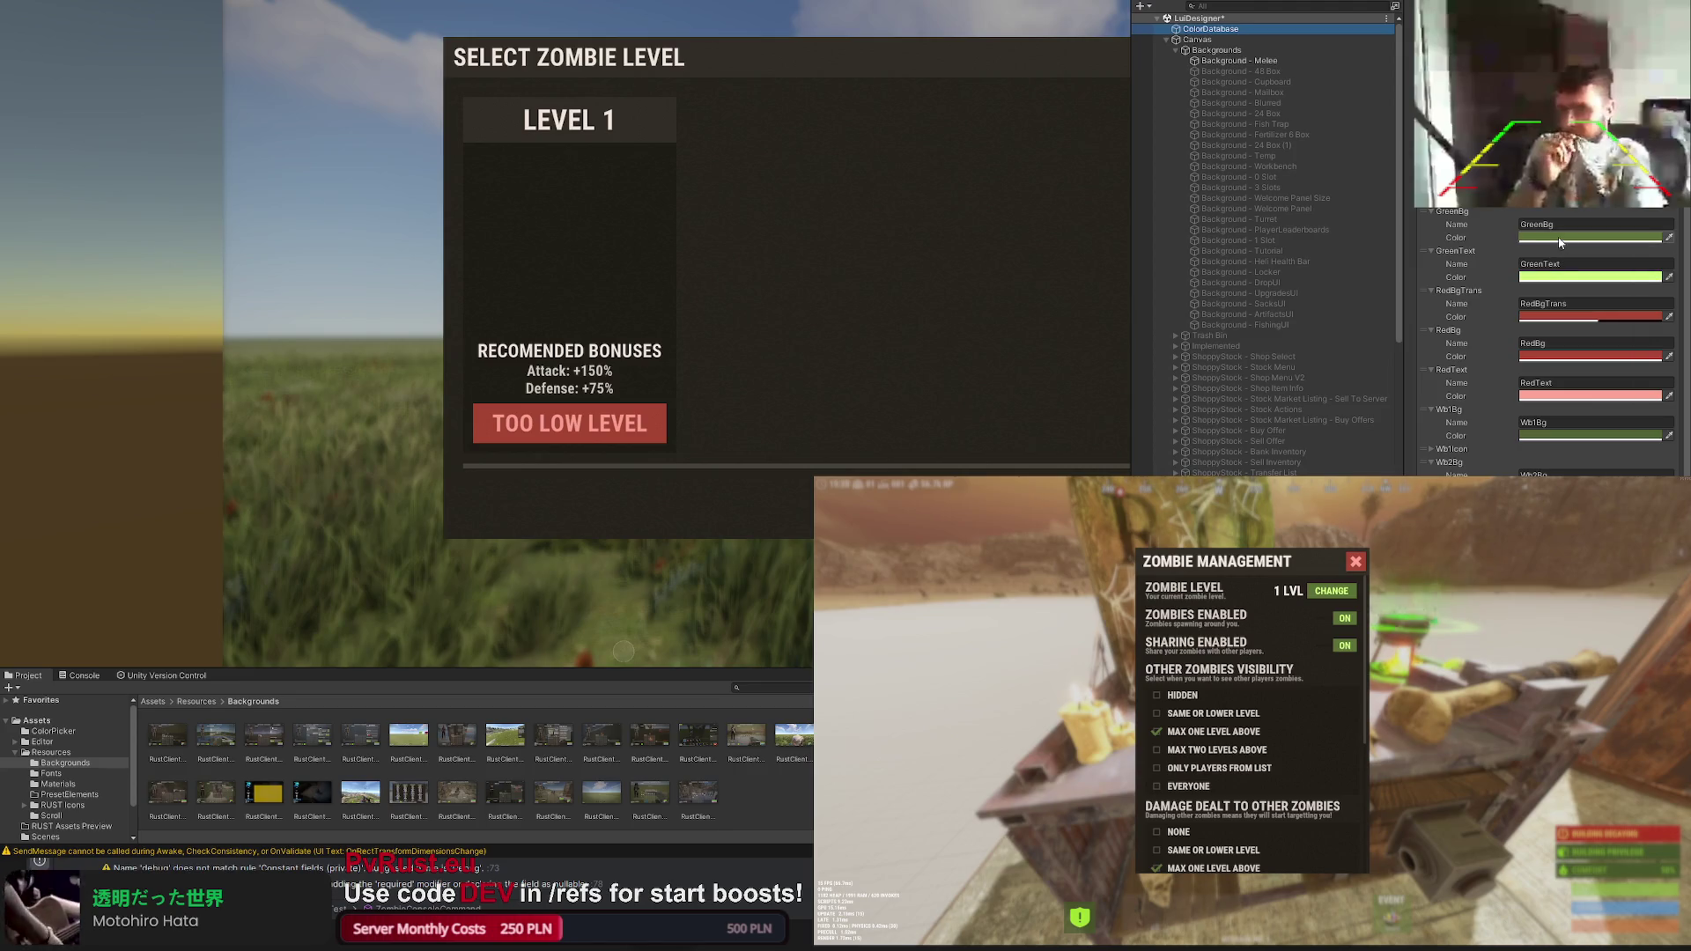
click(1603, 289)
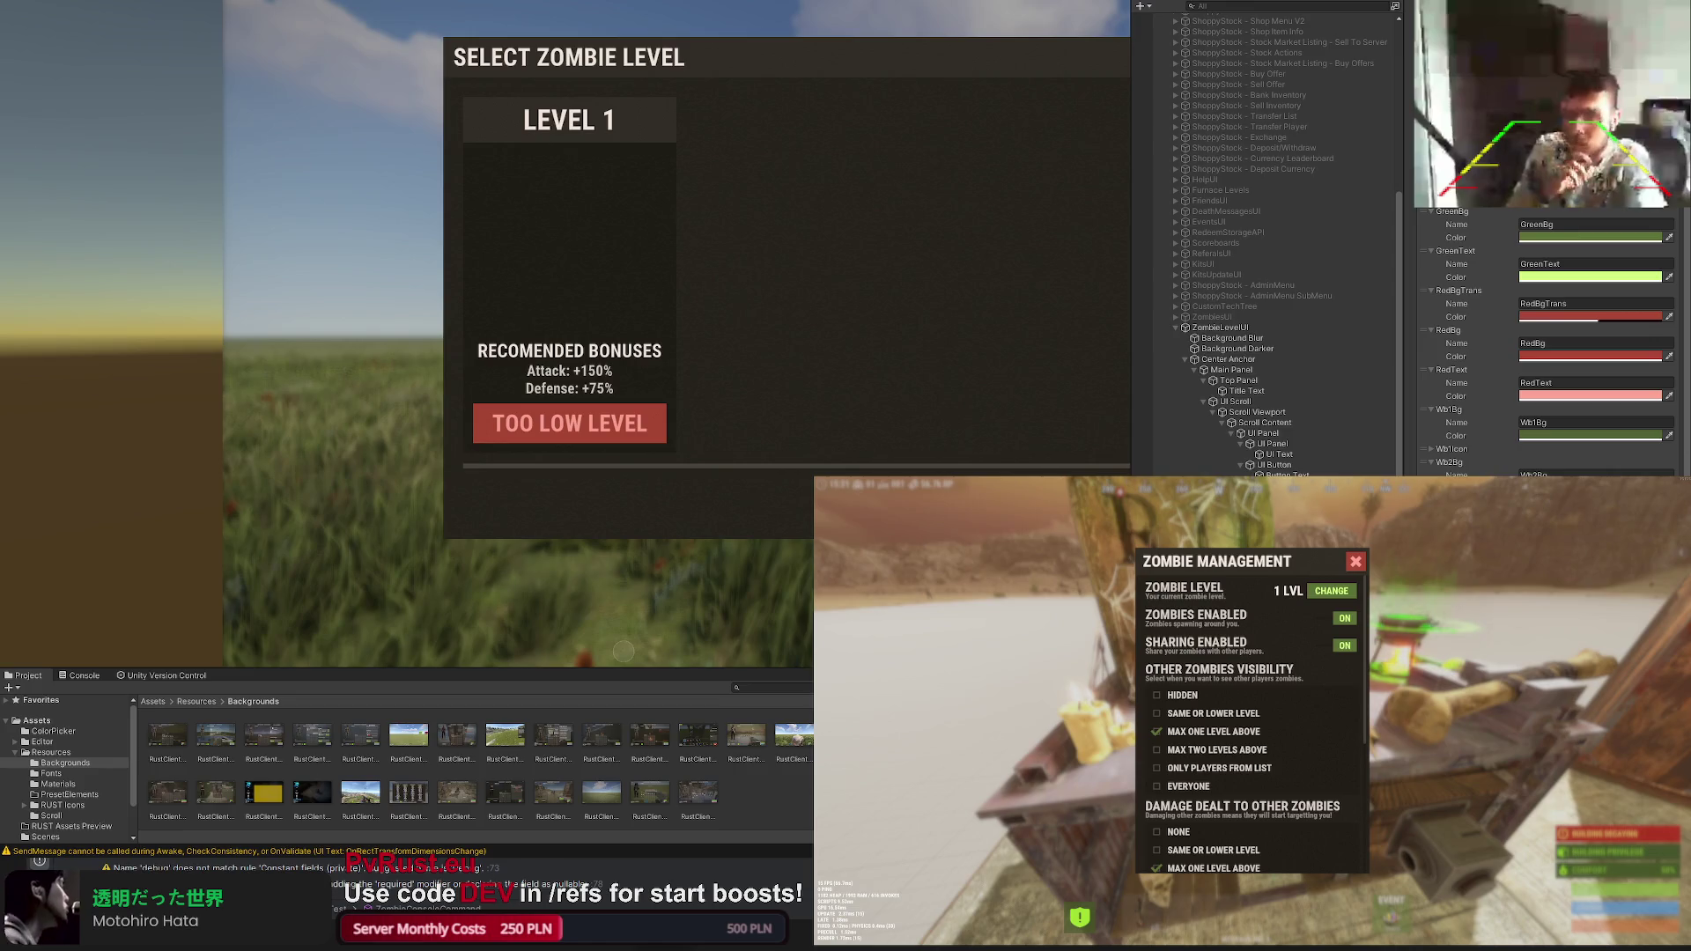
click(568, 275)
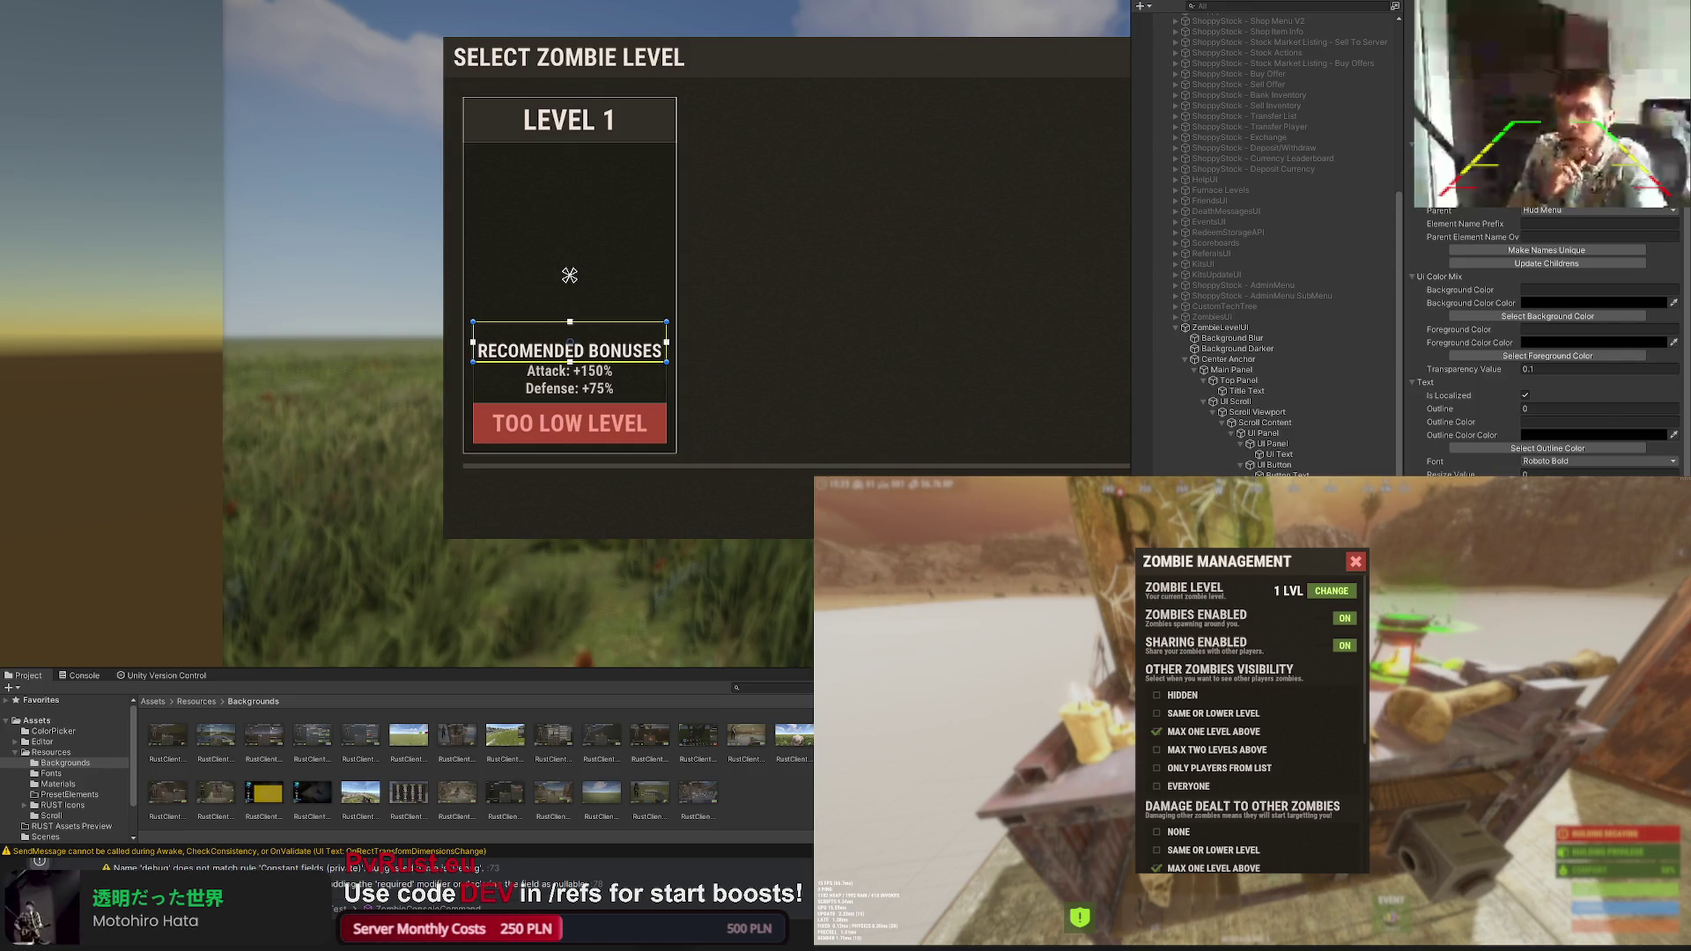
click(569, 276)
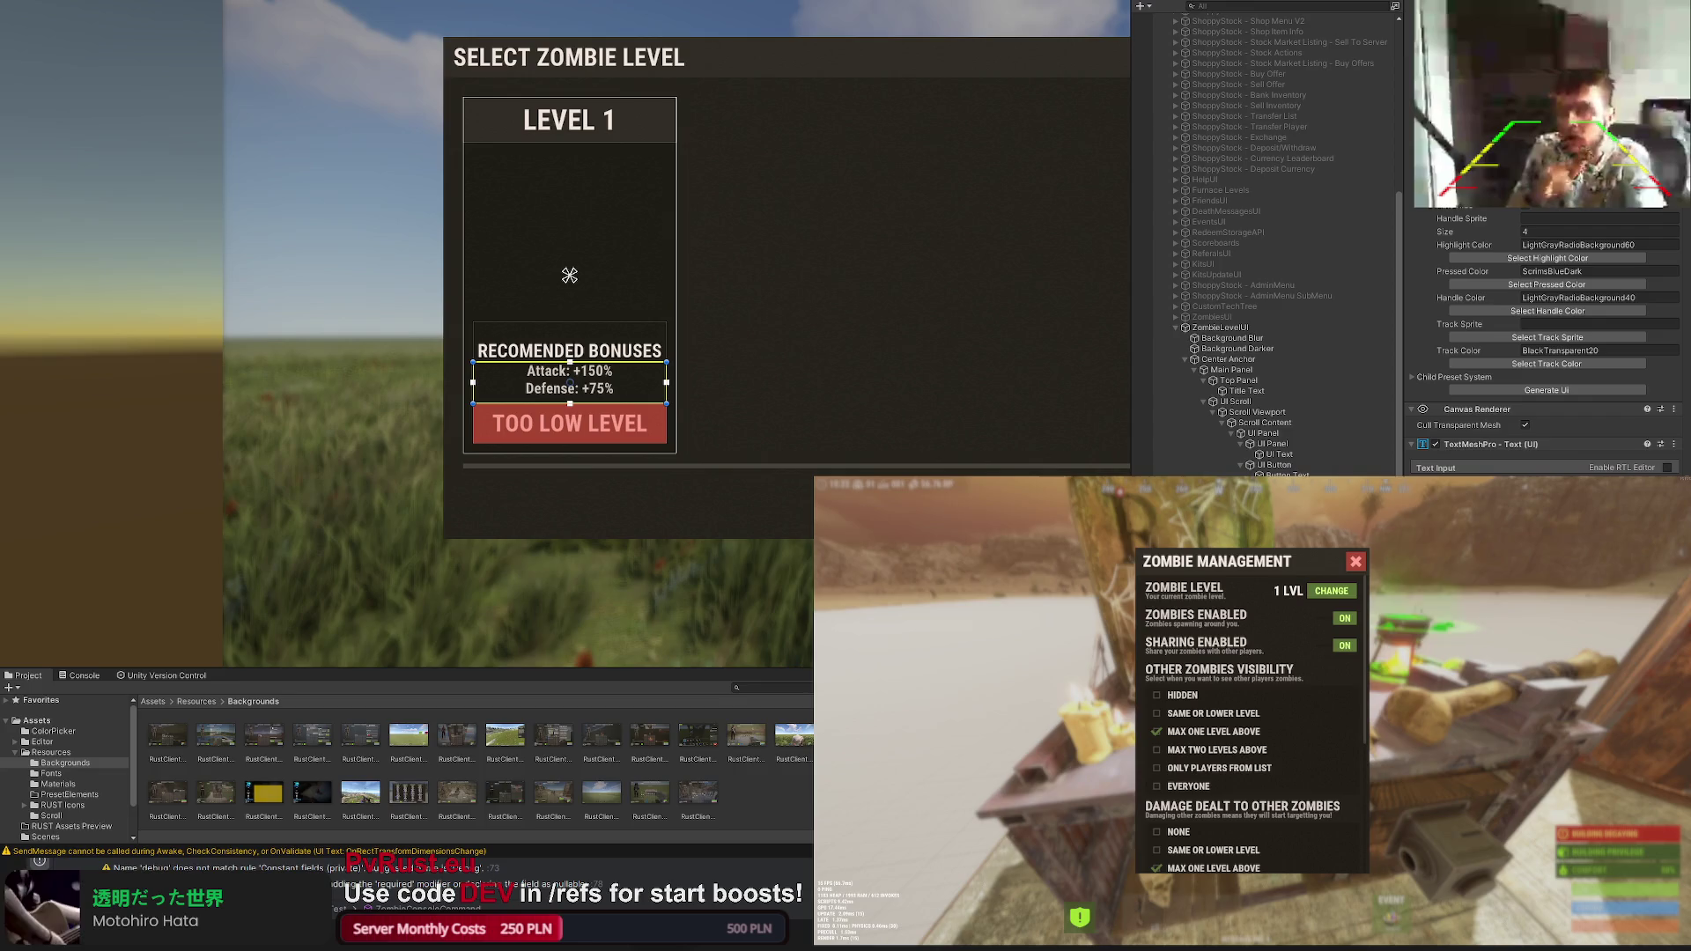
text(<>)
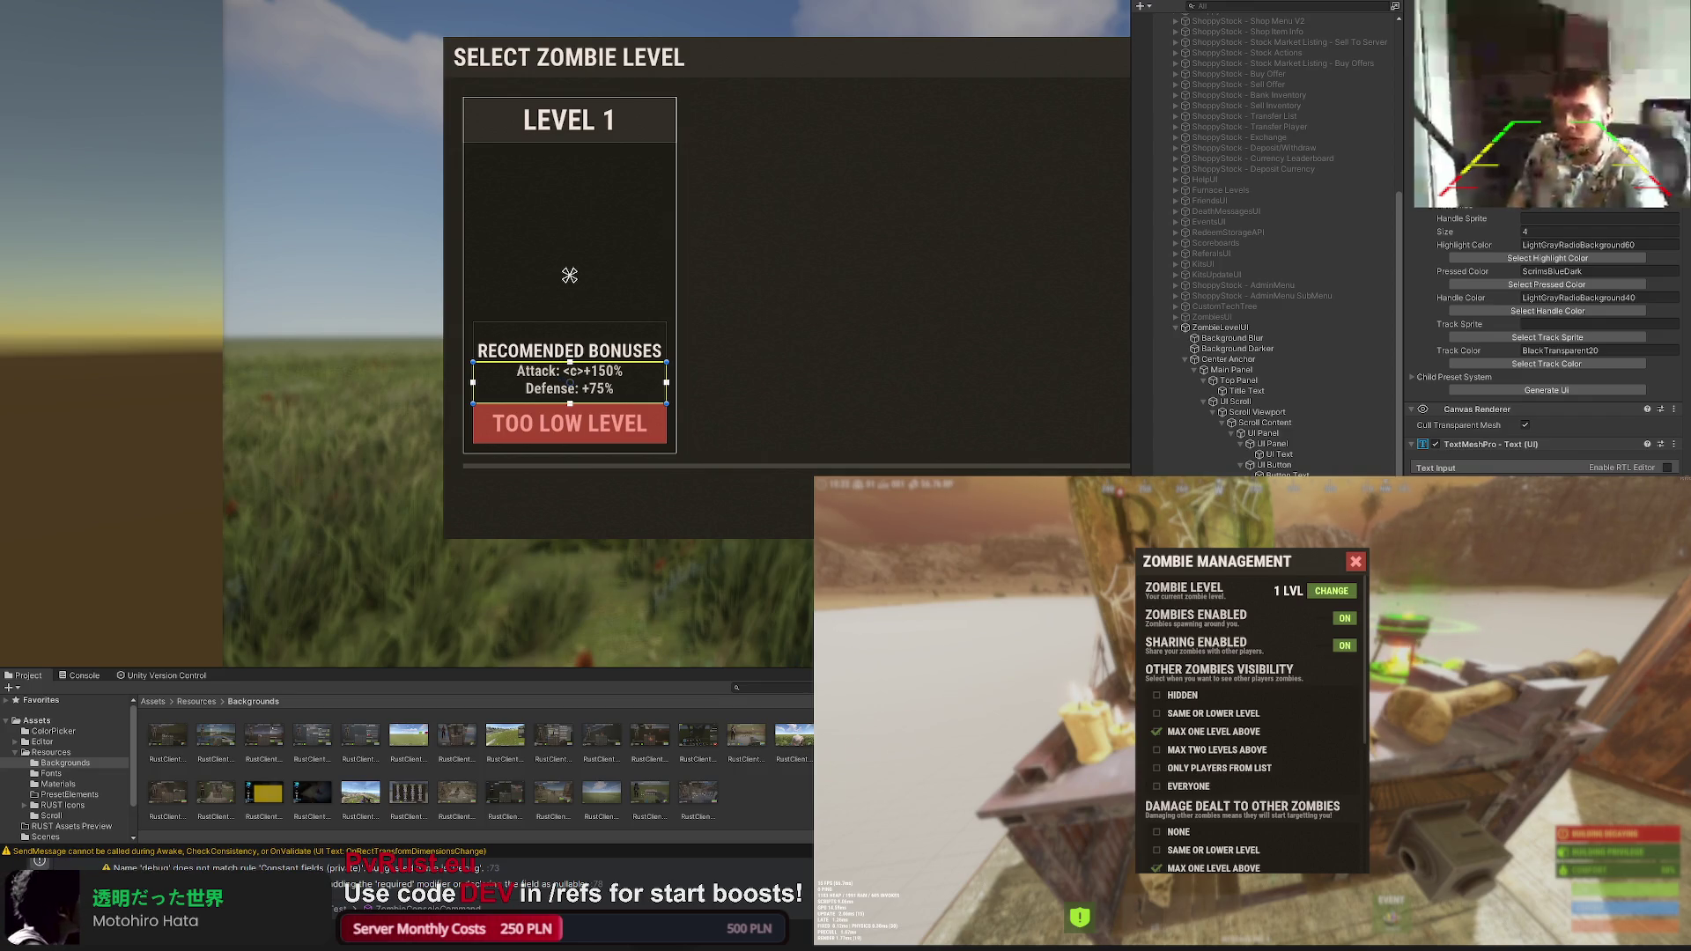
text(olor=green)
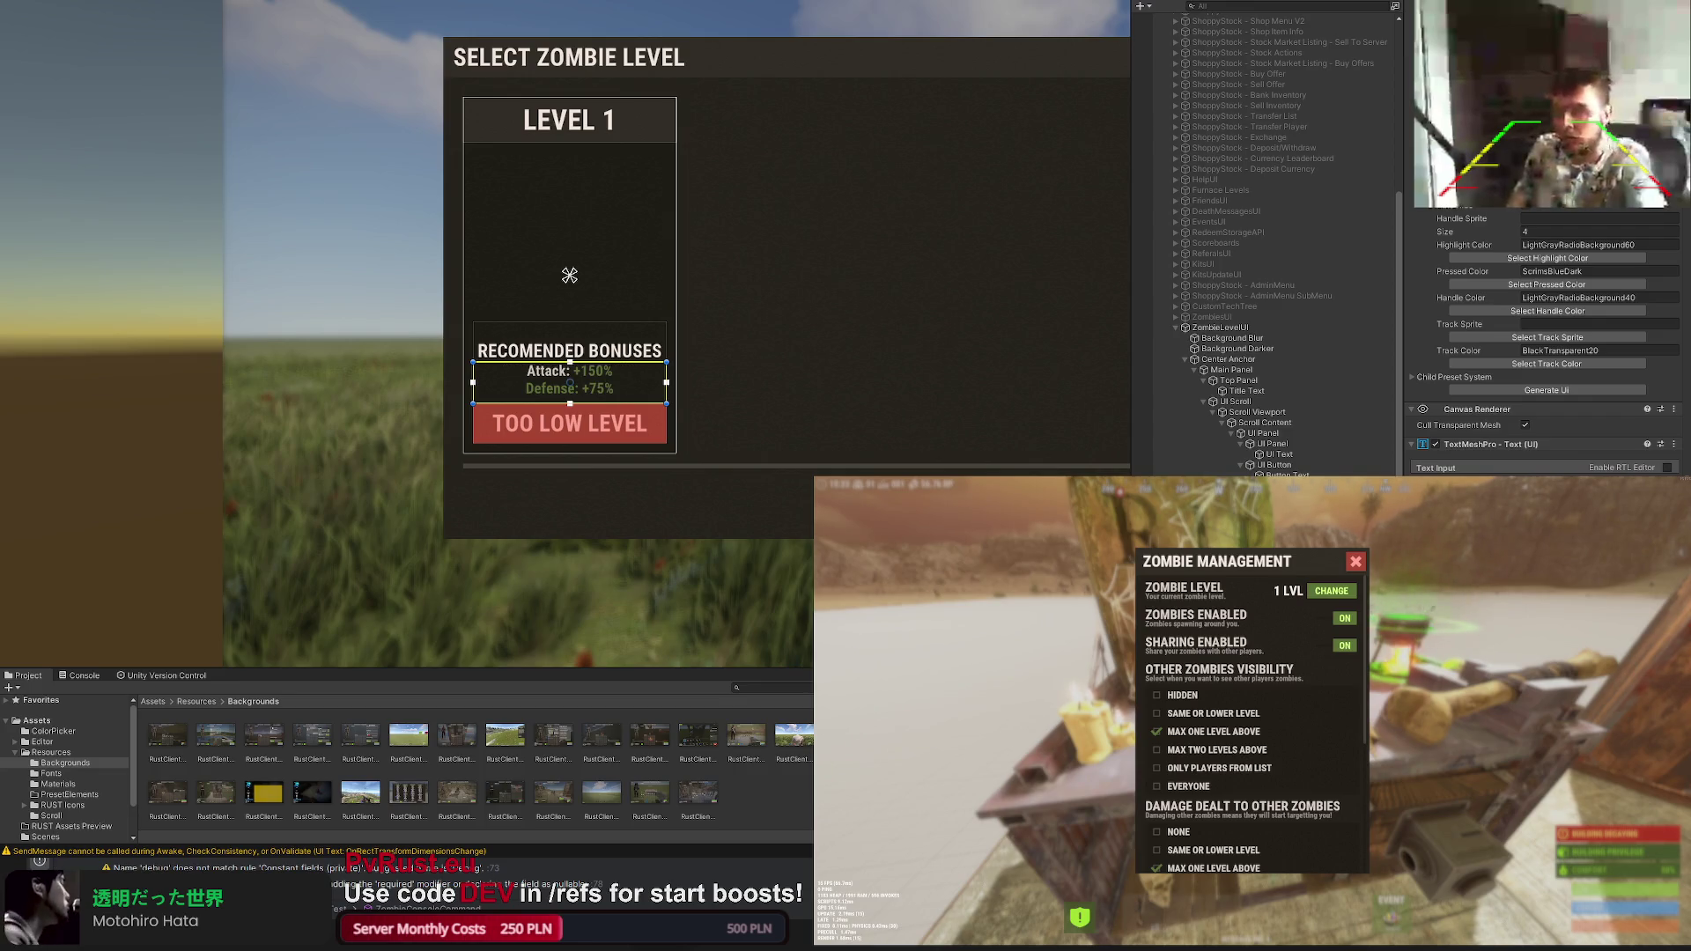
text(color)
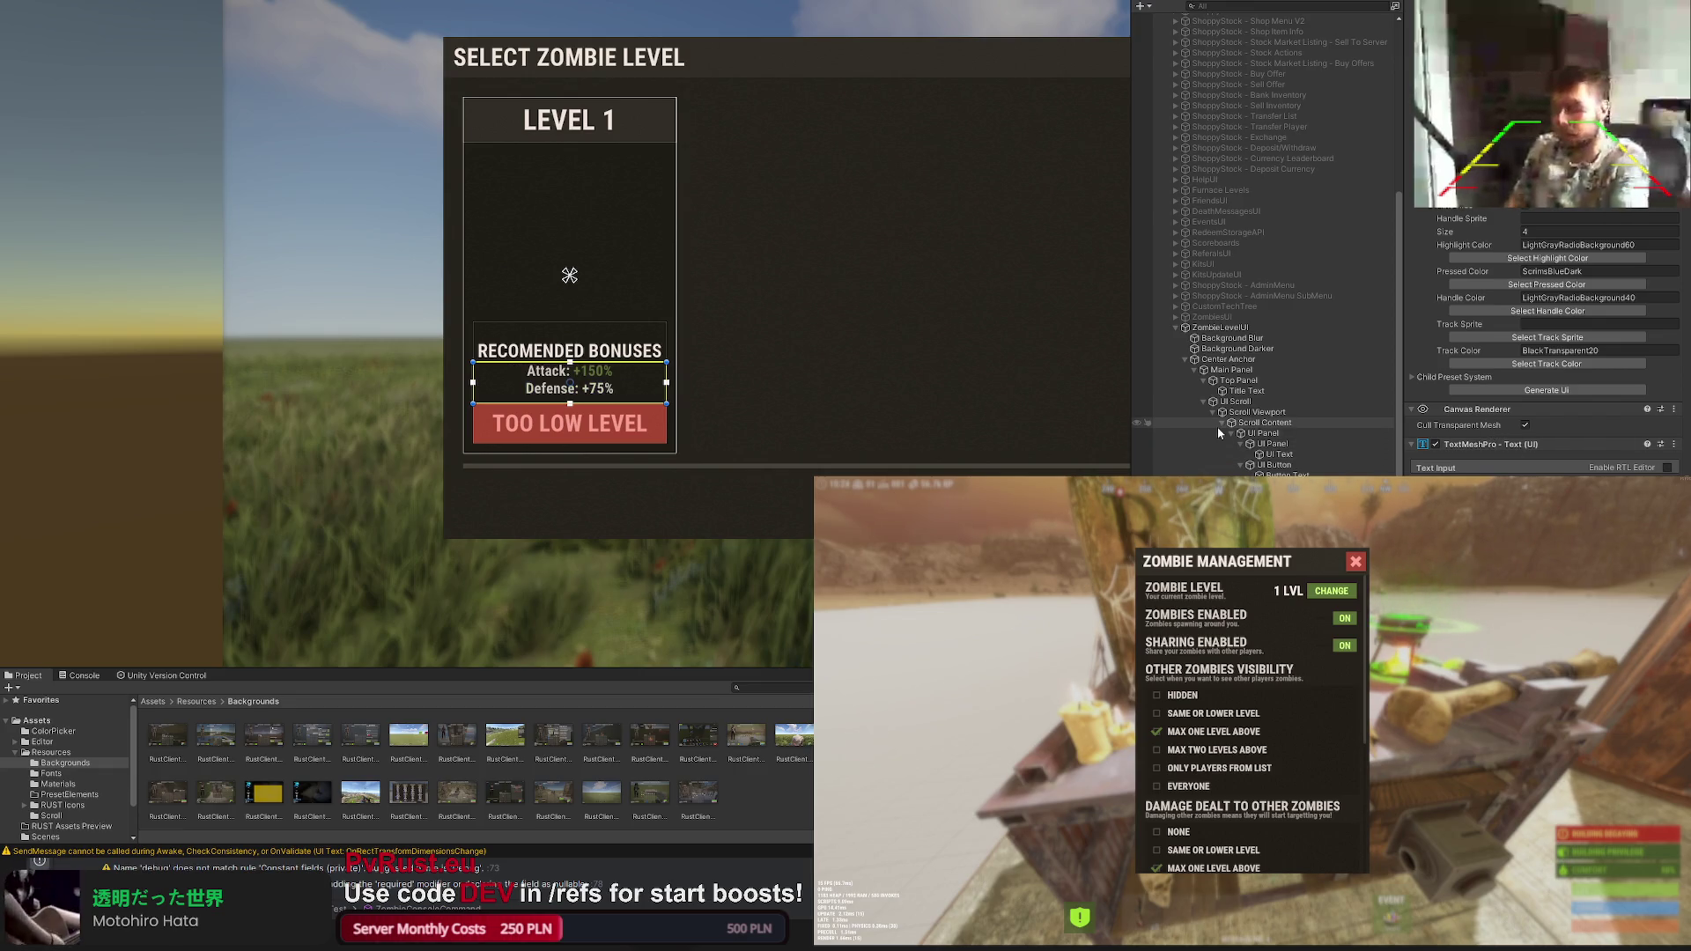
click(570, 275)
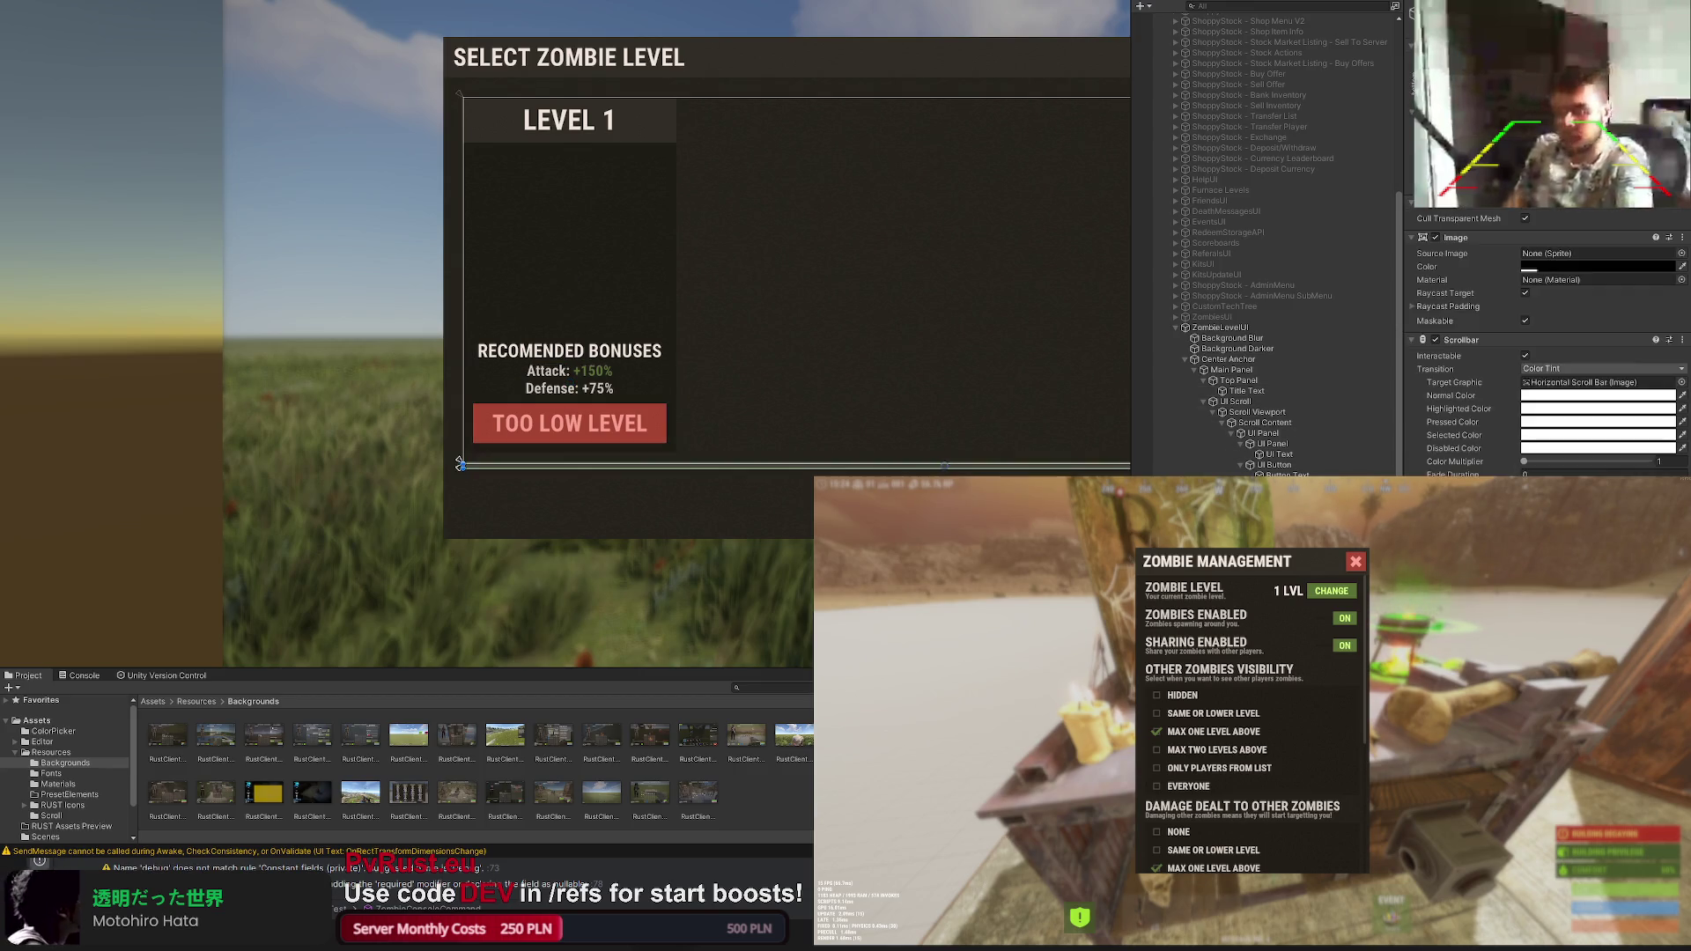
click(570, 276)
Step: Colour the Defense +75% value red and review the finished LEVEL 1 card
click(1267, 453)
click(569, 275)
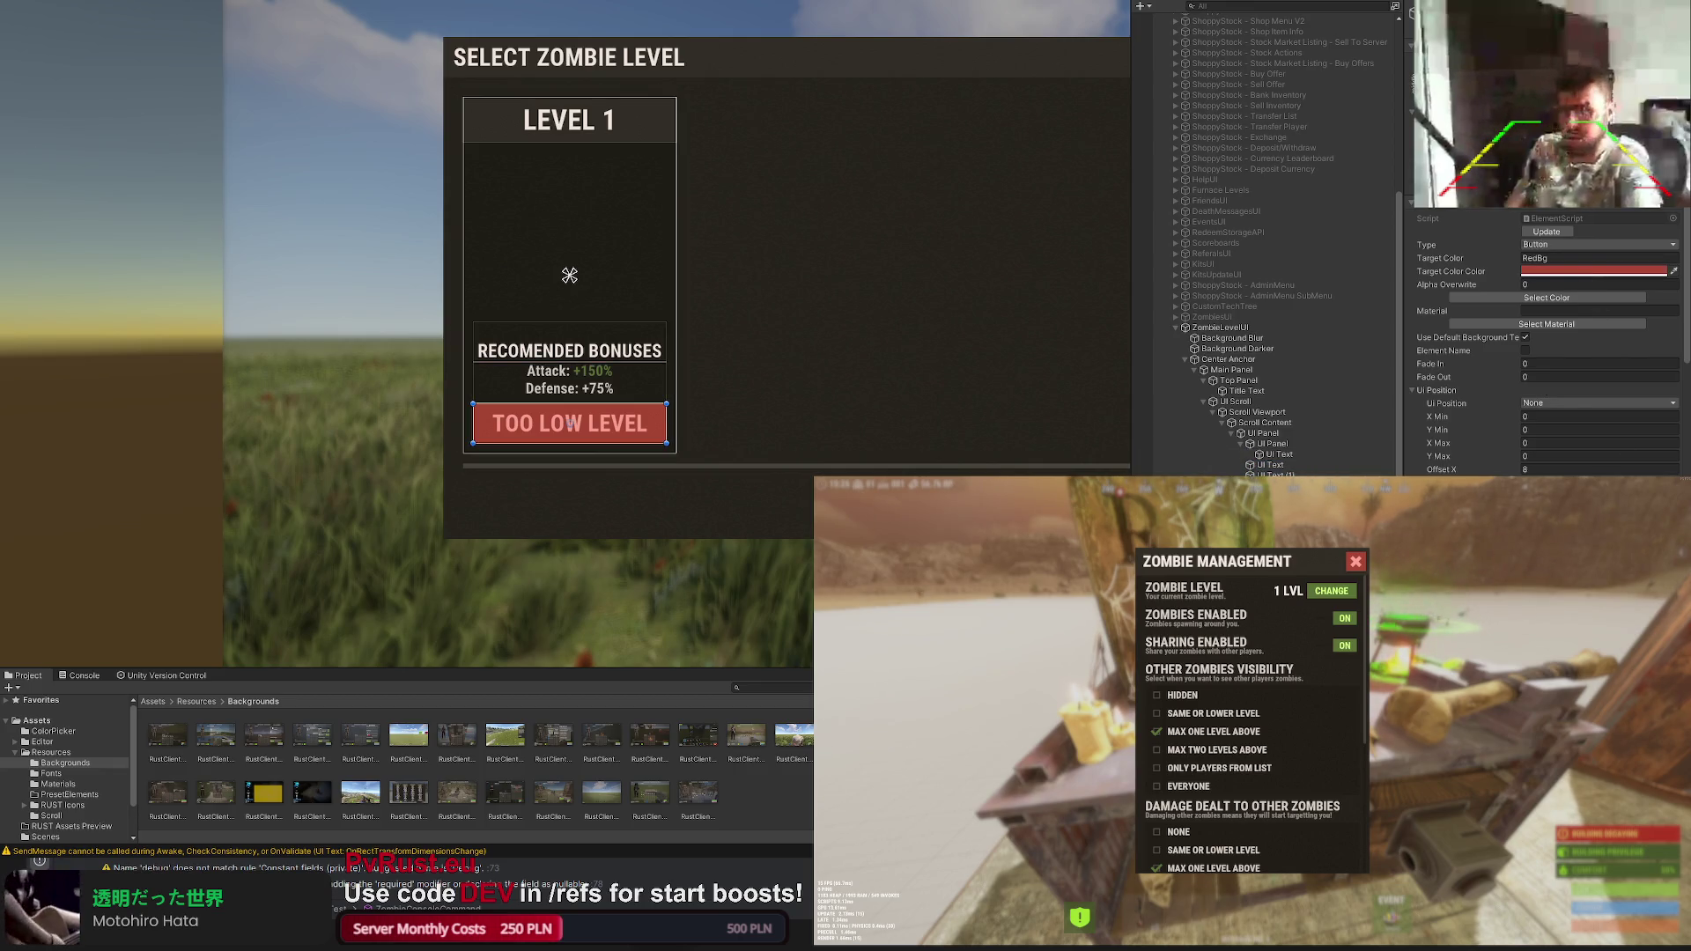
click(570, 275)
scroll(1546, 343, down, 5)
scroll(1546, 343, down, 5)
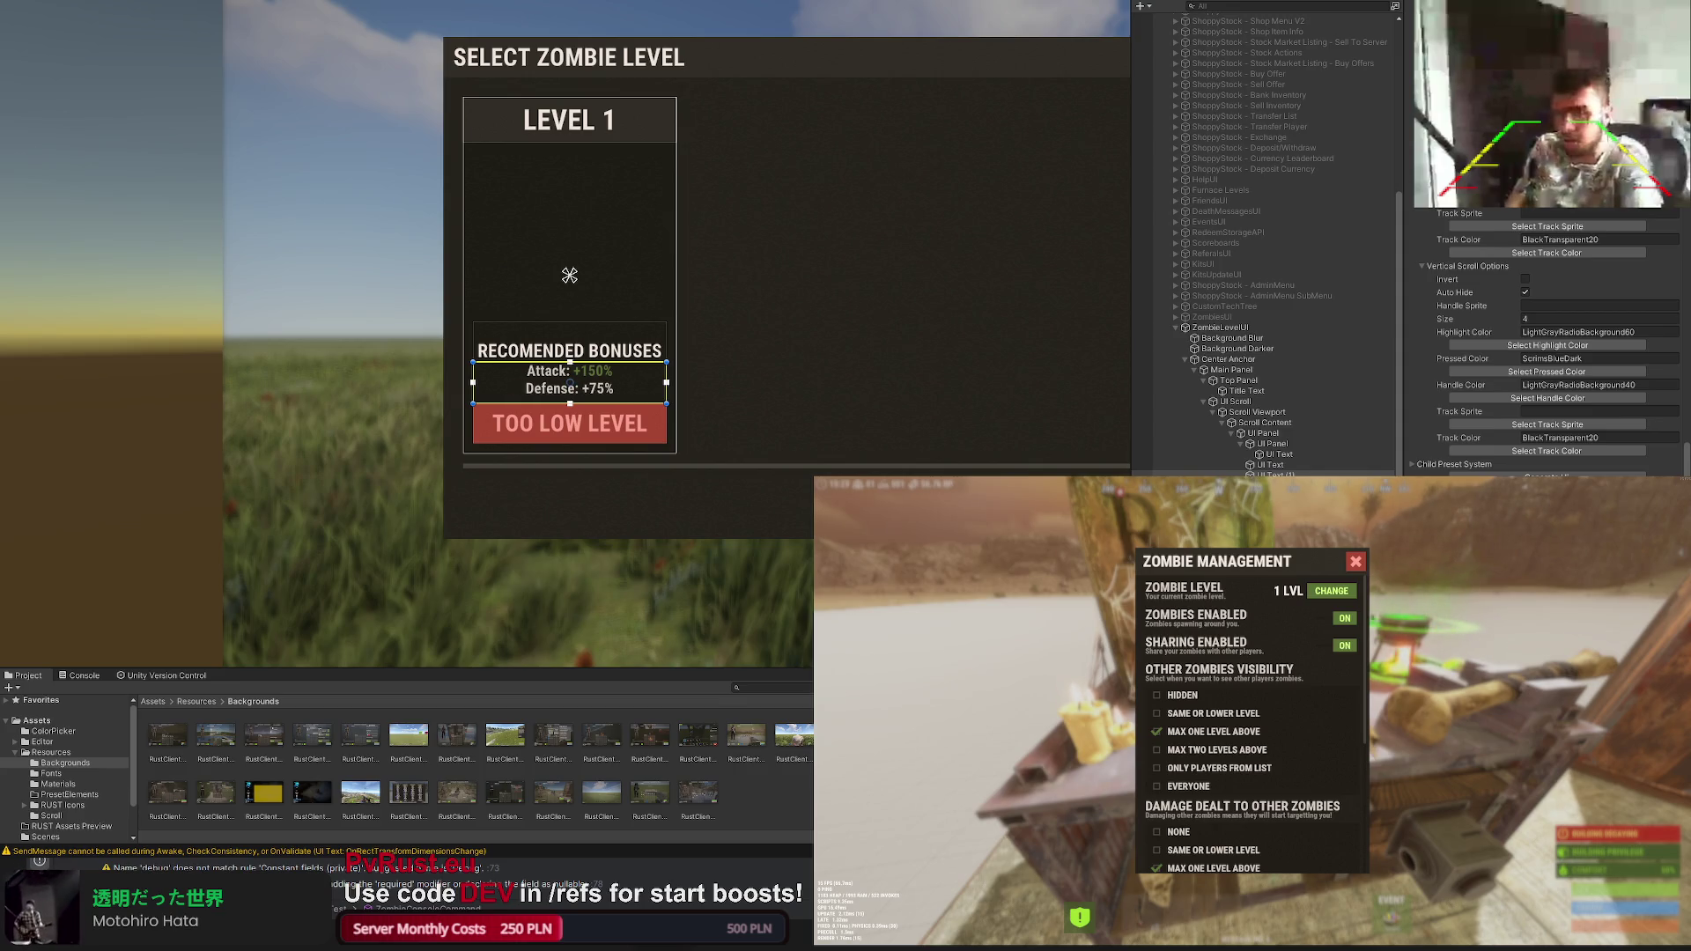
text(</>)
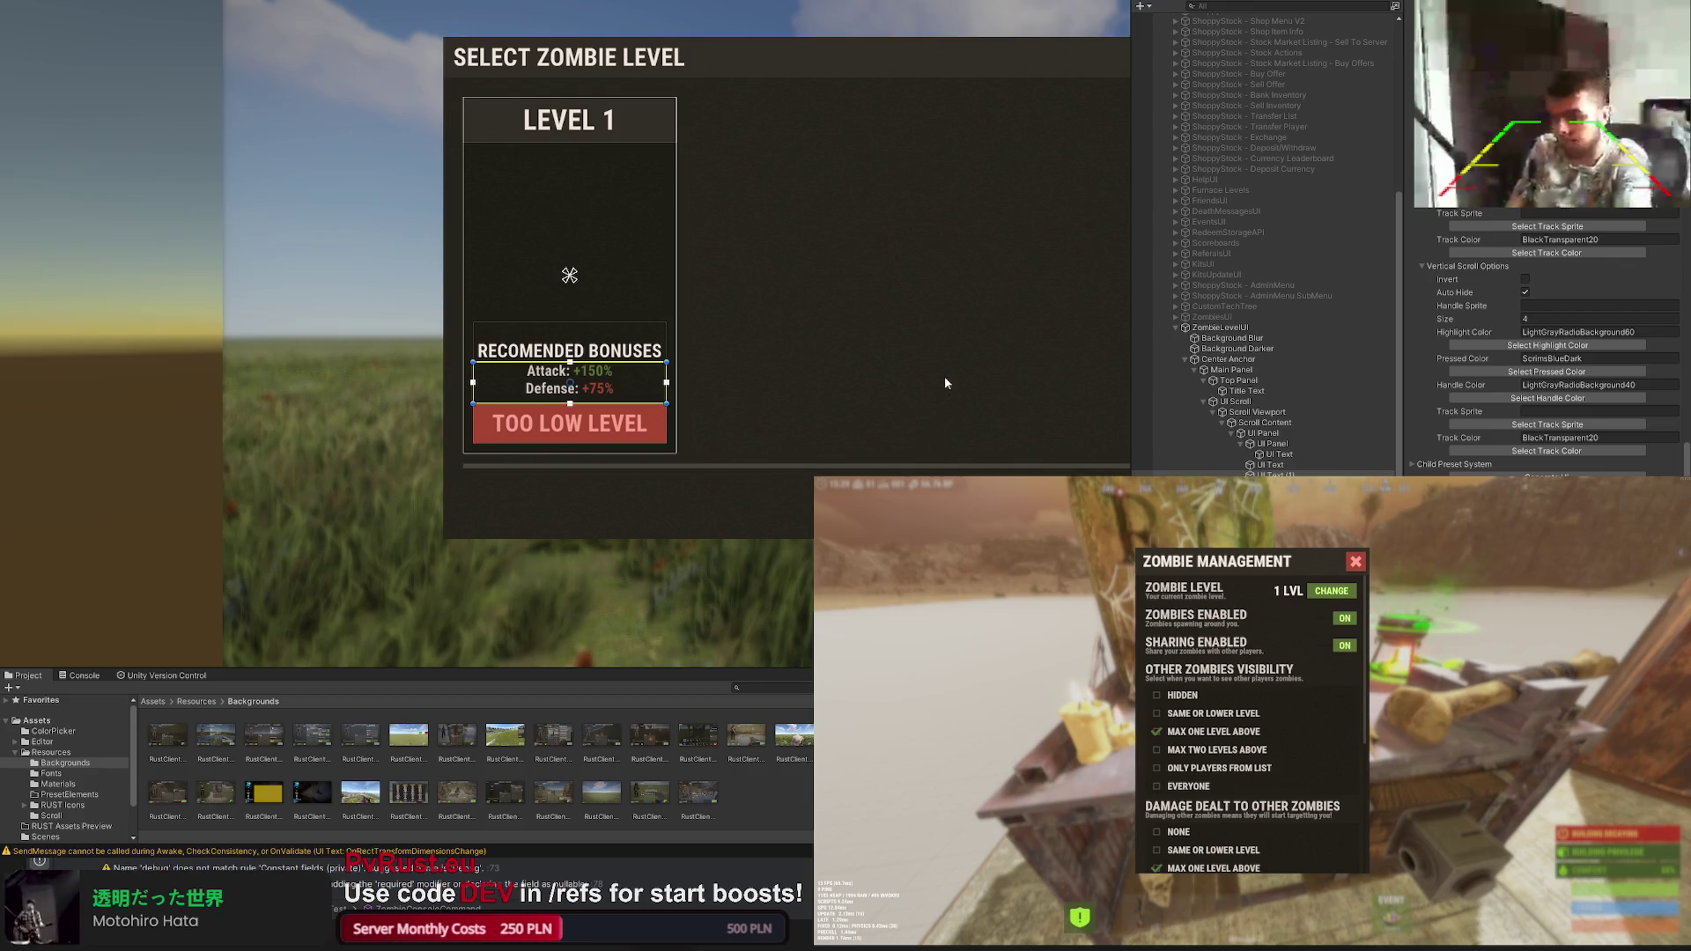
click(944, 342)
mouse_move(895, 304)
mouse_down()
mouse_move(792, 309)
mouse_move(796, 327)
mouse_move(657, 352)
mouse_up()
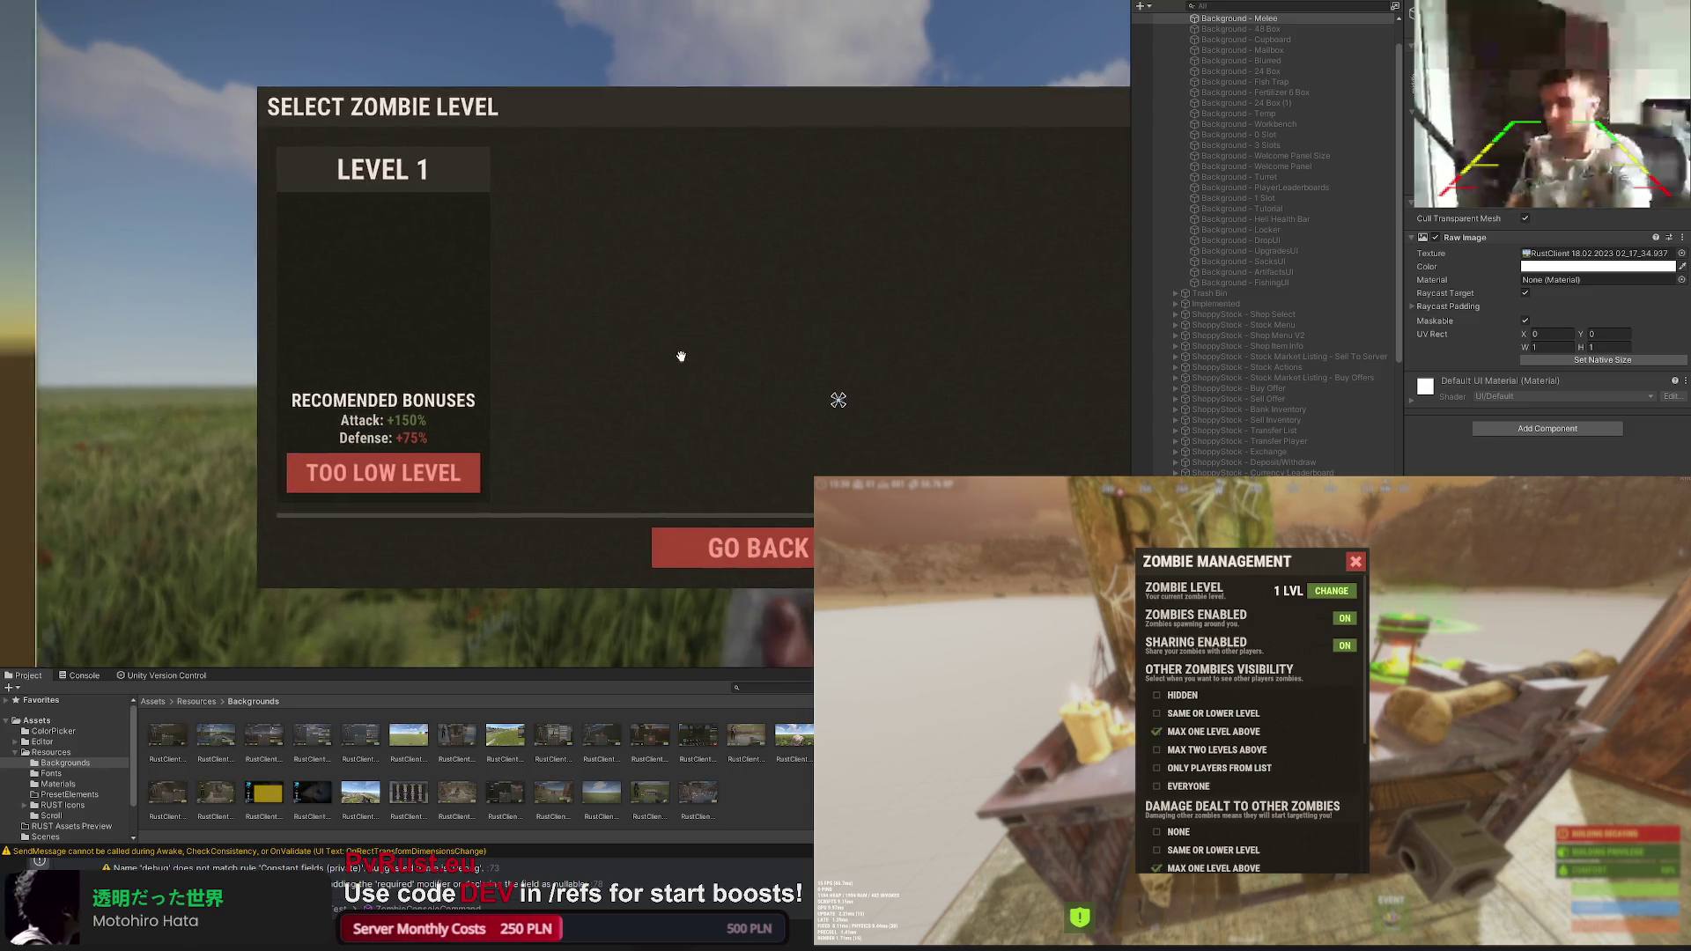
scroll(1255, 331, down, 5)
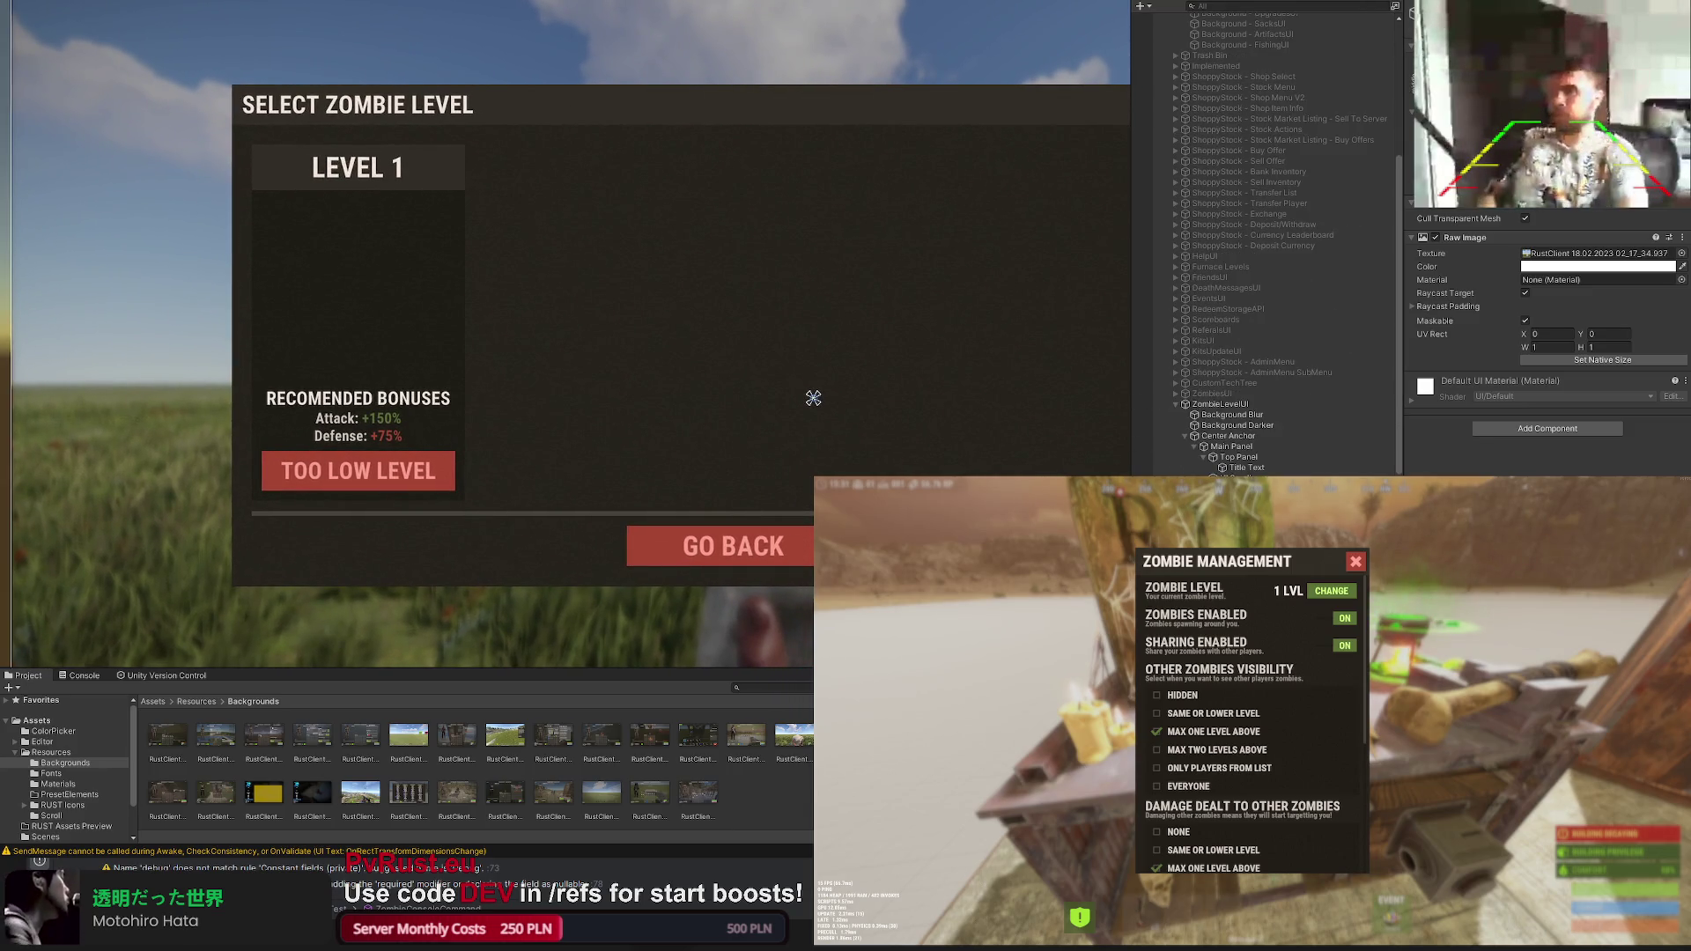
Step: Tighten the bonuses heading box, duplicate it (Ctrl+D) and stretch the copy from under the LEVEL 1 header down the card
click(1229, 445)
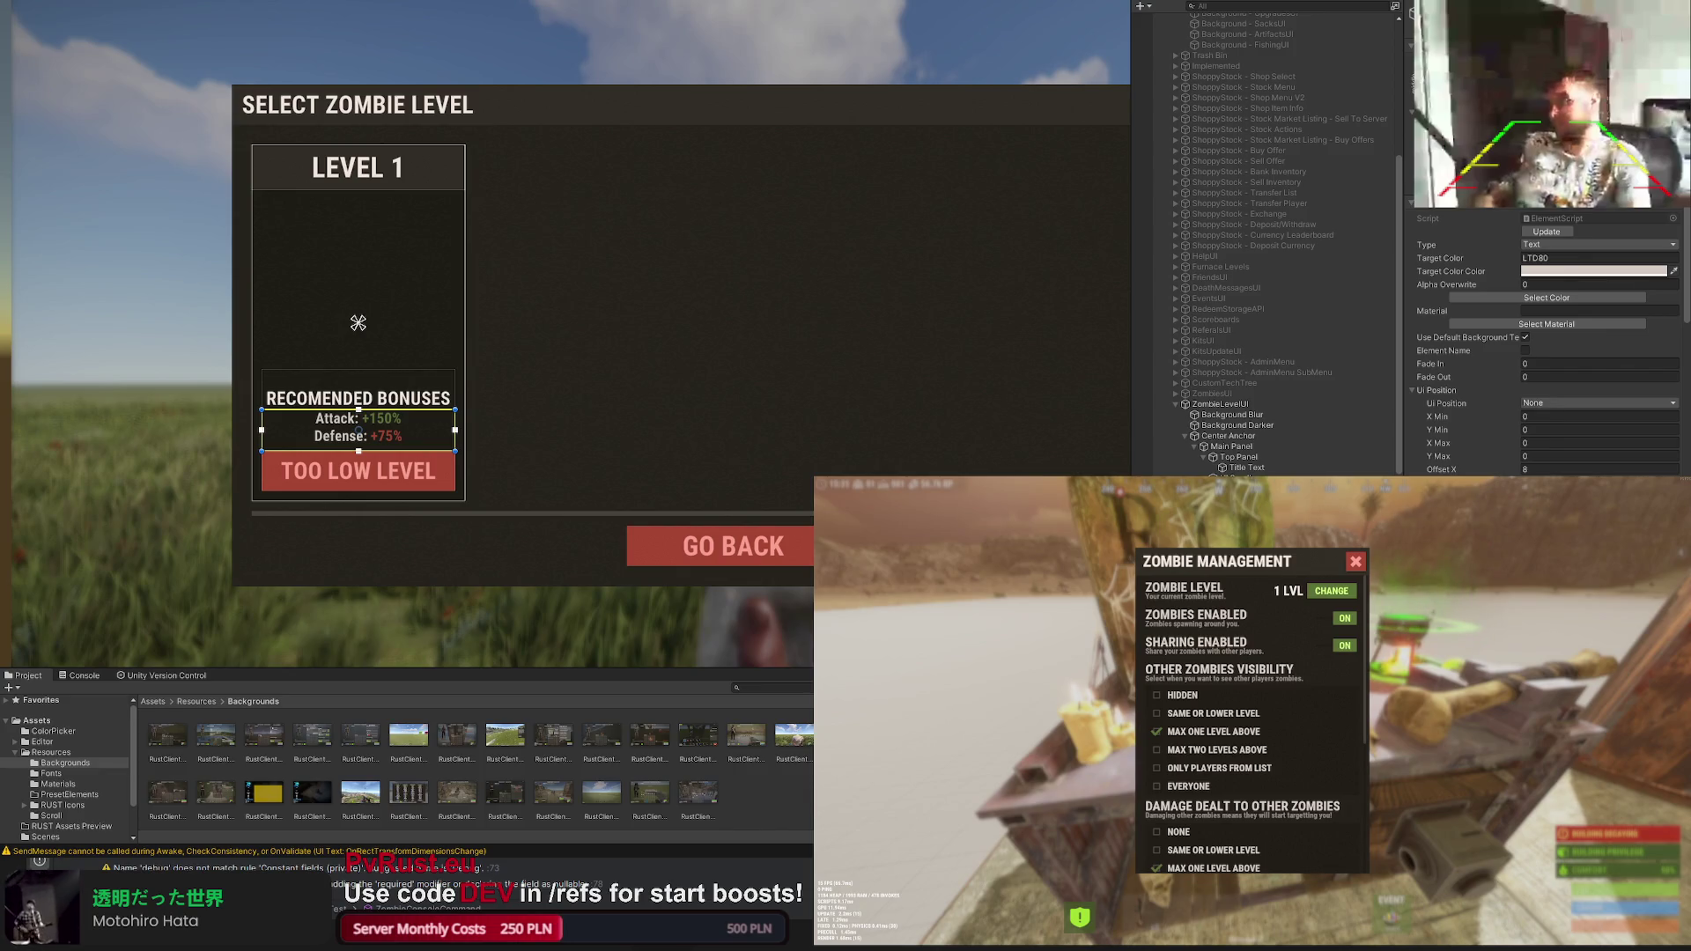
scroll(497, 343, up, 2)
scroll(499, 348, up, 1)
drag(499, 367, 498, 379)
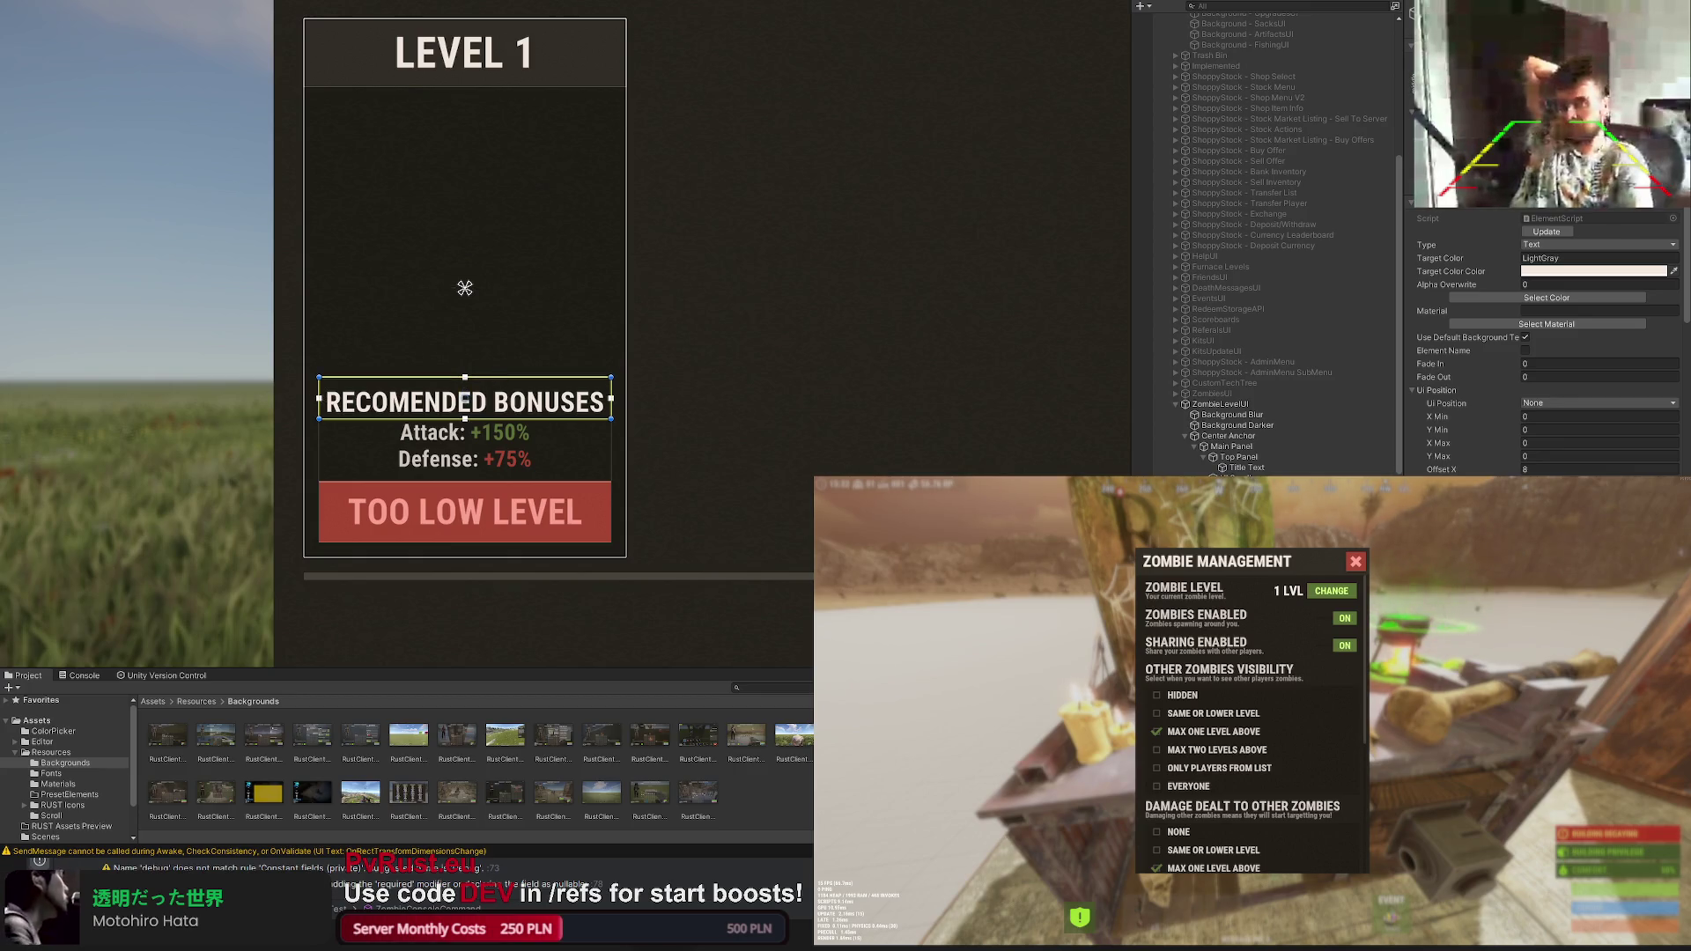
key(ctrl+d)
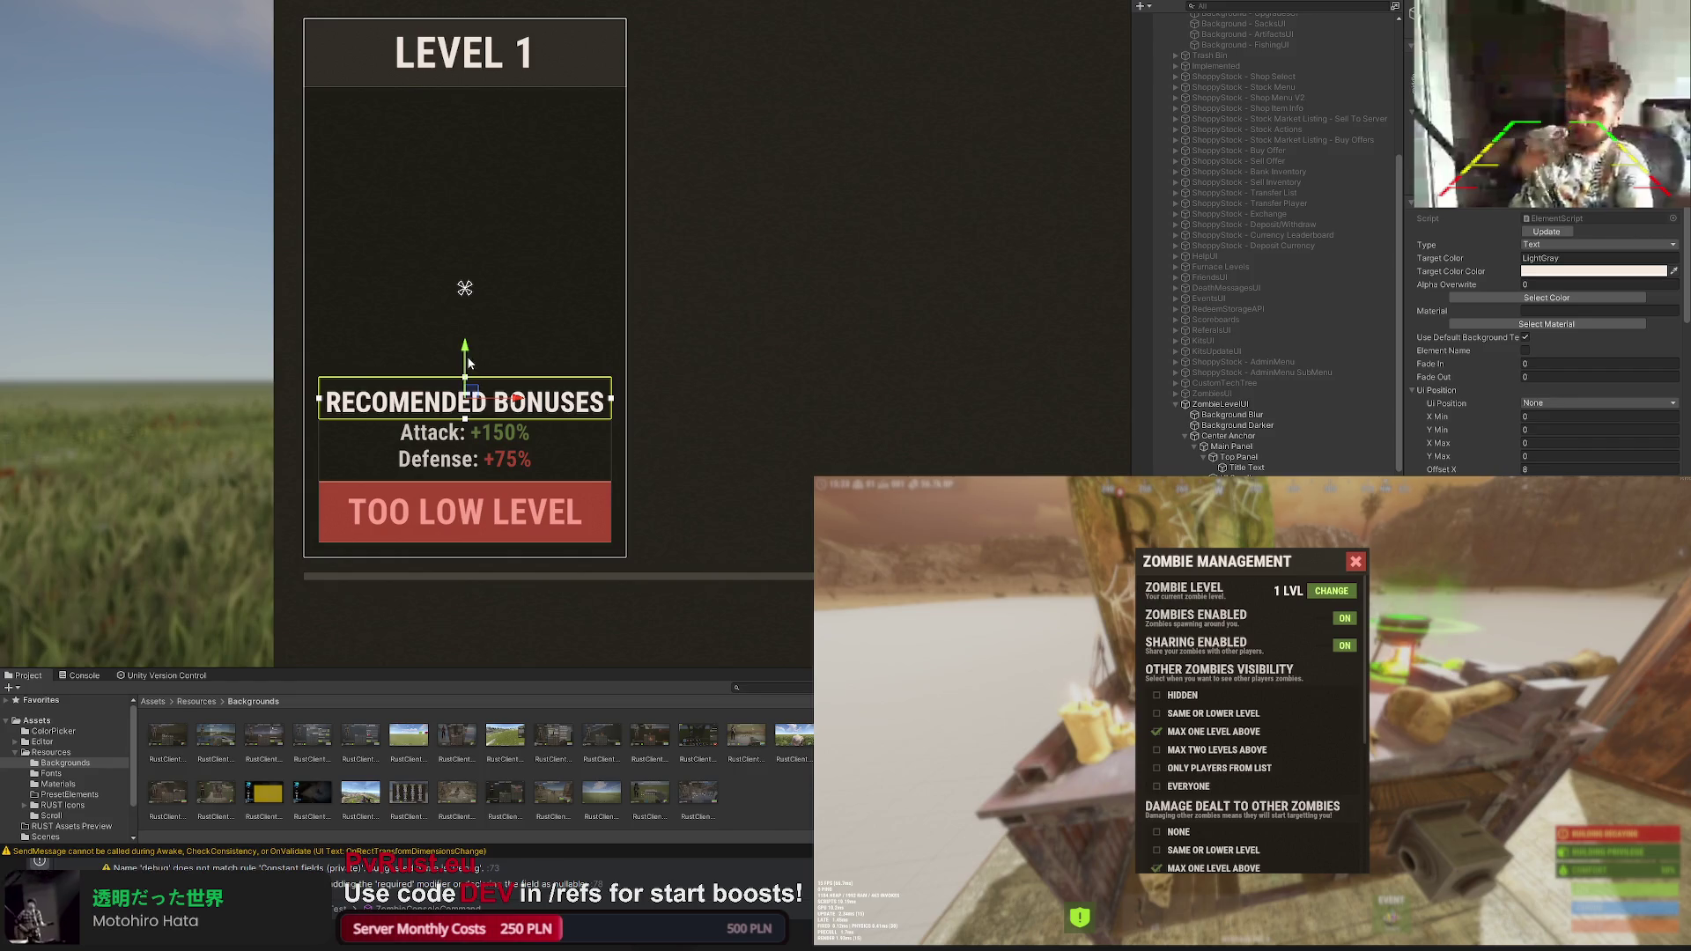
drag(464, 359, 462, 98)
drag(485, 159, 485, 376)
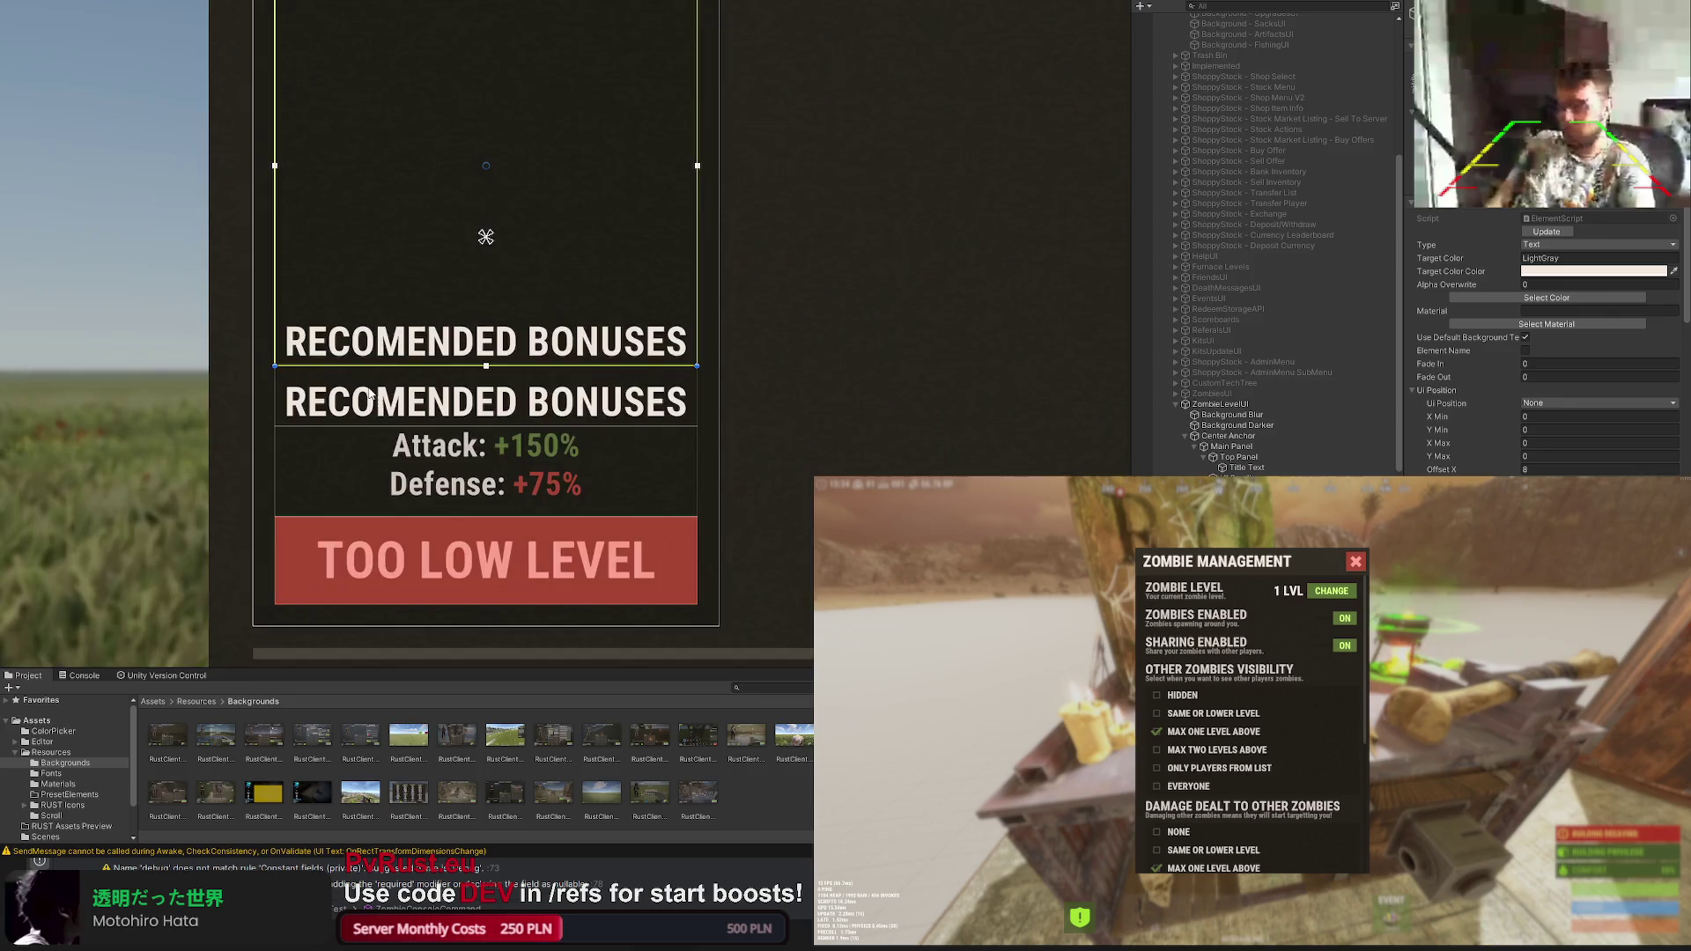
scroll(339, 169, up, 3)
scroll(339, 174, up, 5)
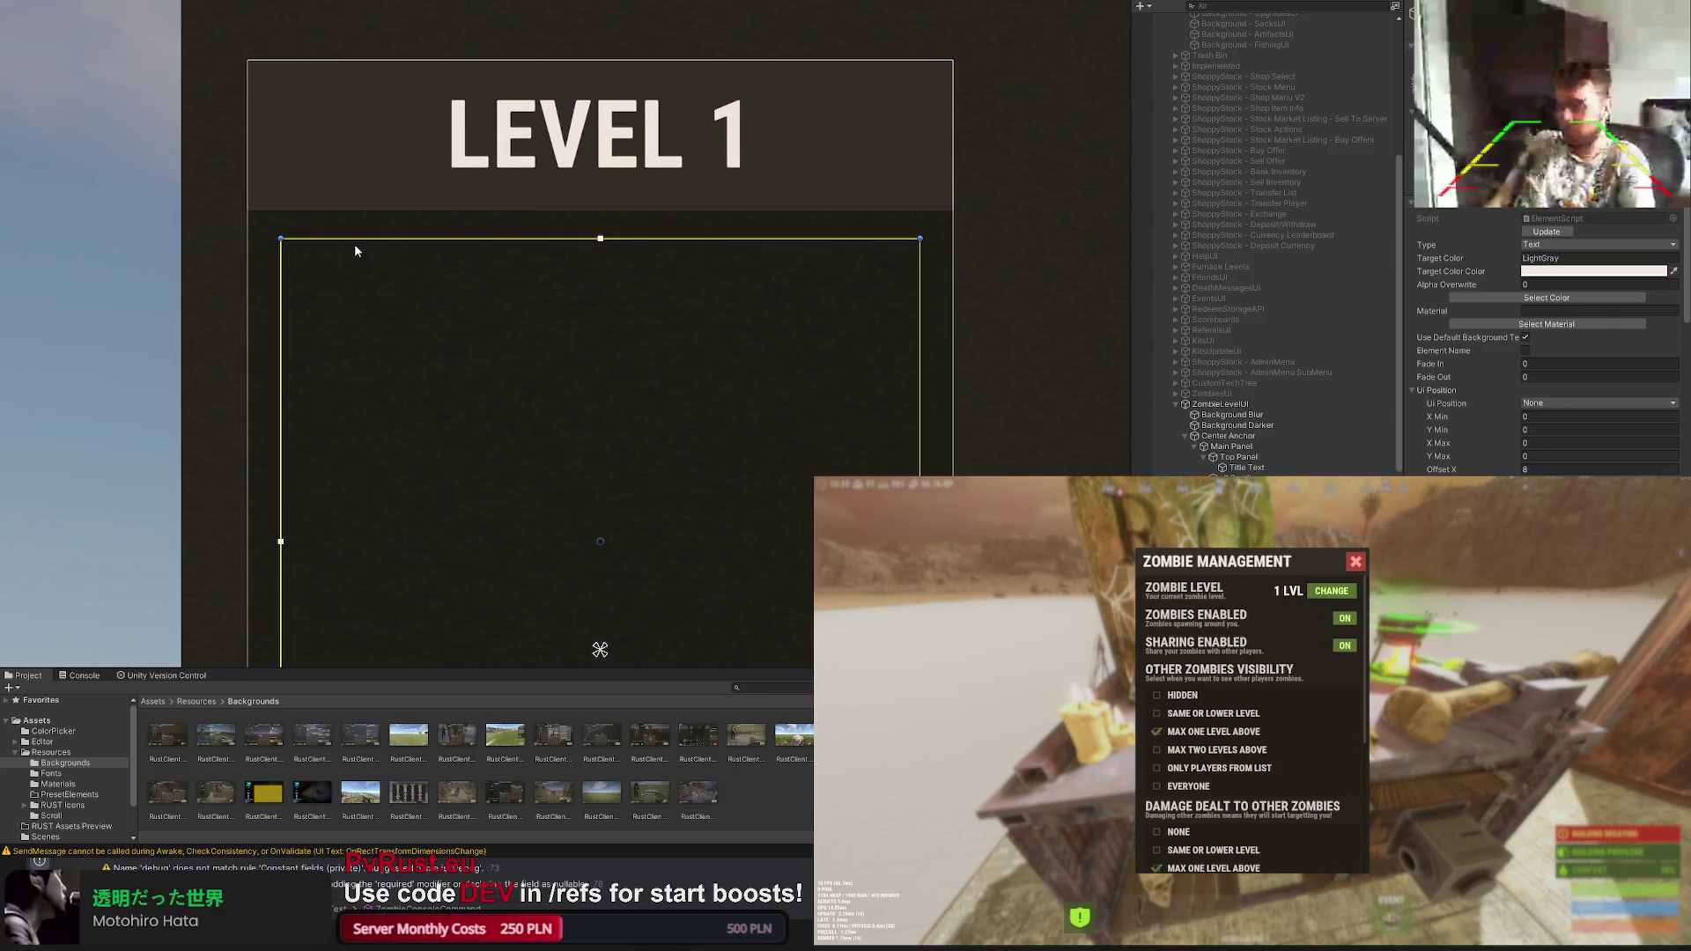
drag(355, 243, 356, 239)
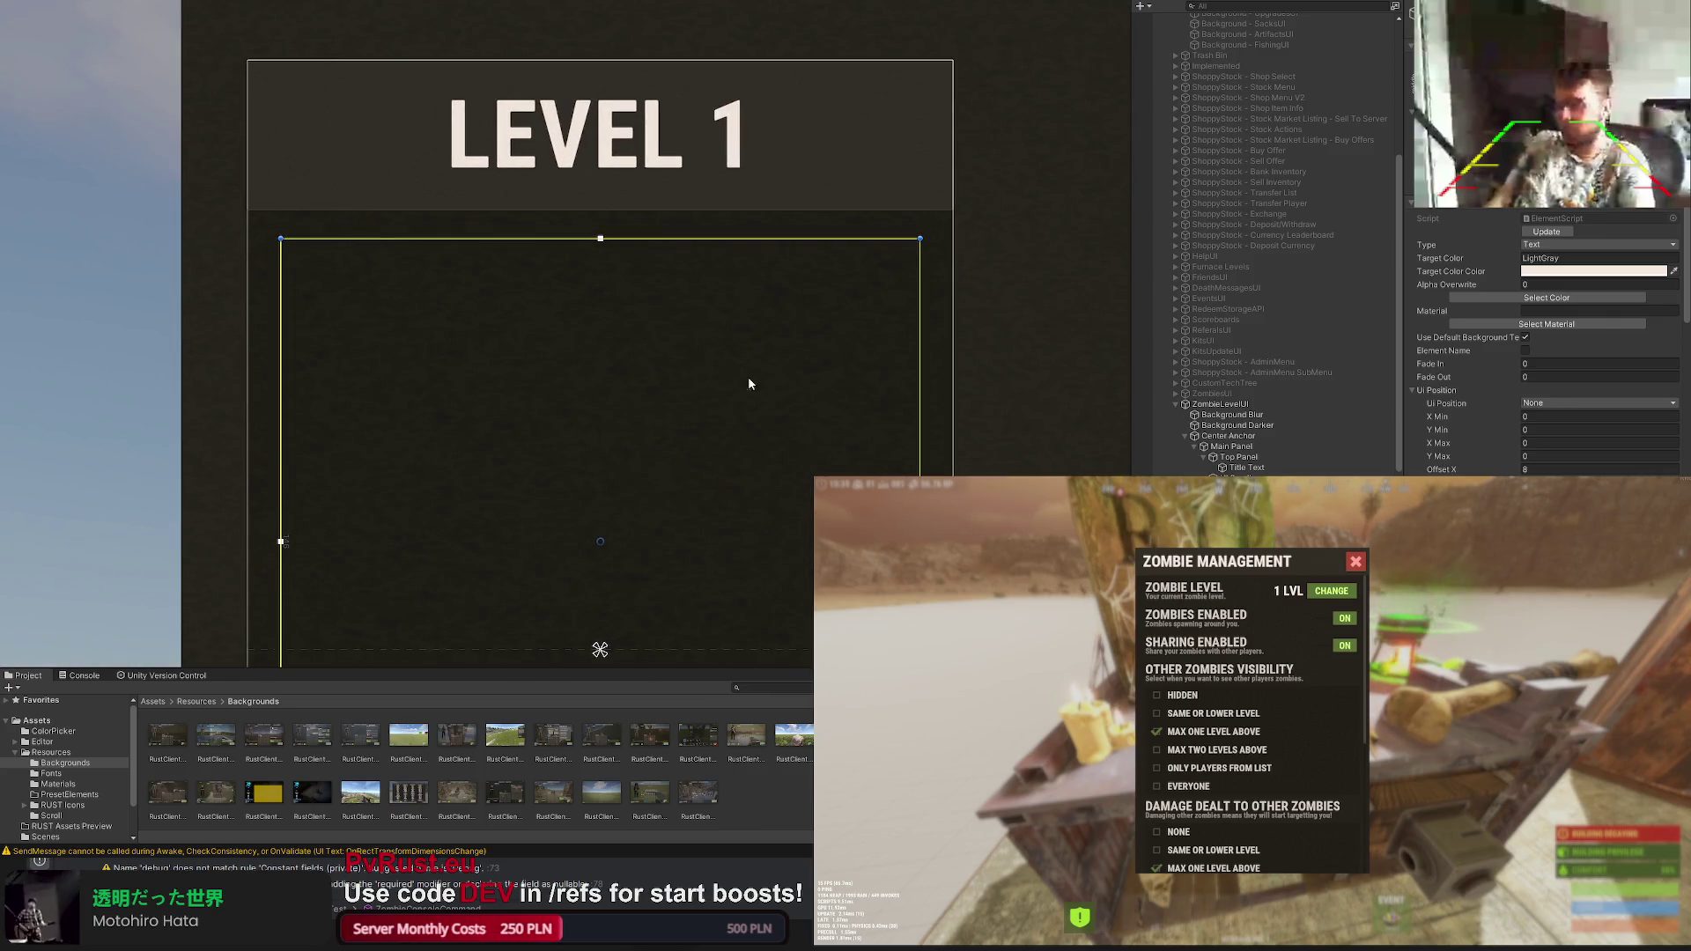
scroll(1545, 343, down, 3)
scroll(1545, 344, down, 3)
scroll(1546, 343, down, 3)
scroll(1545, 344, down, 3)
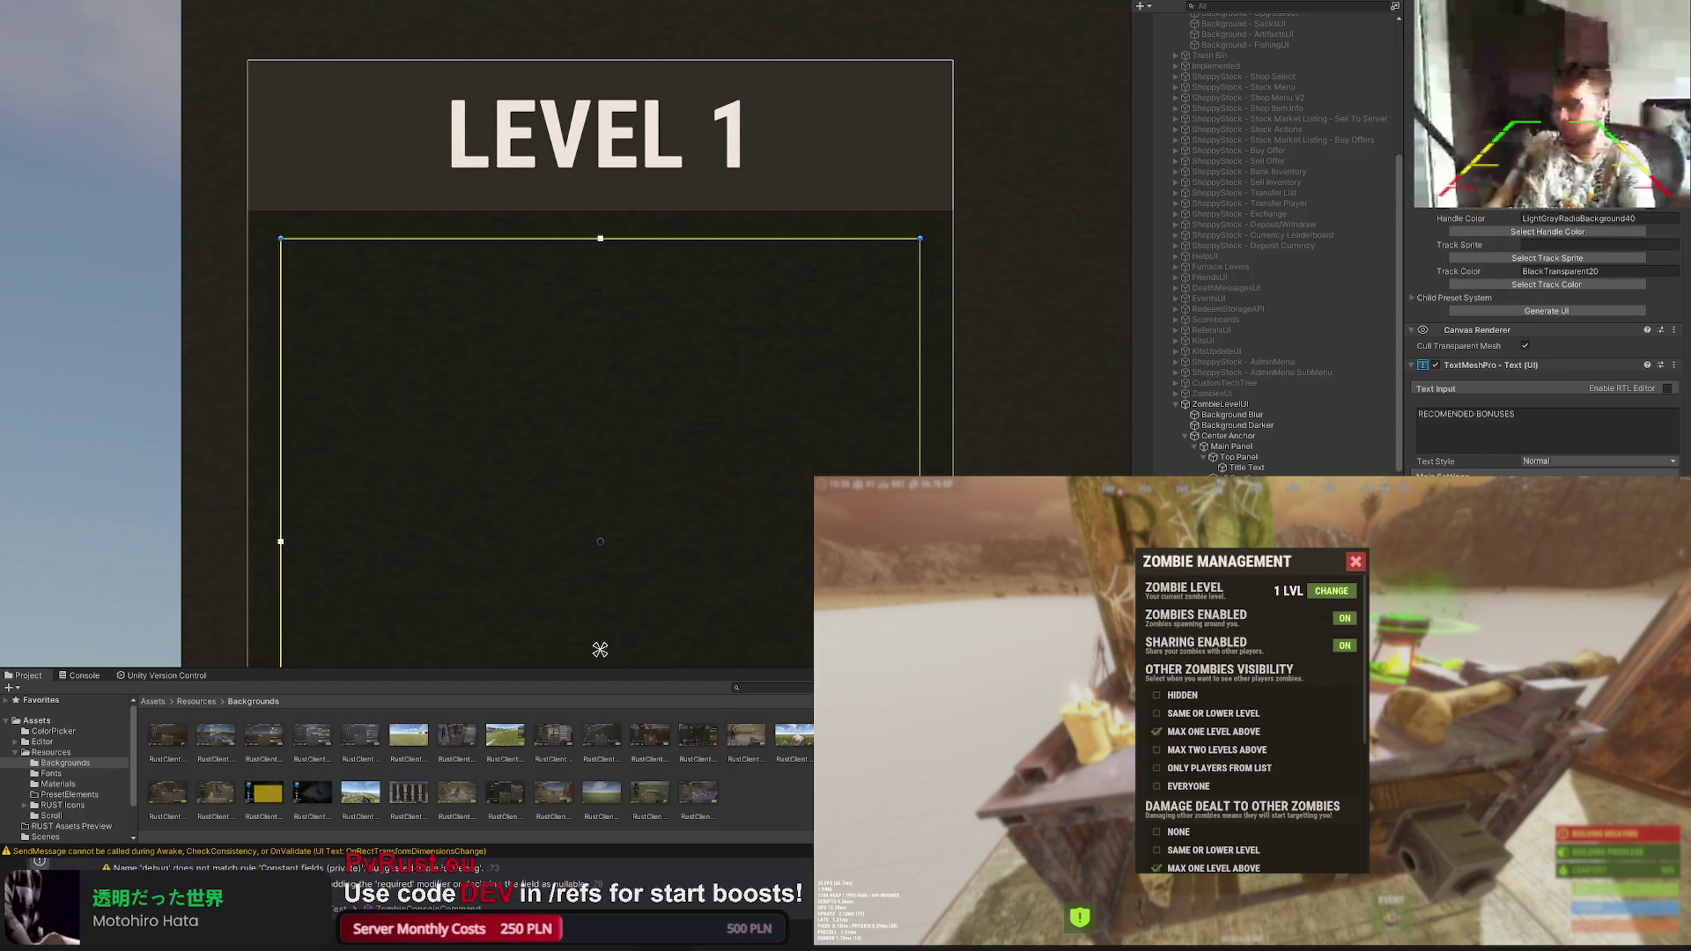
scroll(601, 648, down, 1)
scroll(595, 541, down, 3)
scroll(590, 472, down, 3)
scroll(581, 436, down, 2)
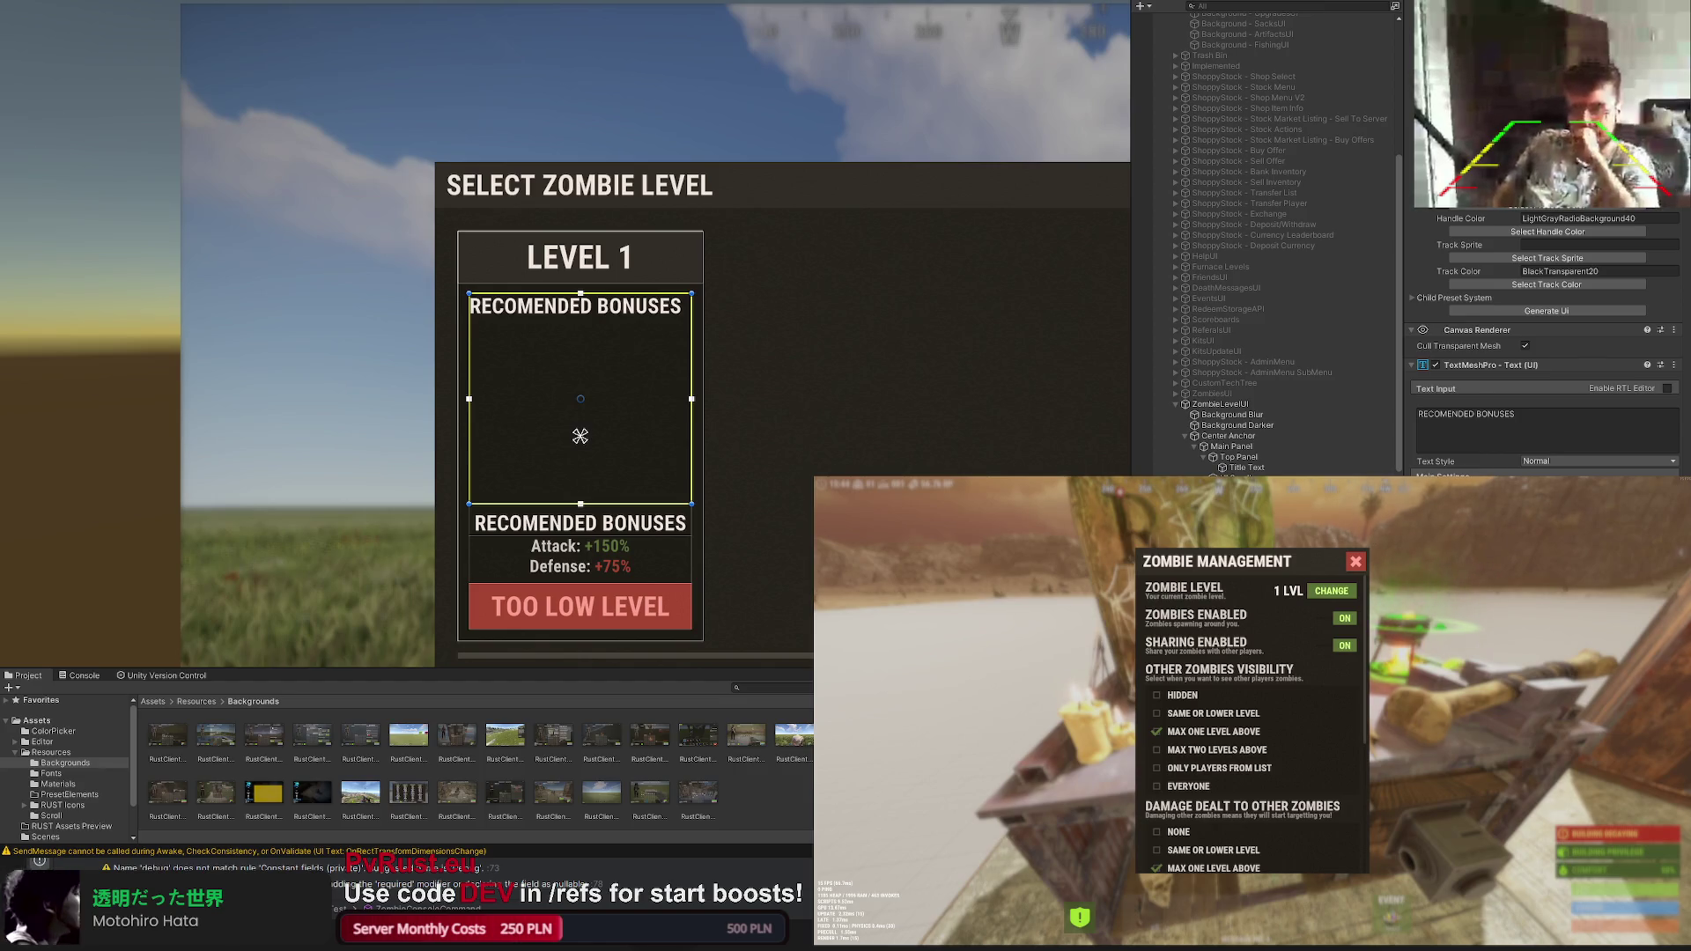
scroll(1268, 237, down, 3)
scroll(1545, 344, up, 5)
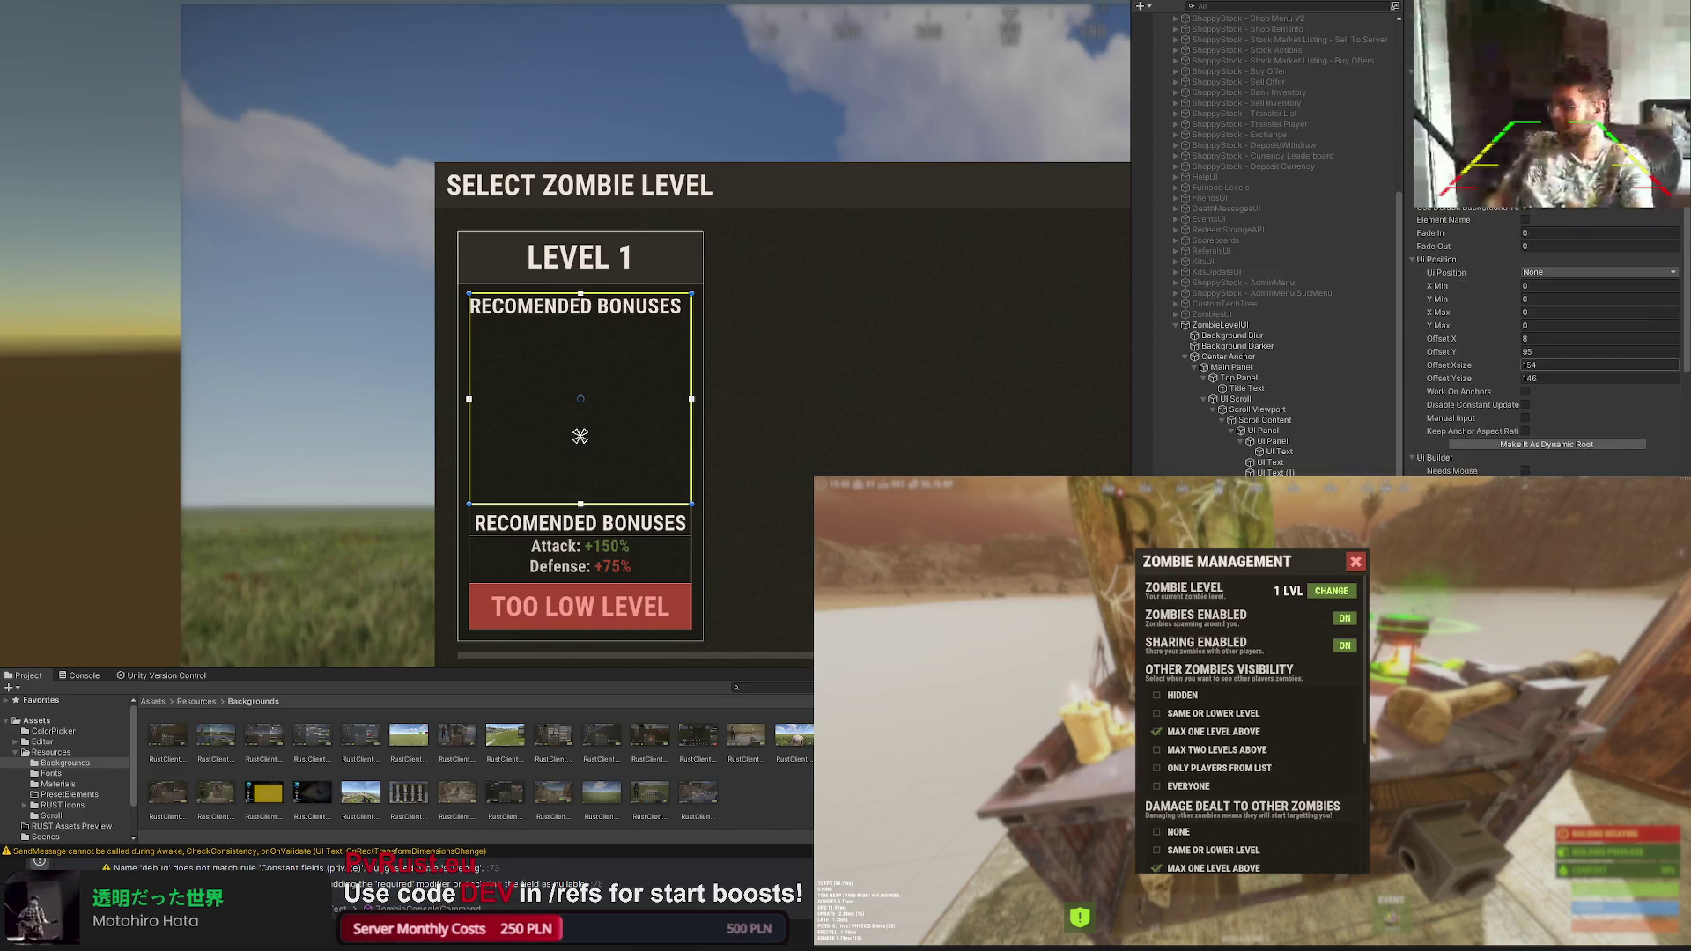
Step: Set the copied text's Target Color to the LTD80 grey preset in the Color Picker
click(1546, 273)
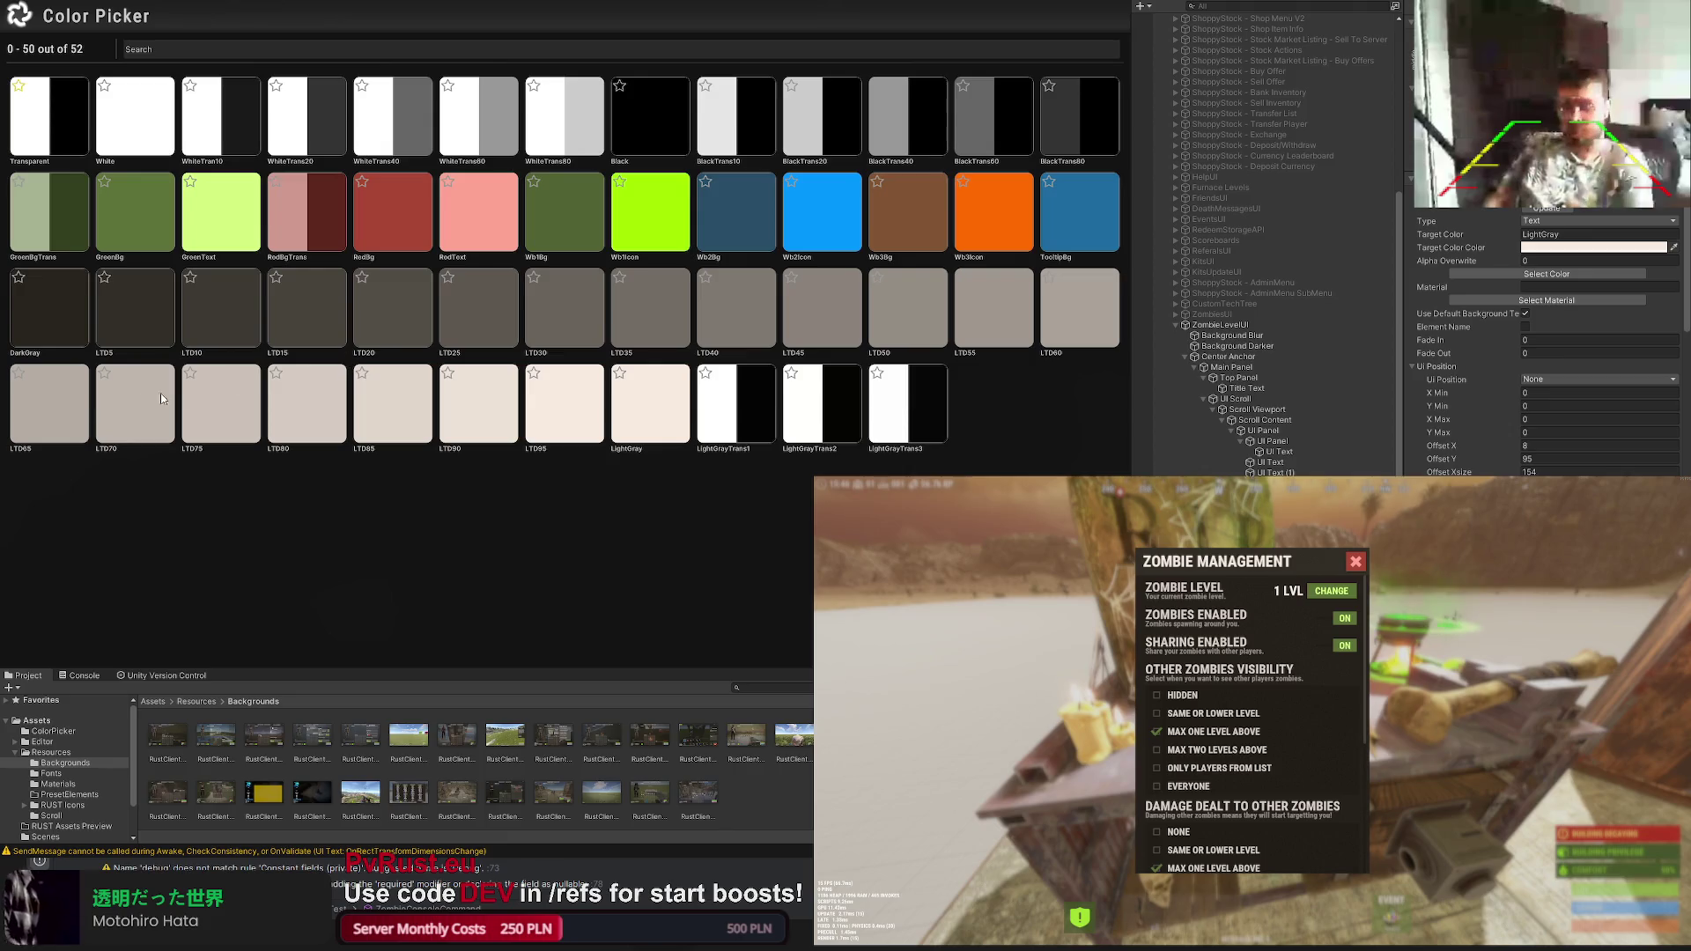
click(1078, 310)
scroll(1556, 426, down, 5)
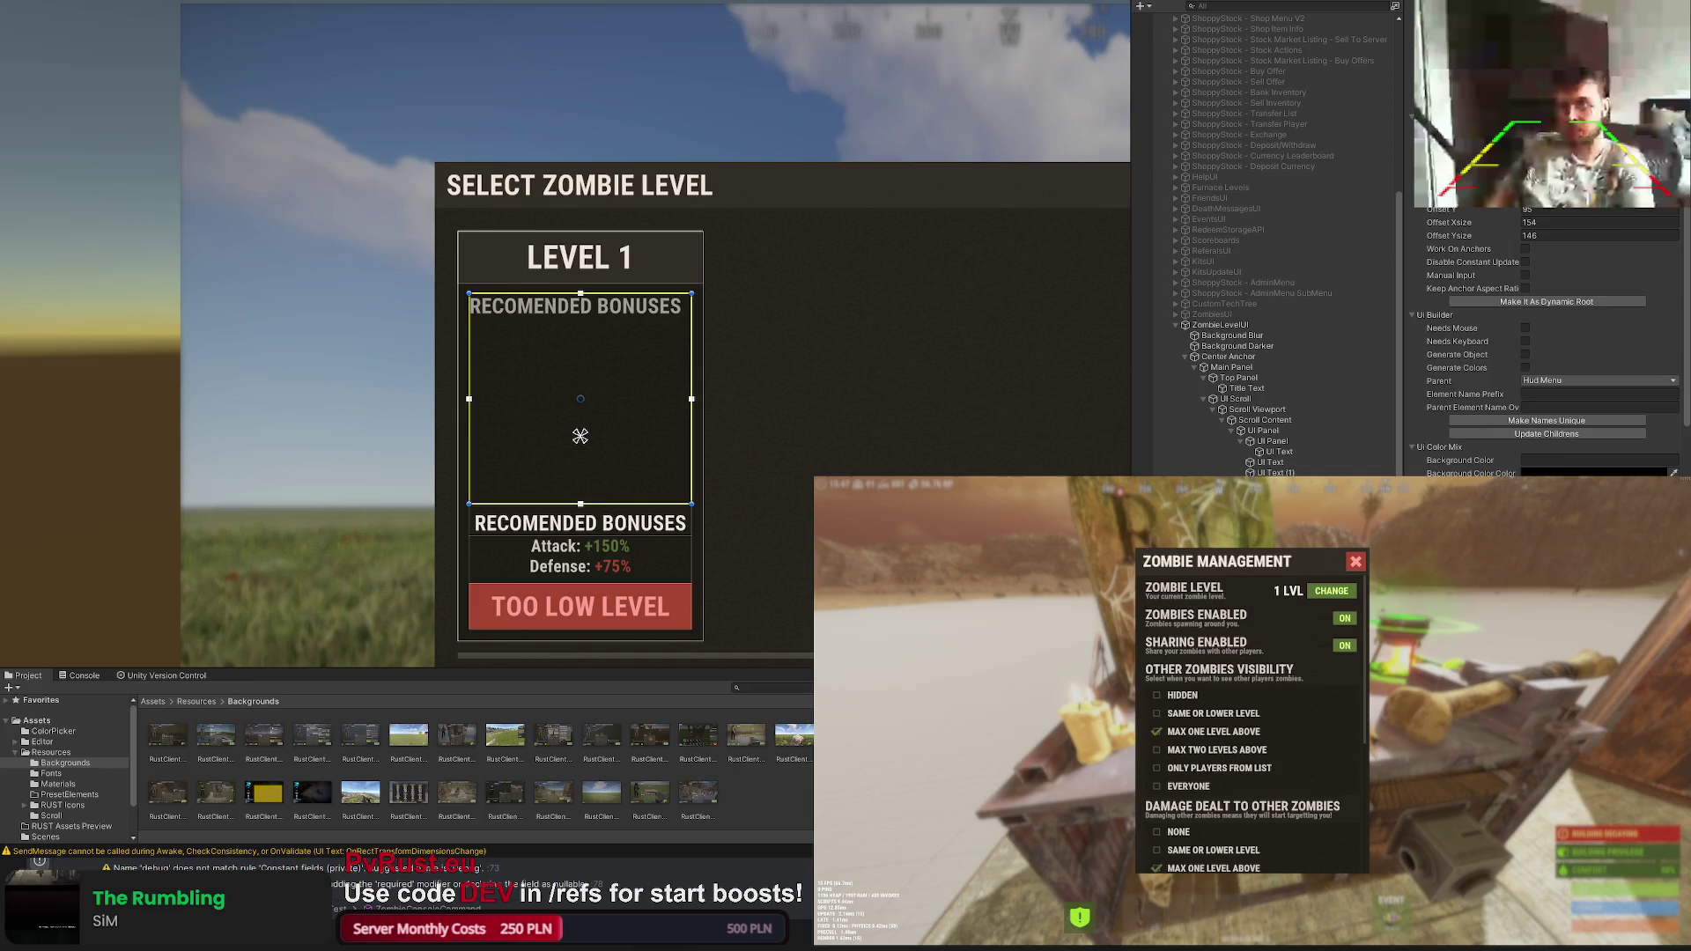
scroll(1546, 344, down, 5)
scroll(1546, 344, down, 3)
scroll(1546, 344, down, 3)
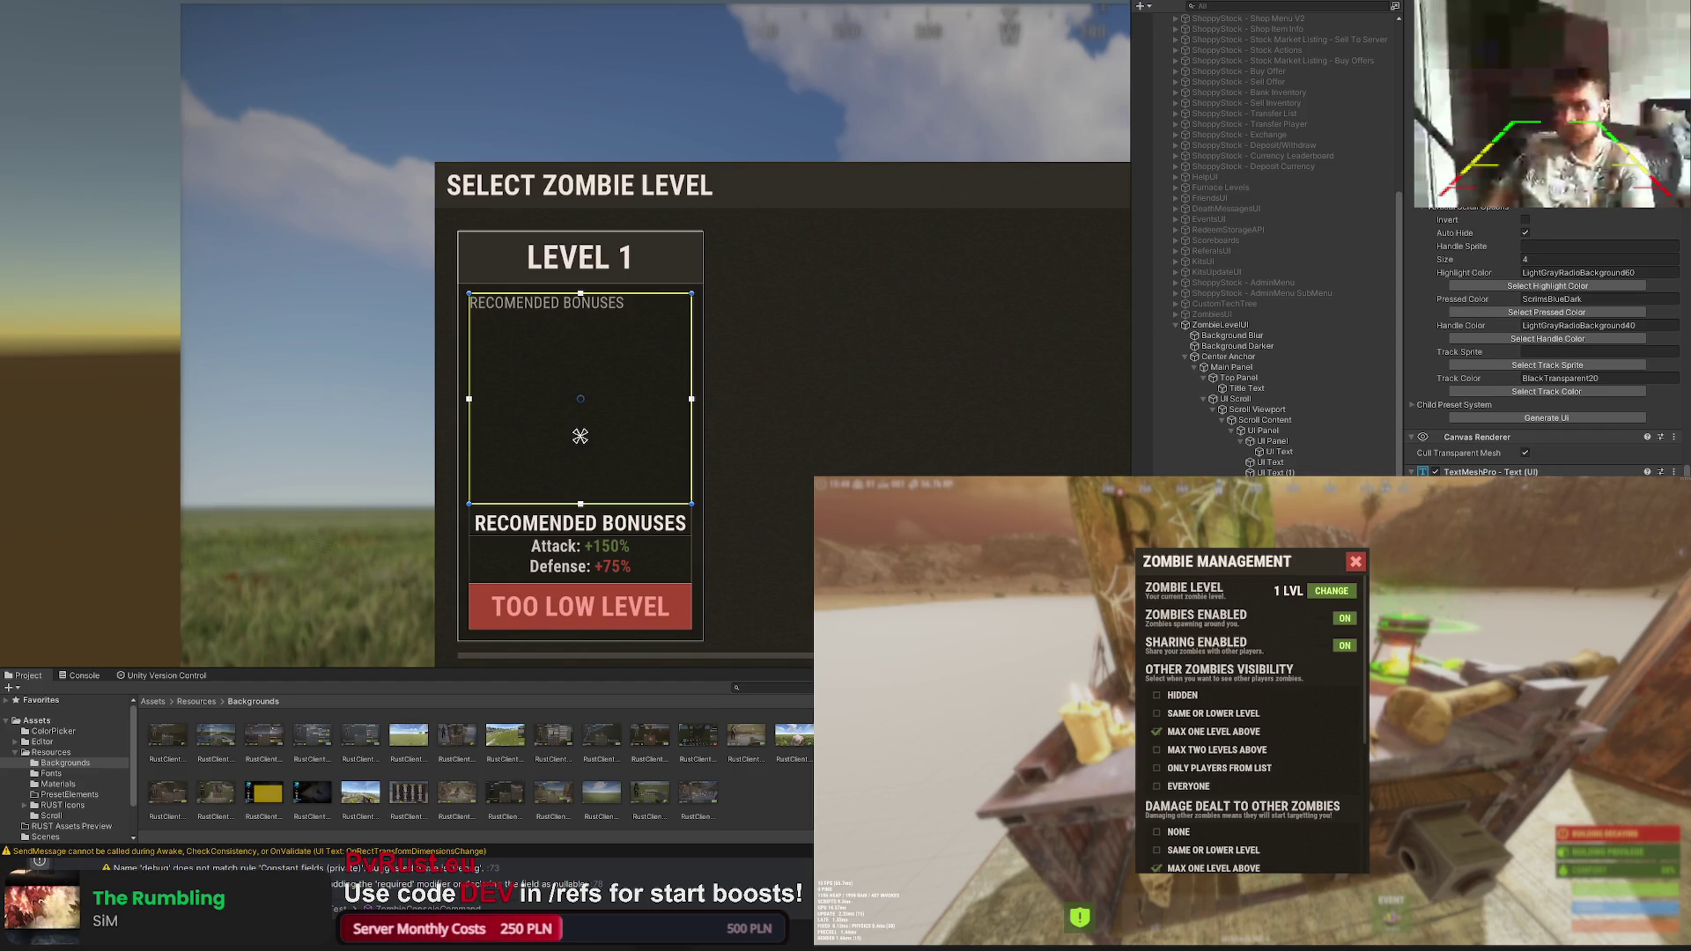
text(S)
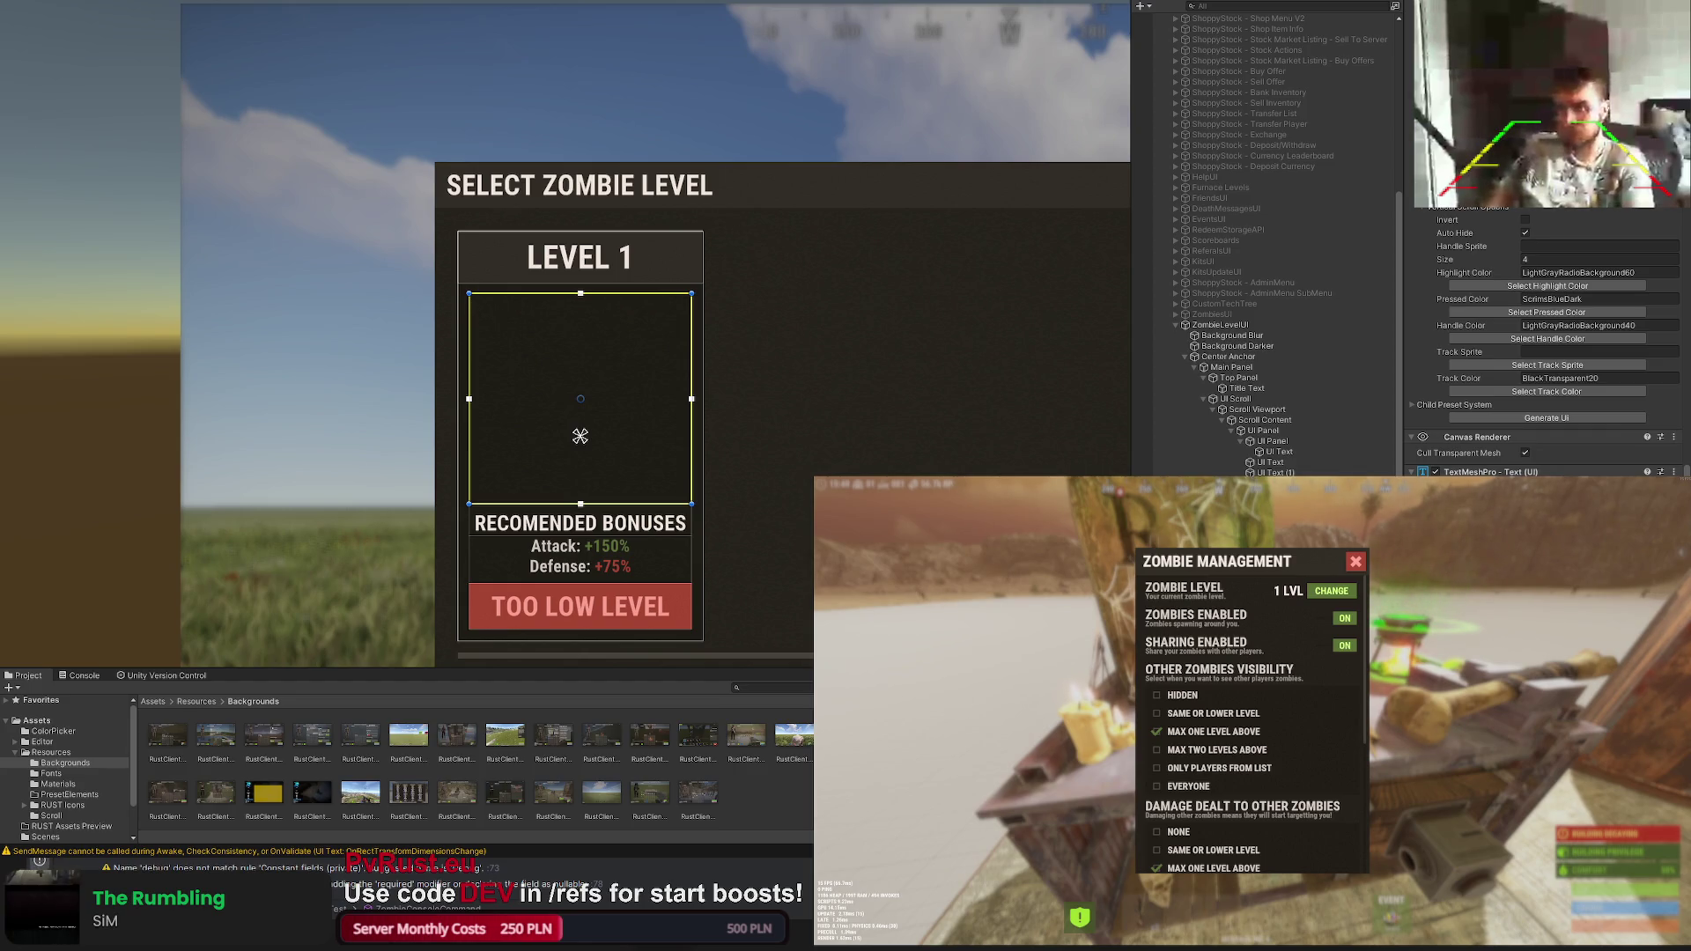
text(HE)
Step: Replace the copy's text with 'Zombie Health: 300 HP' and 'Melee Weapon Damage: 10 ()' lines
key(BackSpace)
key(BackSpace)
key(BackSpace)
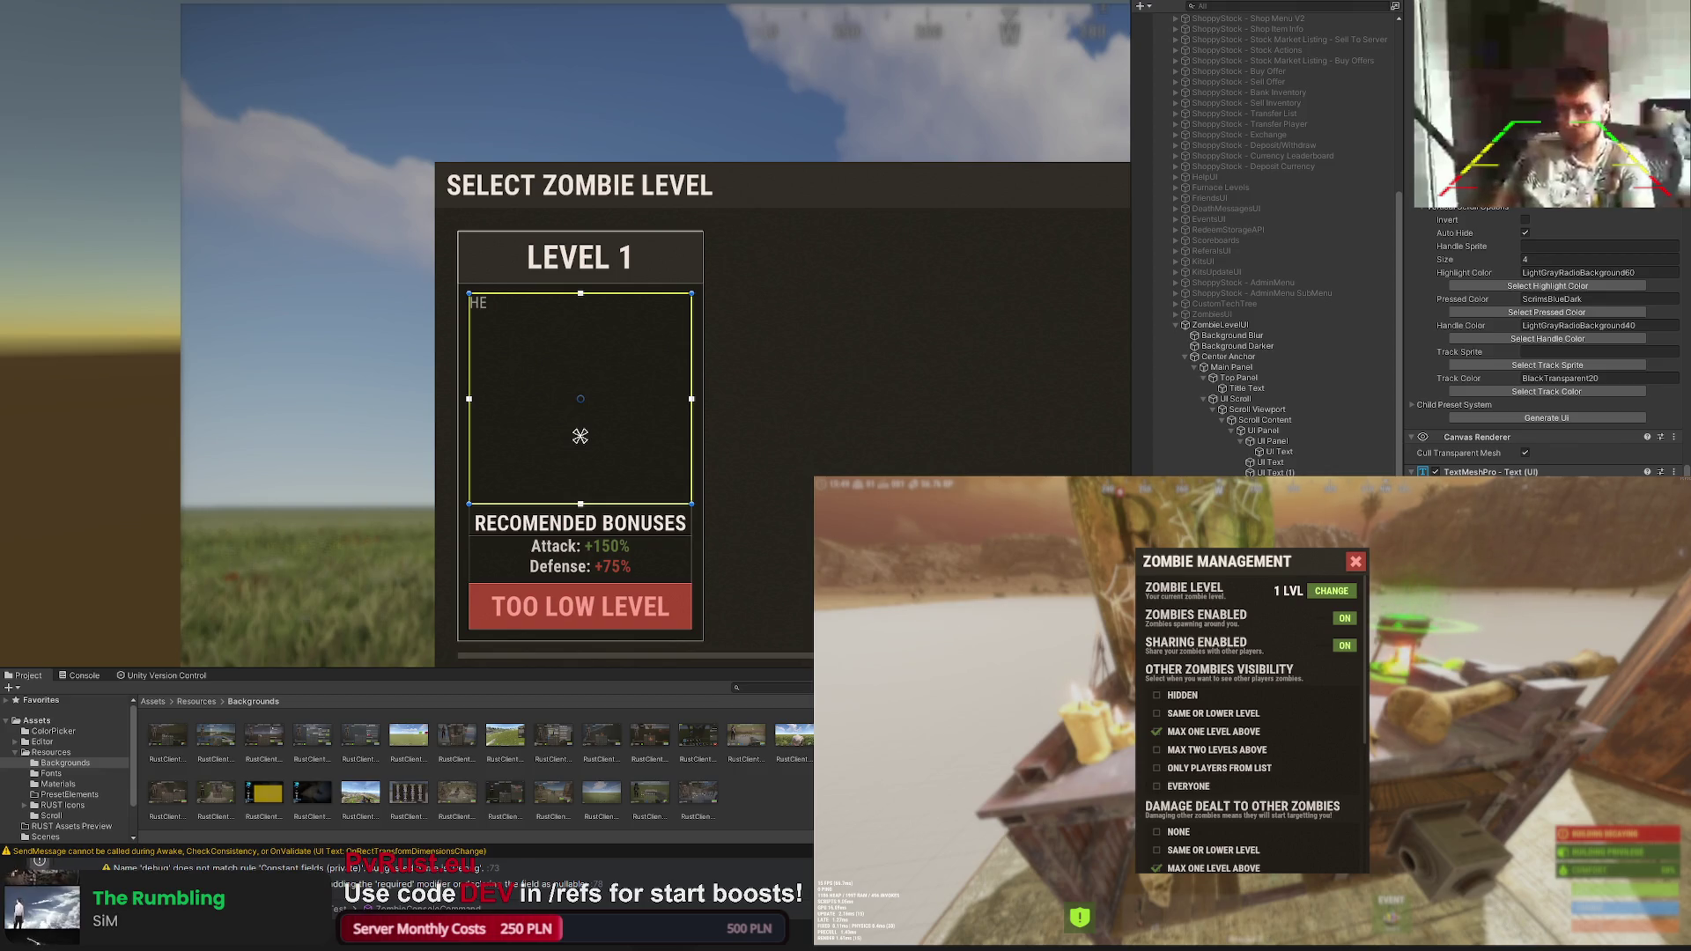
key(BackSpace)
text(ealth)
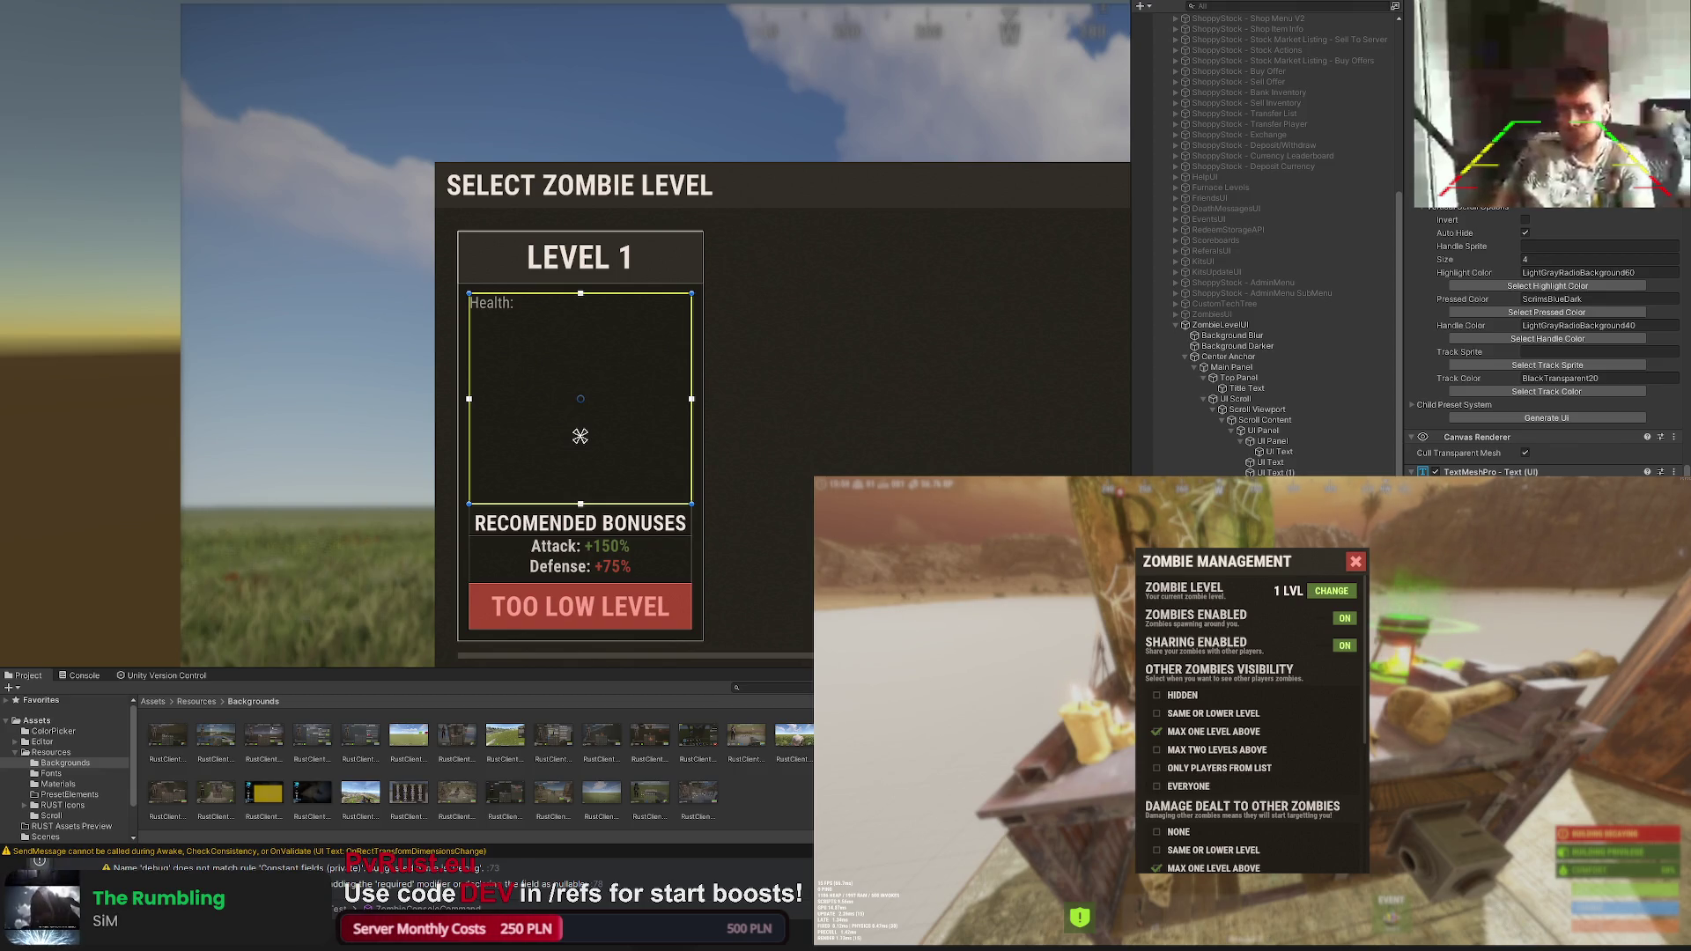
key(BackSpace)
key(BackSpace)
key(BackSpace)
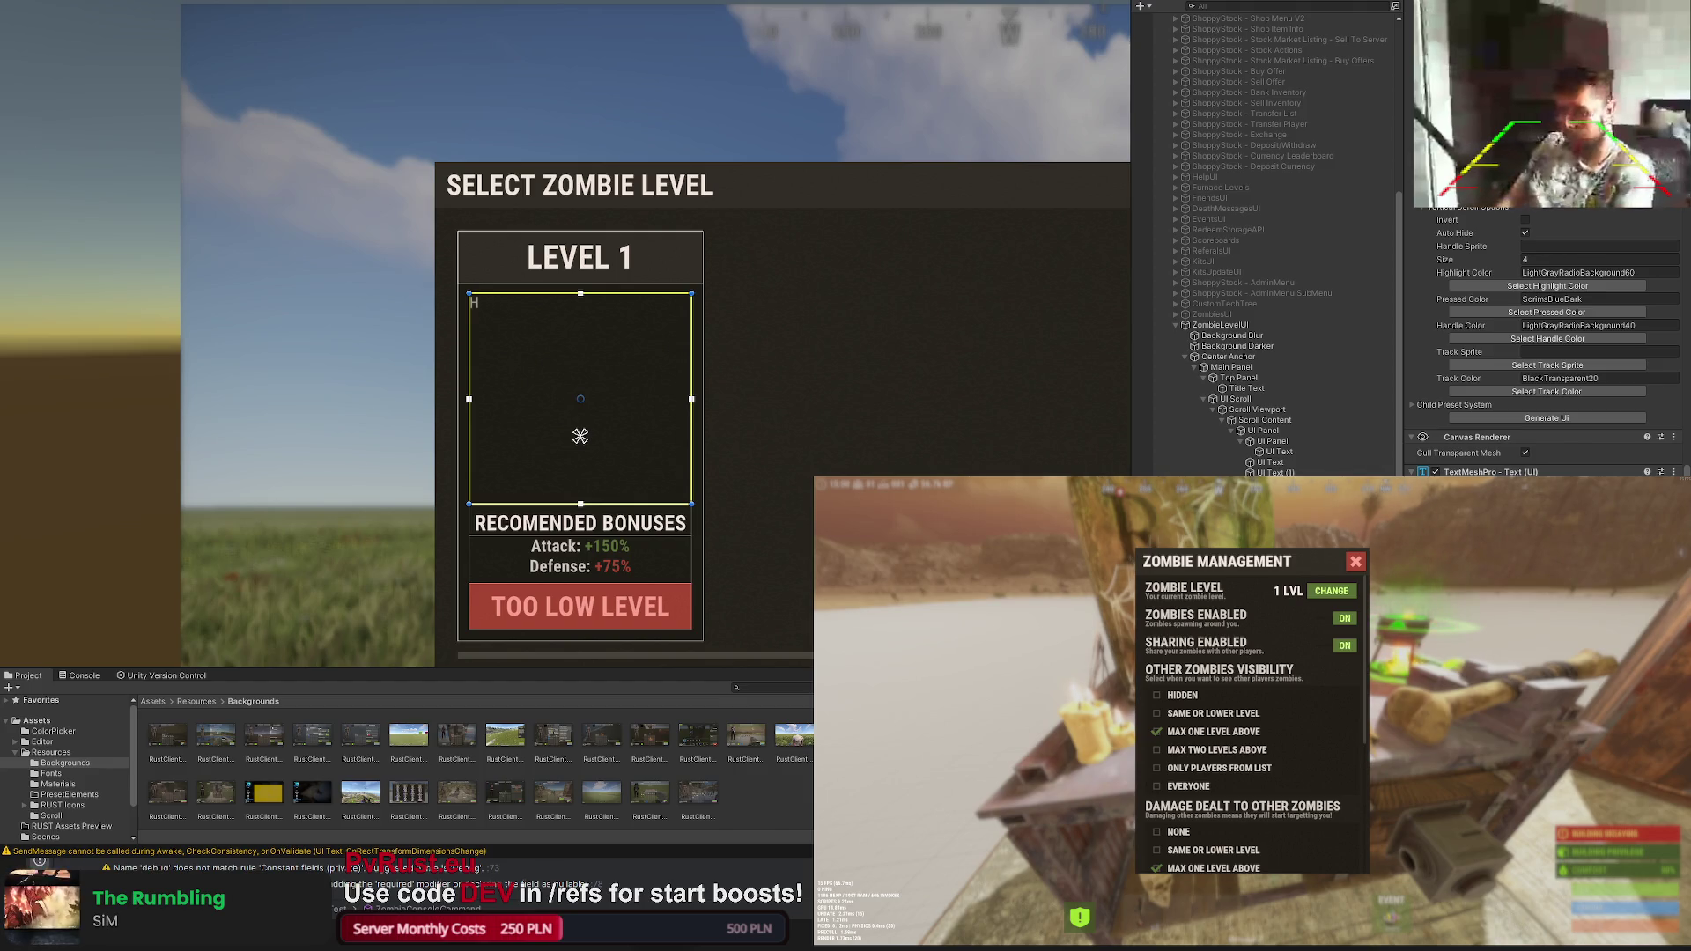
text(Zombie Hea)
key(BackSpace)
key(BackSpace)
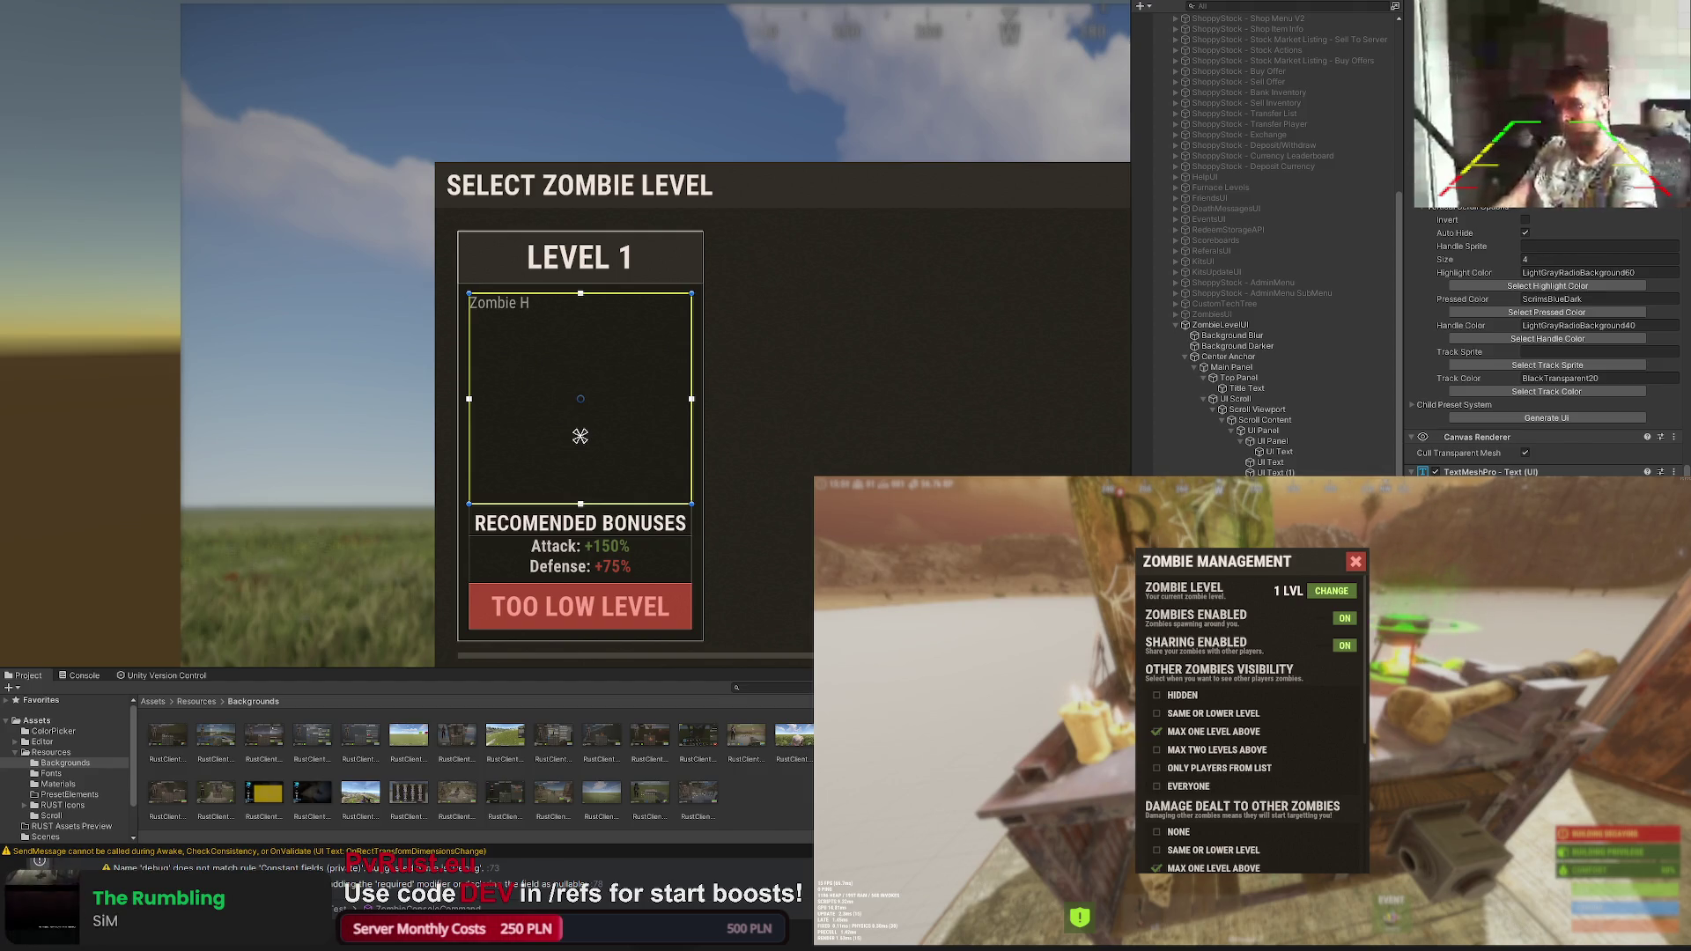
text(ealth:)
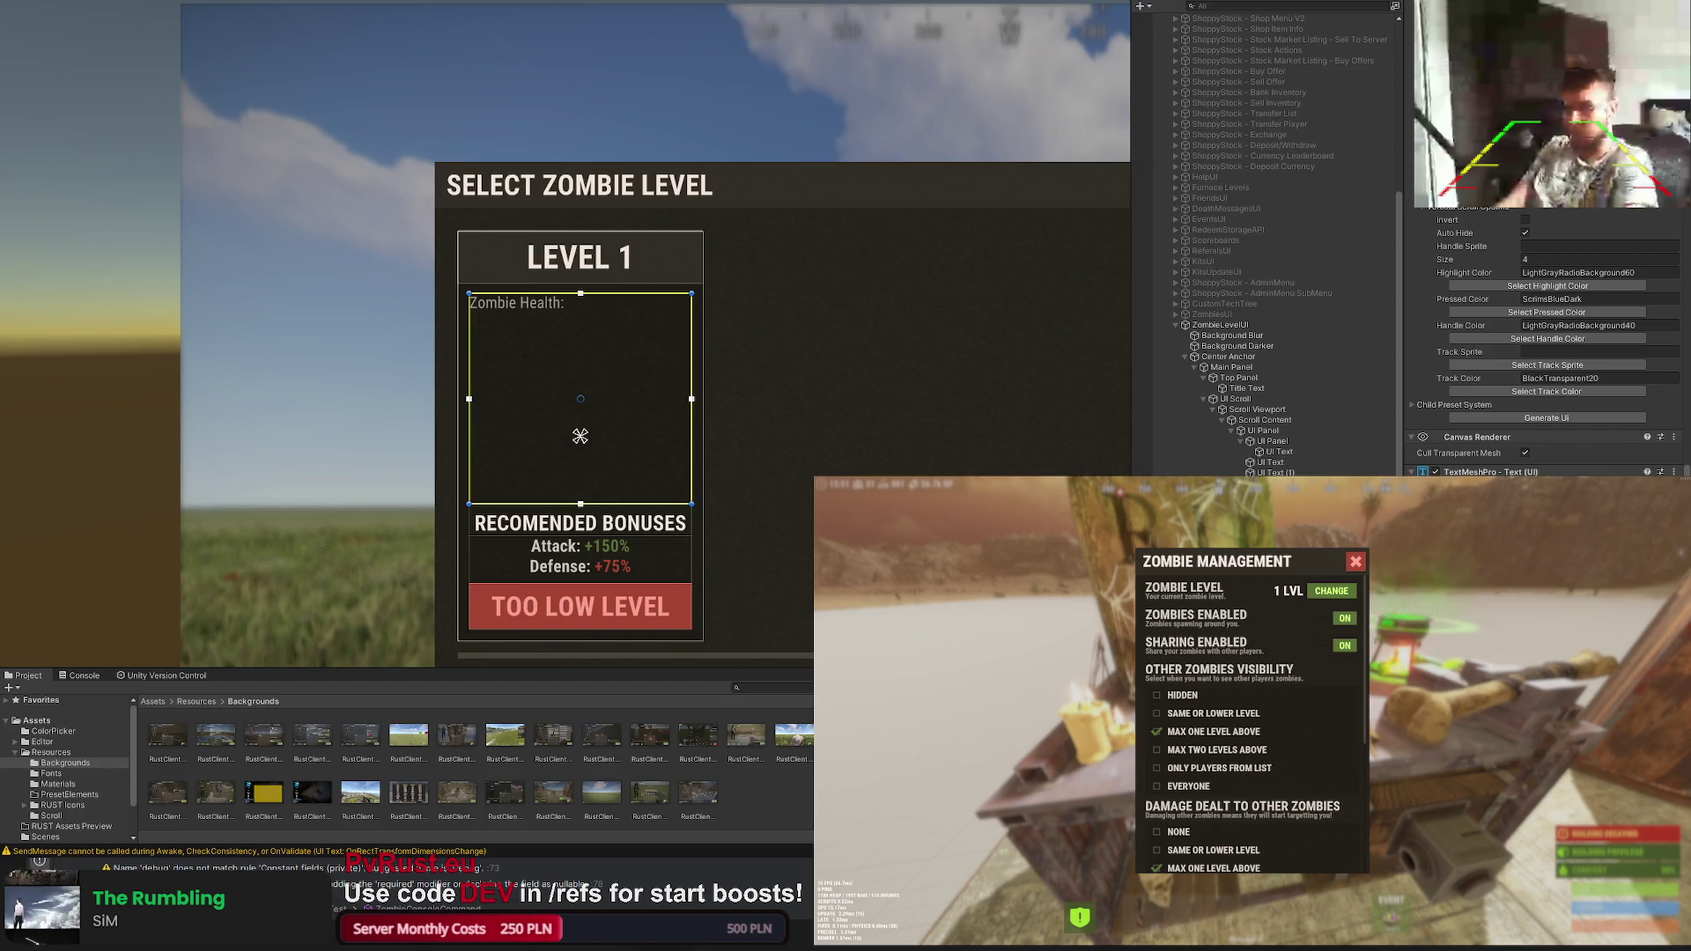
text( 300 HP)
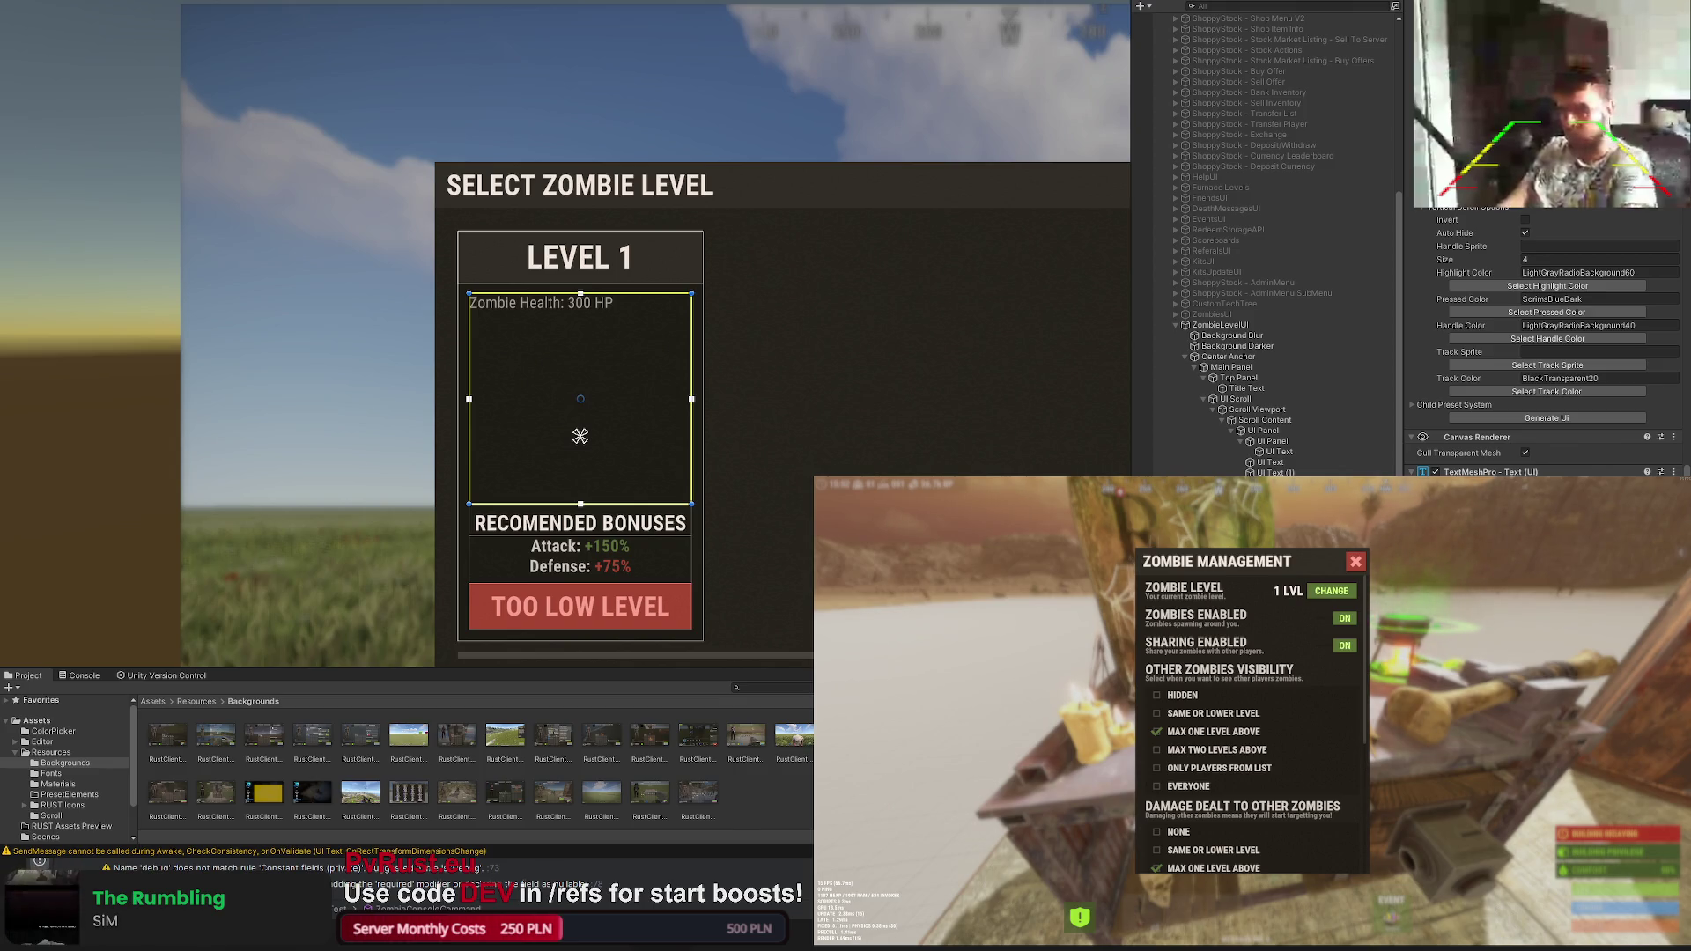
key(Return)
text(Melle)
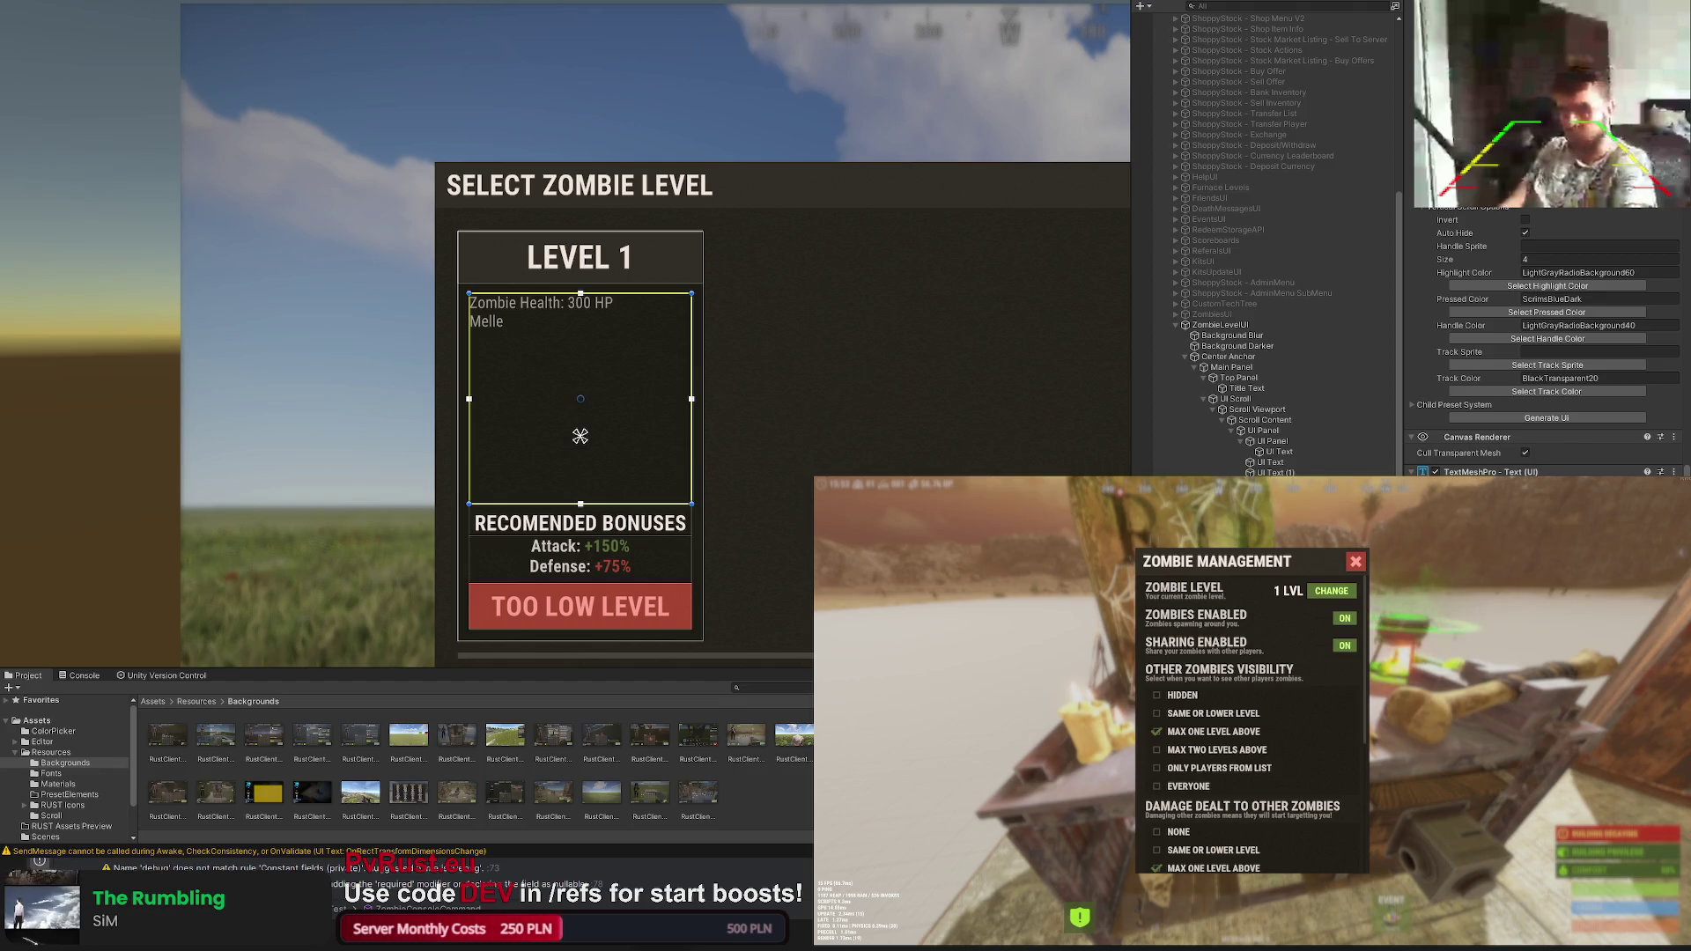
text( Weapon Damage: 15 ()
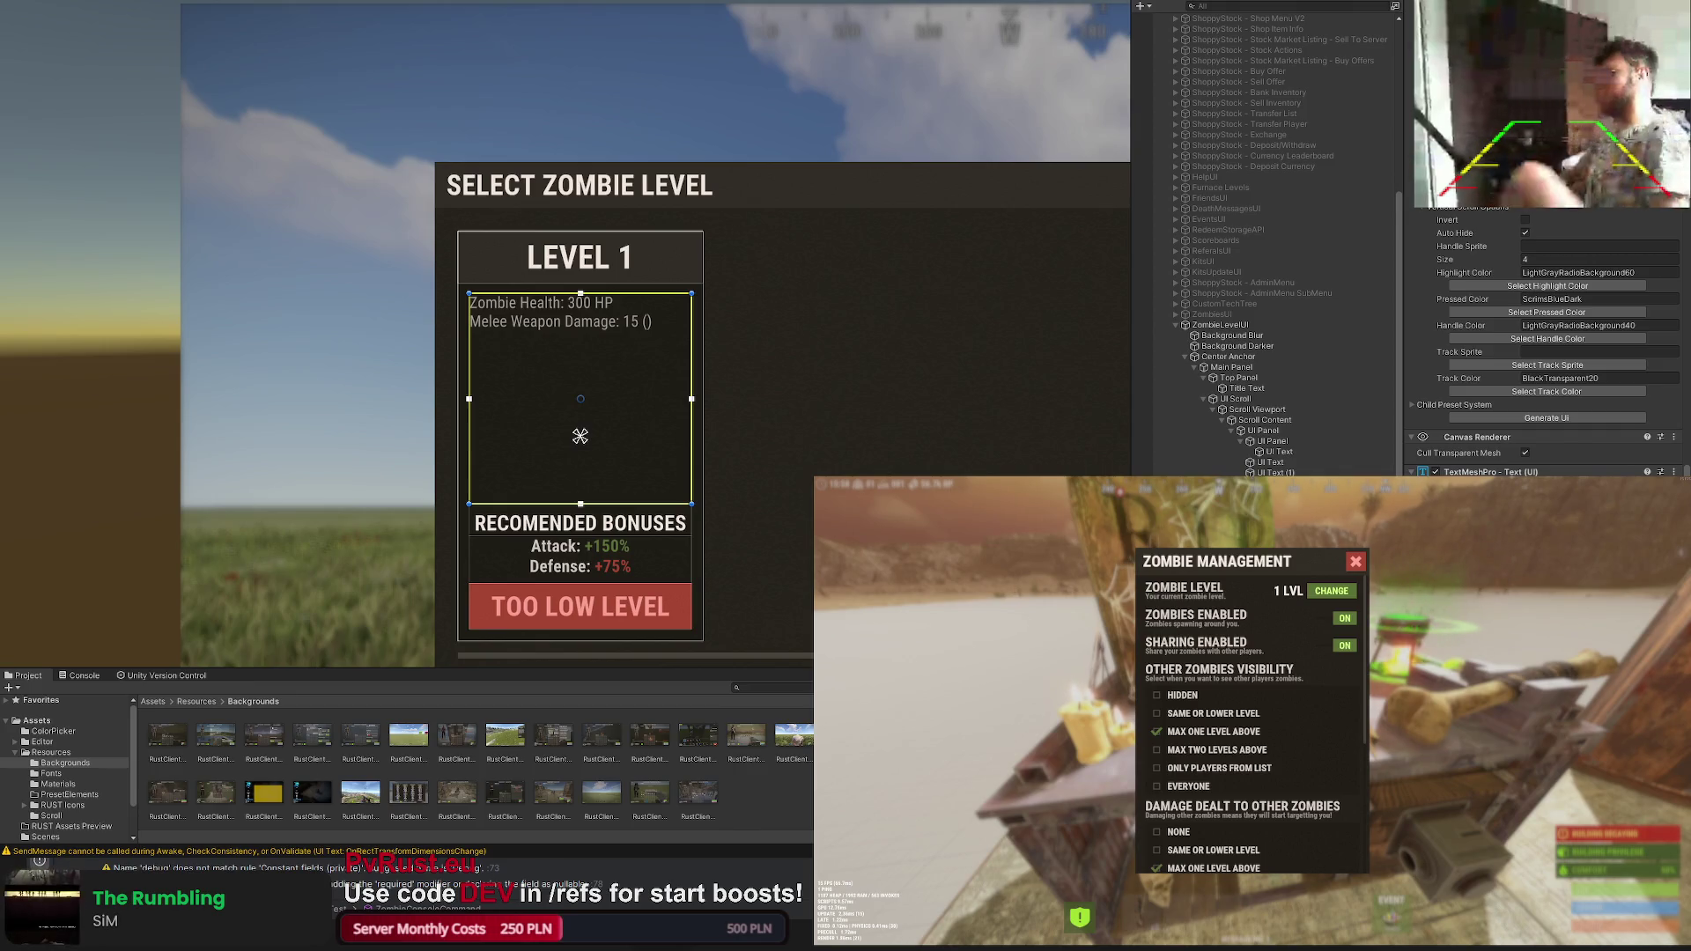
key(BackSpace)
text(0)
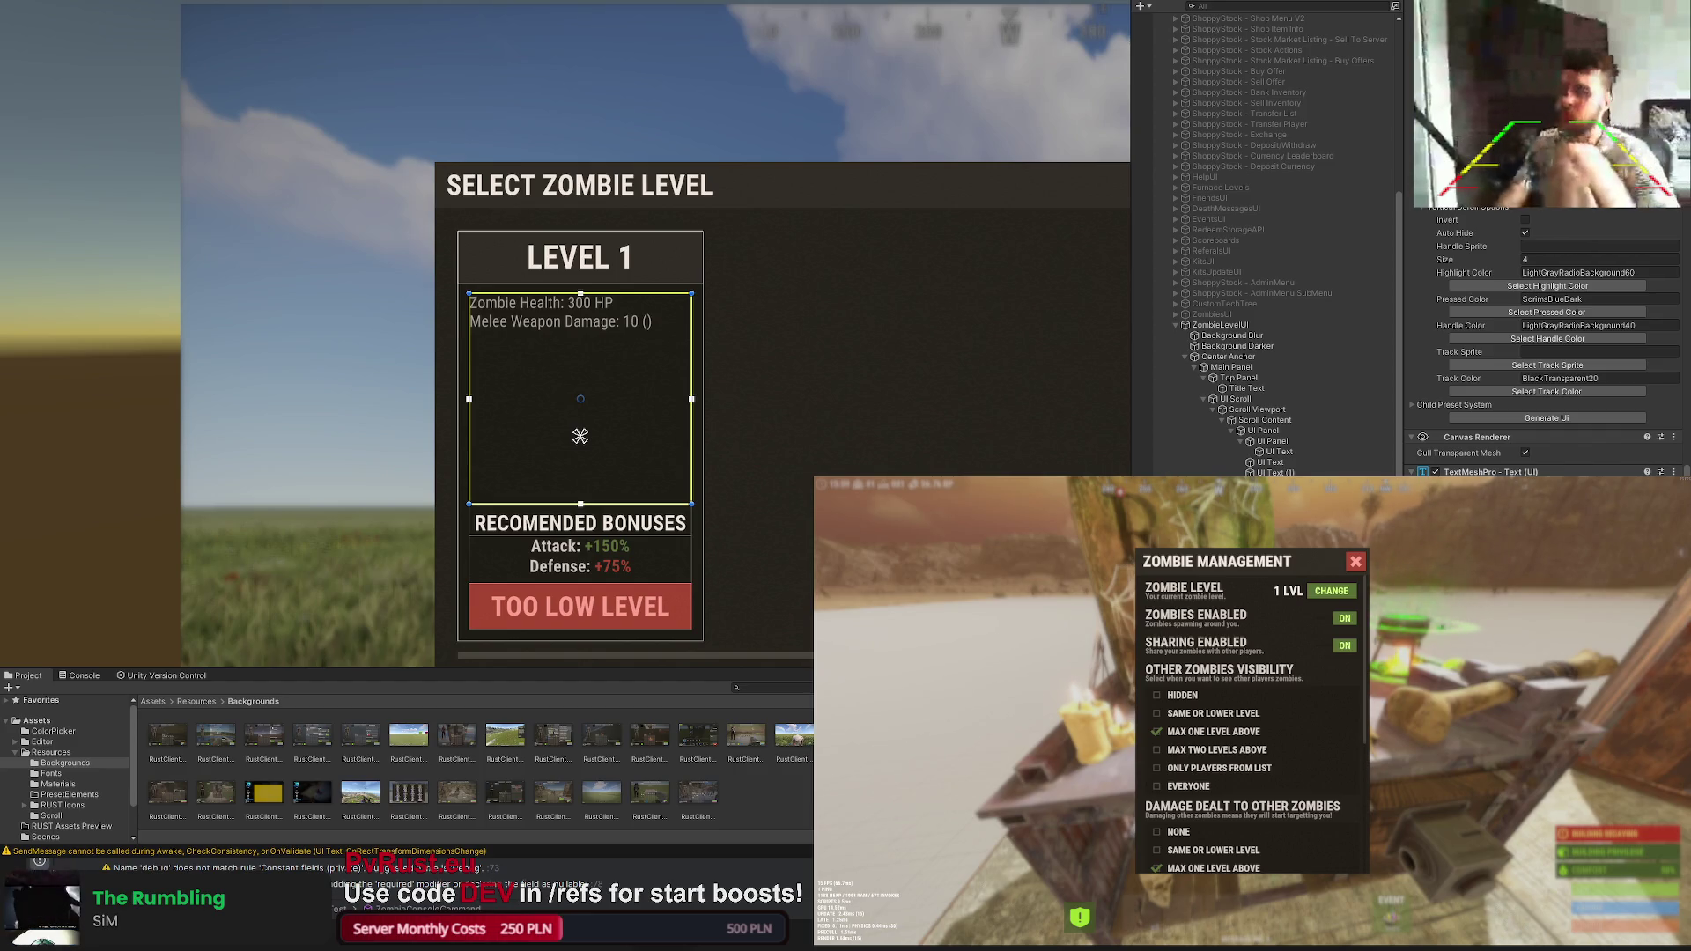
text(.)
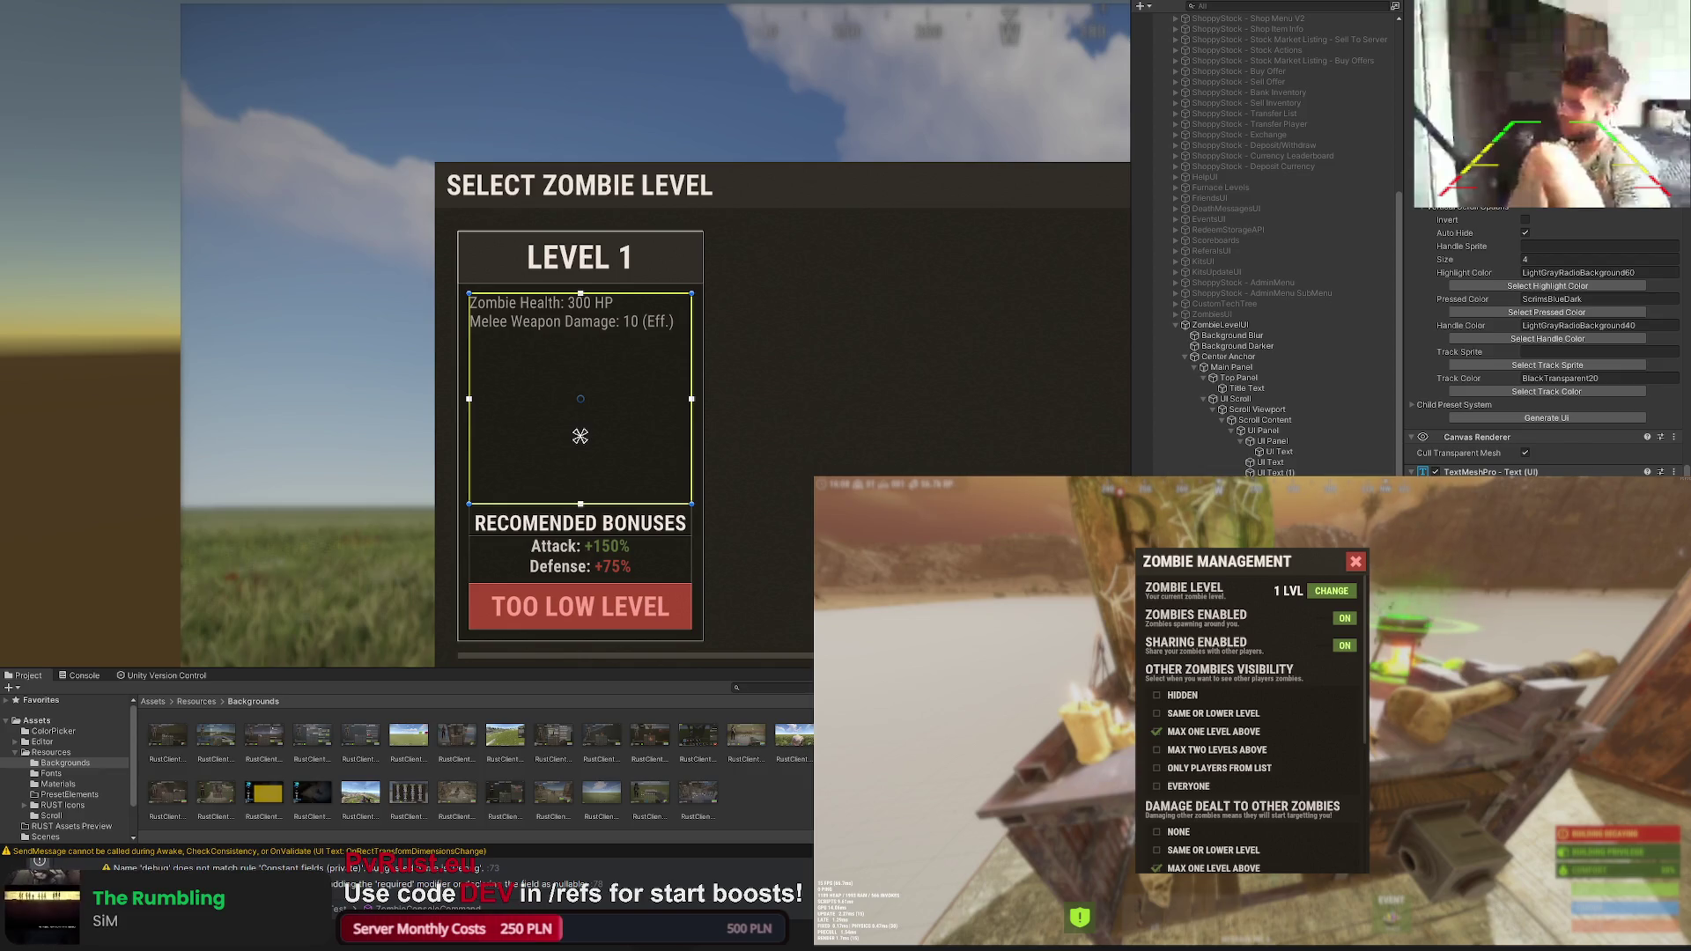
Step: Add Ranged Damage 8 (20), Headshot x2 and Walk Speed: 2.5 lines, and begin 'Vision Range: °'
key(BackSpace)
key(BackSpace)
key(BackSpace)
text(25) )
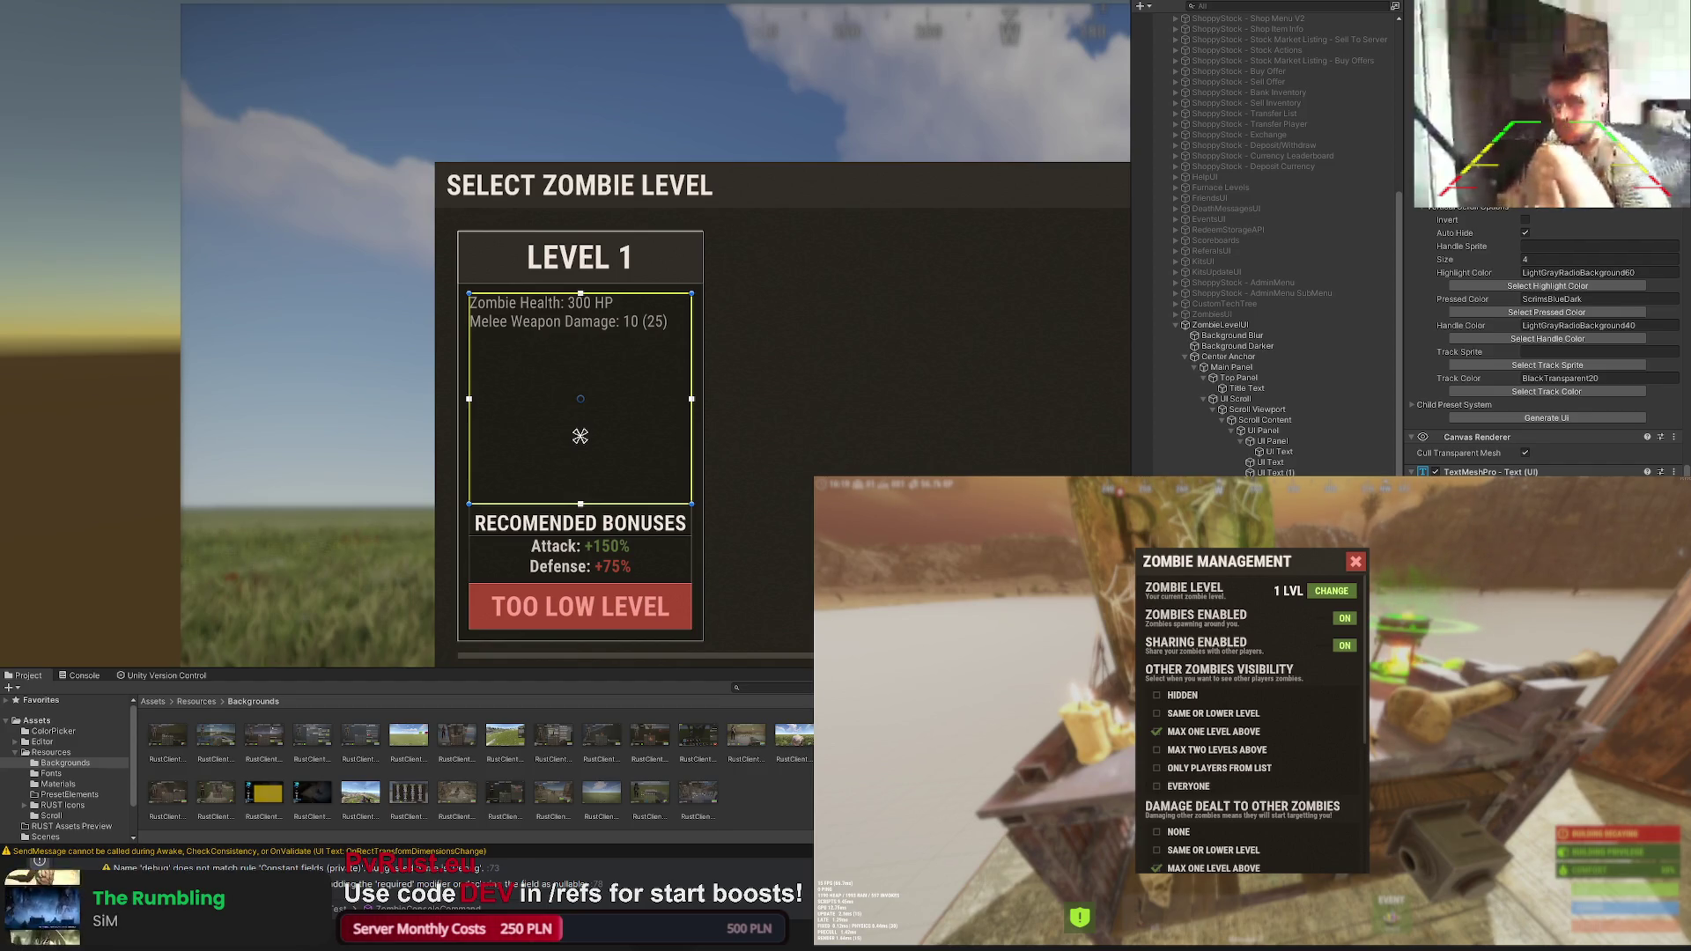
text(Ranged Weapon Damage: 8 ()
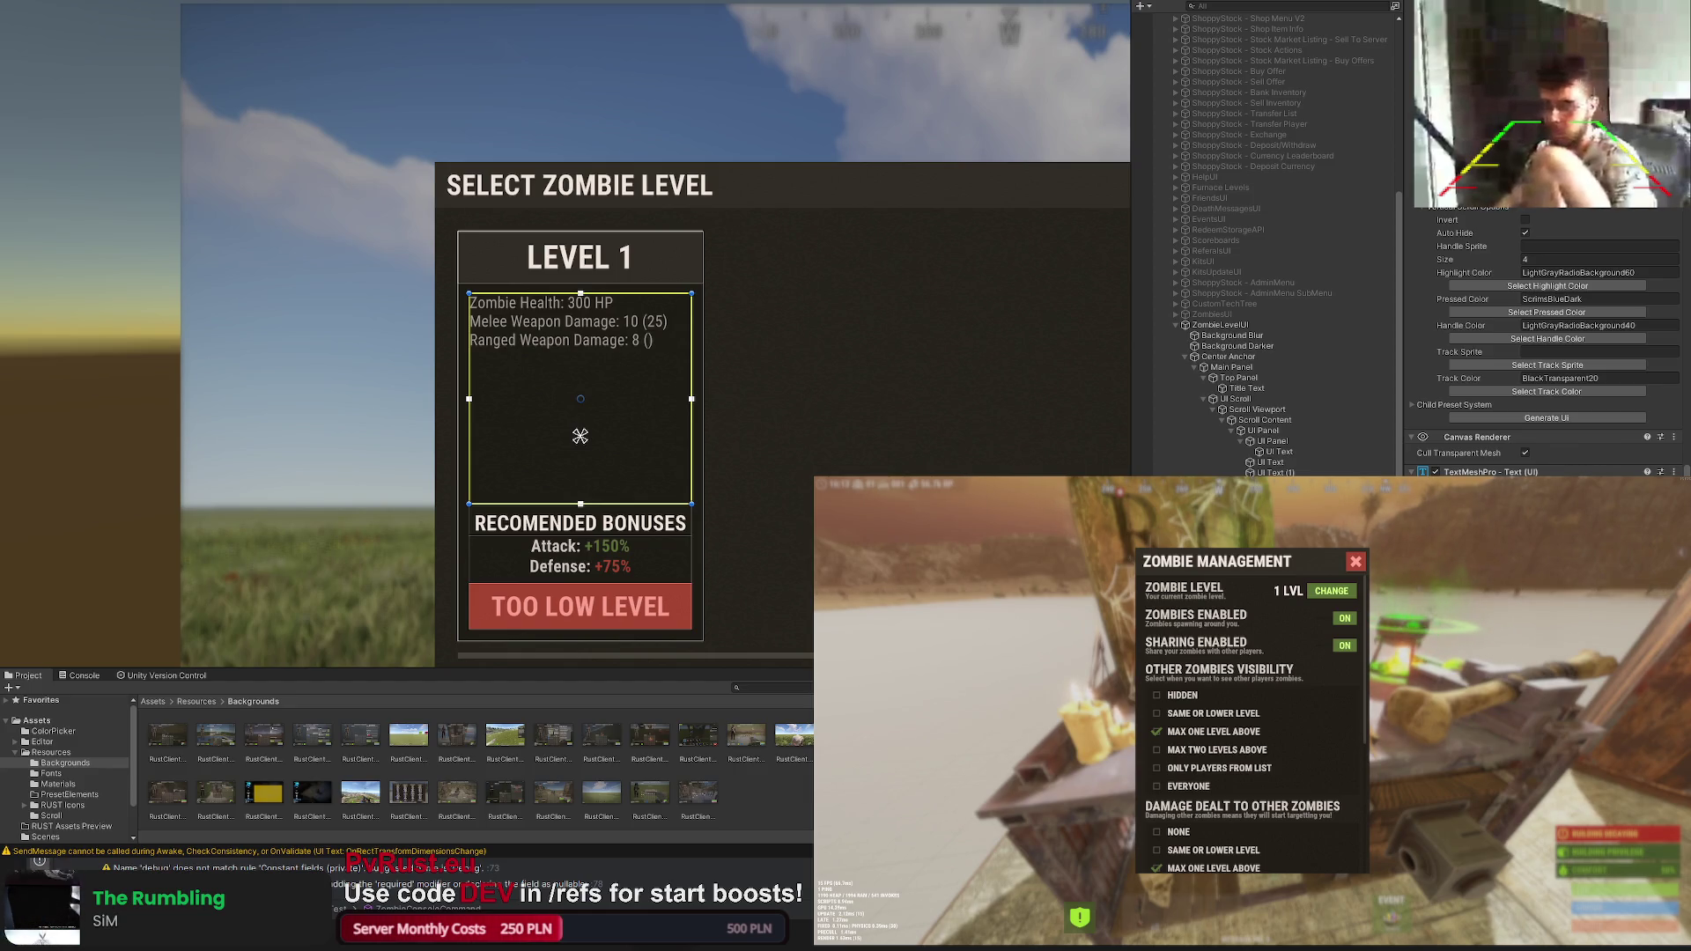
text(20)
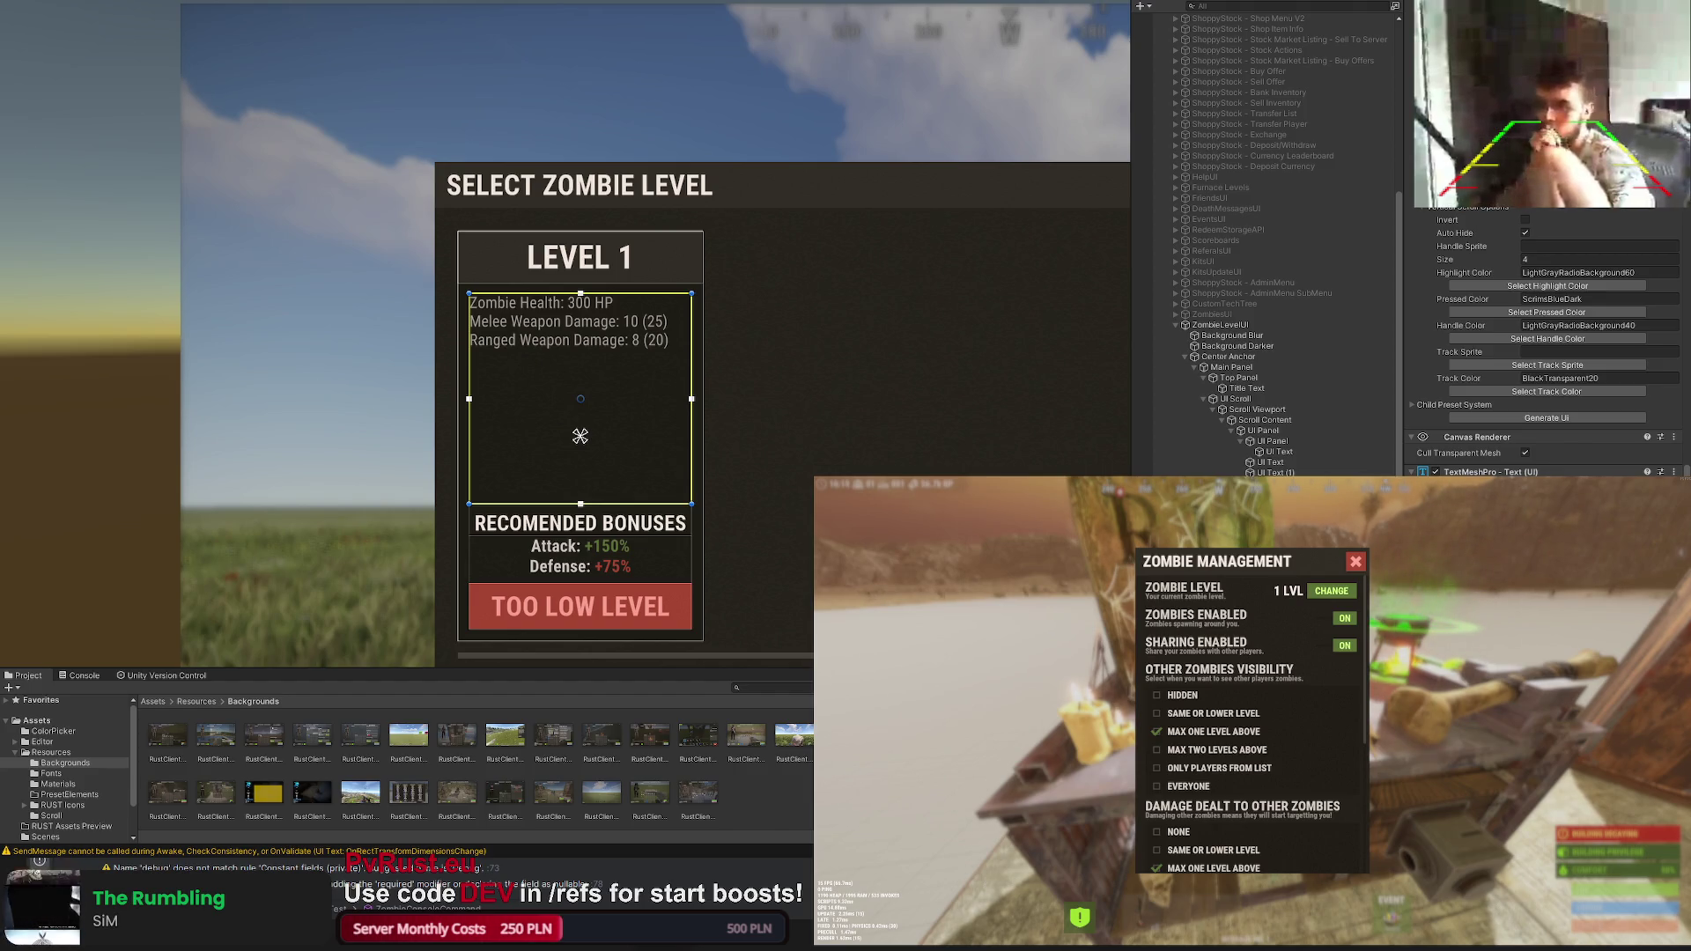
text(Headshot Damage Multi)
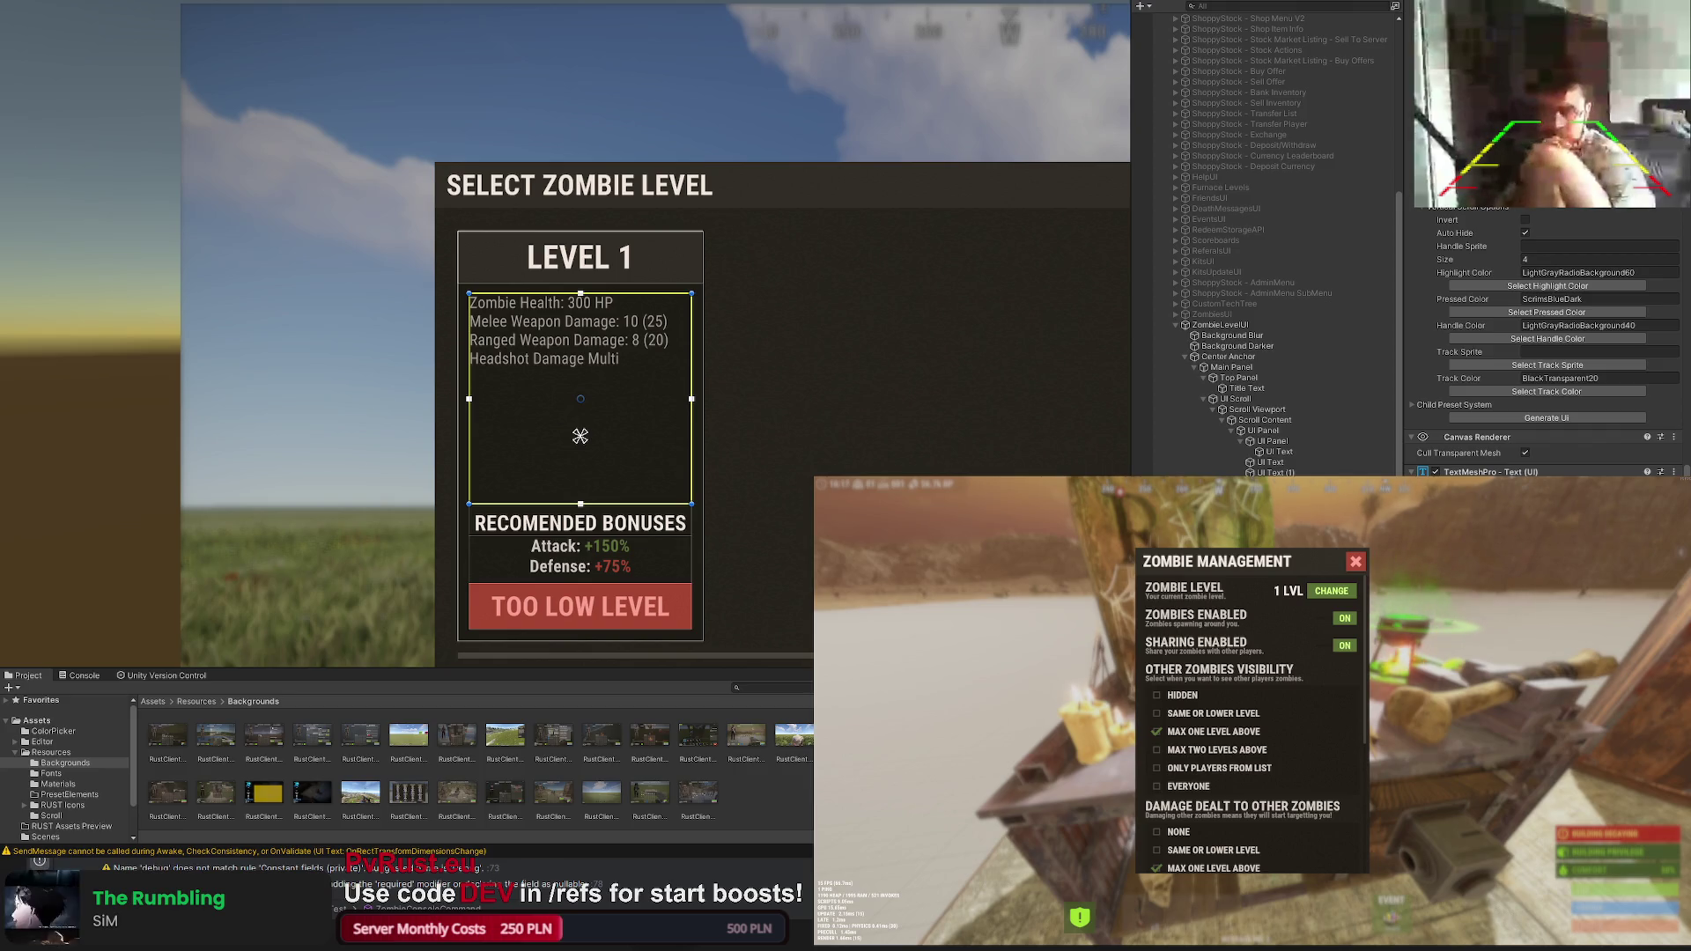
key(BackSpace)
key(BackSpace)
key(BackSpace)
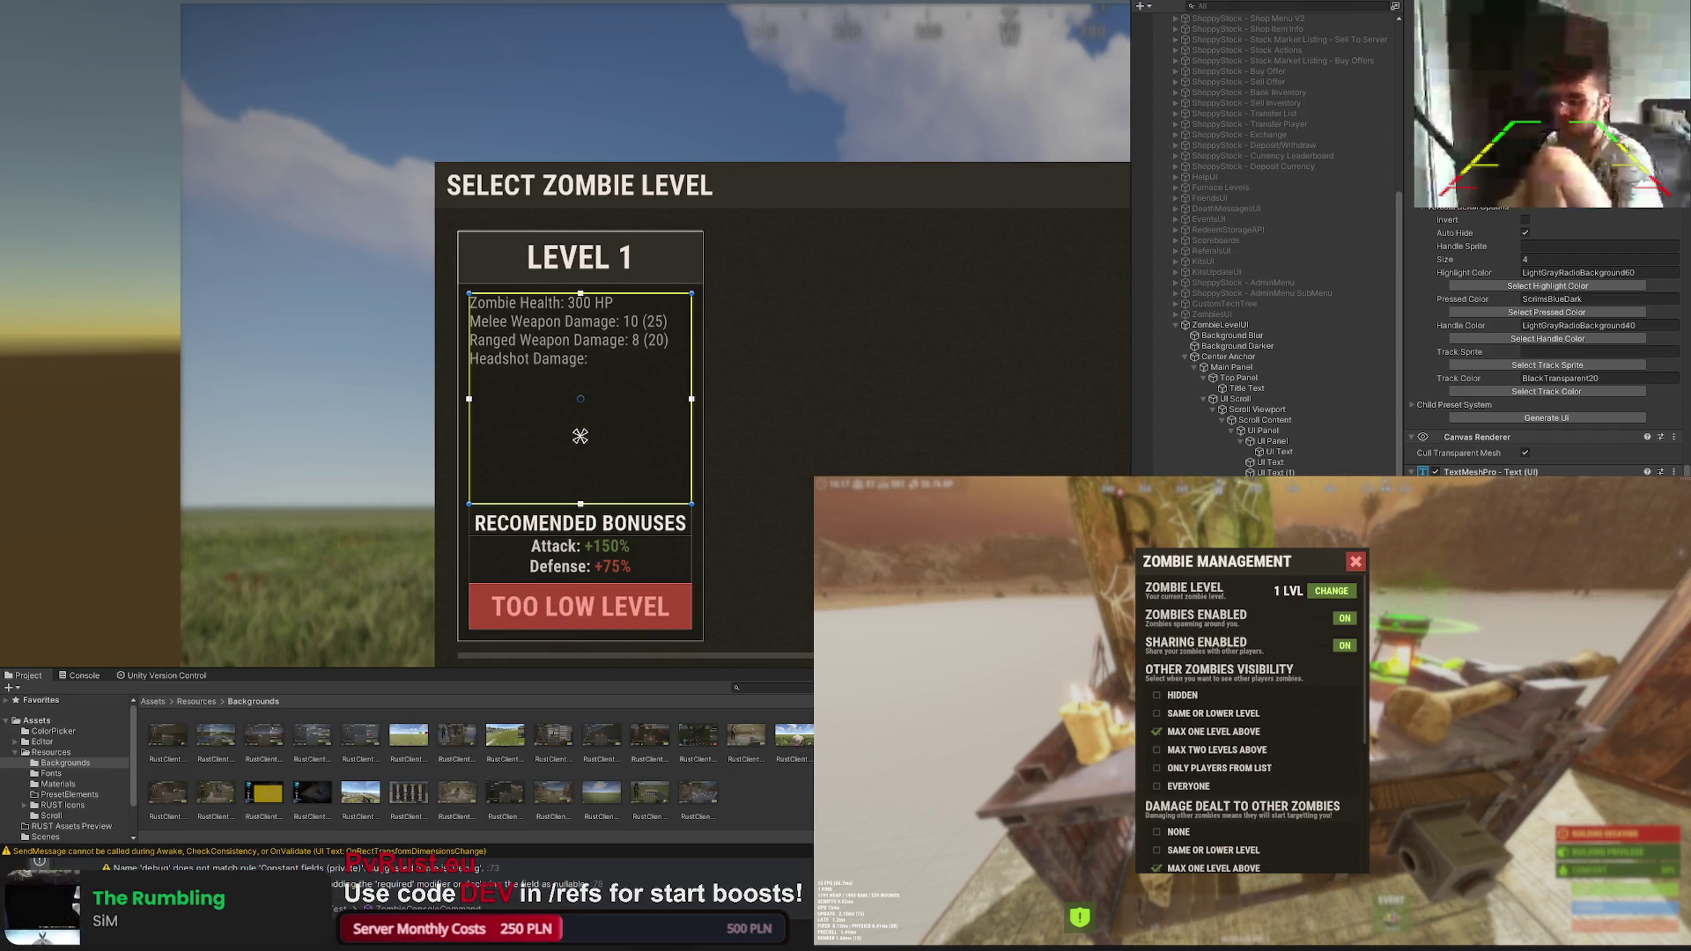
text(: x2)
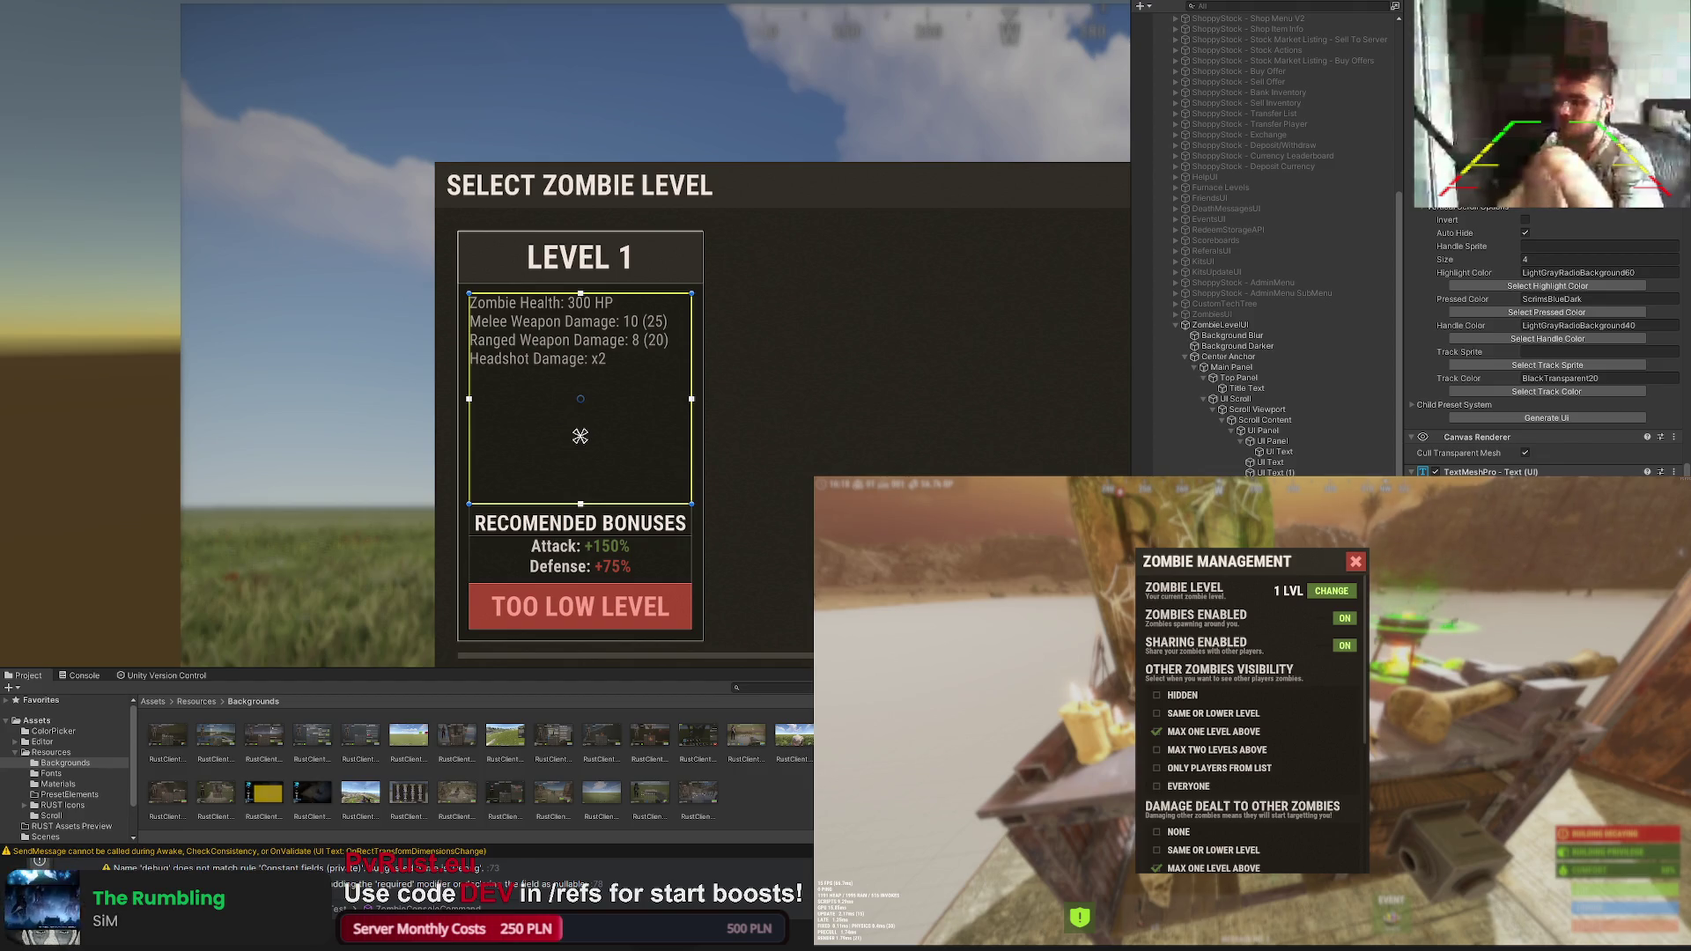
key(Return)
text(WalkS)
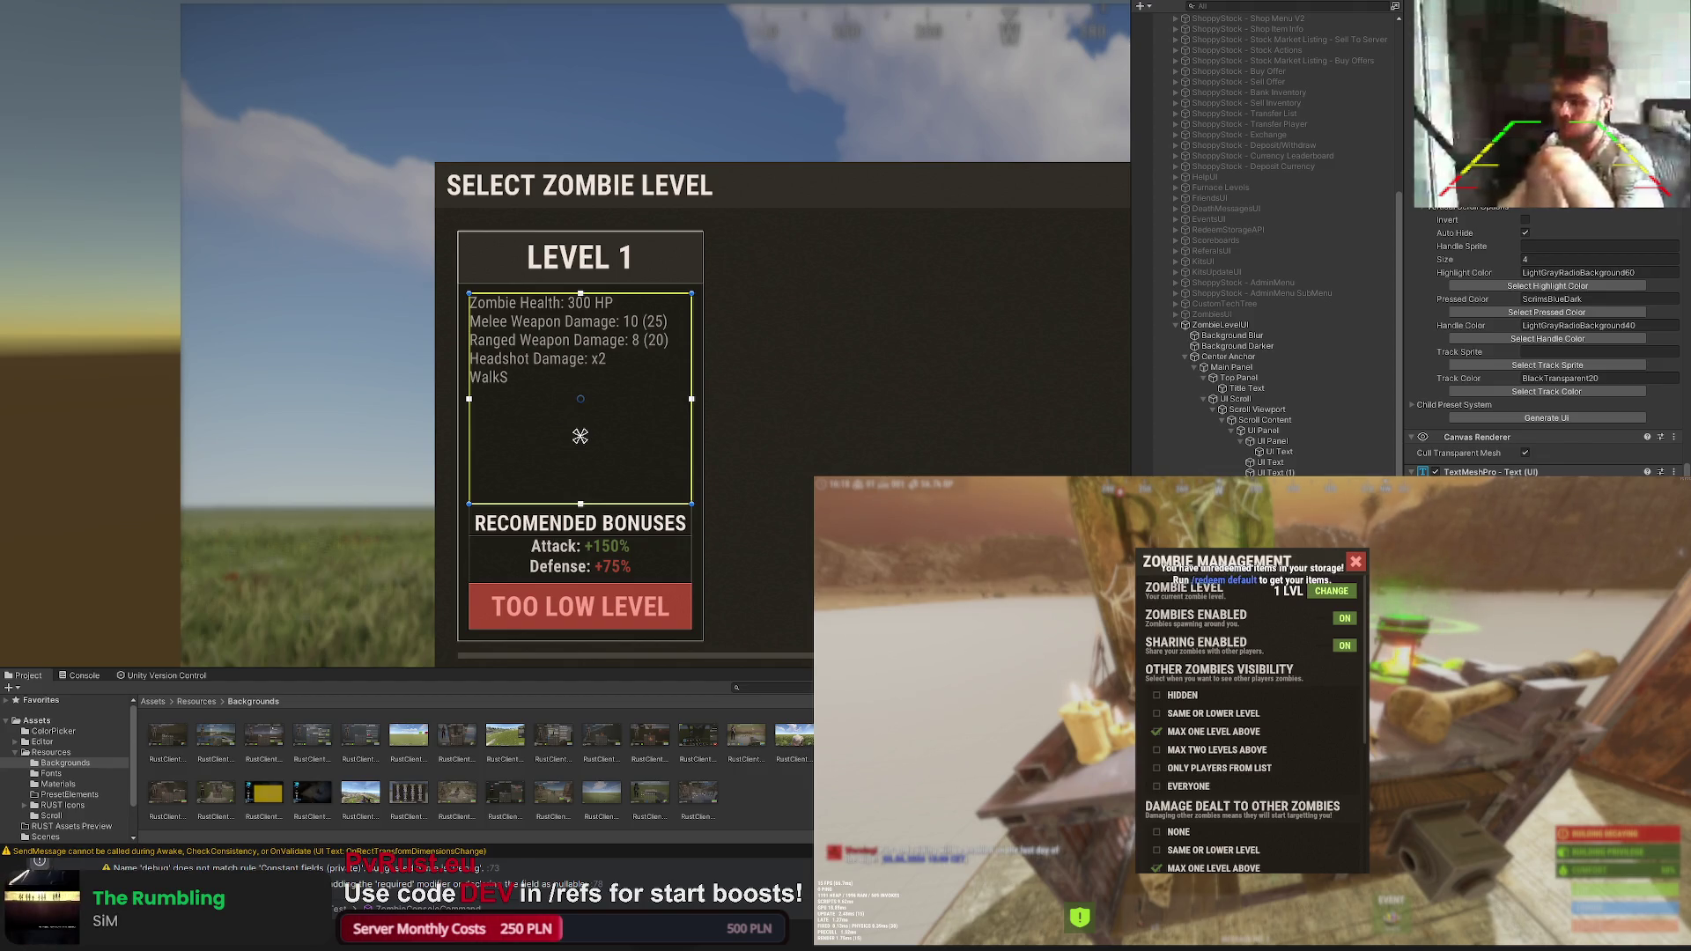
key(BackSpace)
key(BackSpace)
key(BackSpace)
text(ed: 2.5)
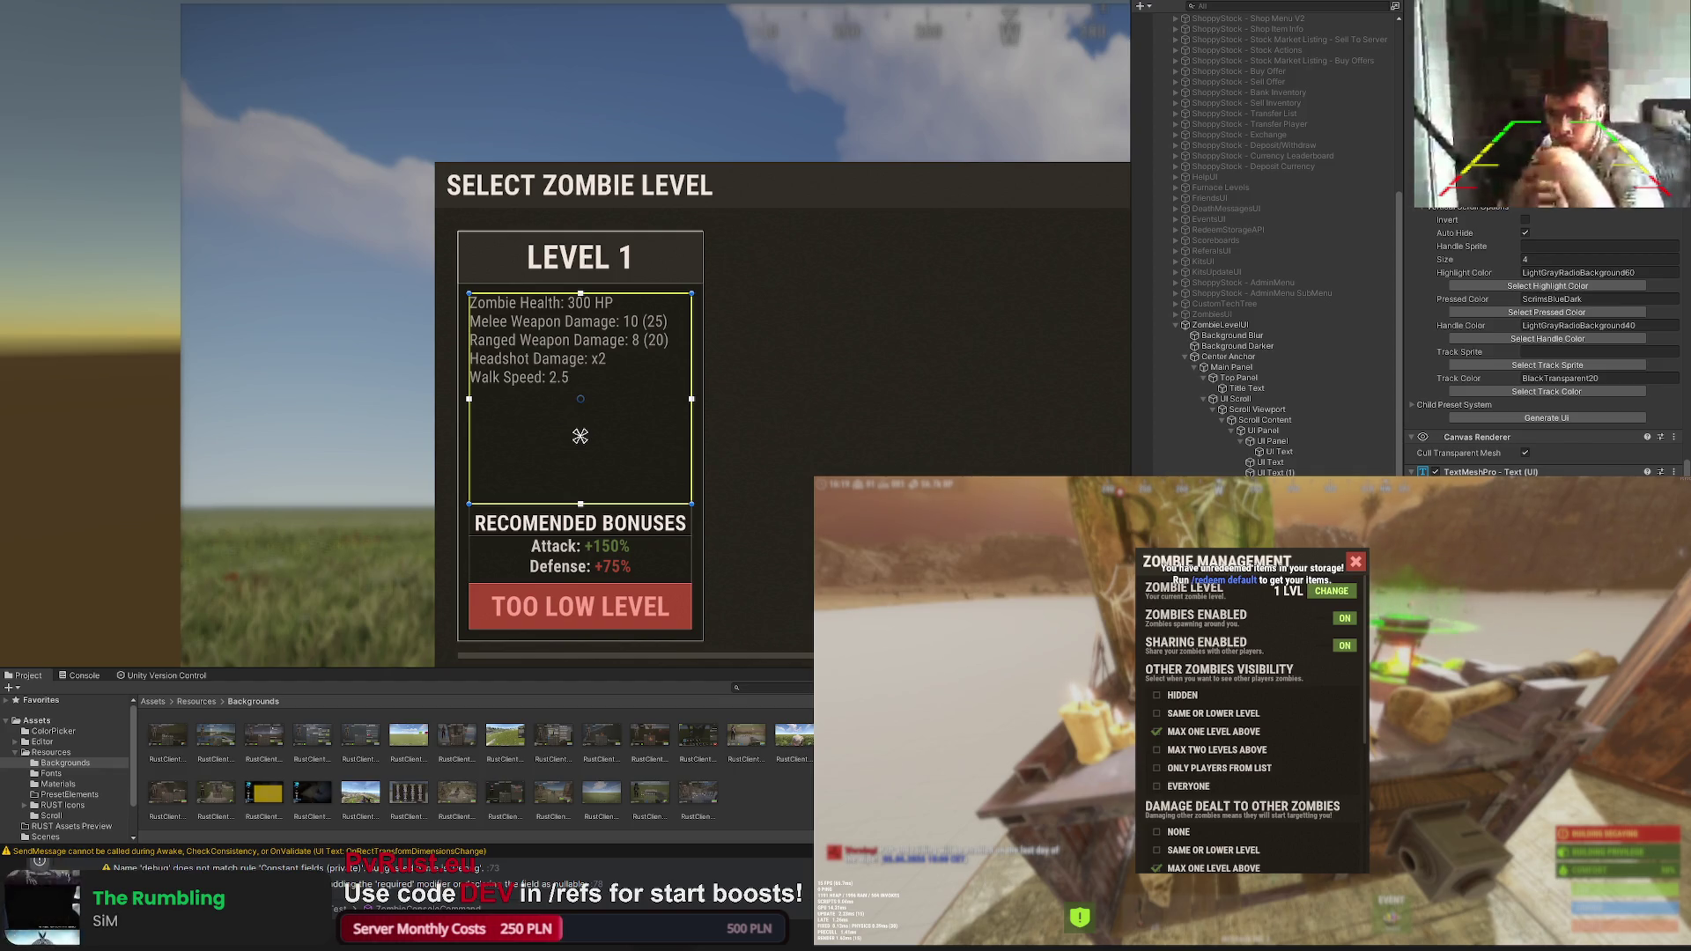
key(Return)
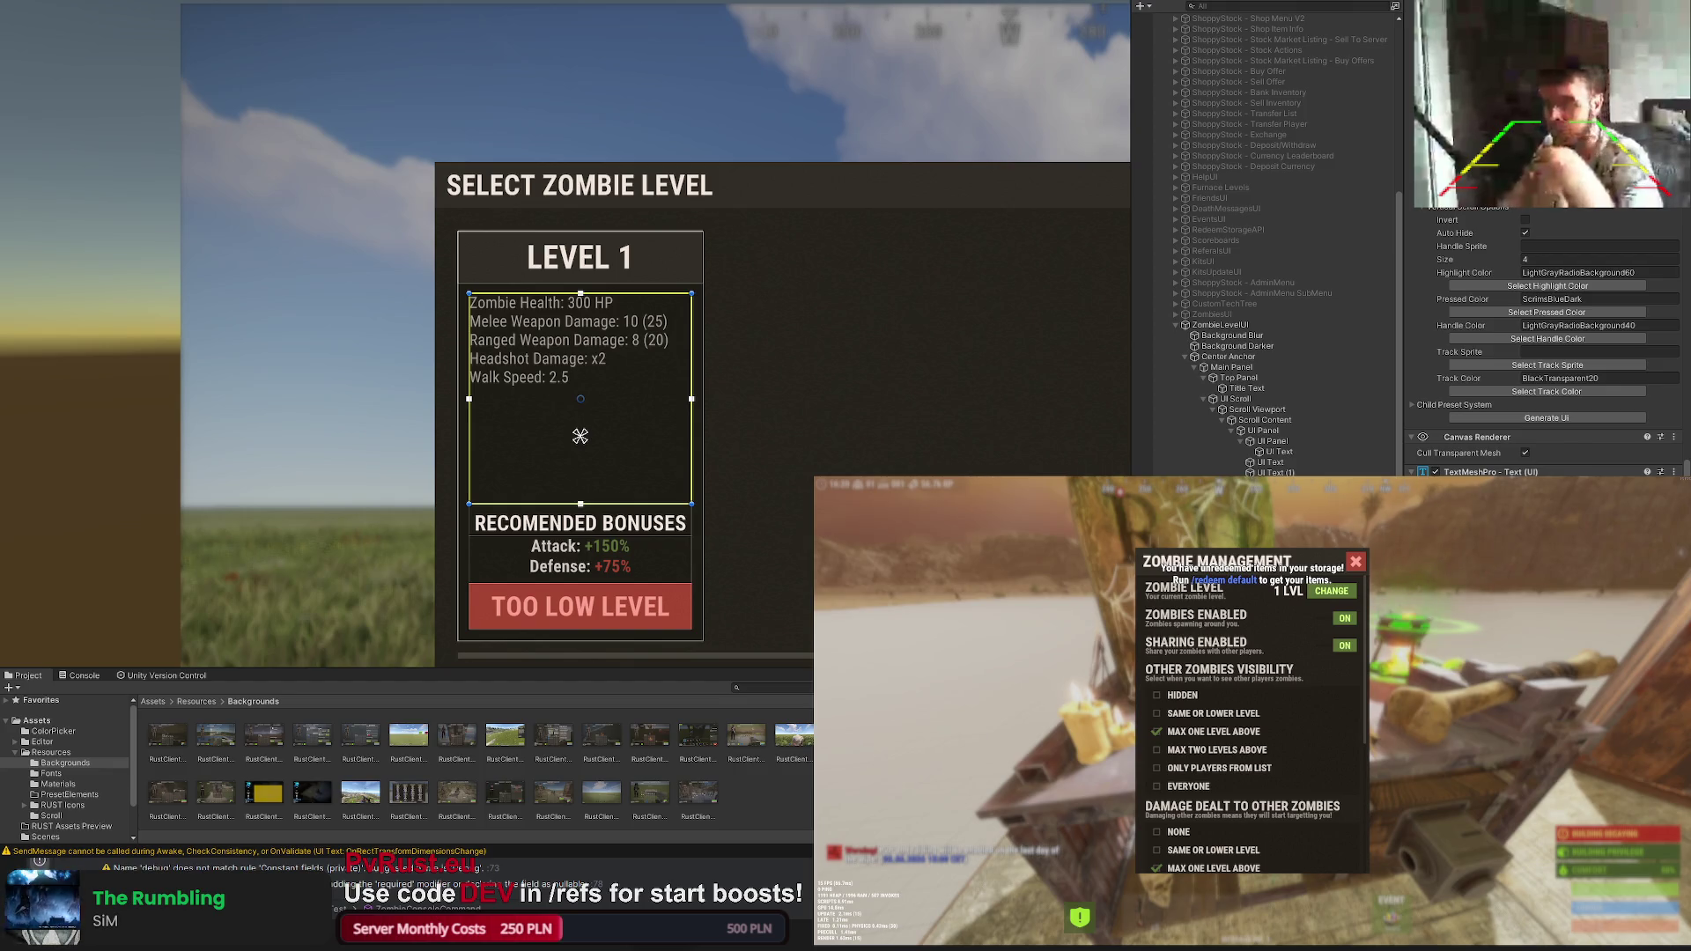
text(Vision)
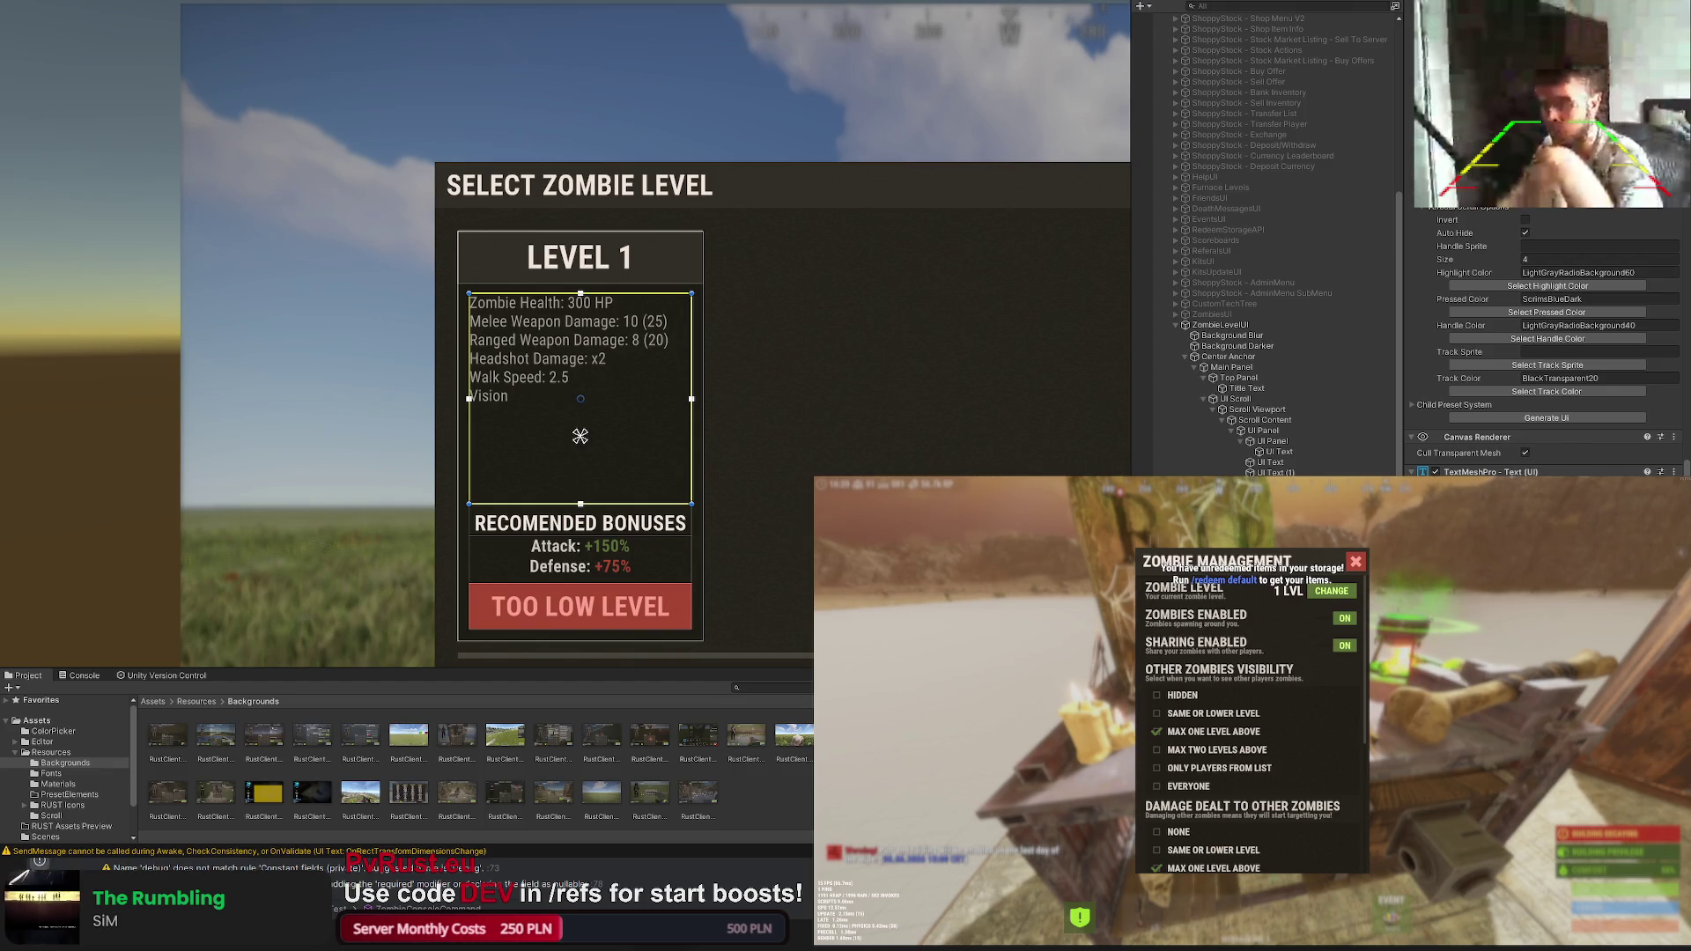
text( Range: °)
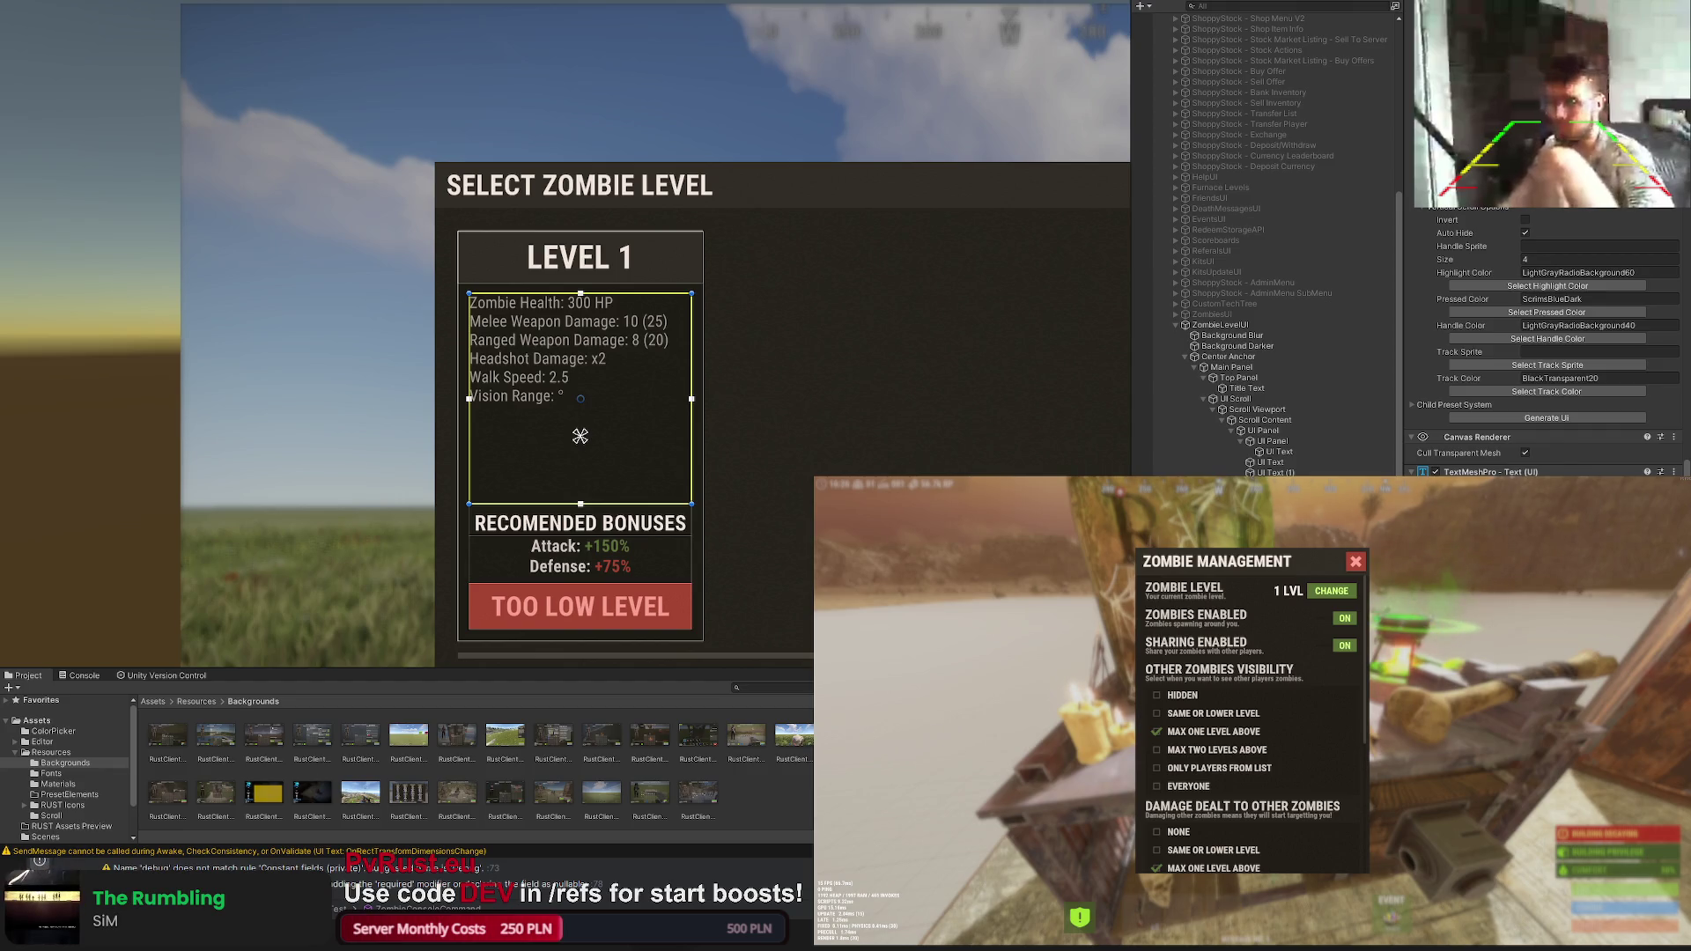
text(240)
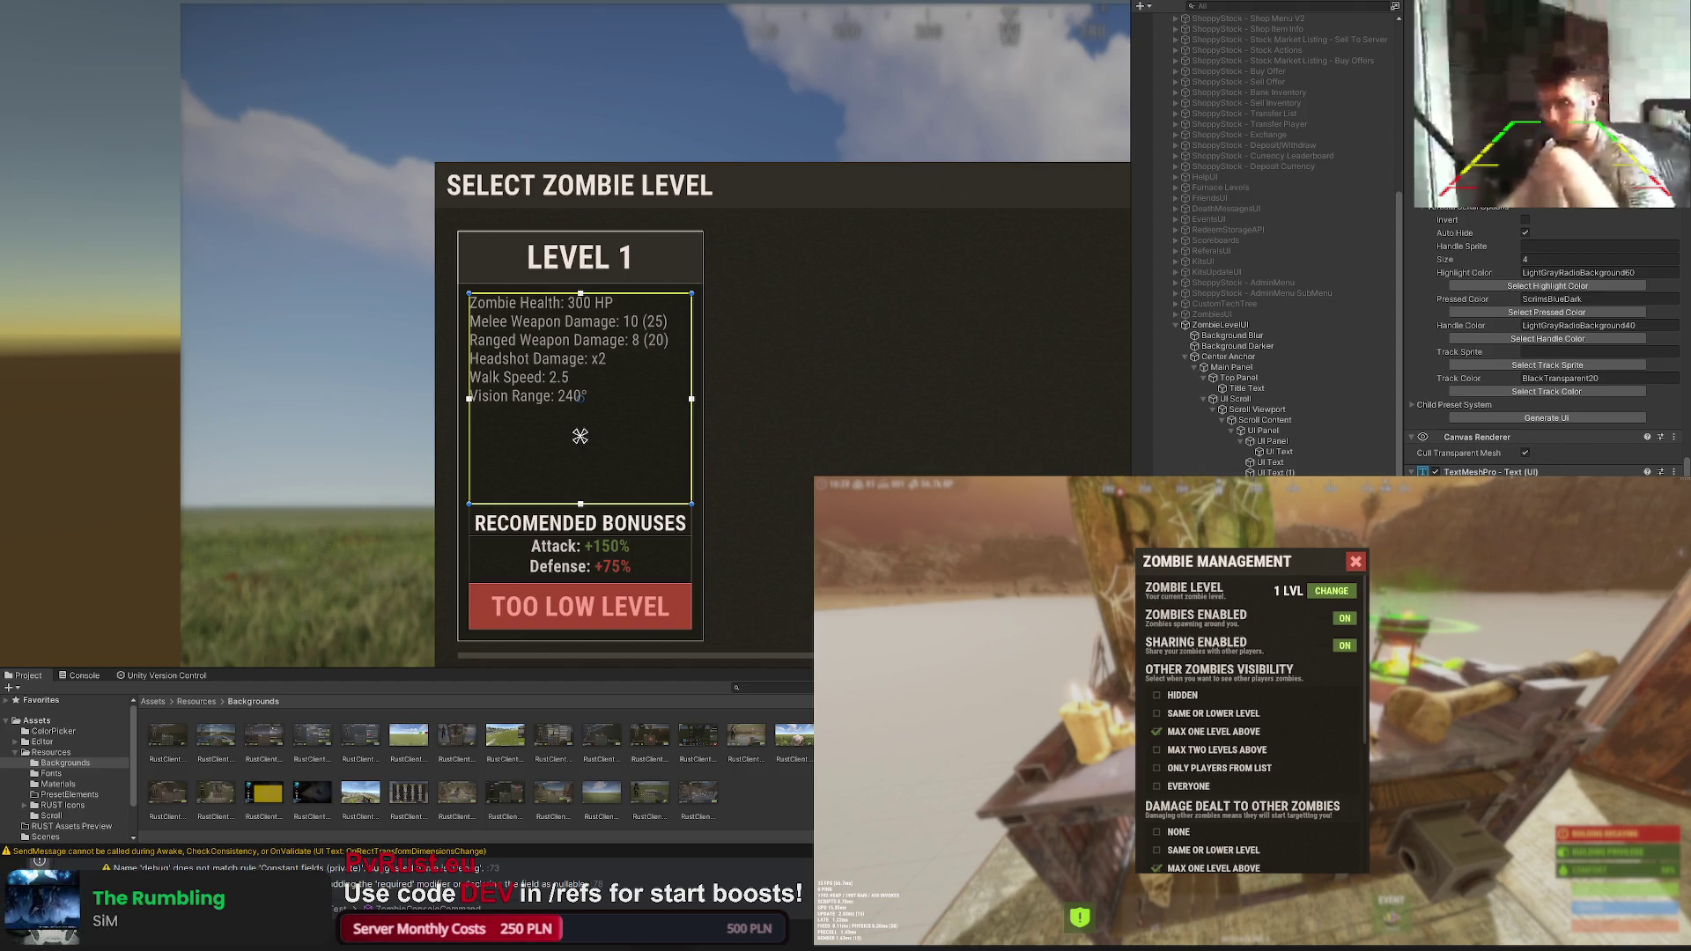
text(Sense)
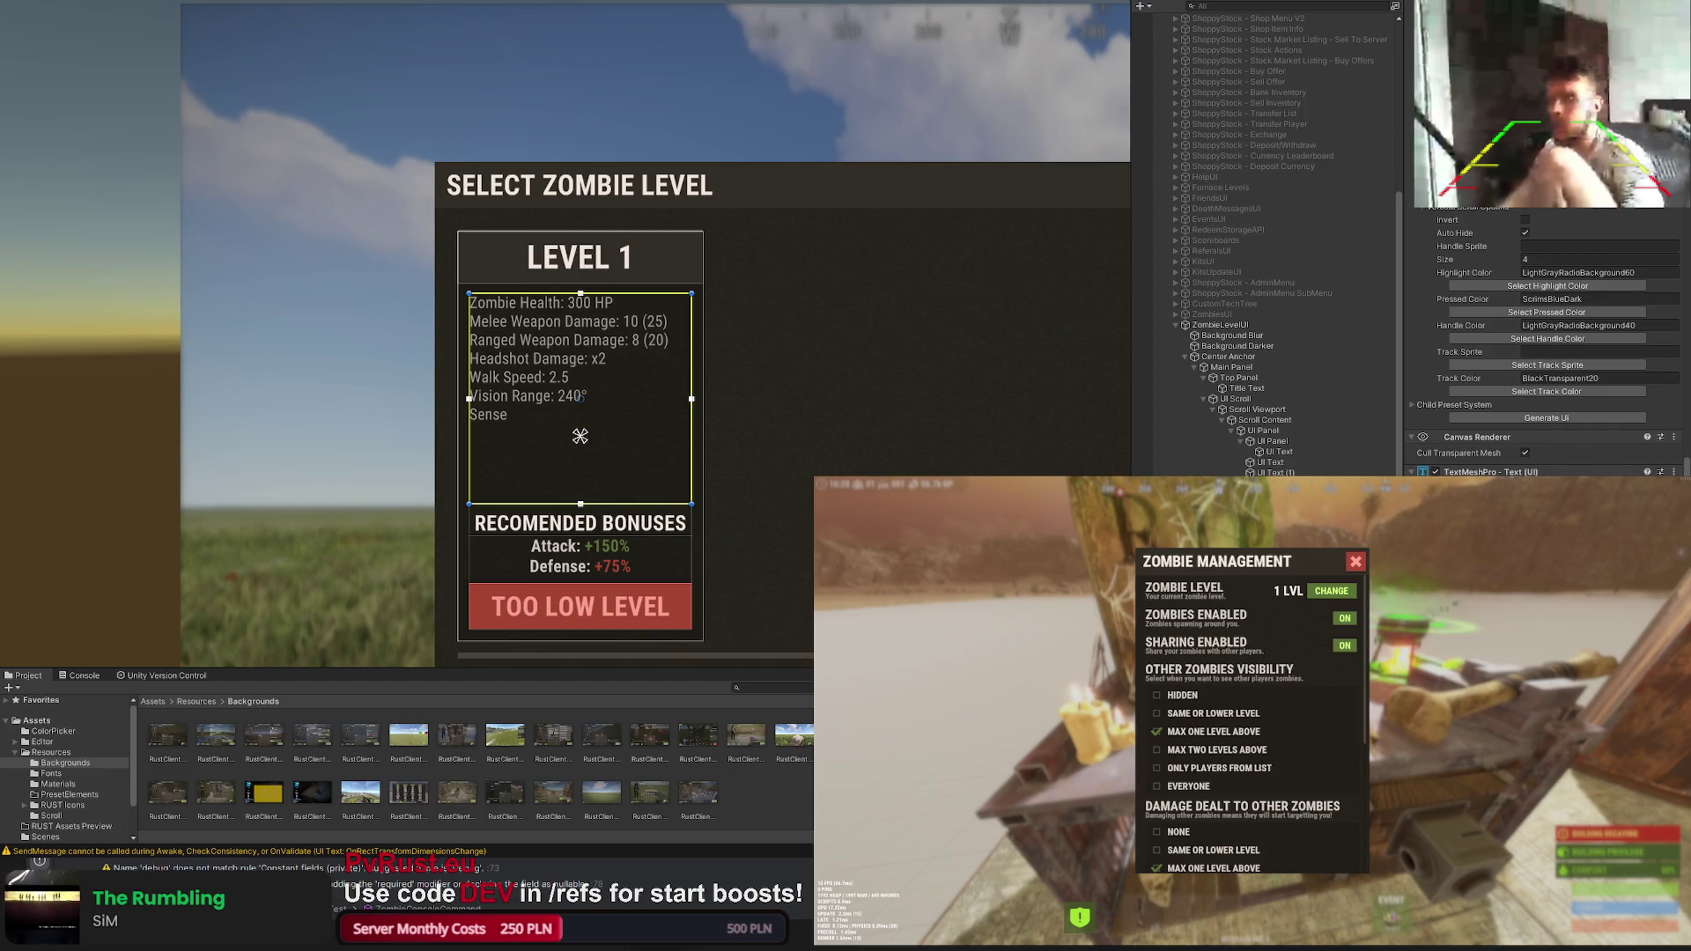
text( Range: 10m)
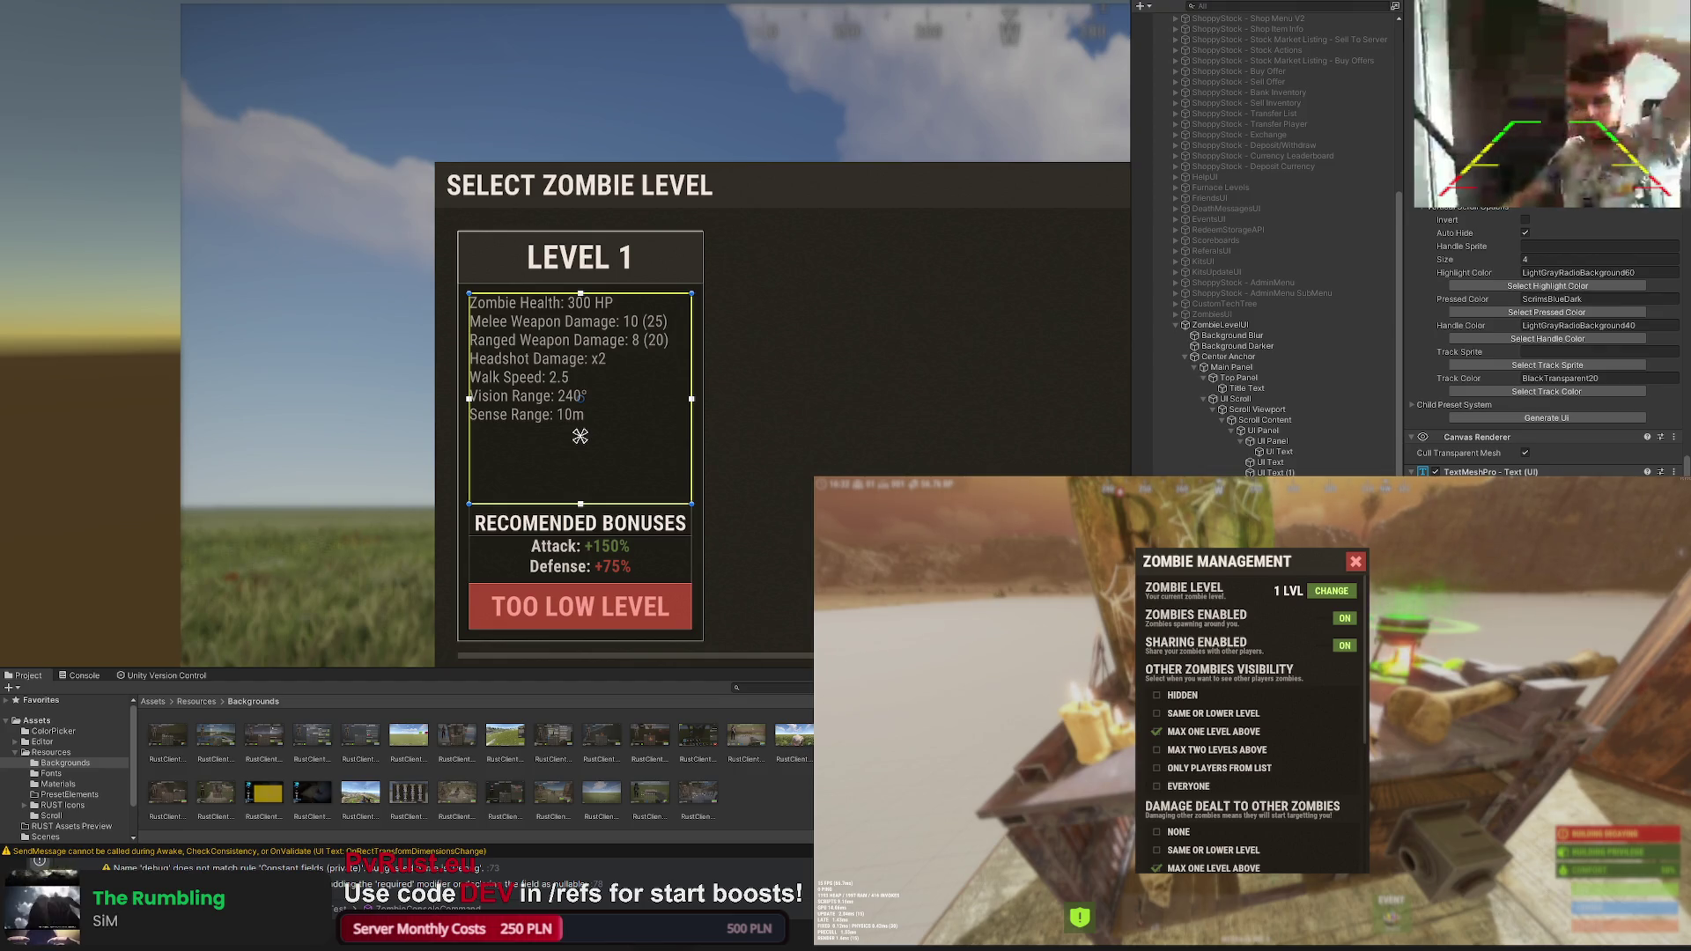
text(Listen Range: 65)
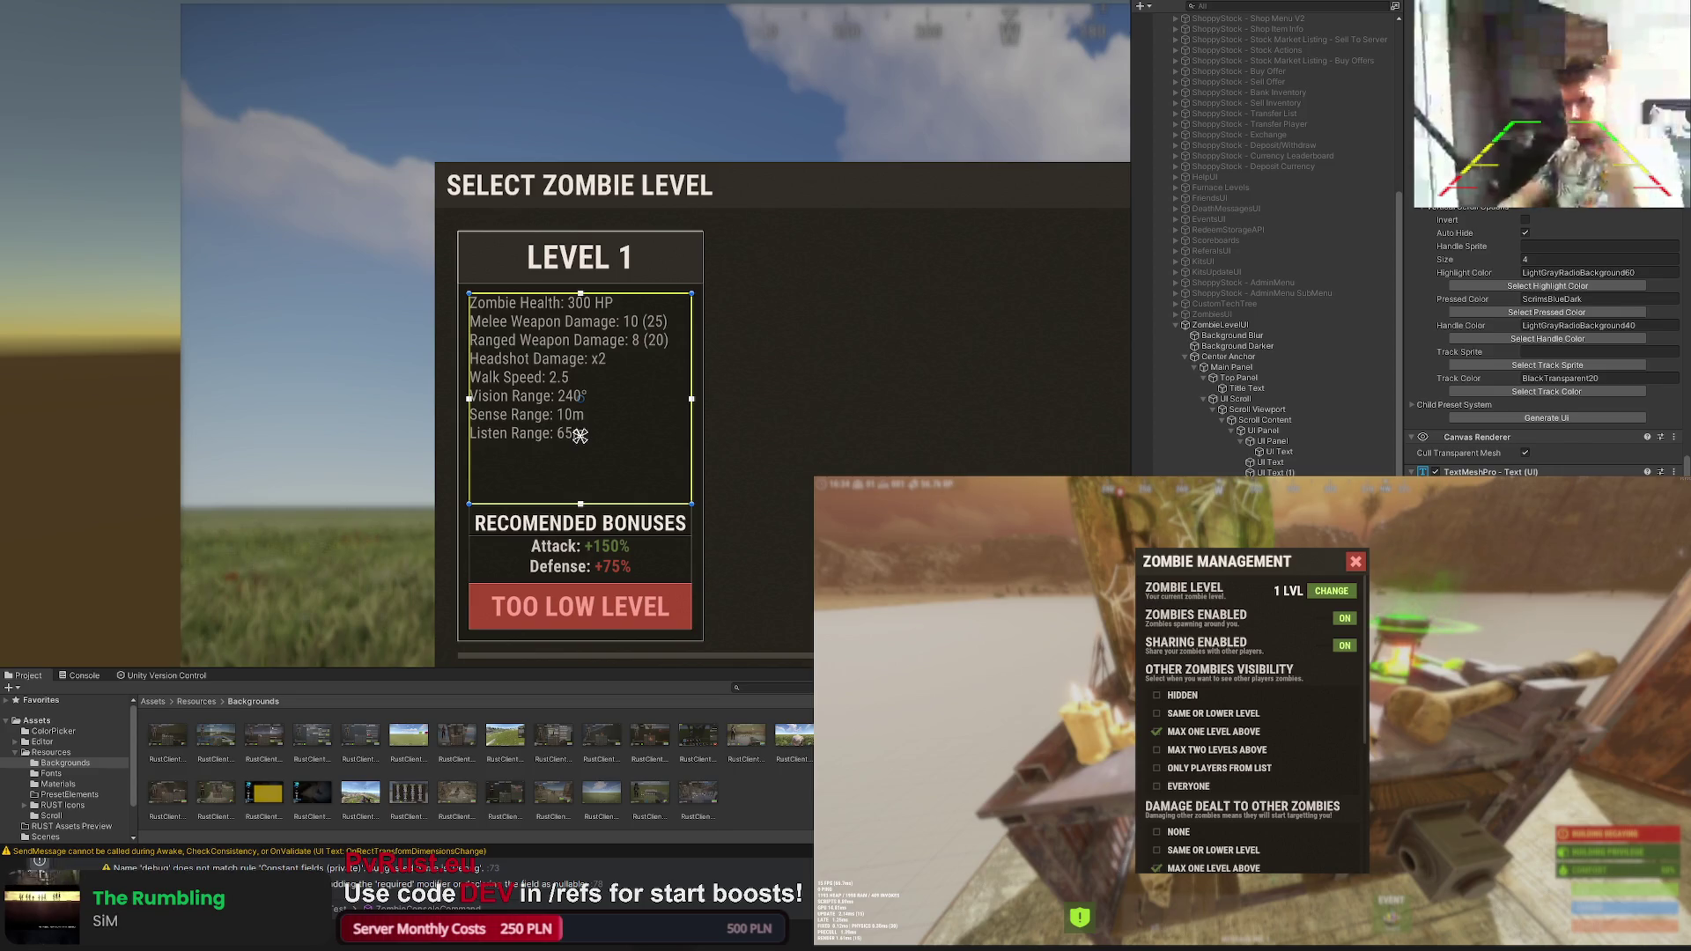
Step: Fill in Vision Range: 240°, then add Sense Range: 10m, Listen Range: 65m and Noise Vulnerability: Lv. 0
key(Return)
text(N)
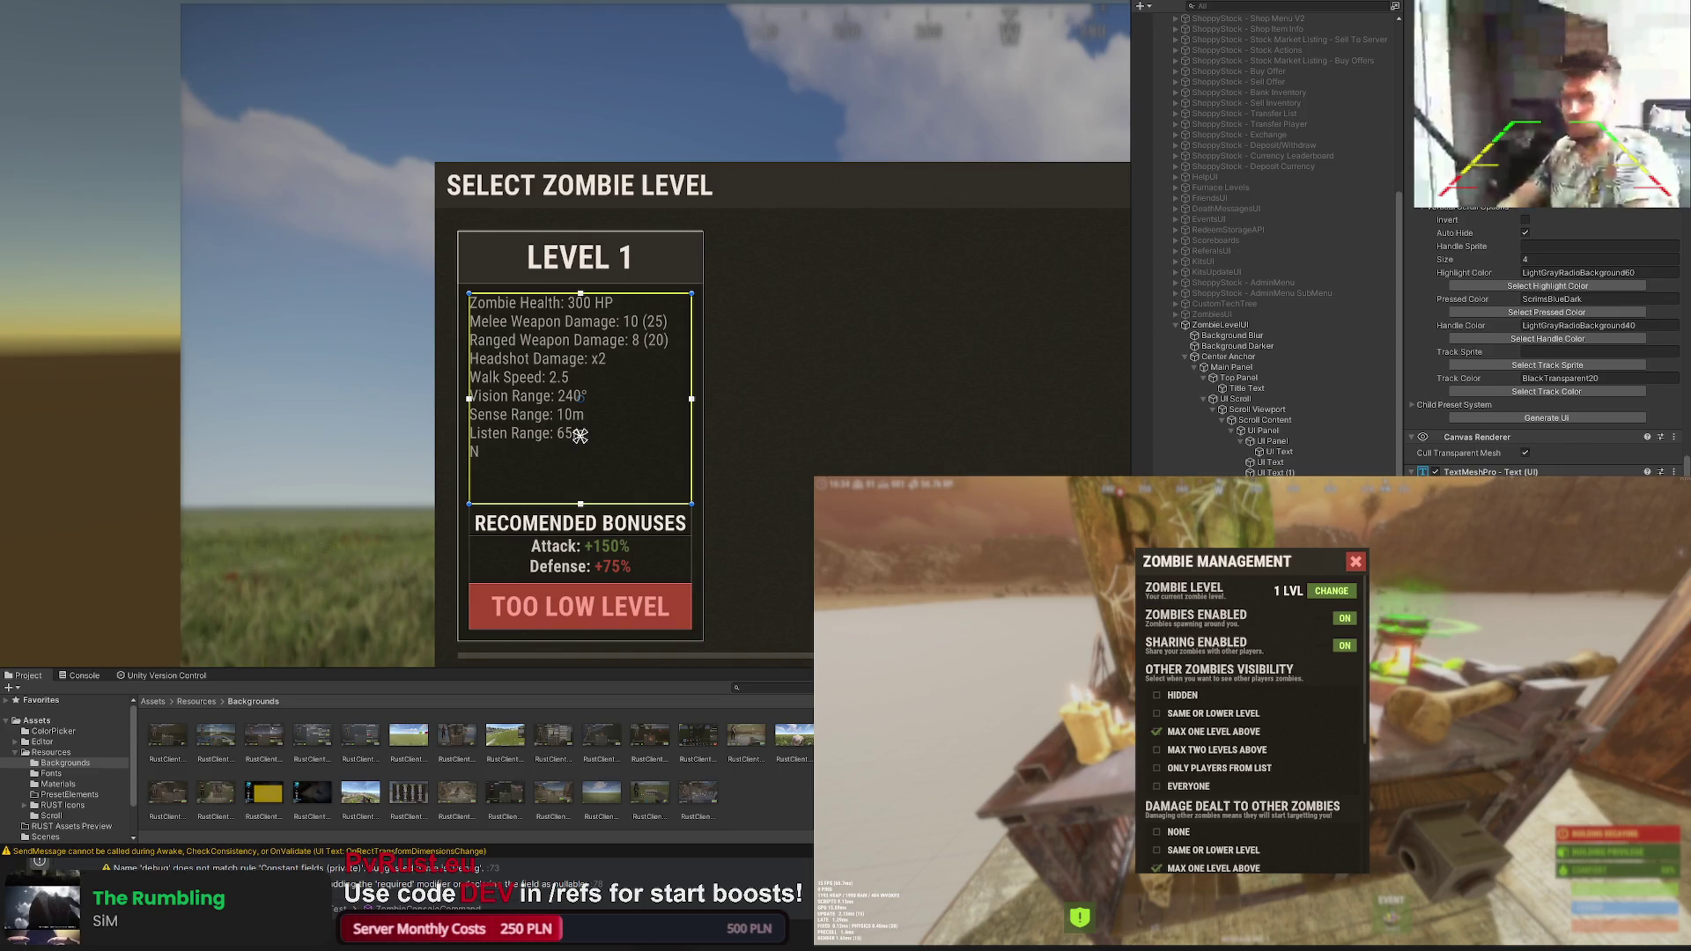
text(oise VUlner)
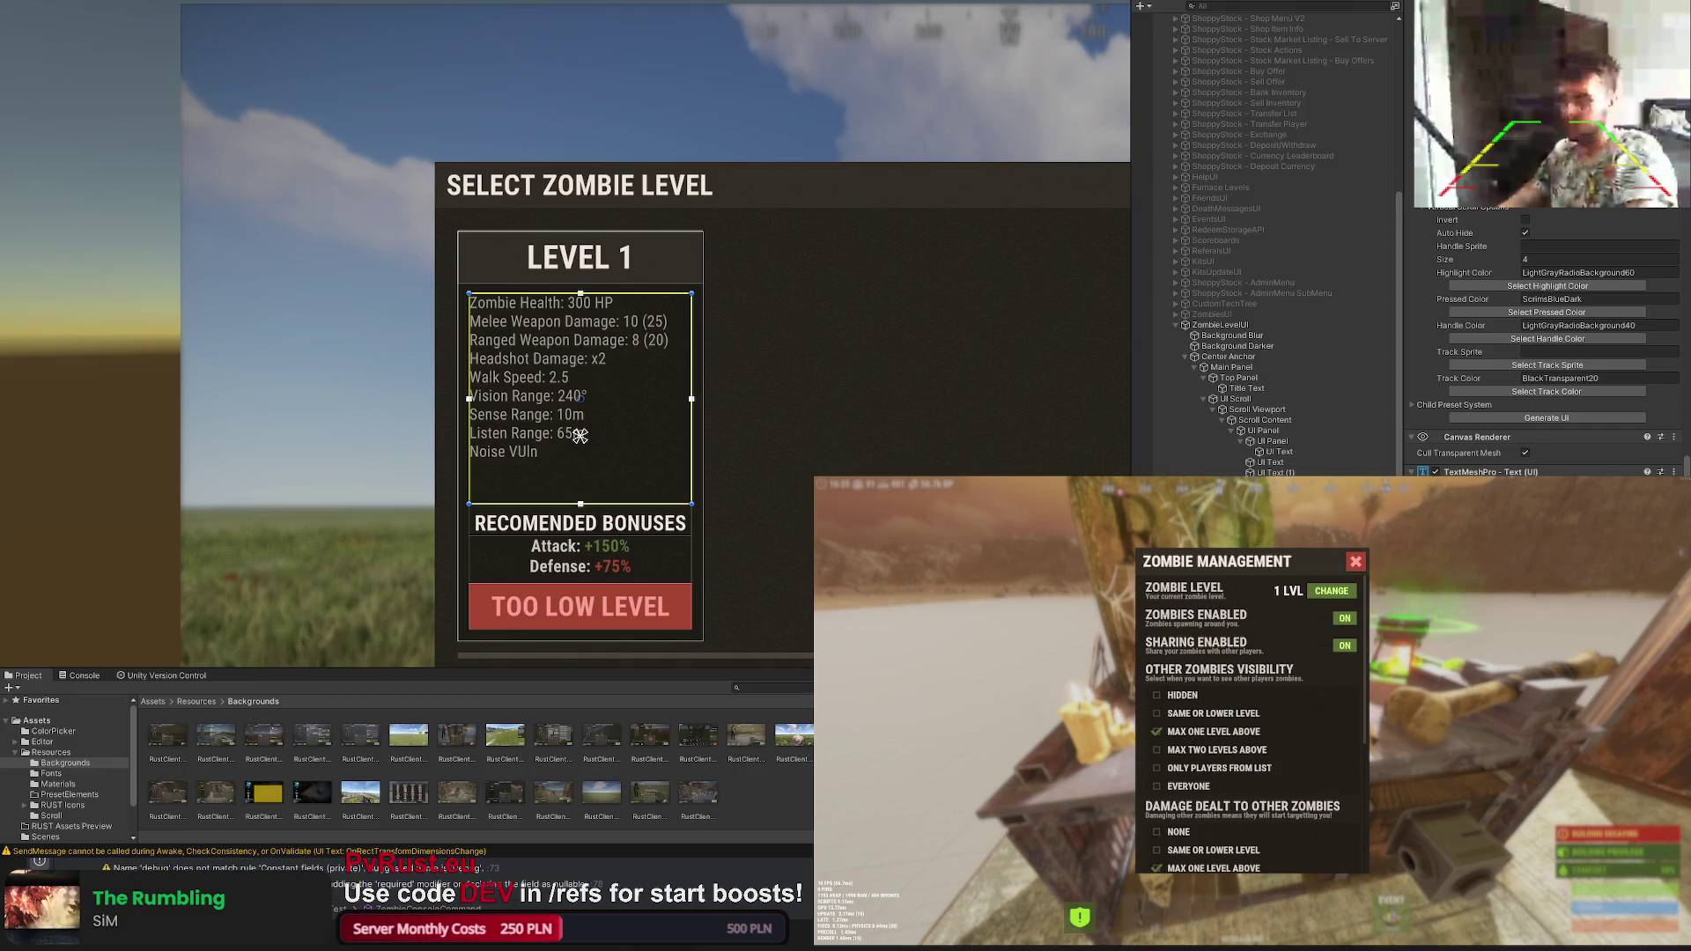
key(BackSpace)
key(BackSpace)
key(BackSpace)
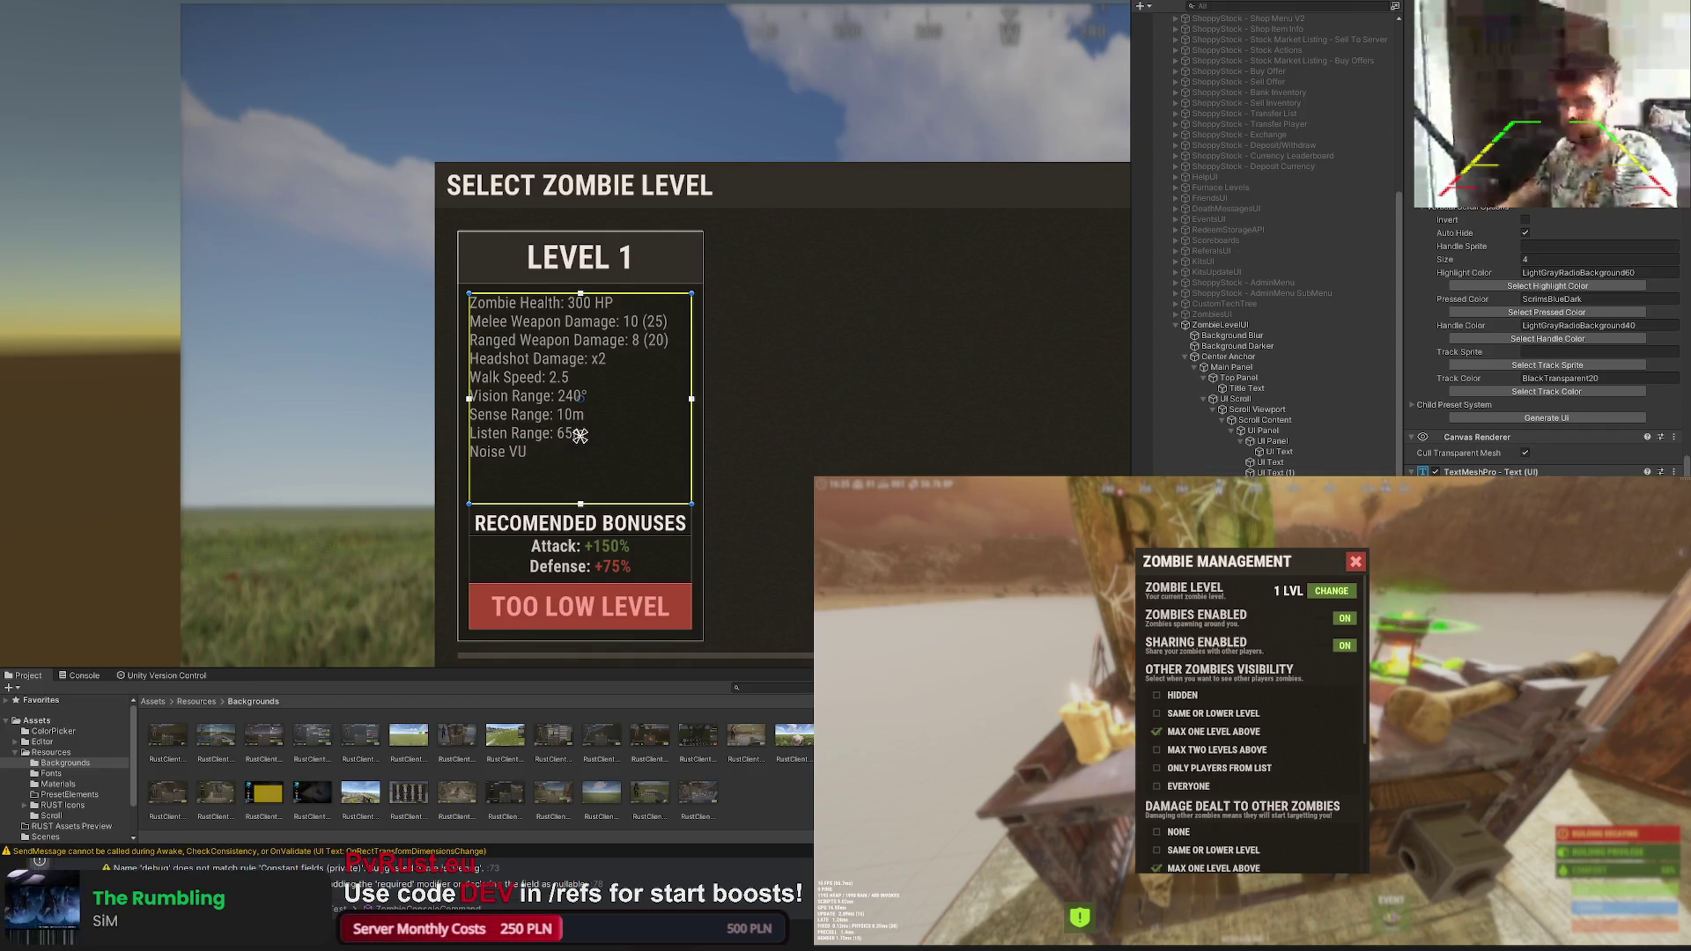
text(ulnerability: Lv. 0)
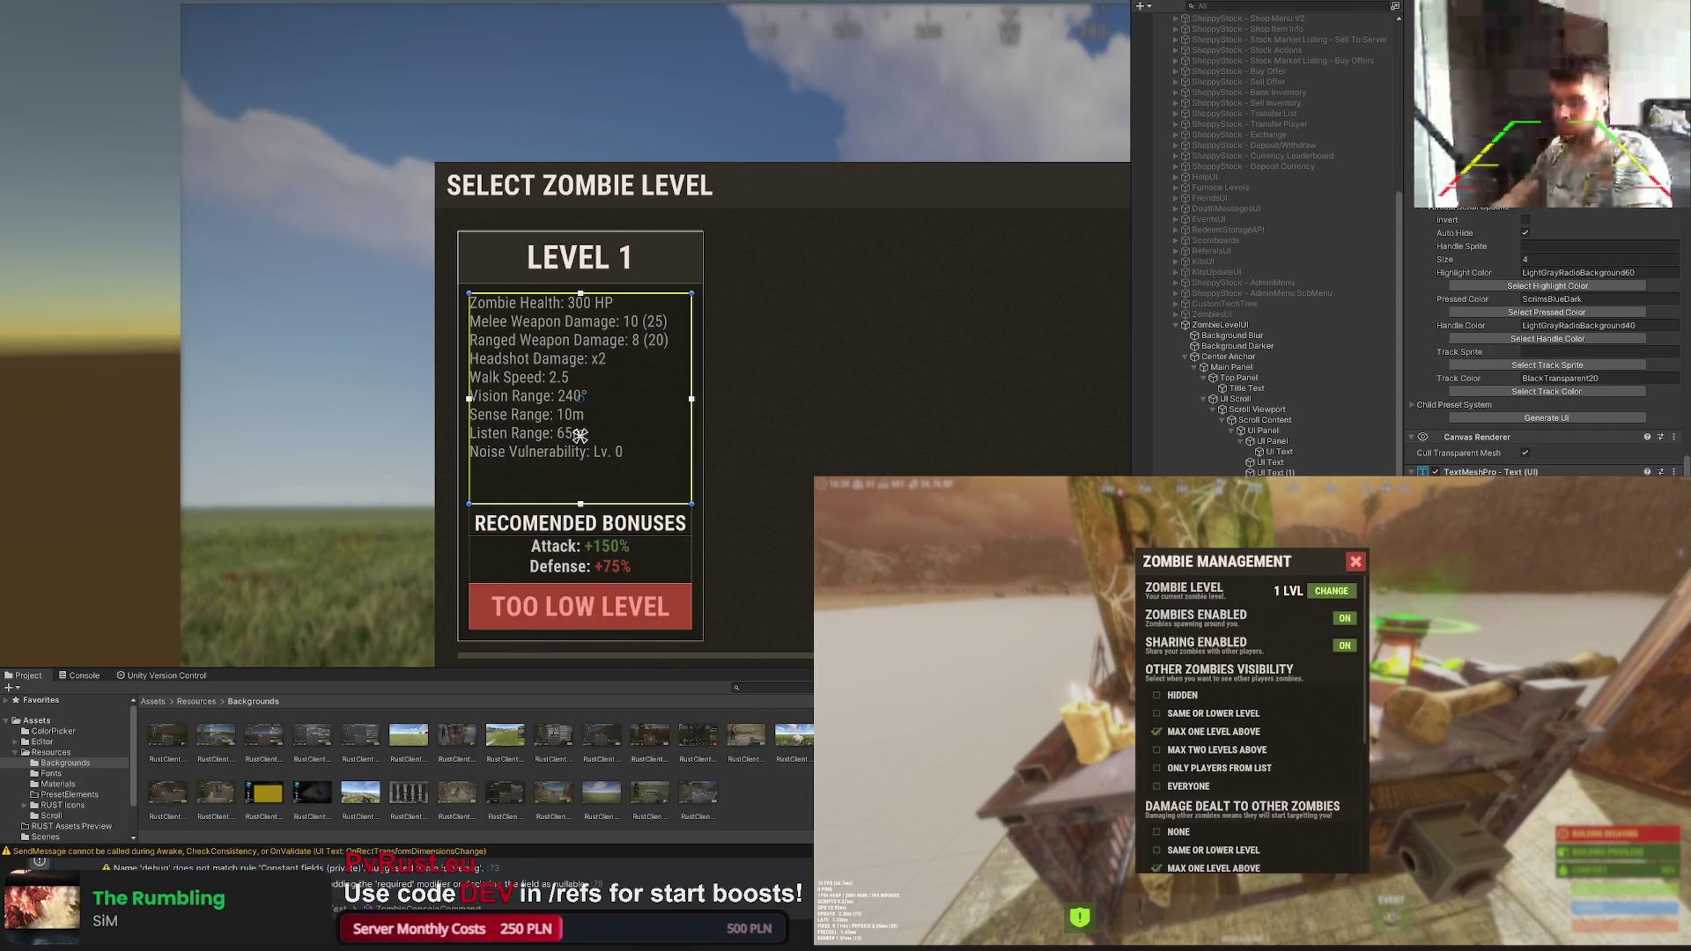
text(U)
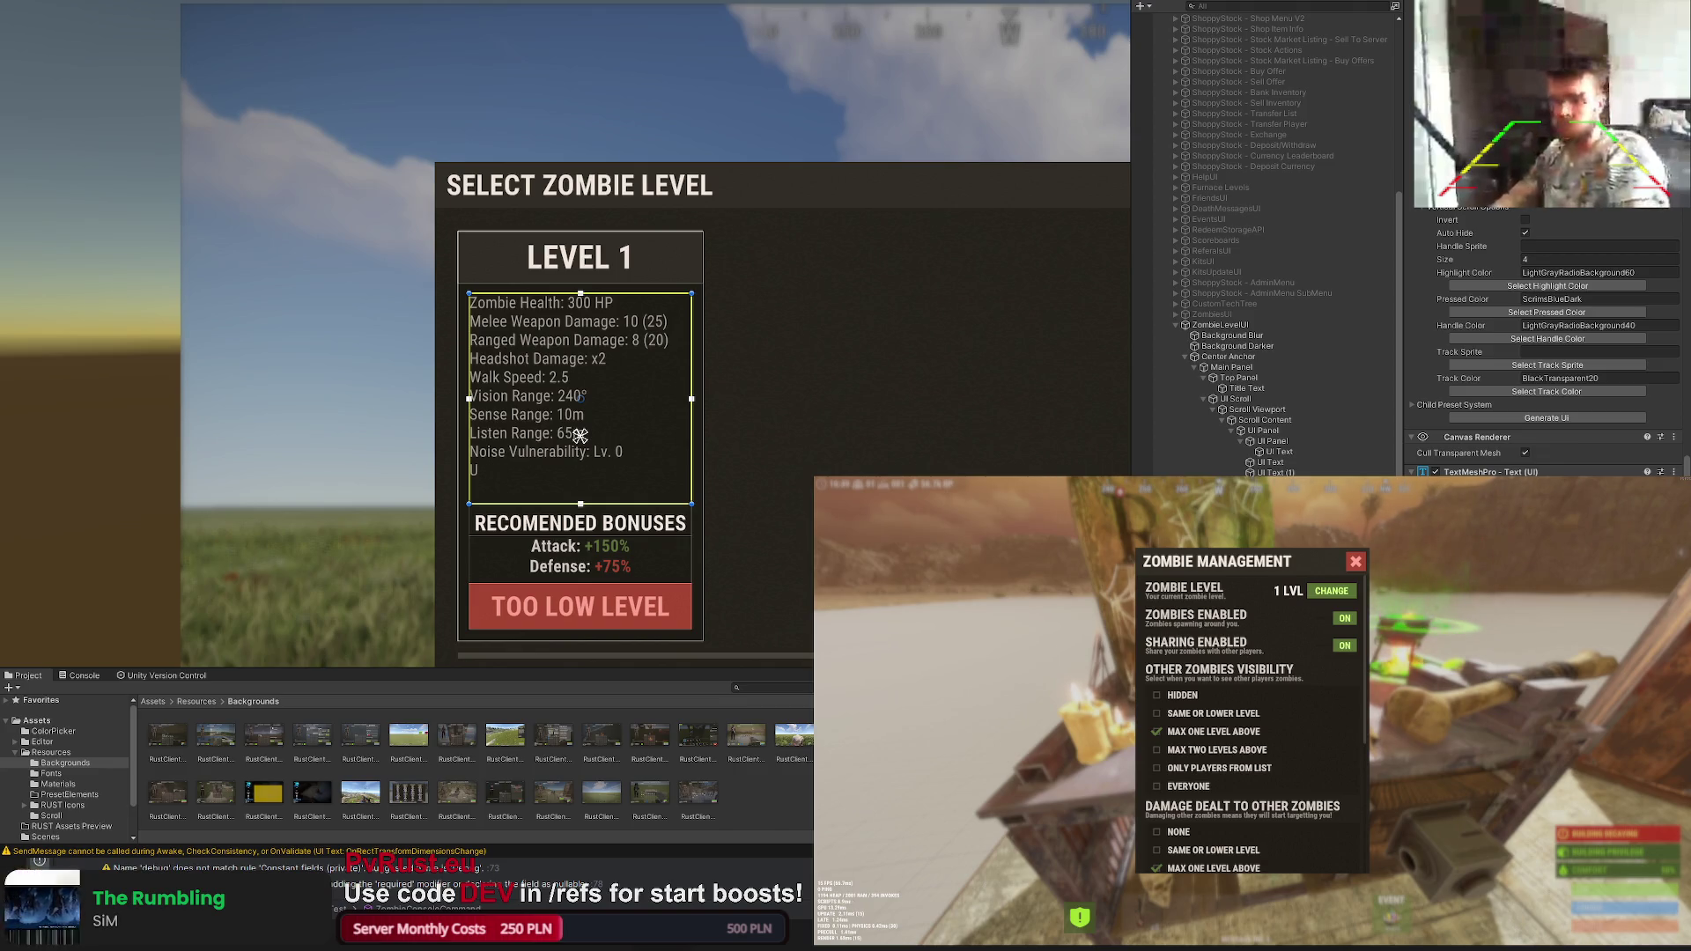
text(nfection Chance: 0%)
Step: Add Infection Chance 0%, Infection Duration 30s and Zombie Damage Bonus +100% lines, then centre-align the stats text
key(Return)
text(Infectio)
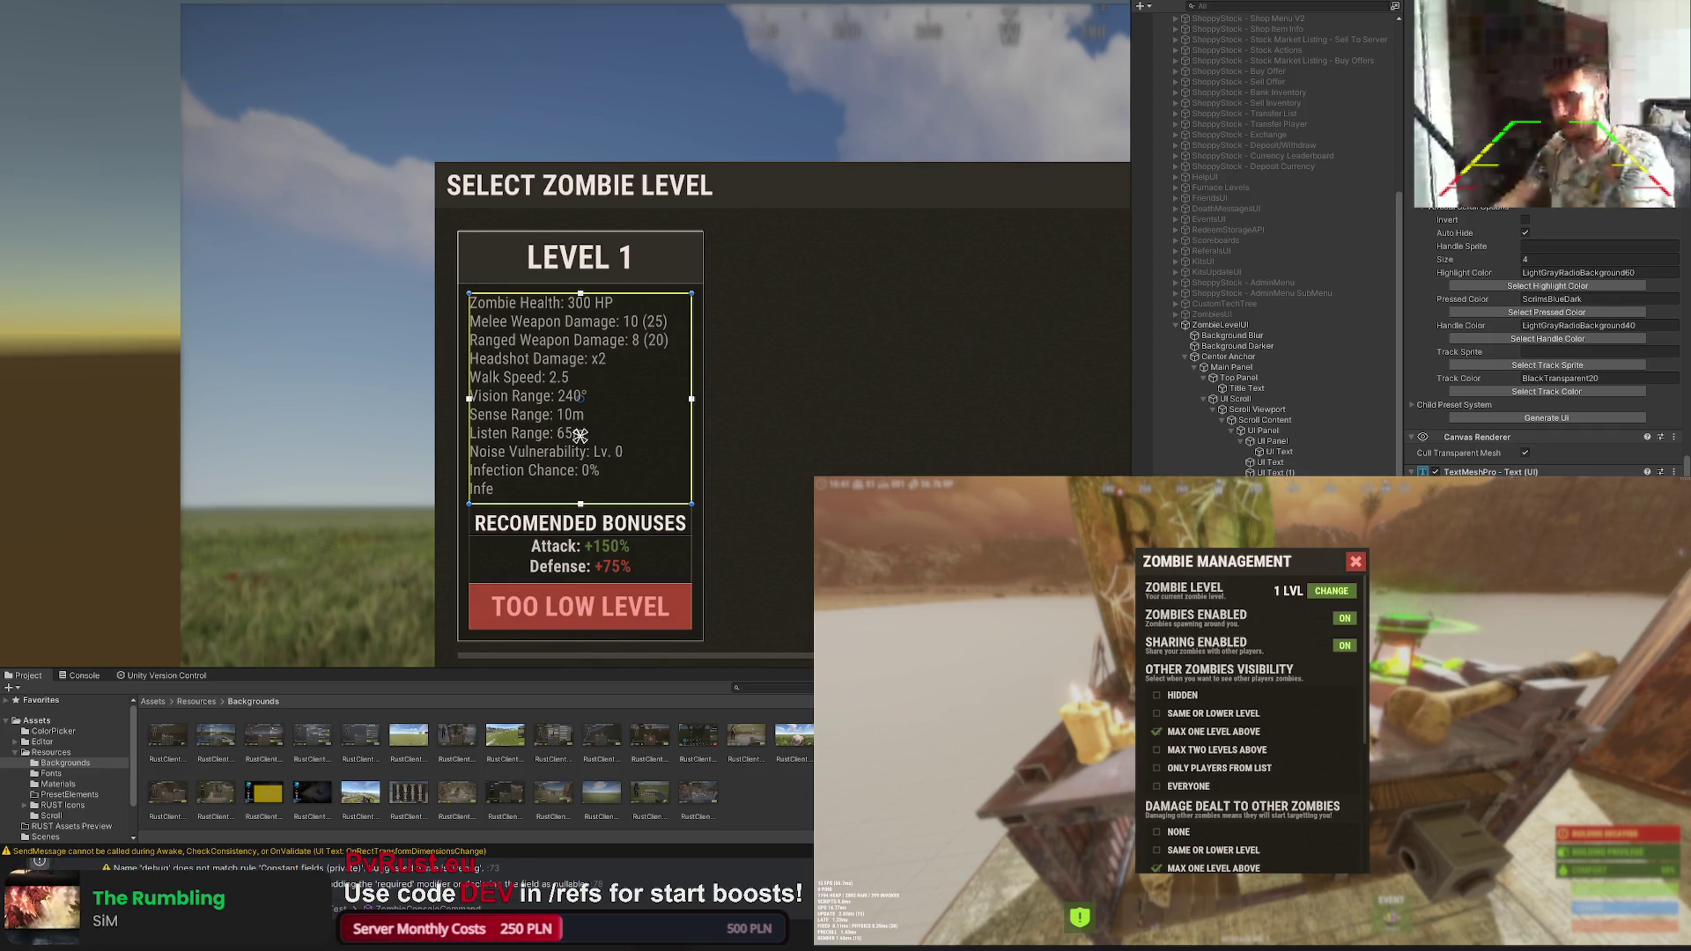
text(n Duratio)
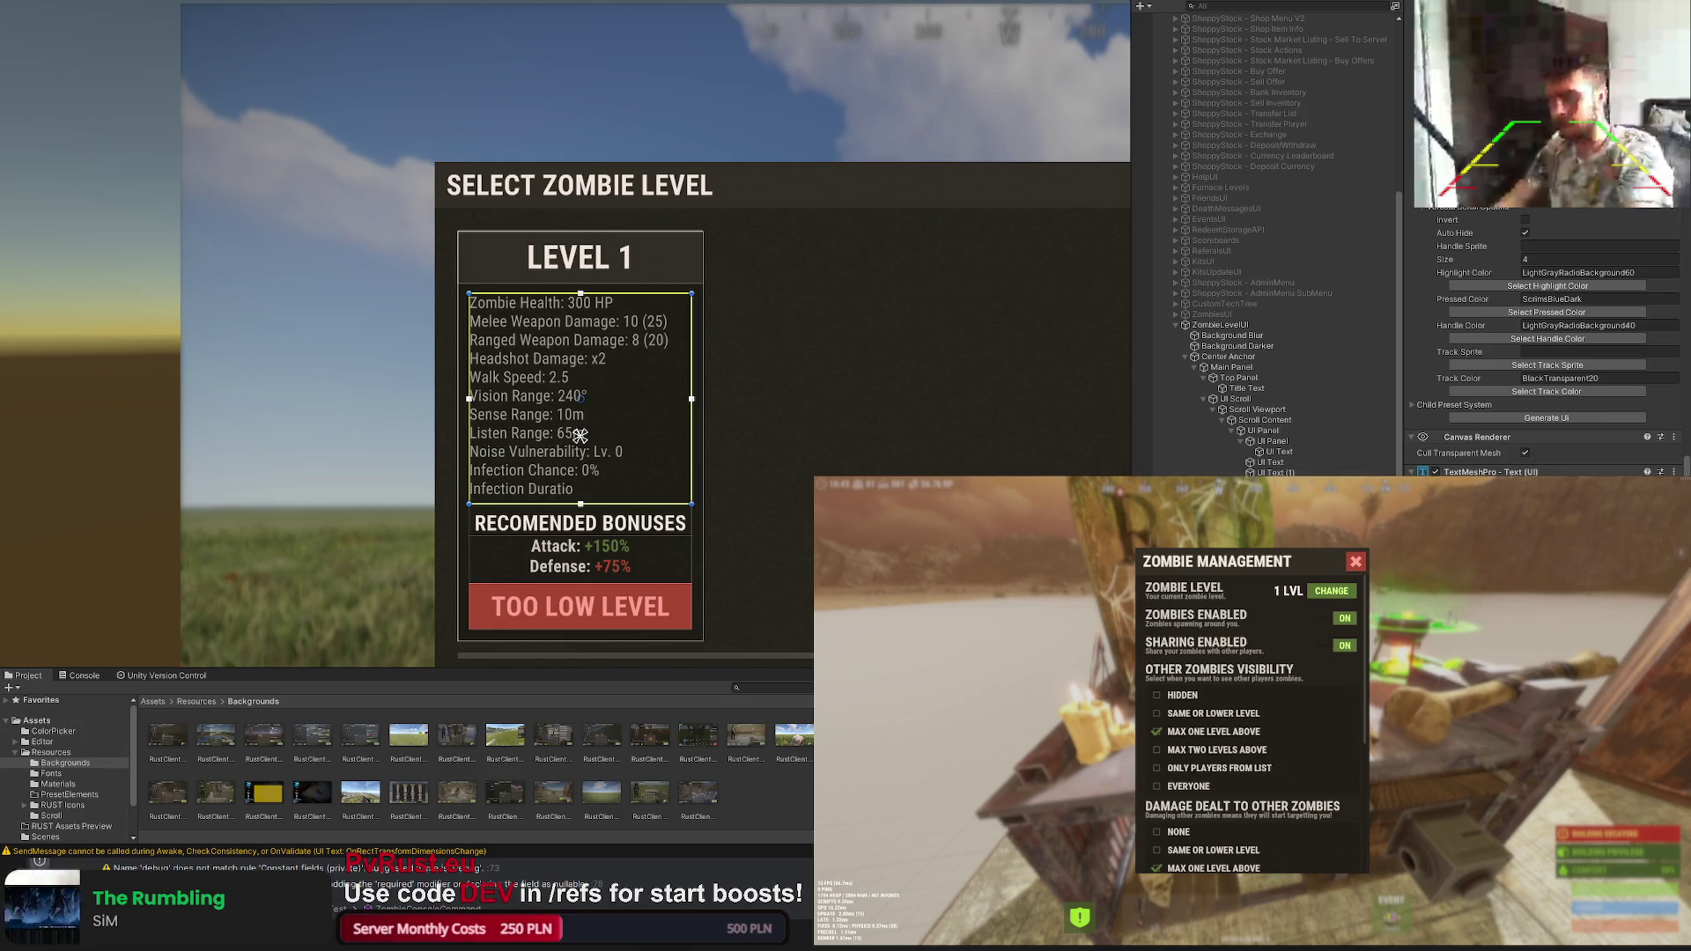
text(n: 30s)
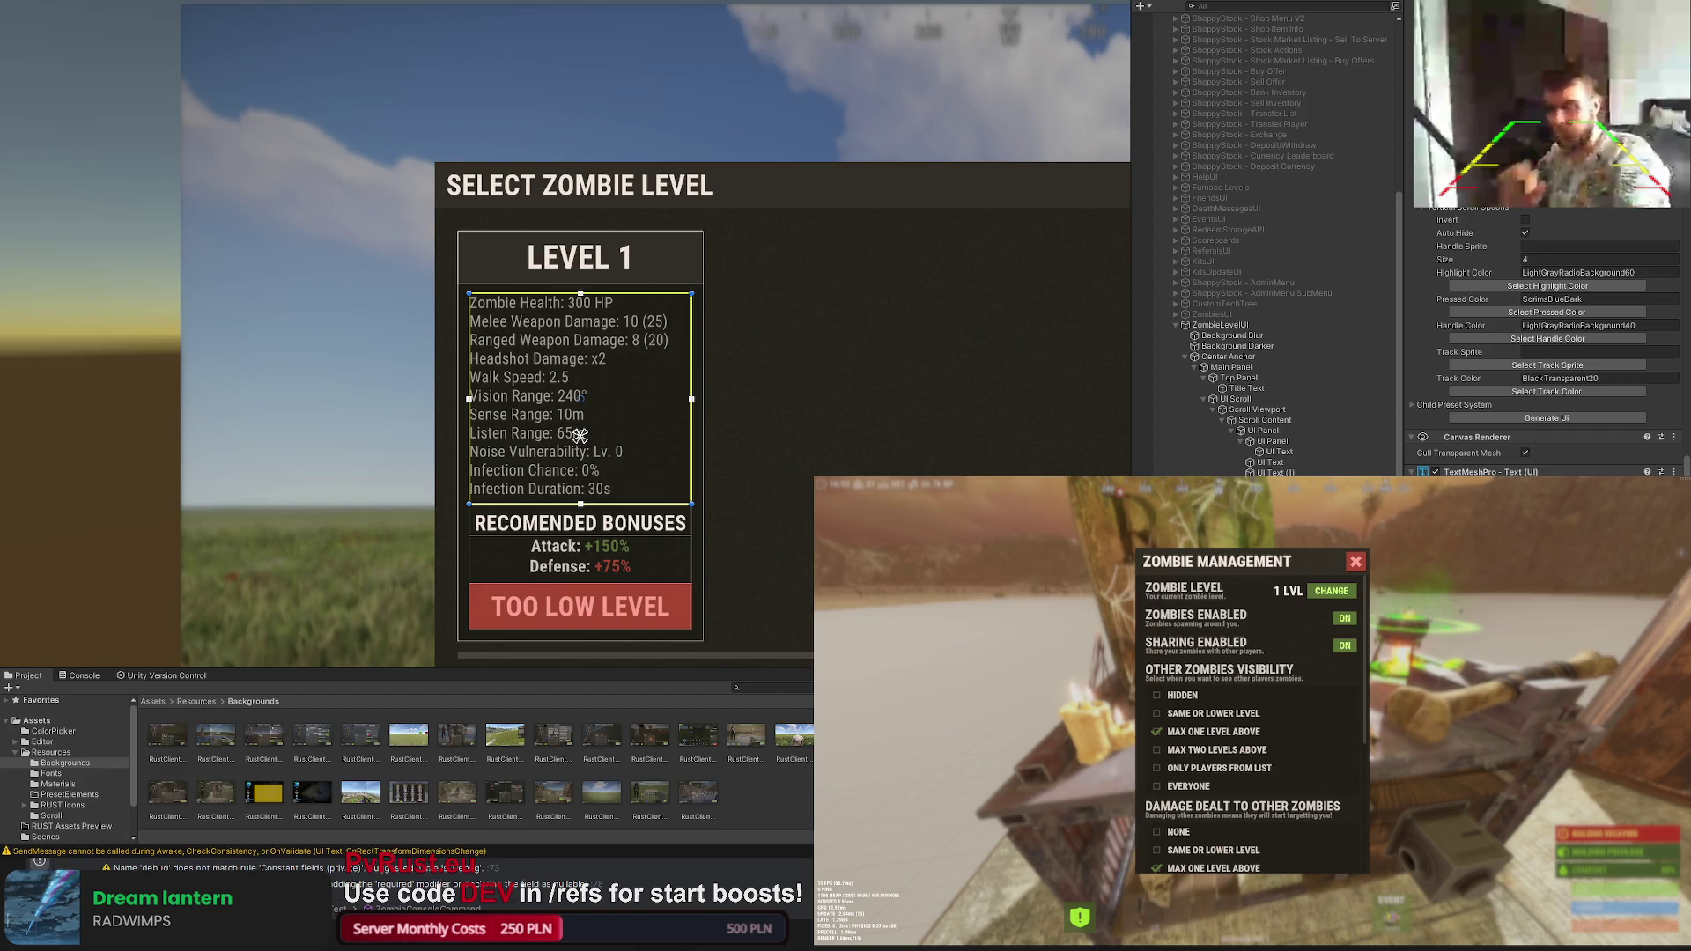
text(0)
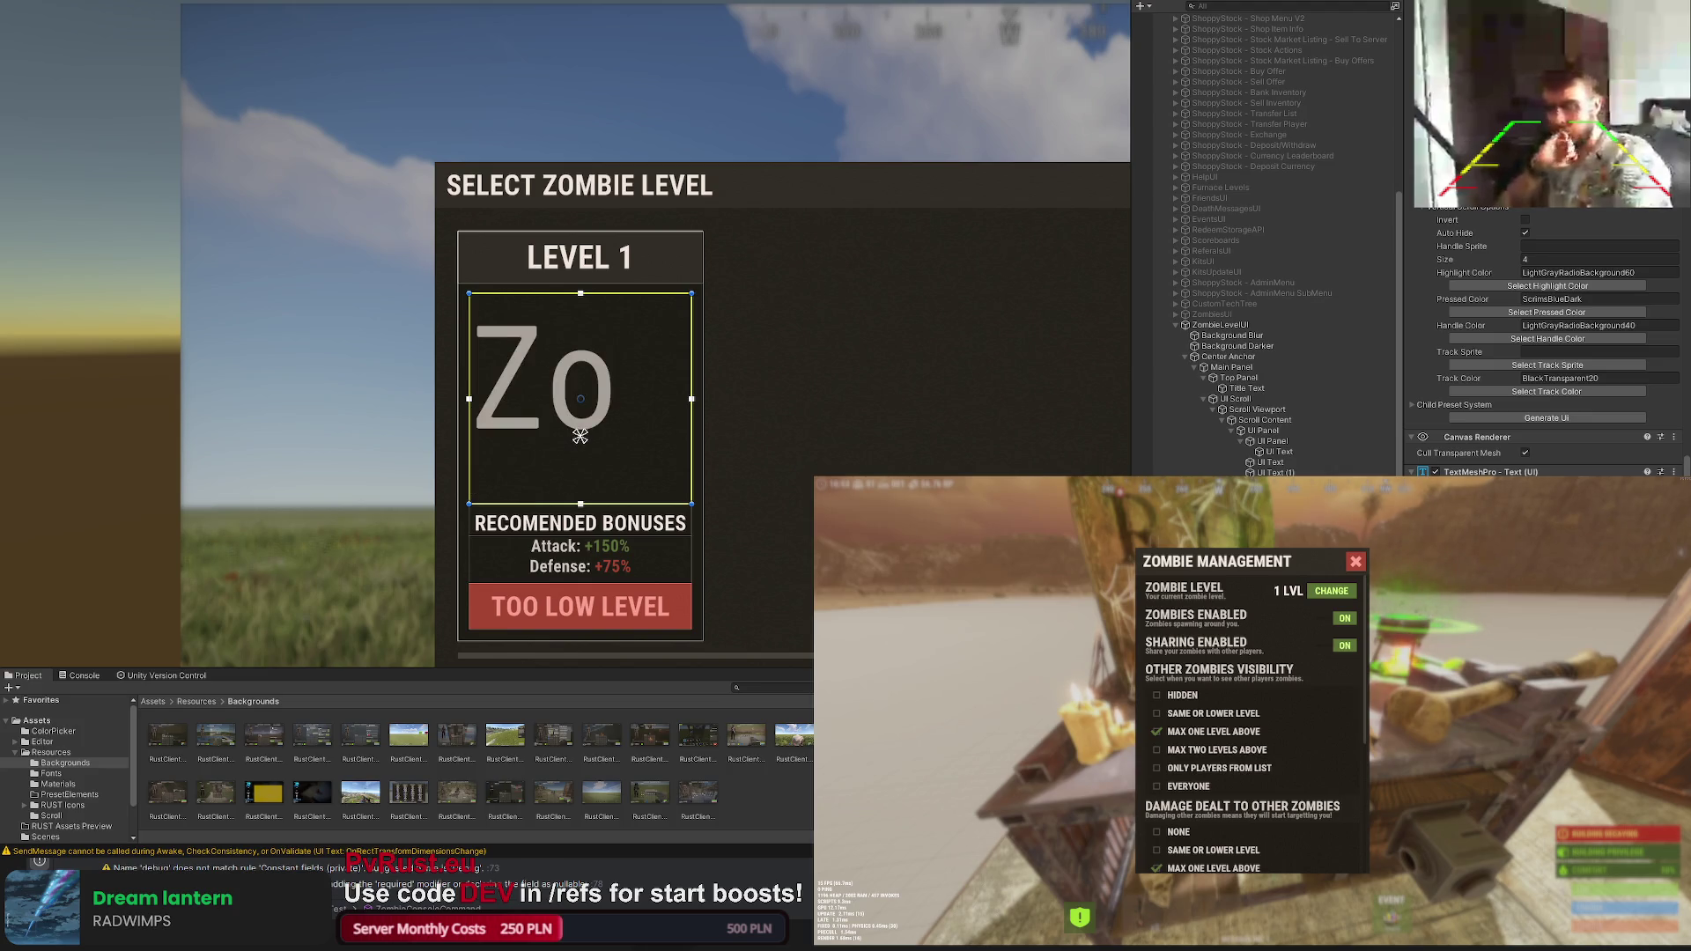
key(BackSpace)
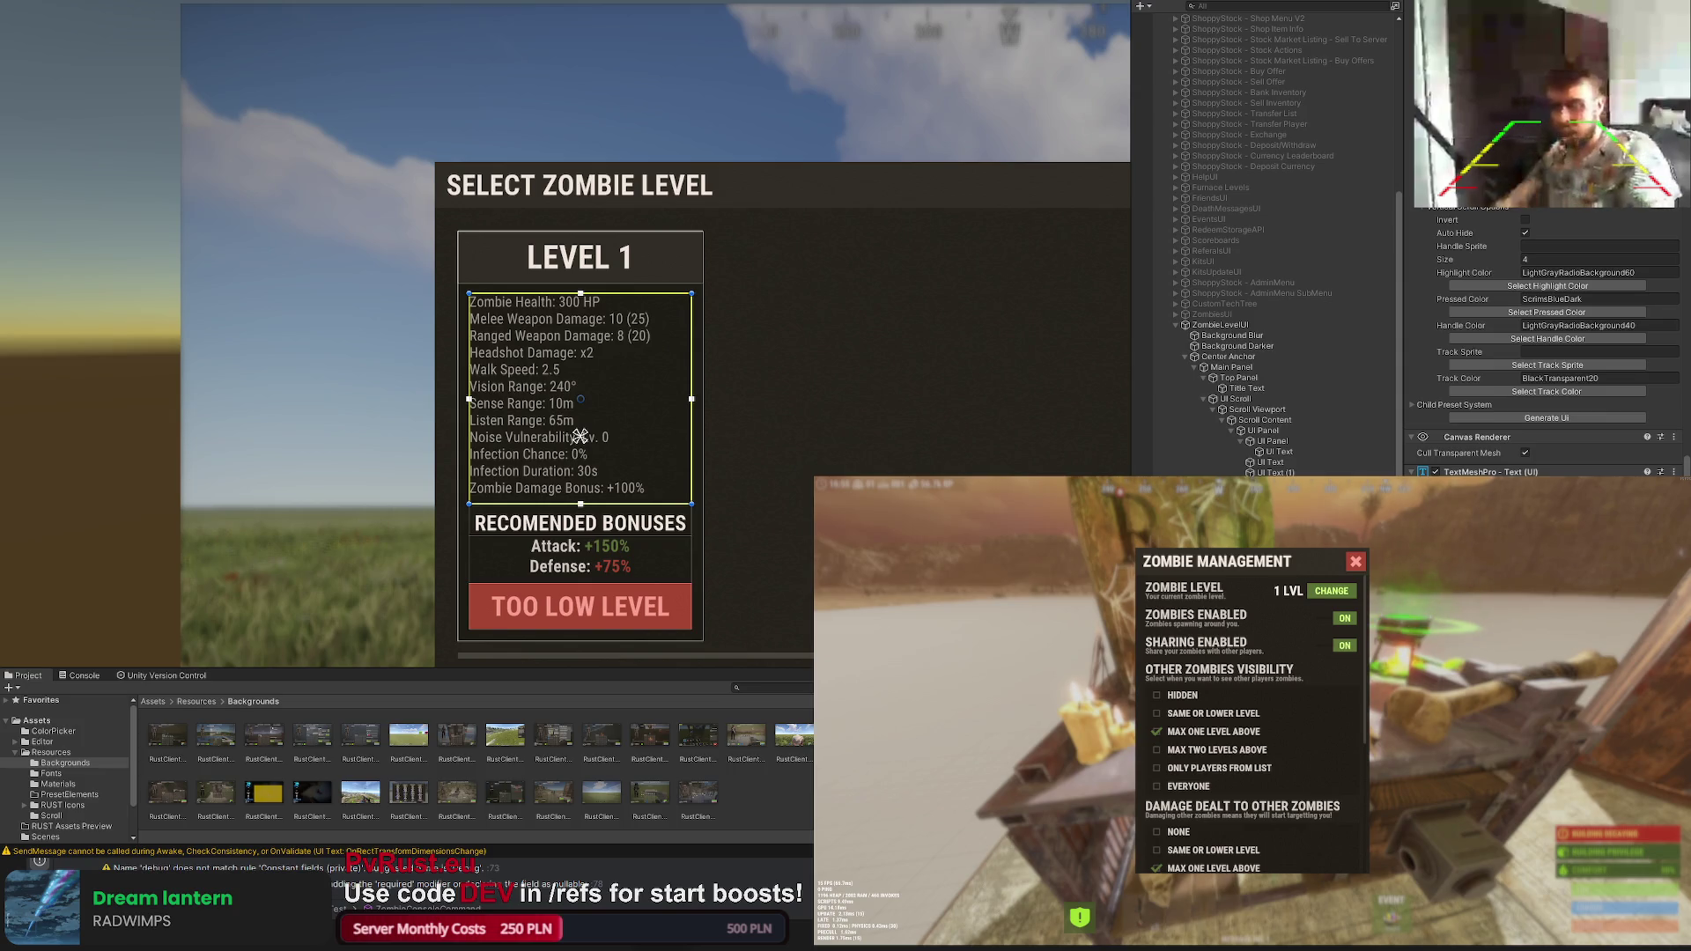
click(740, 416)
drag(820, 405, 799, 316)
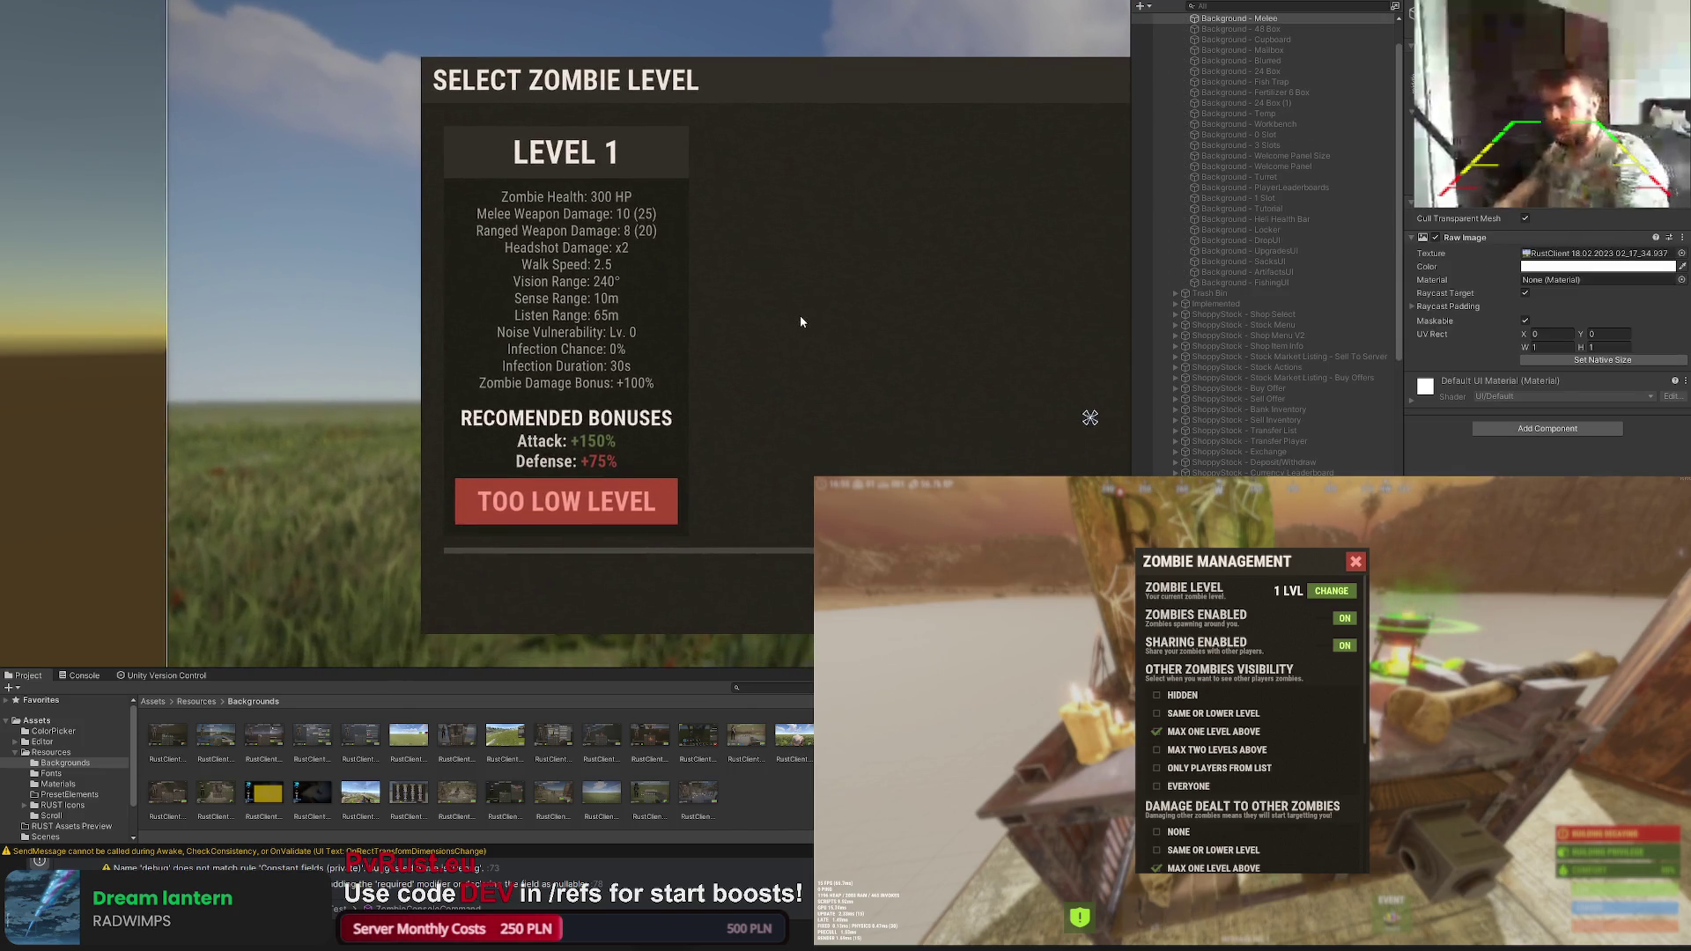
key(ctrl+z)
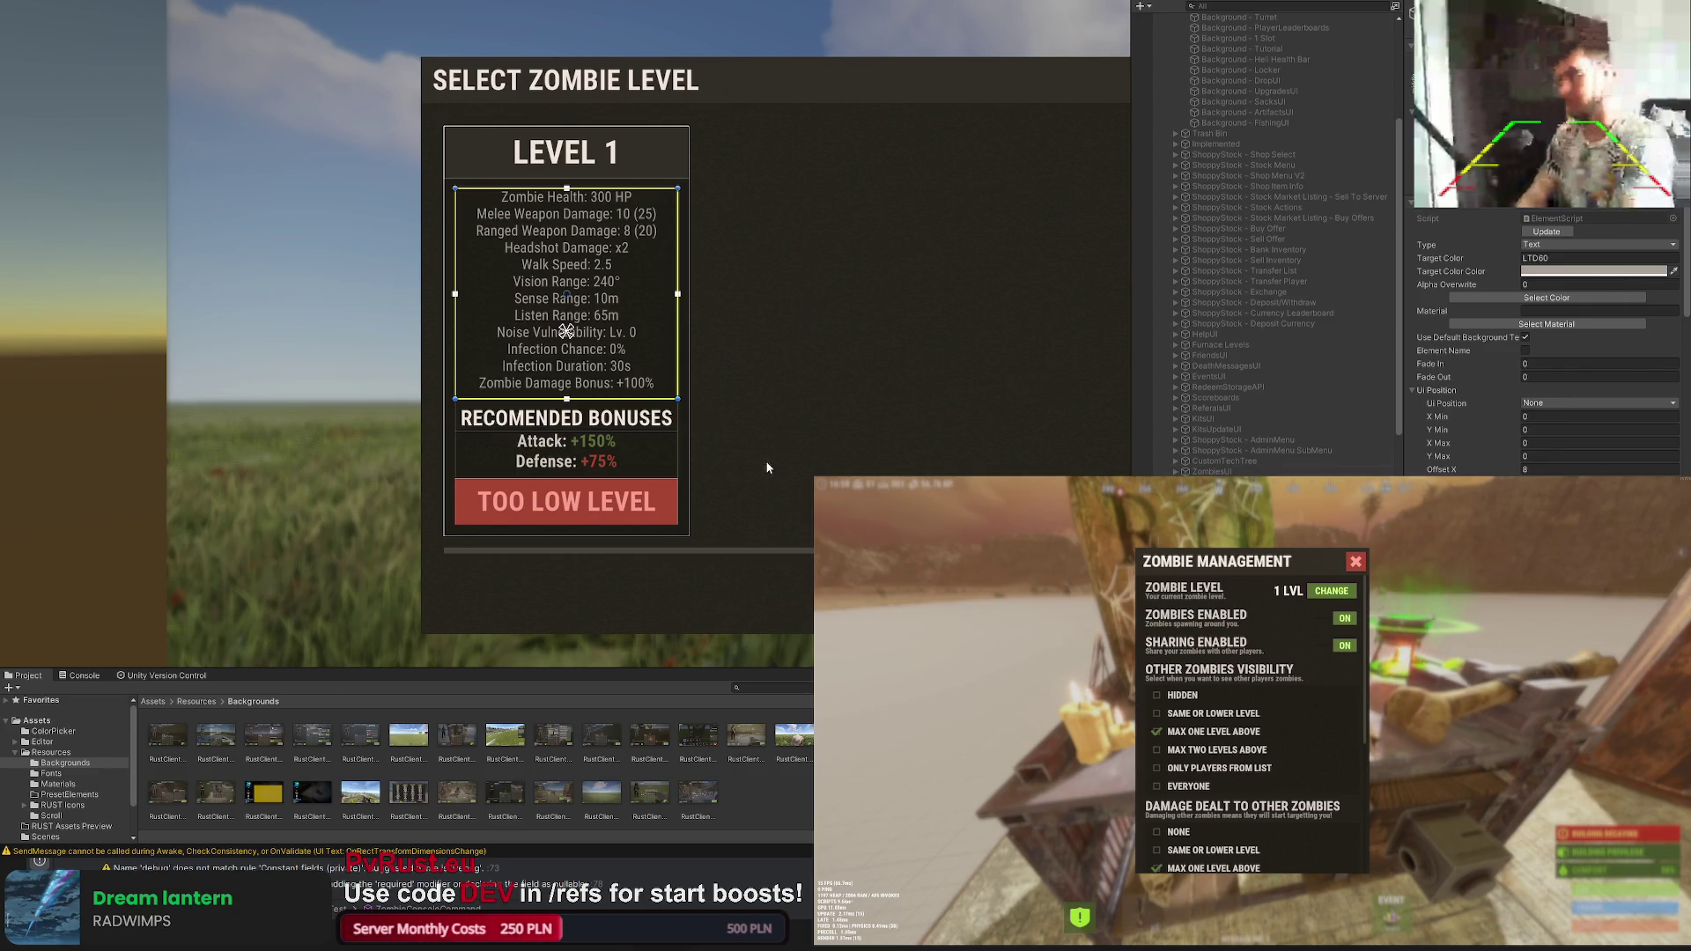
Step: Lower the top edge of the stats text box so it sits below the LEVEL 1 header
drag(767, 461, 756, 505)
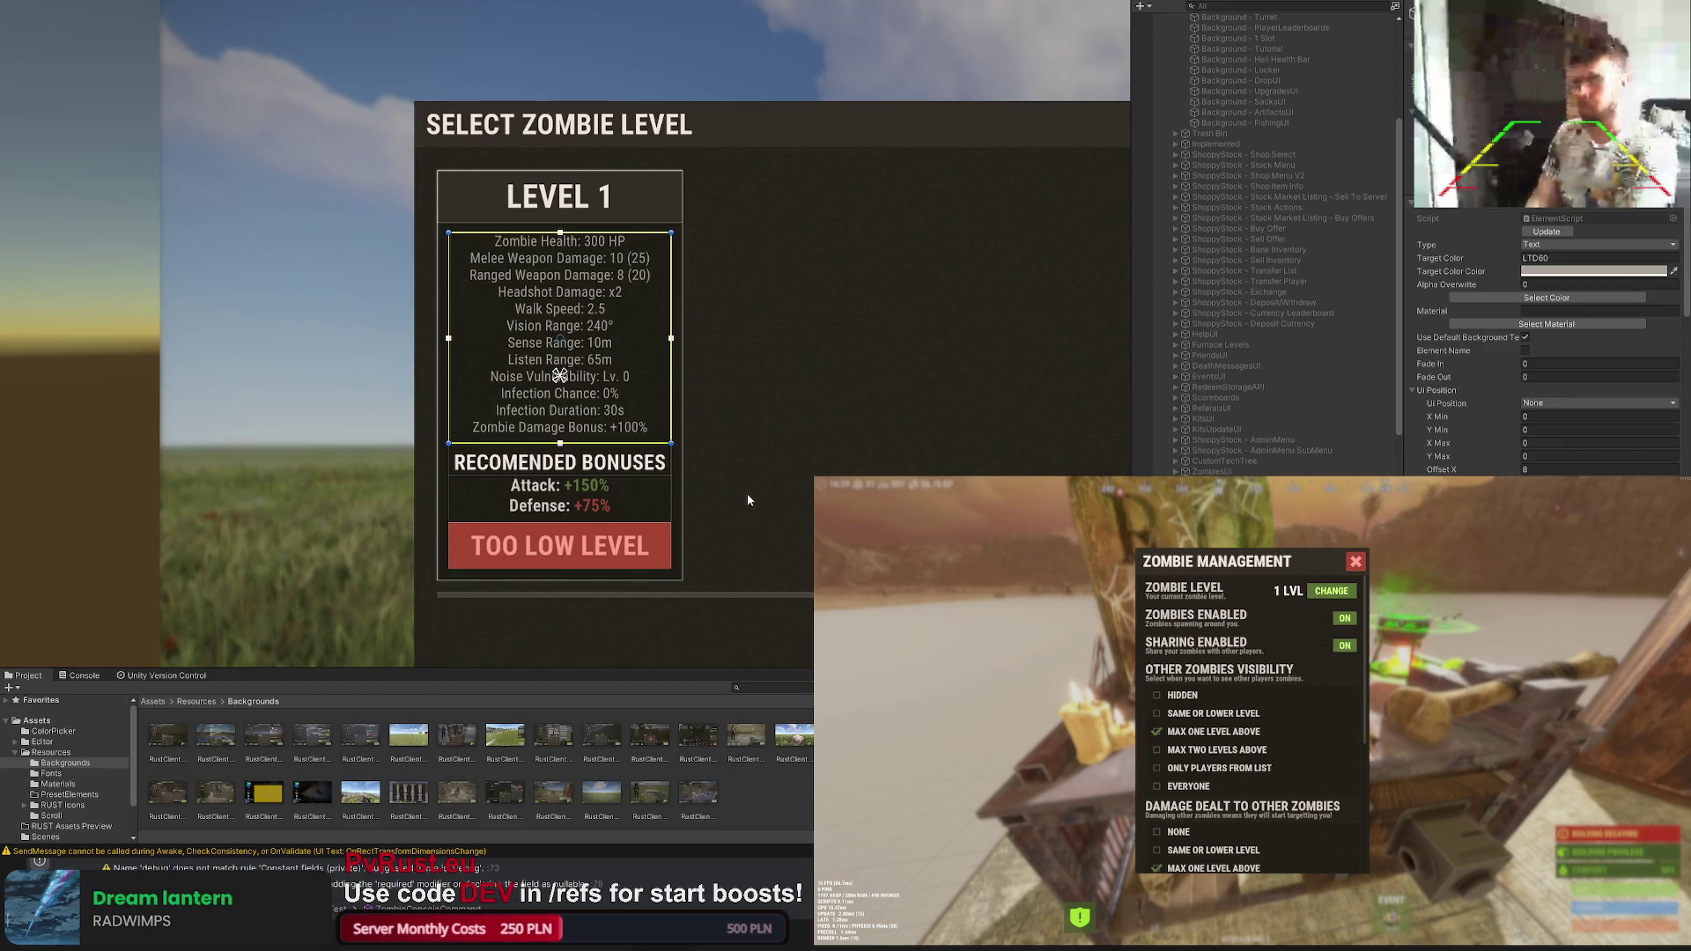
drag(722, 421, 727, 430)
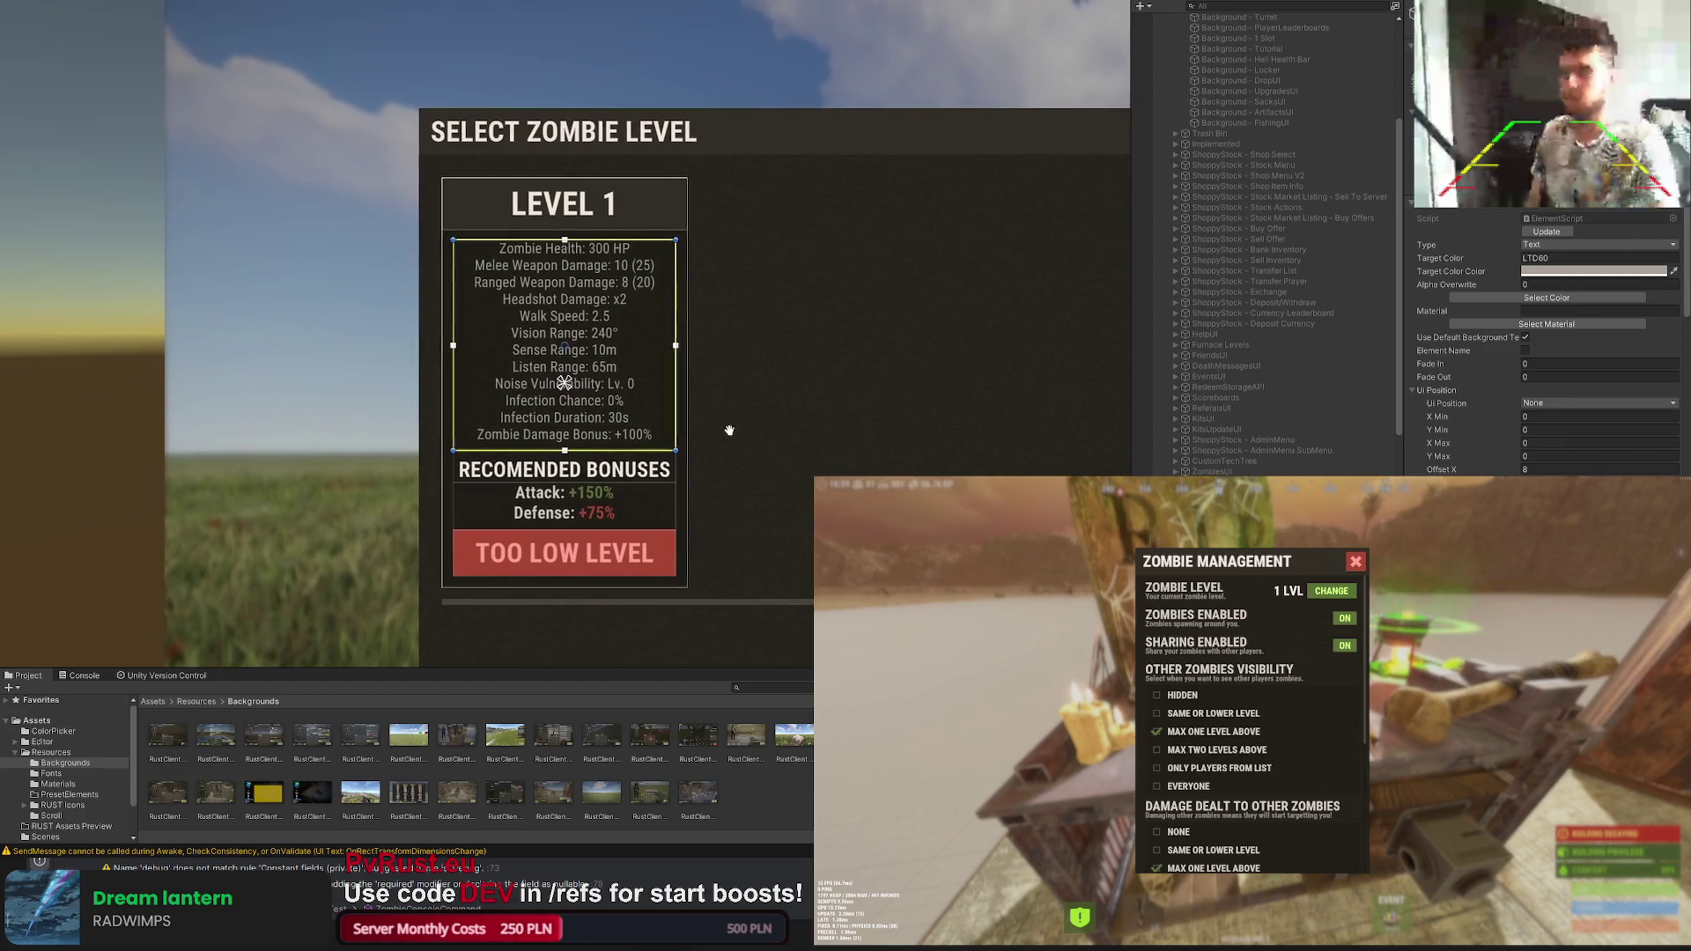
scroll(567, 181, up, 5)
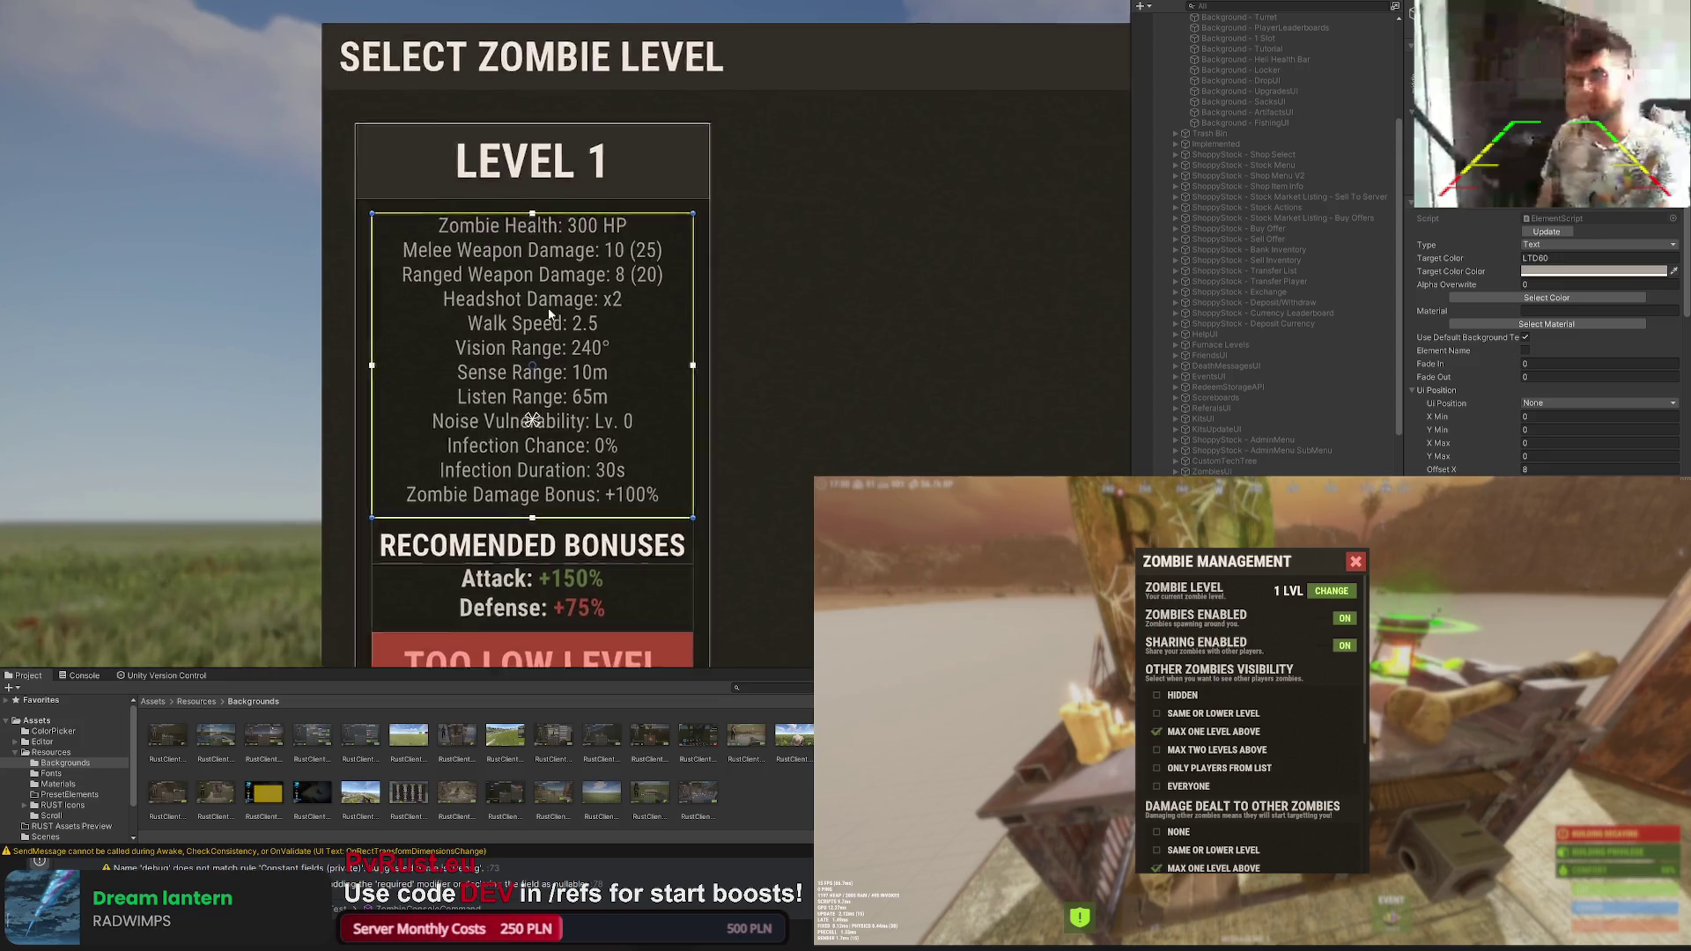
click(648, 204)
scroll(911, 310, down, 5)
click(722, 260)
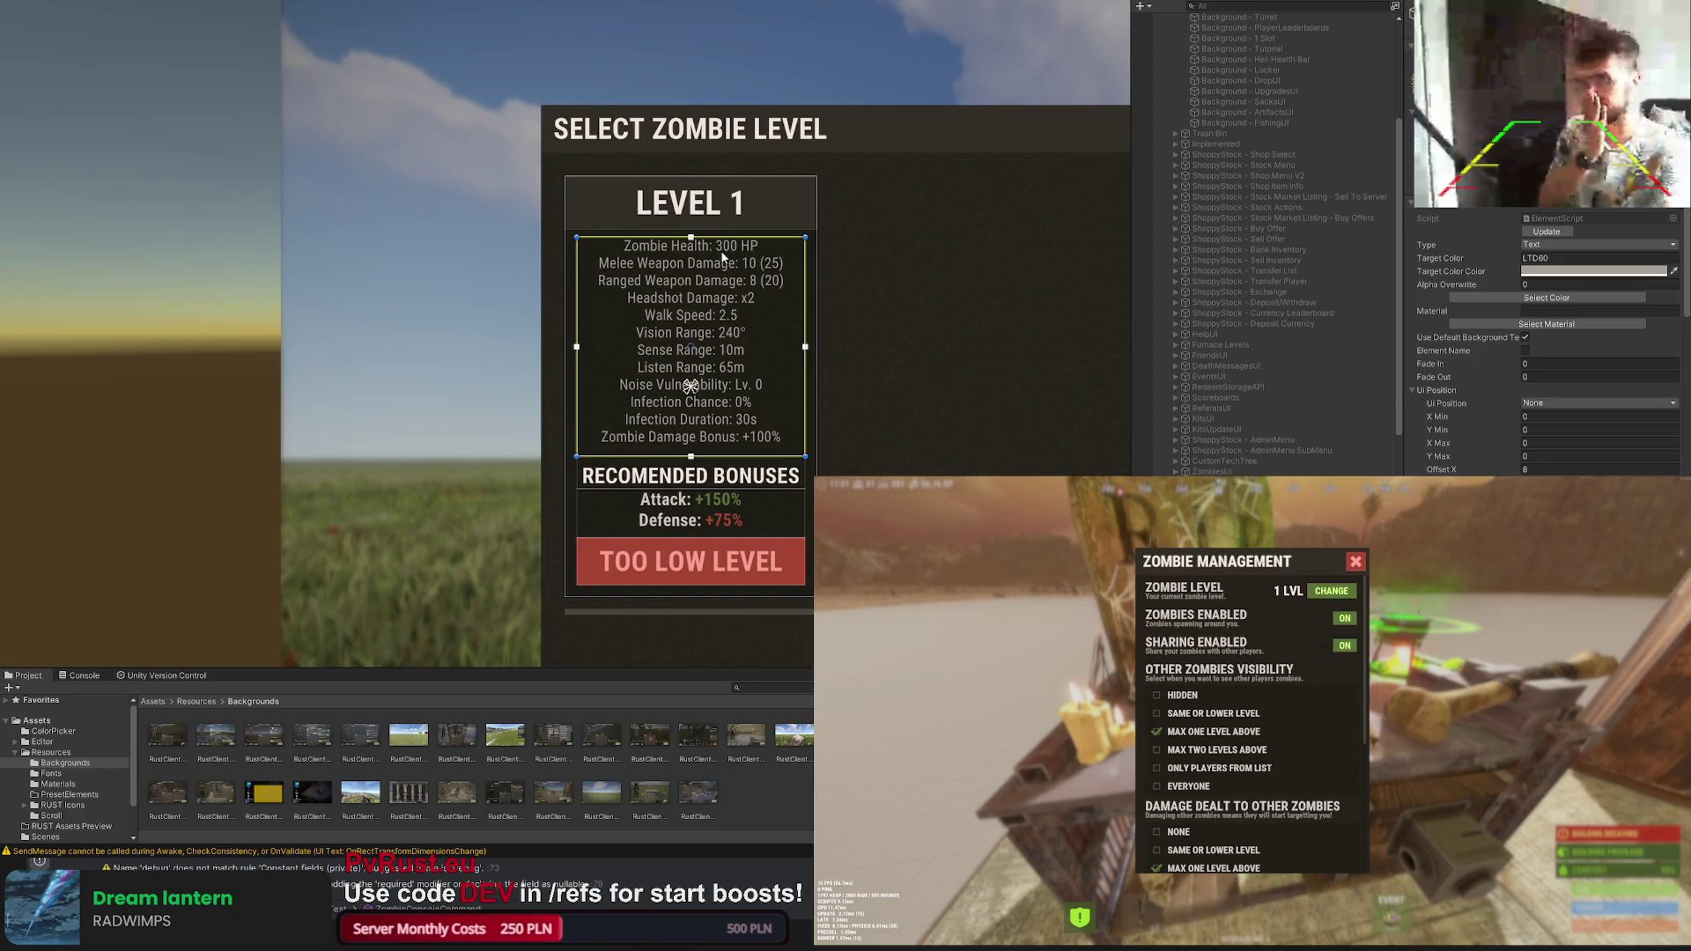
drag(690, 237, 689, 240)
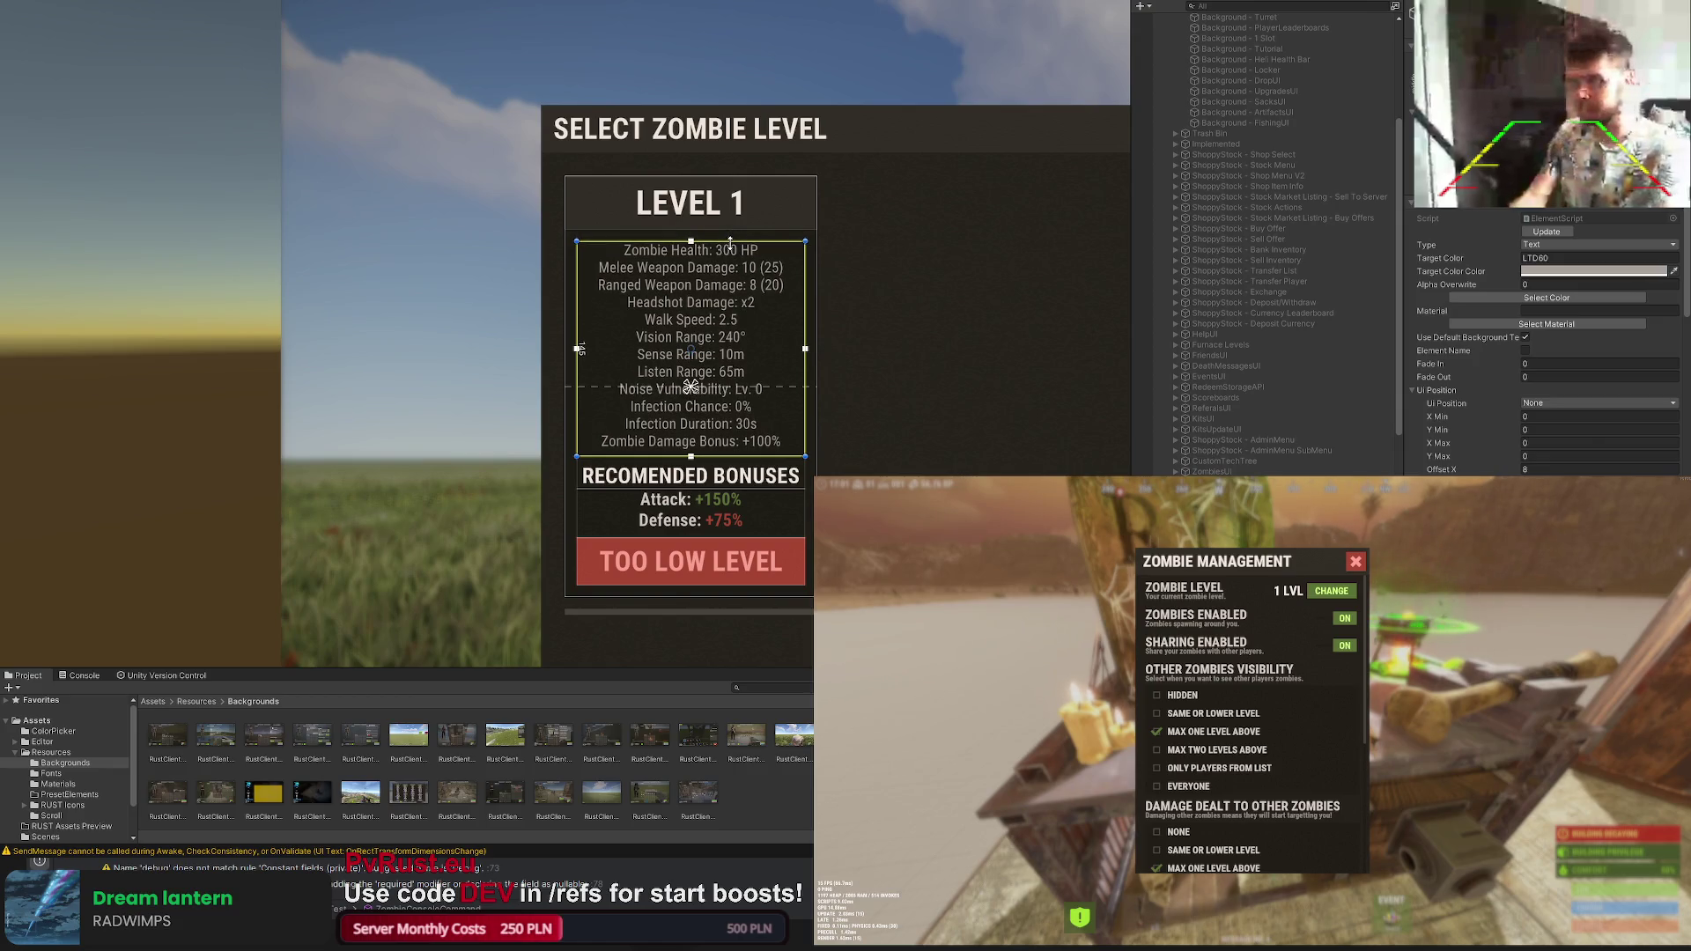
key(f)
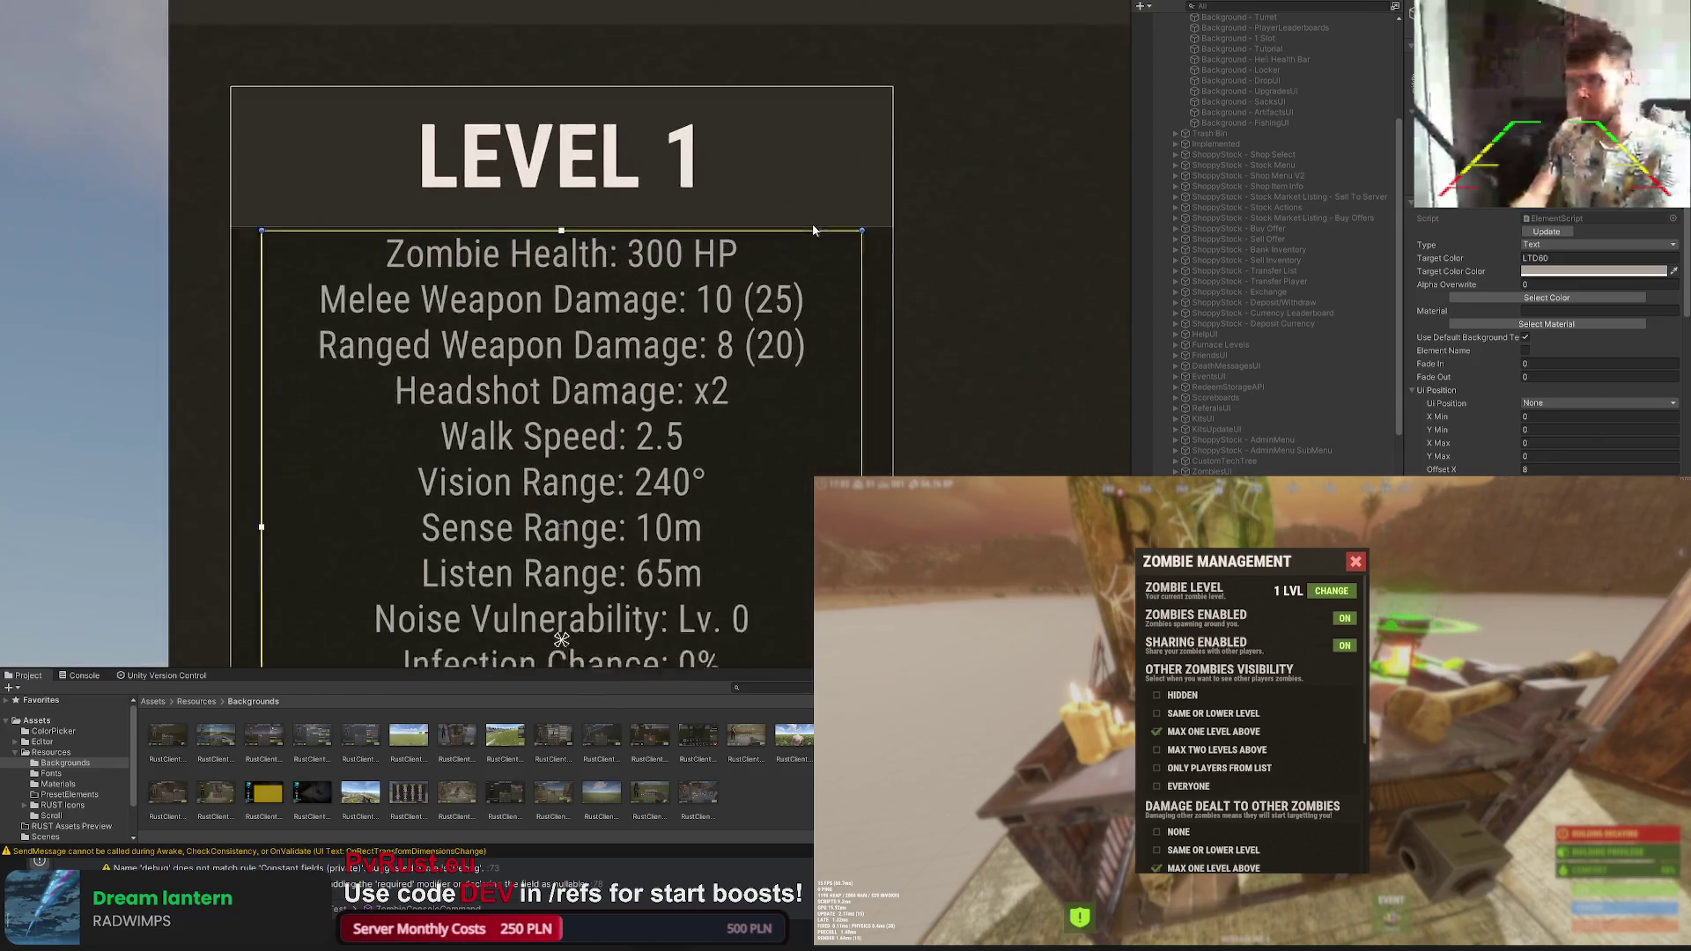
drag(810, 234, 802, 253)
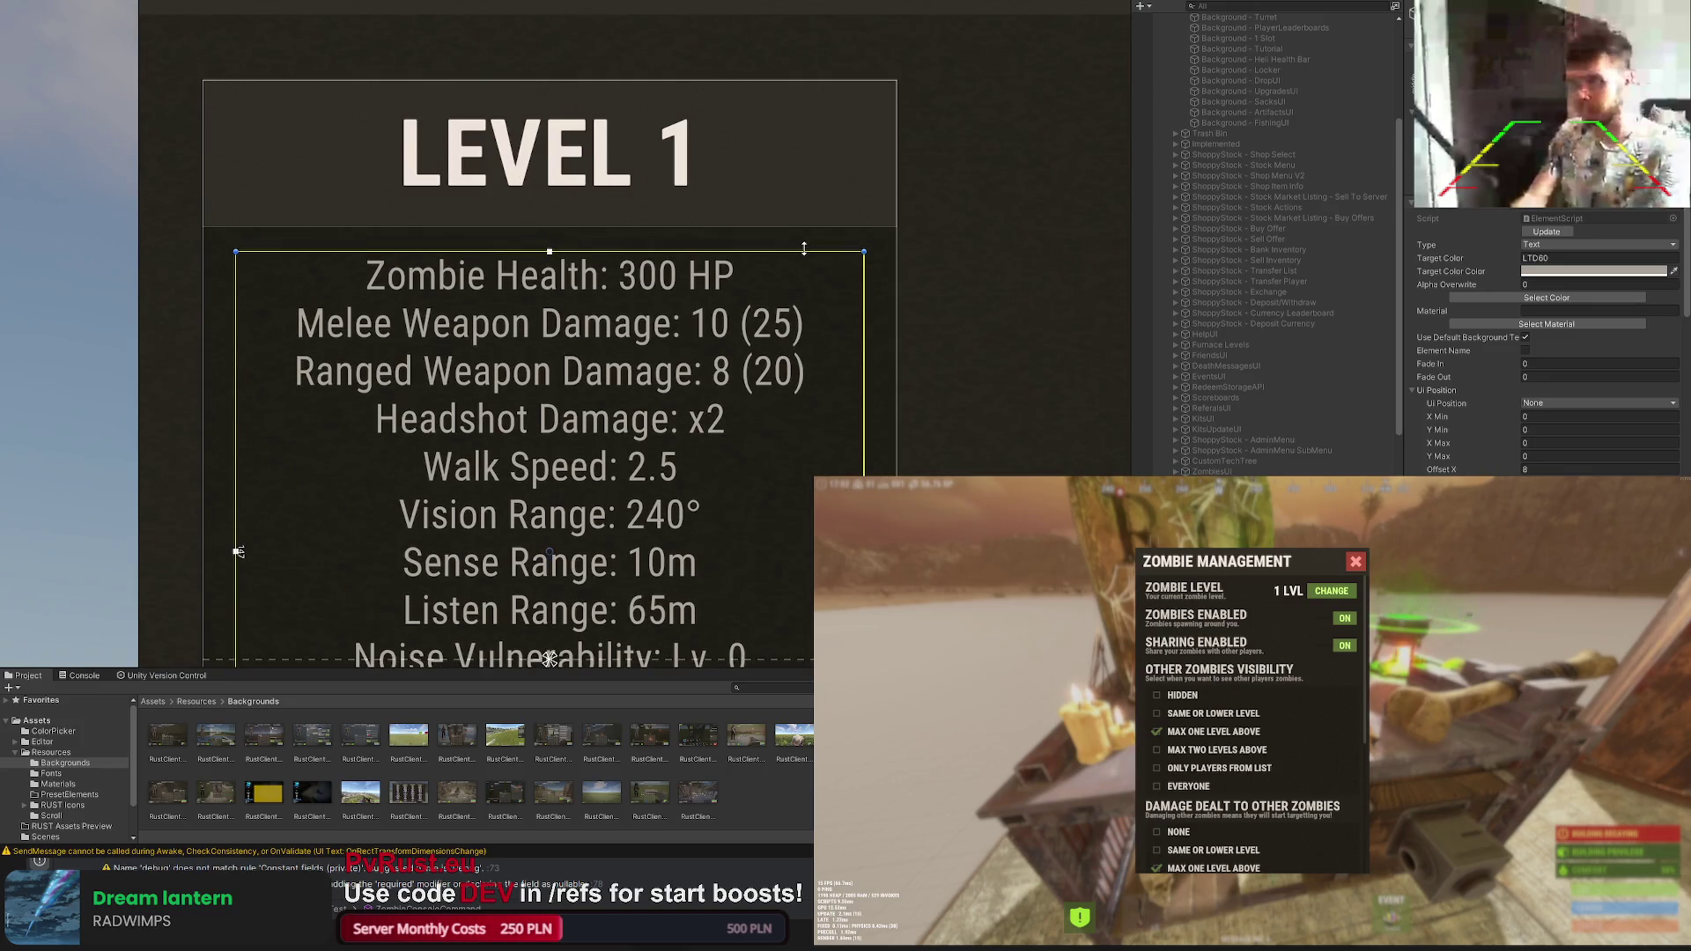
click(1014, 343)
scroll(949, 362, down, 5)
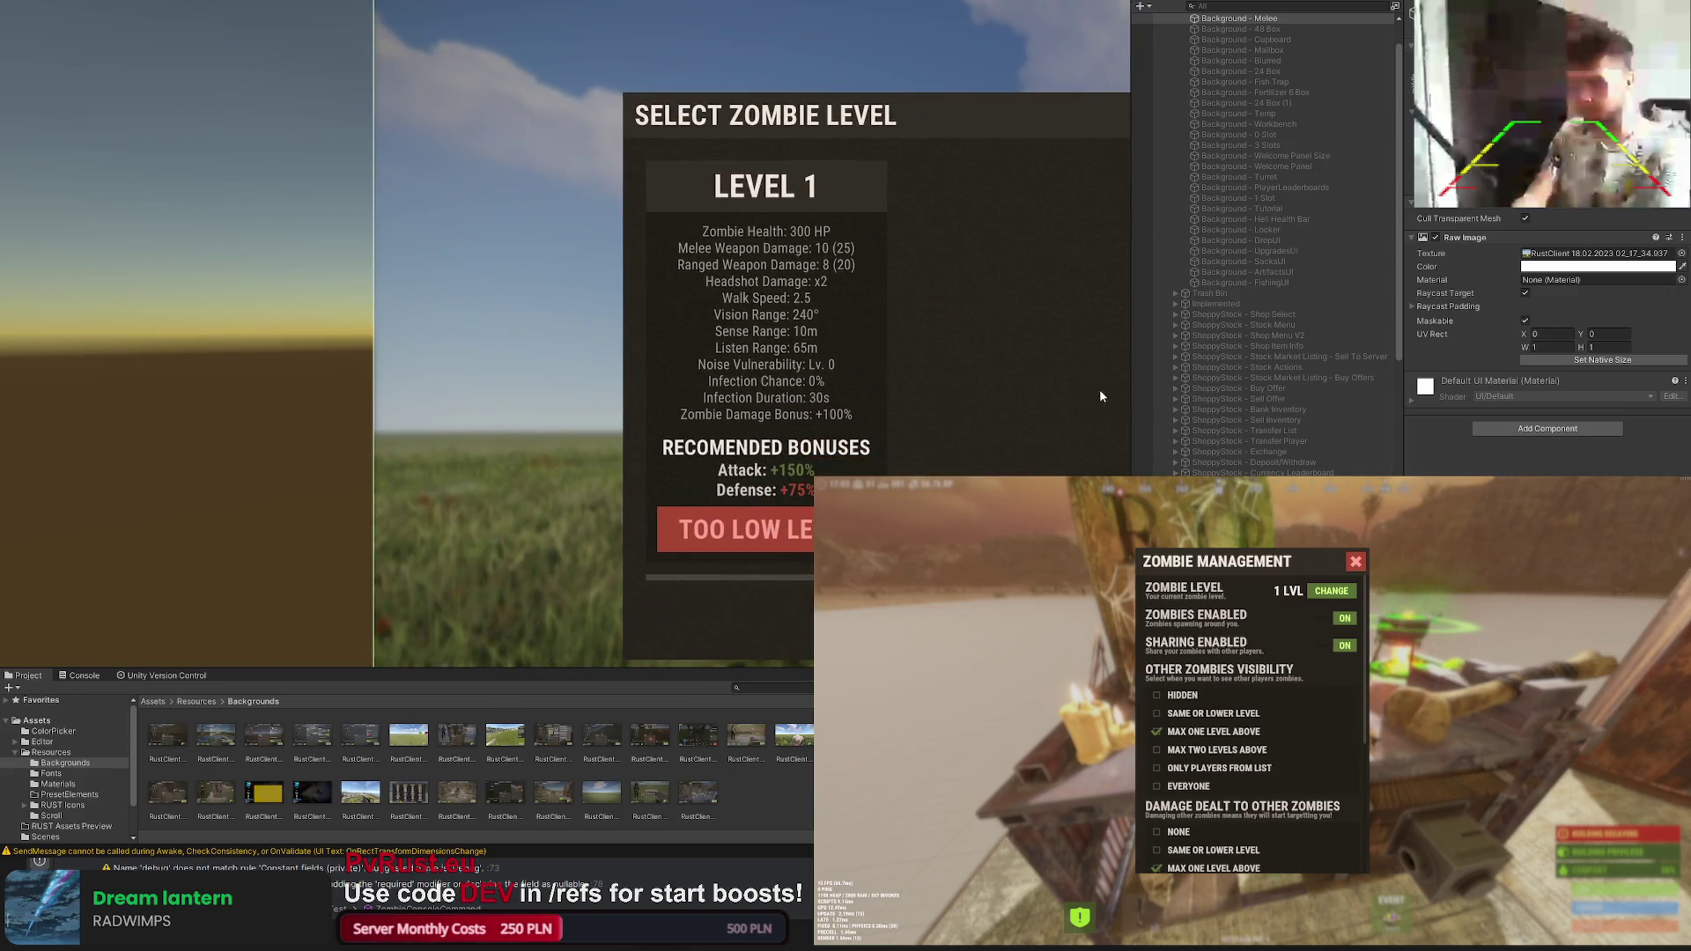
Step: Check the GreenText entry in the ColorDatabase, then select the Level 1 stats text UI Text (2) for editing
click(765, 361)
scroll(1546, 344, down, 4)
scroll(1545, 343, down, 4)
scroll(1546, 343, down, 3)
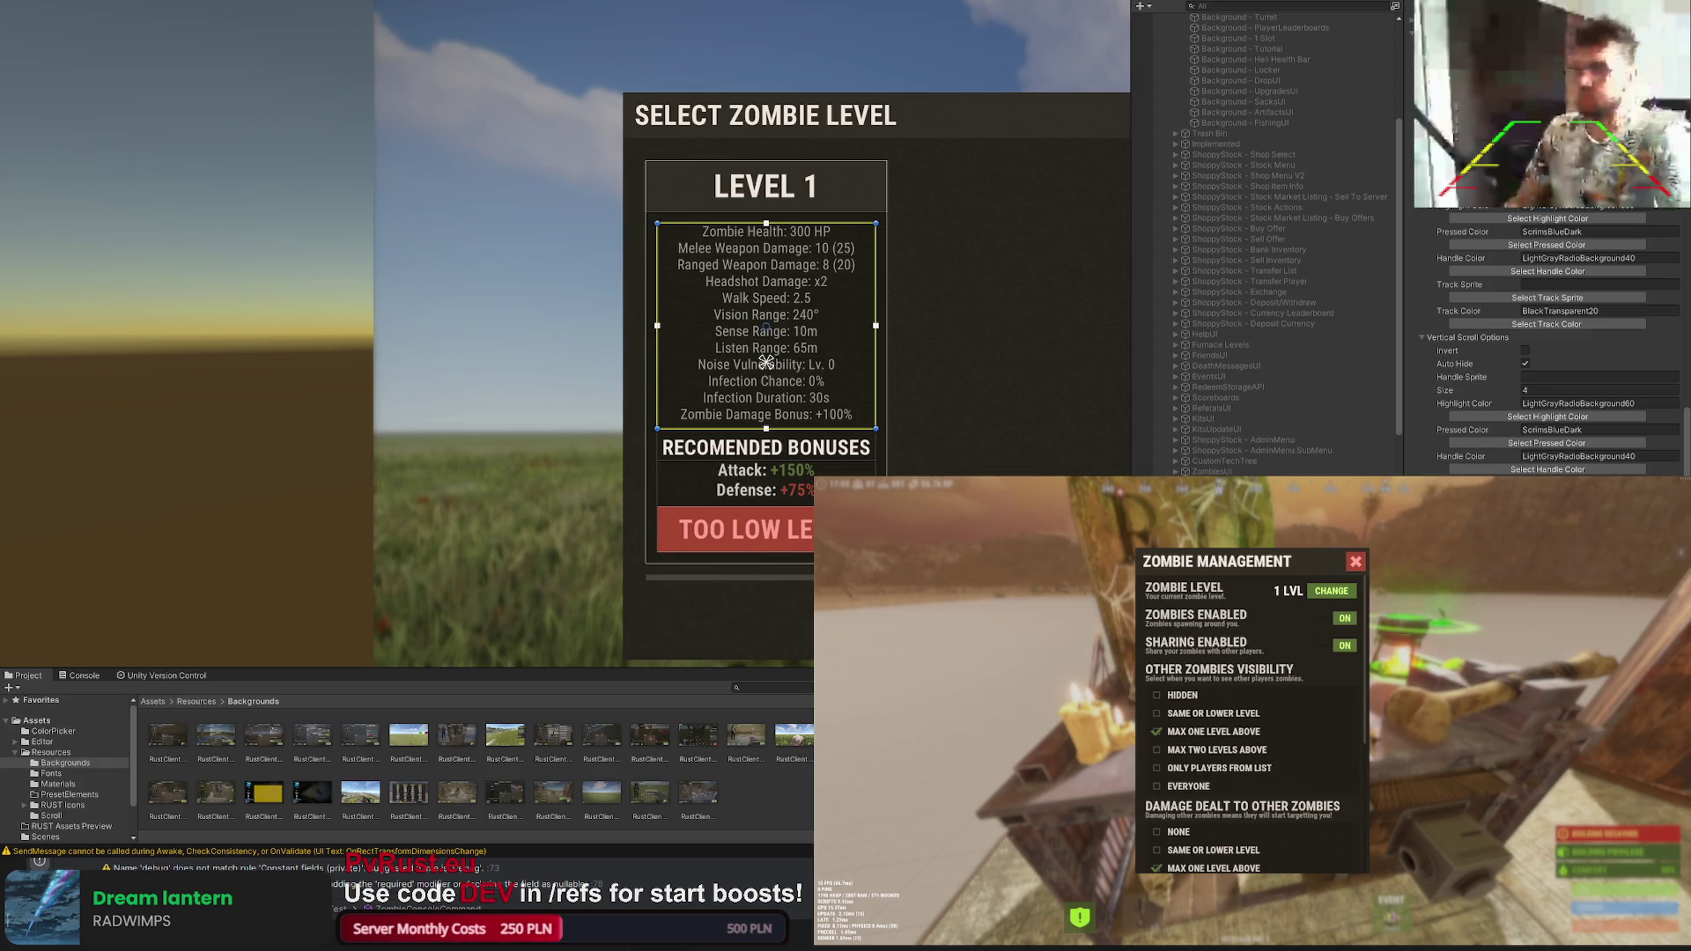
scroll(1289, 309, up, 5)
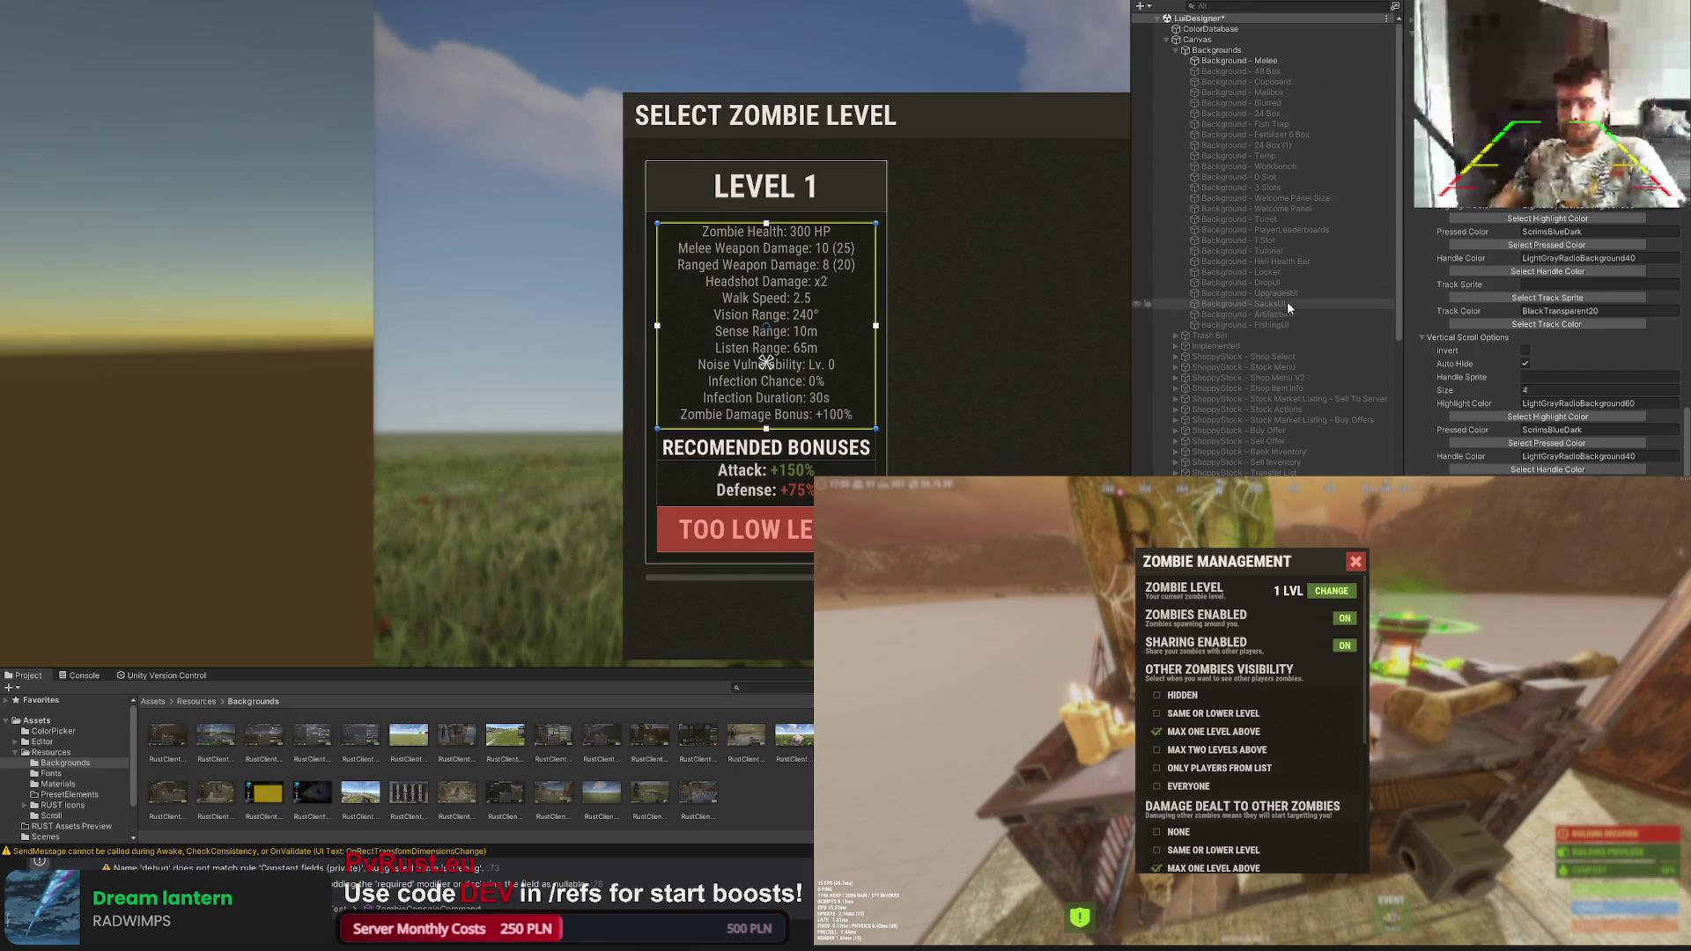
click(1238, 28)
scroll(1551, 286, down, 3)
click(1550, 286)
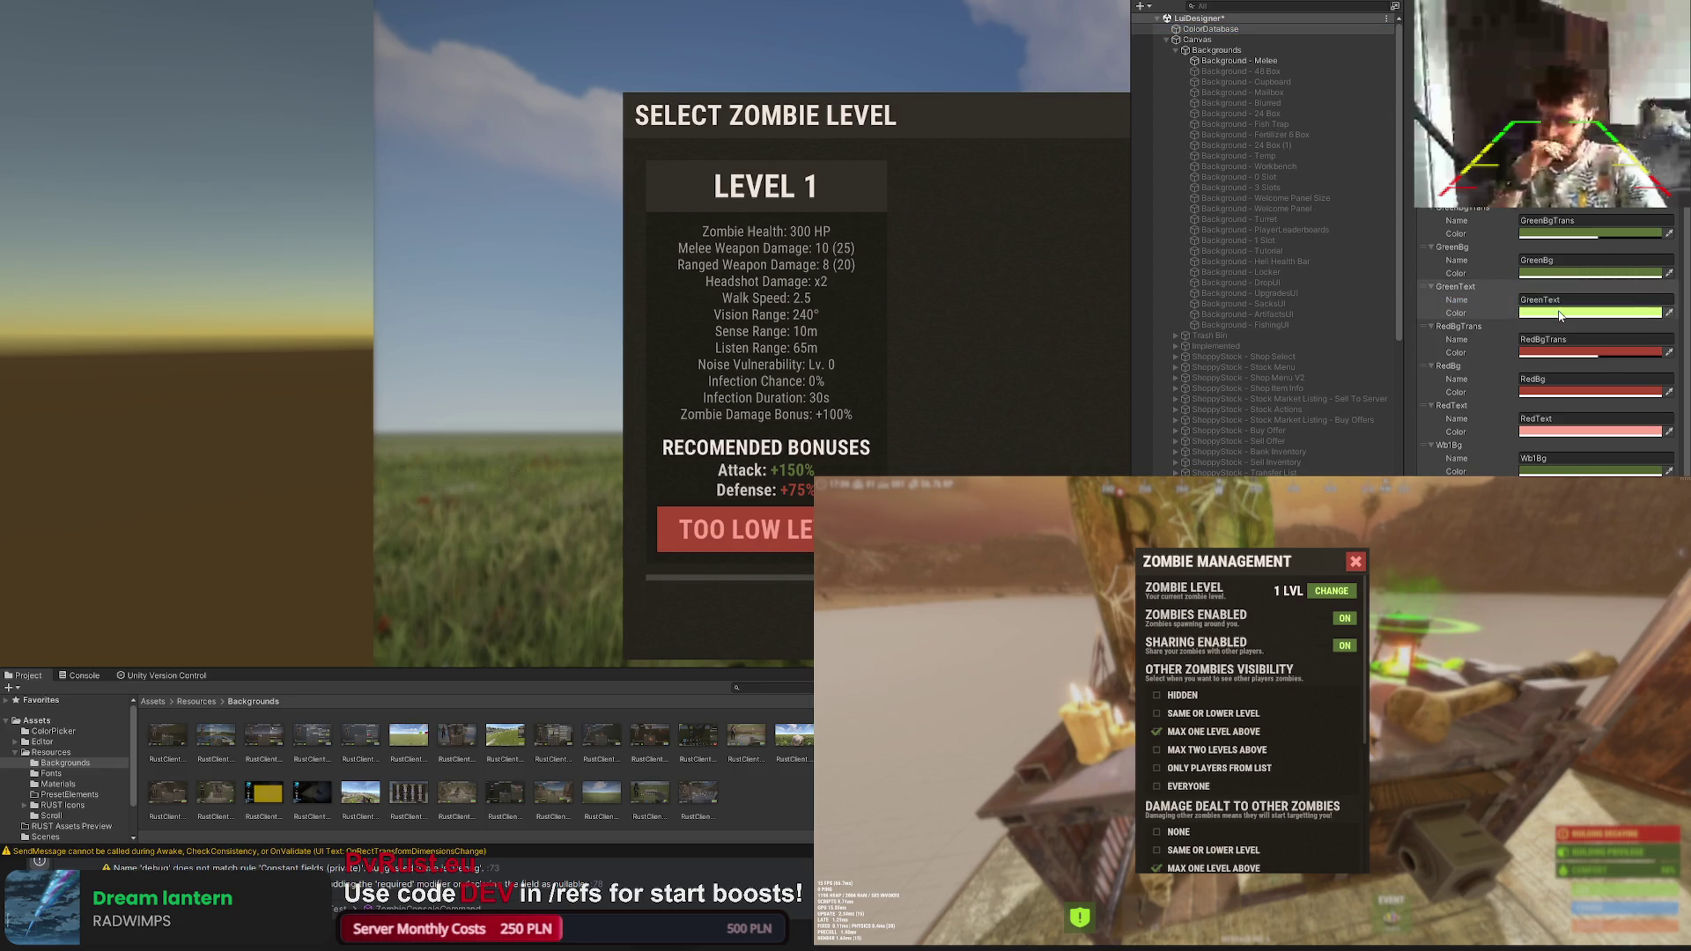
scroll(1268, 264, down, 10)
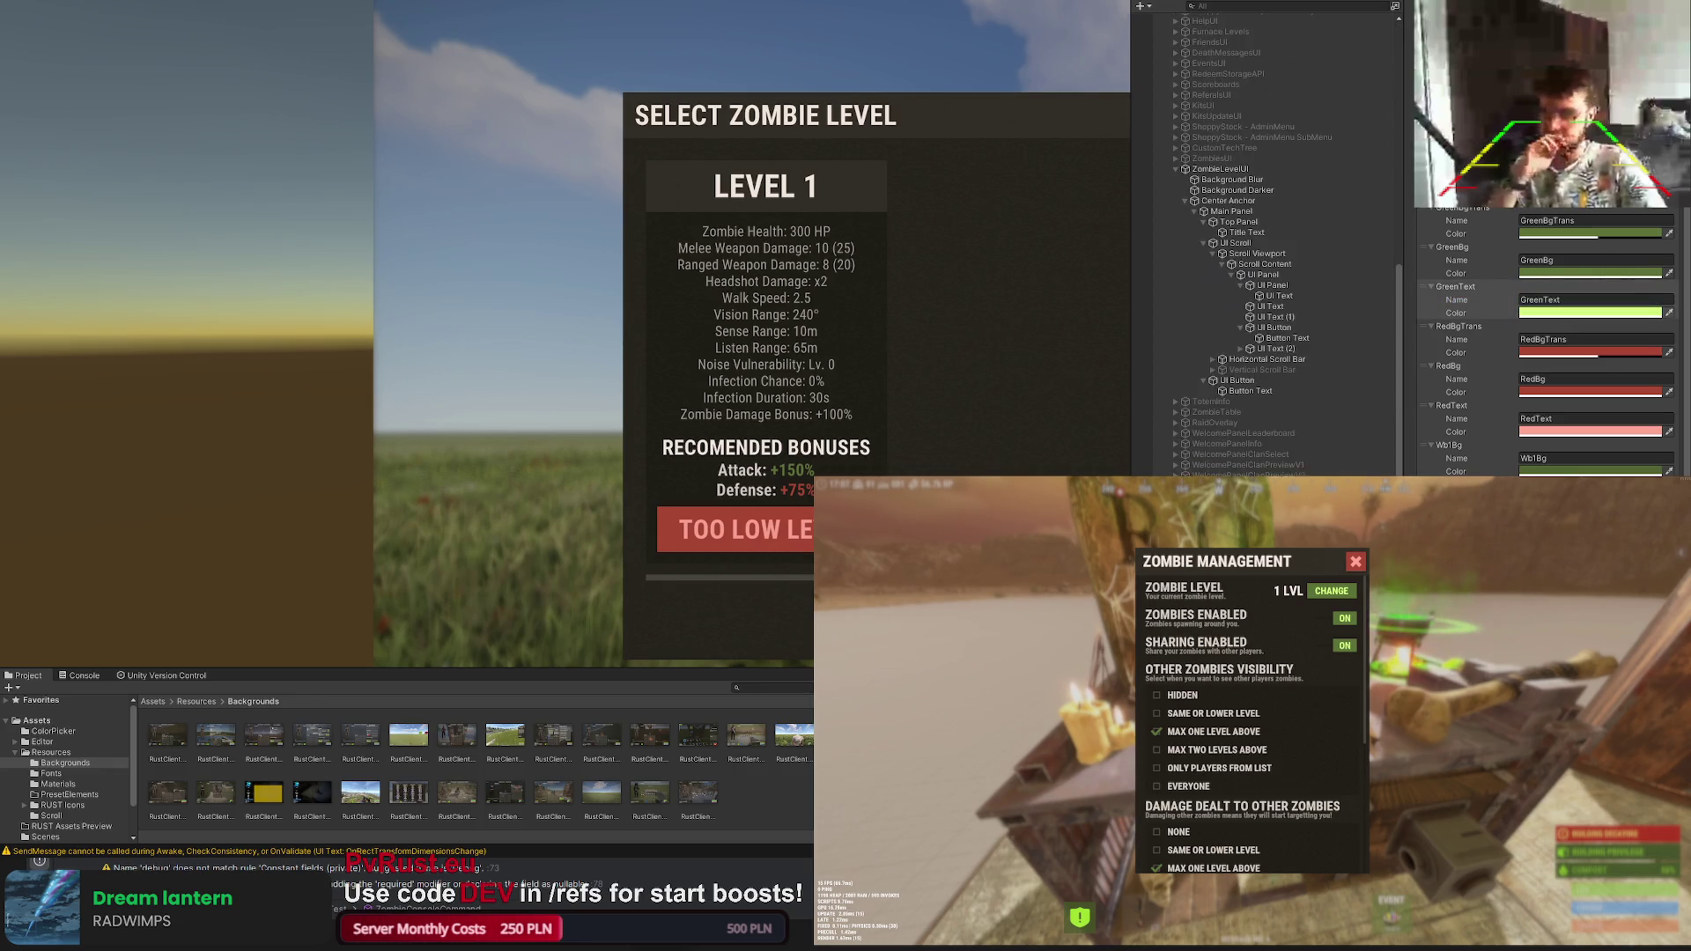
click(1279, 347)
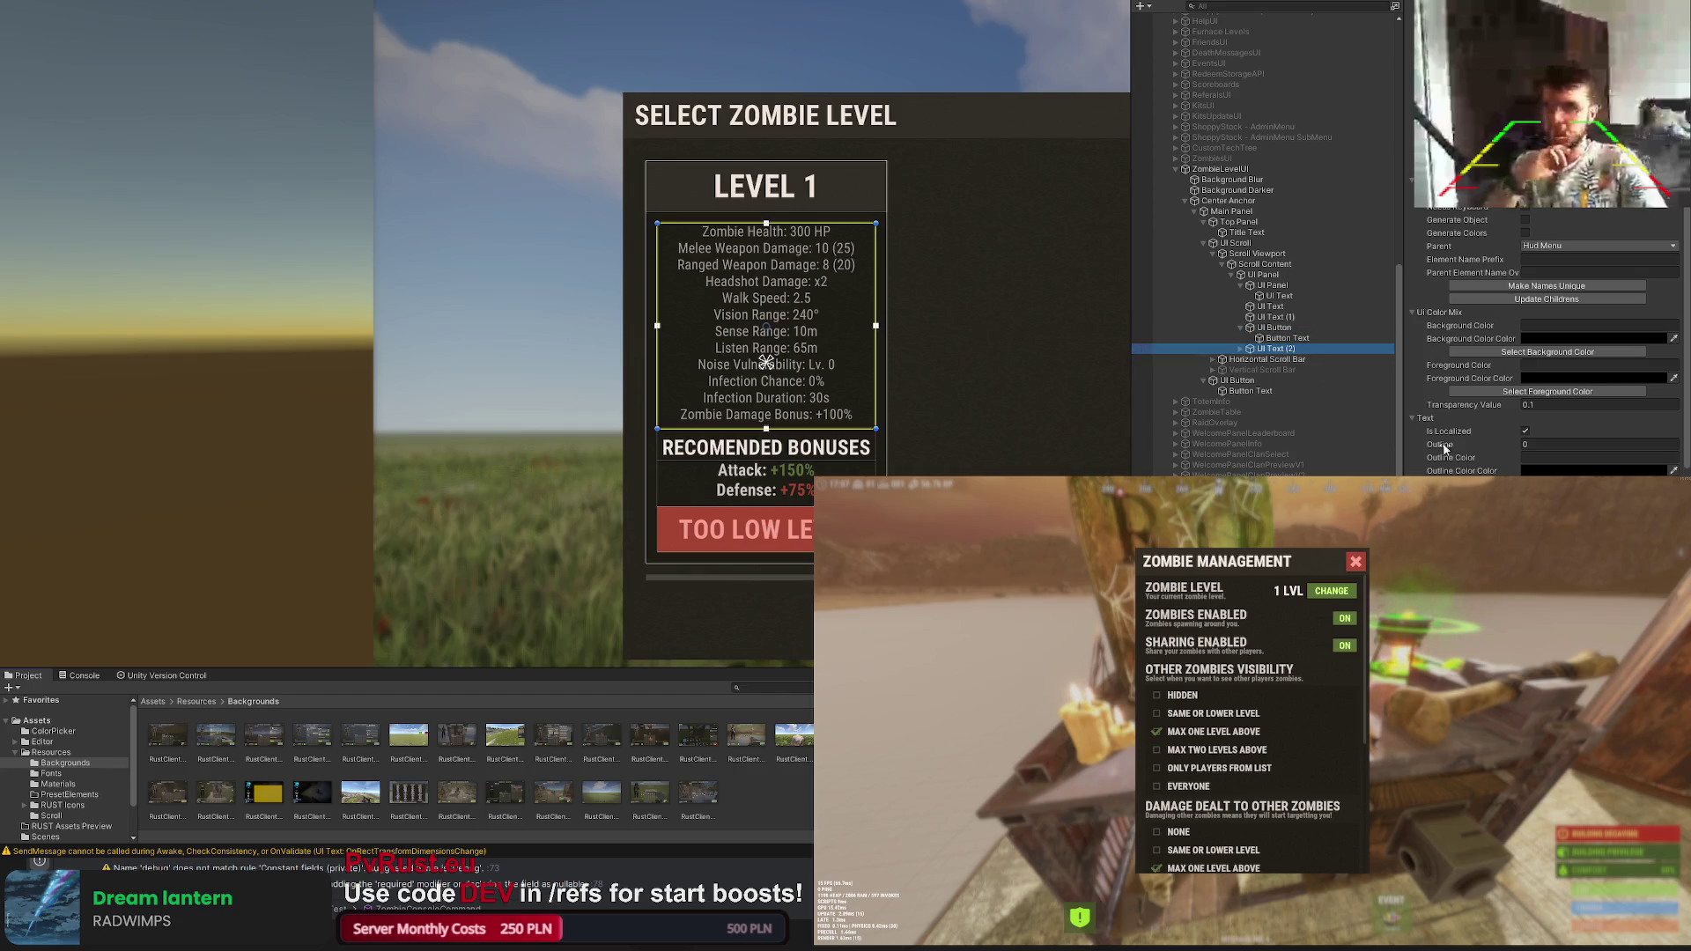
scroll(1546, 332, down, 10)
text(<>color=#9acd32)
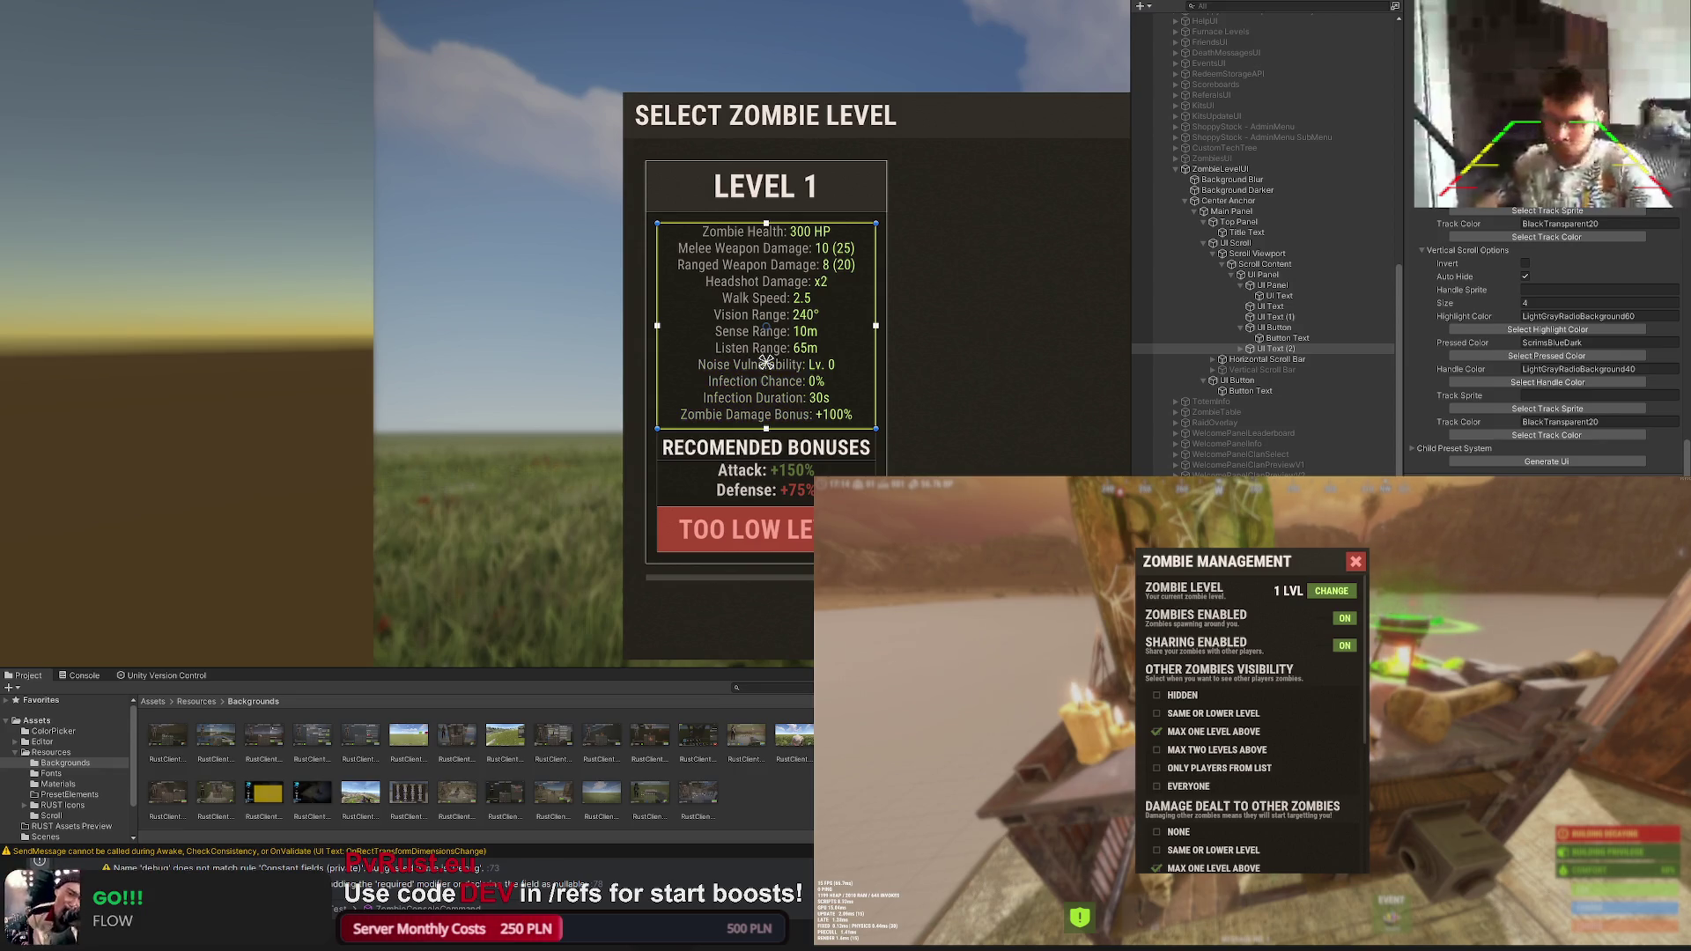
Step: Wrap each stat value in <color=#9acd32> tags so values show green, then deselect to preview
click(981, 377)
scroll(981, 377, down, 2)
scroll(925, 363, down, 1)
scroll(871, 368, down, 1)
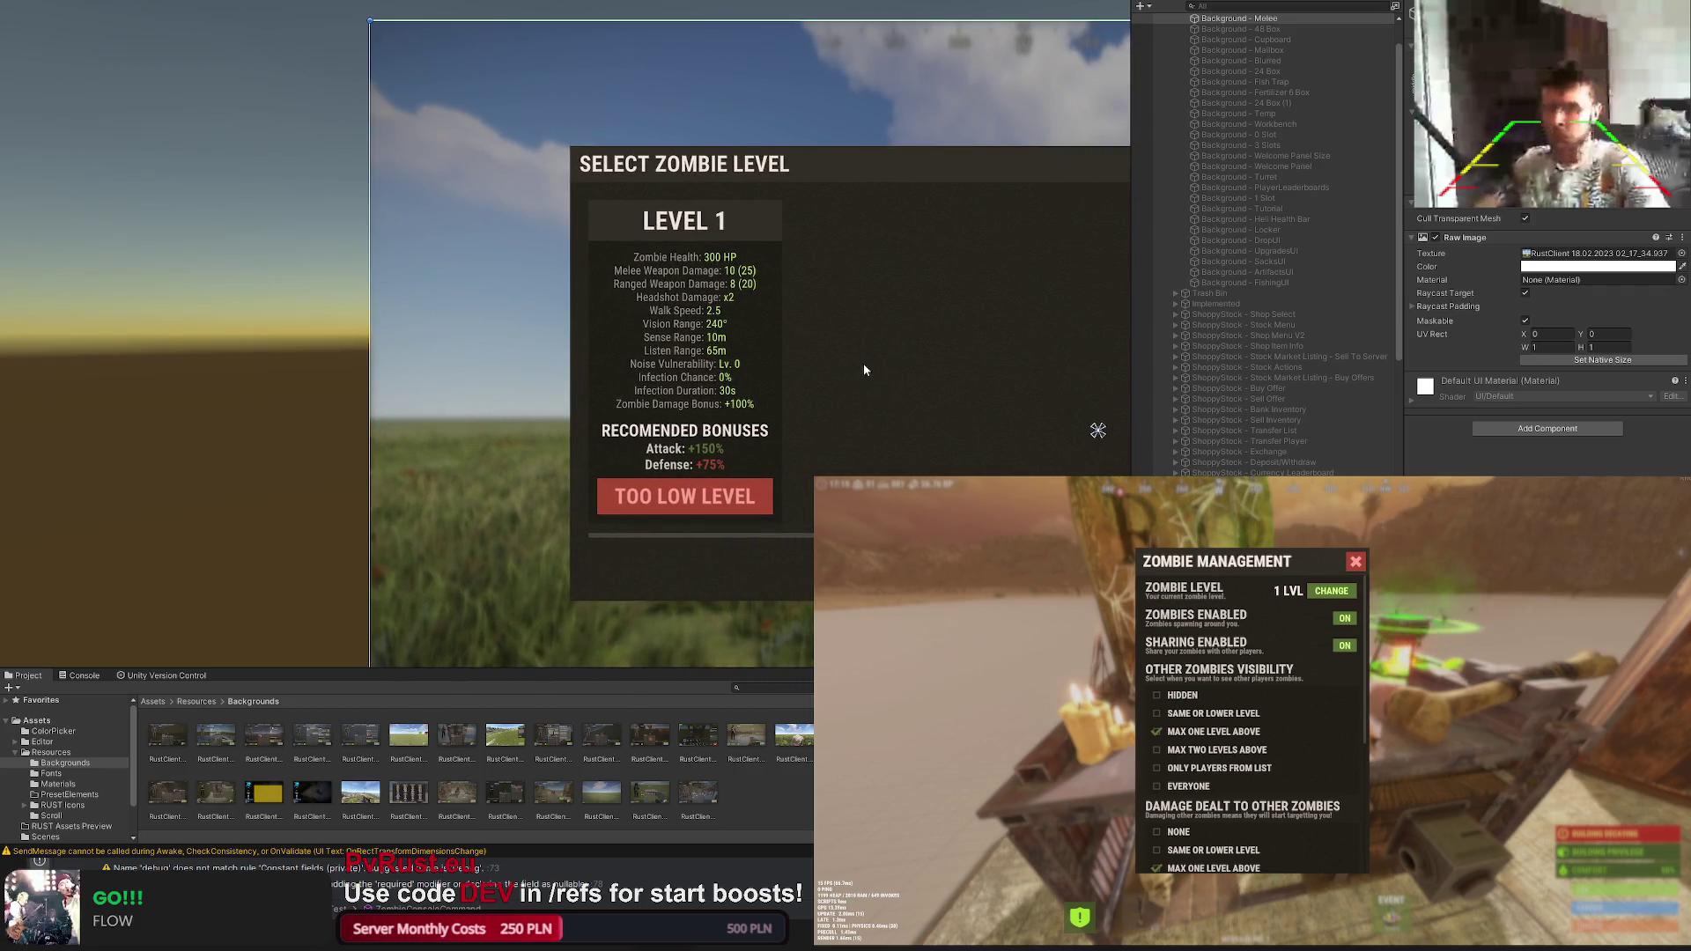
Step: Select the UI Panel card and duplicate it (Ctrl+D) into a second identical LEVEL 1 card
drag(862, 369, 810, 310)
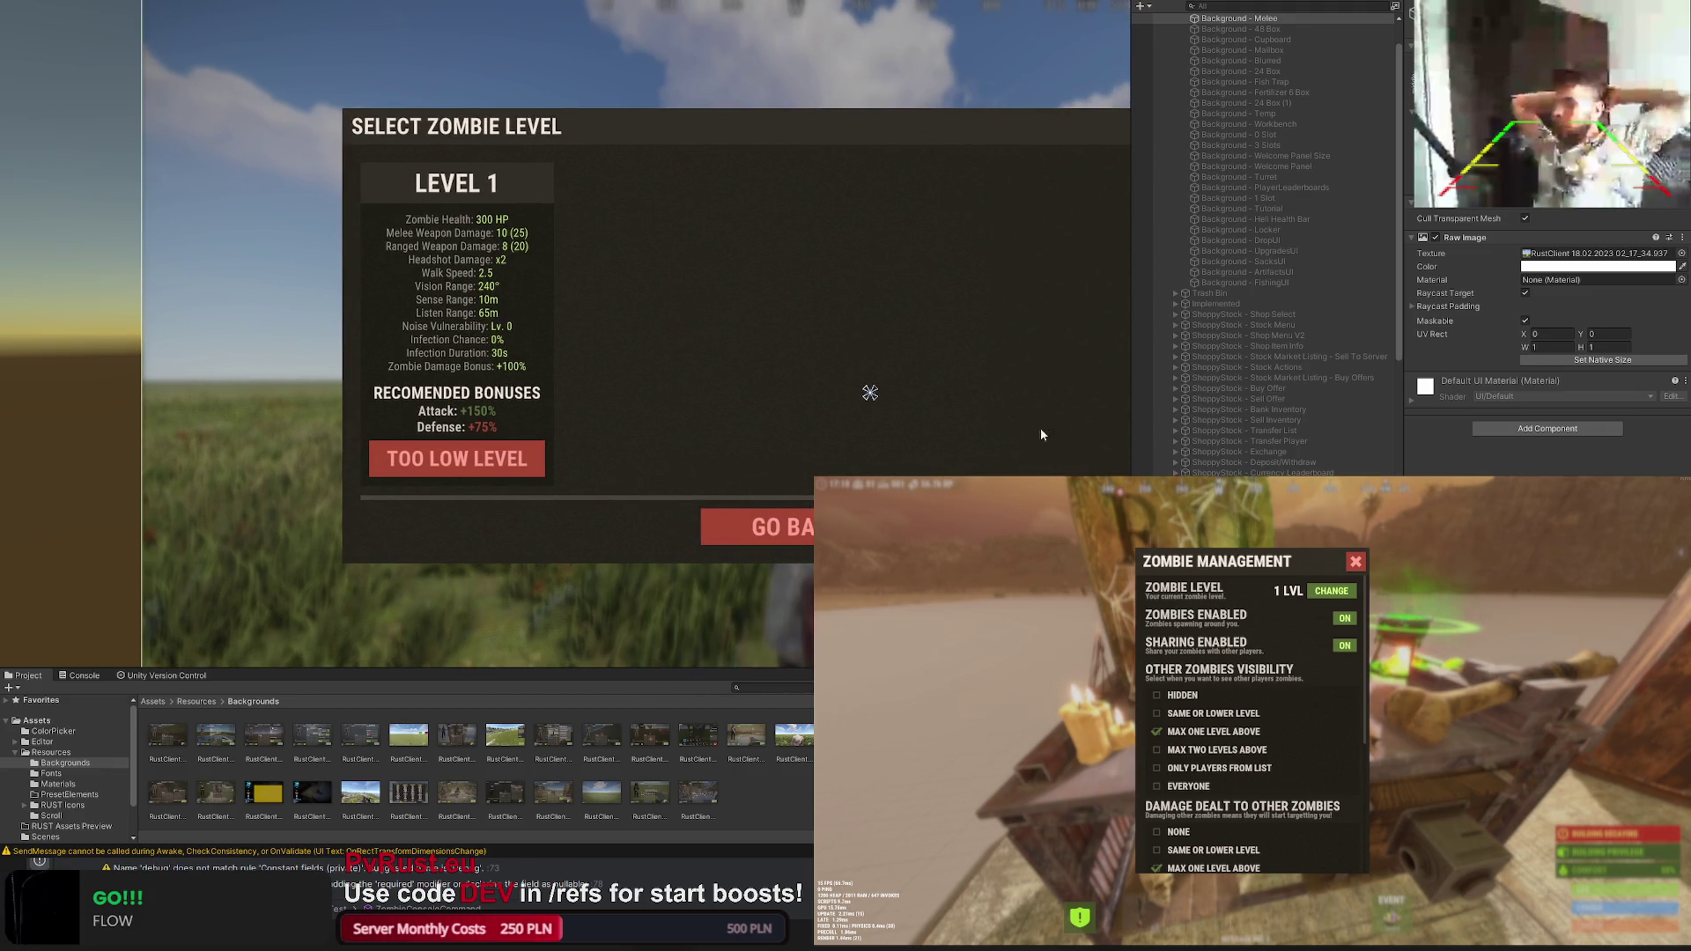
scroll(1252, 396, down, 5)
click(1259, 468)
scroll(784, 396, up, 1)
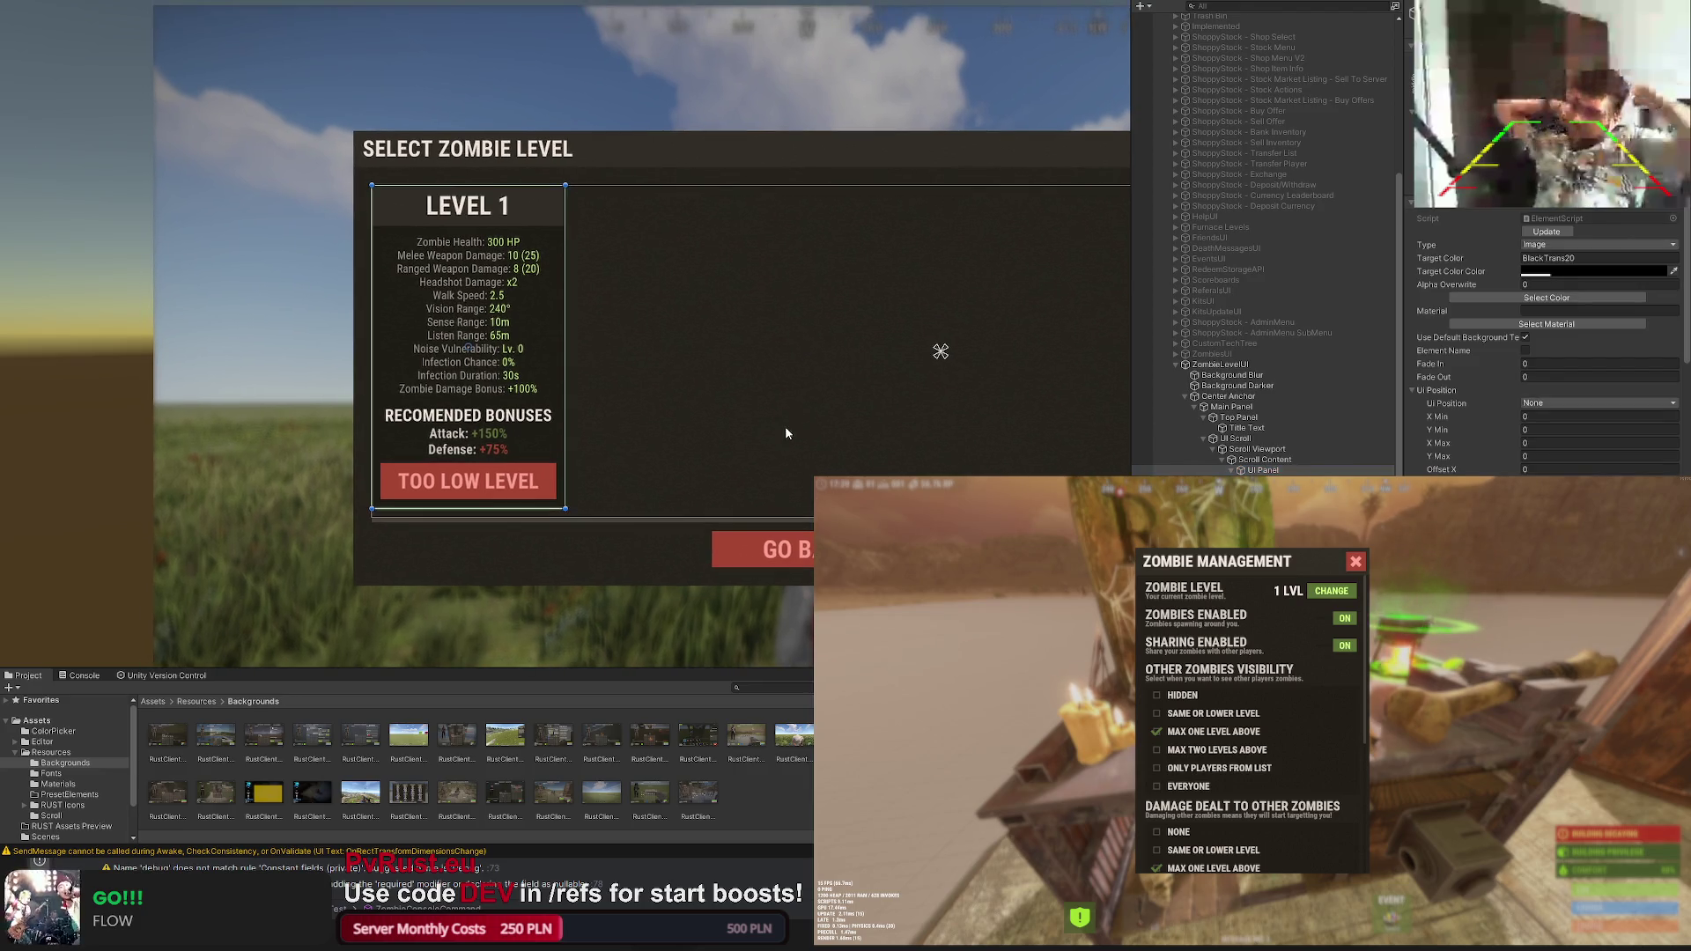
scroll(786, 425, up, 1)
scroll(675, 416, up, 1)
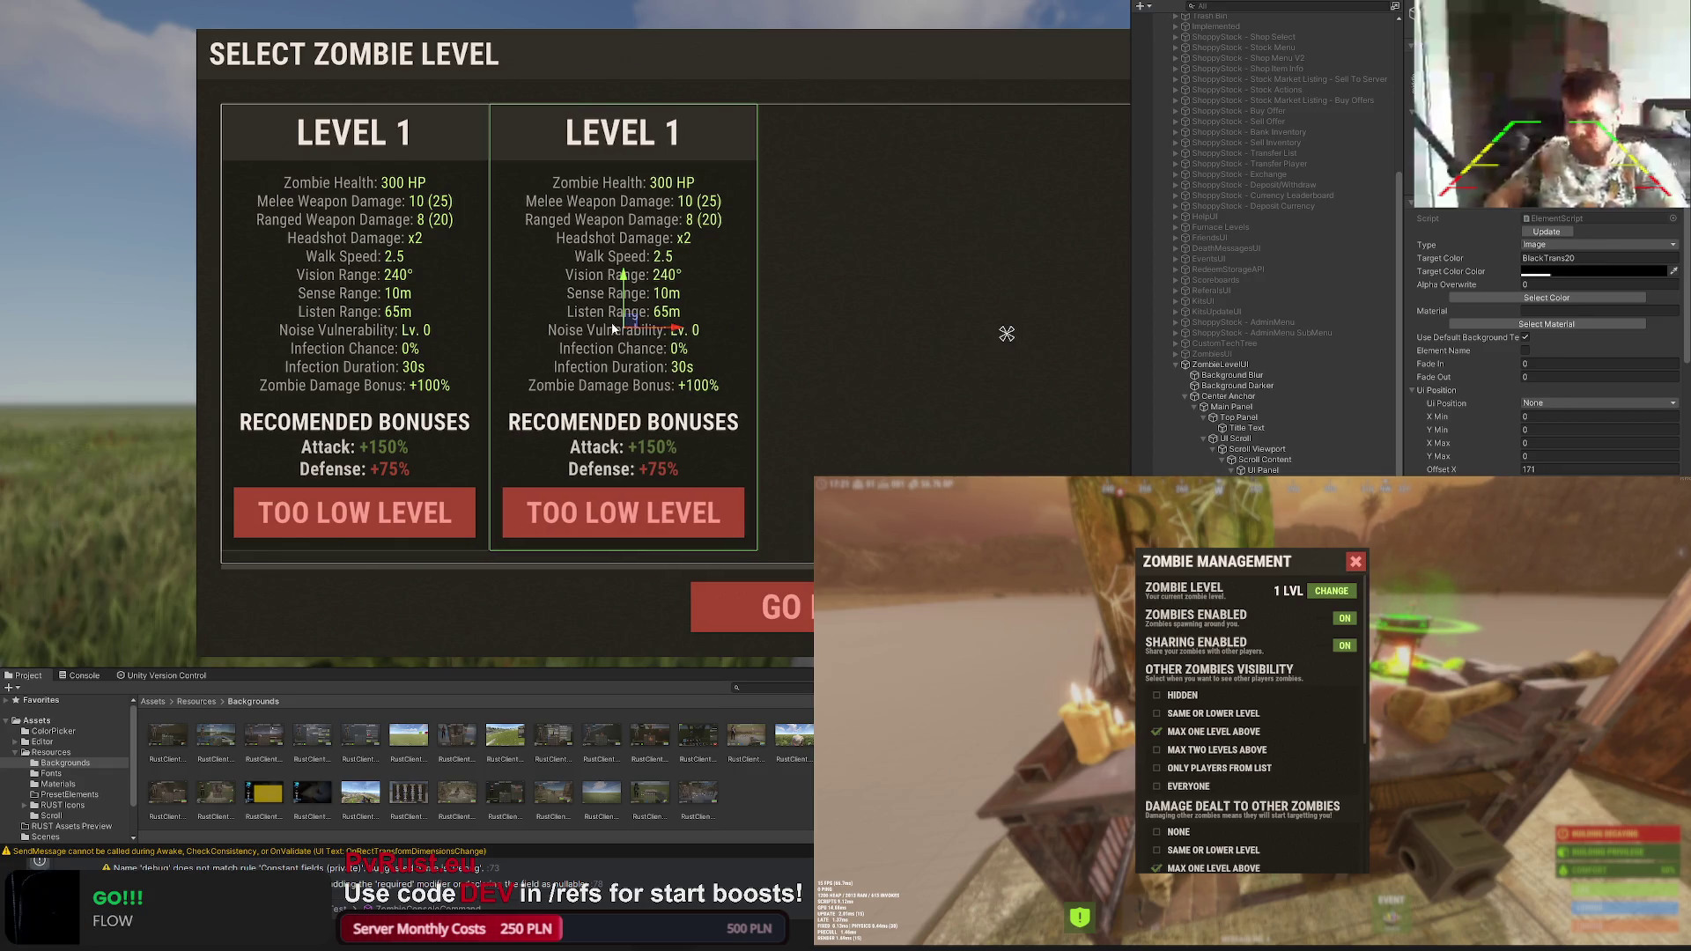
scroll(677, 330, up, 1)
scroll(685, 333, up, 1)
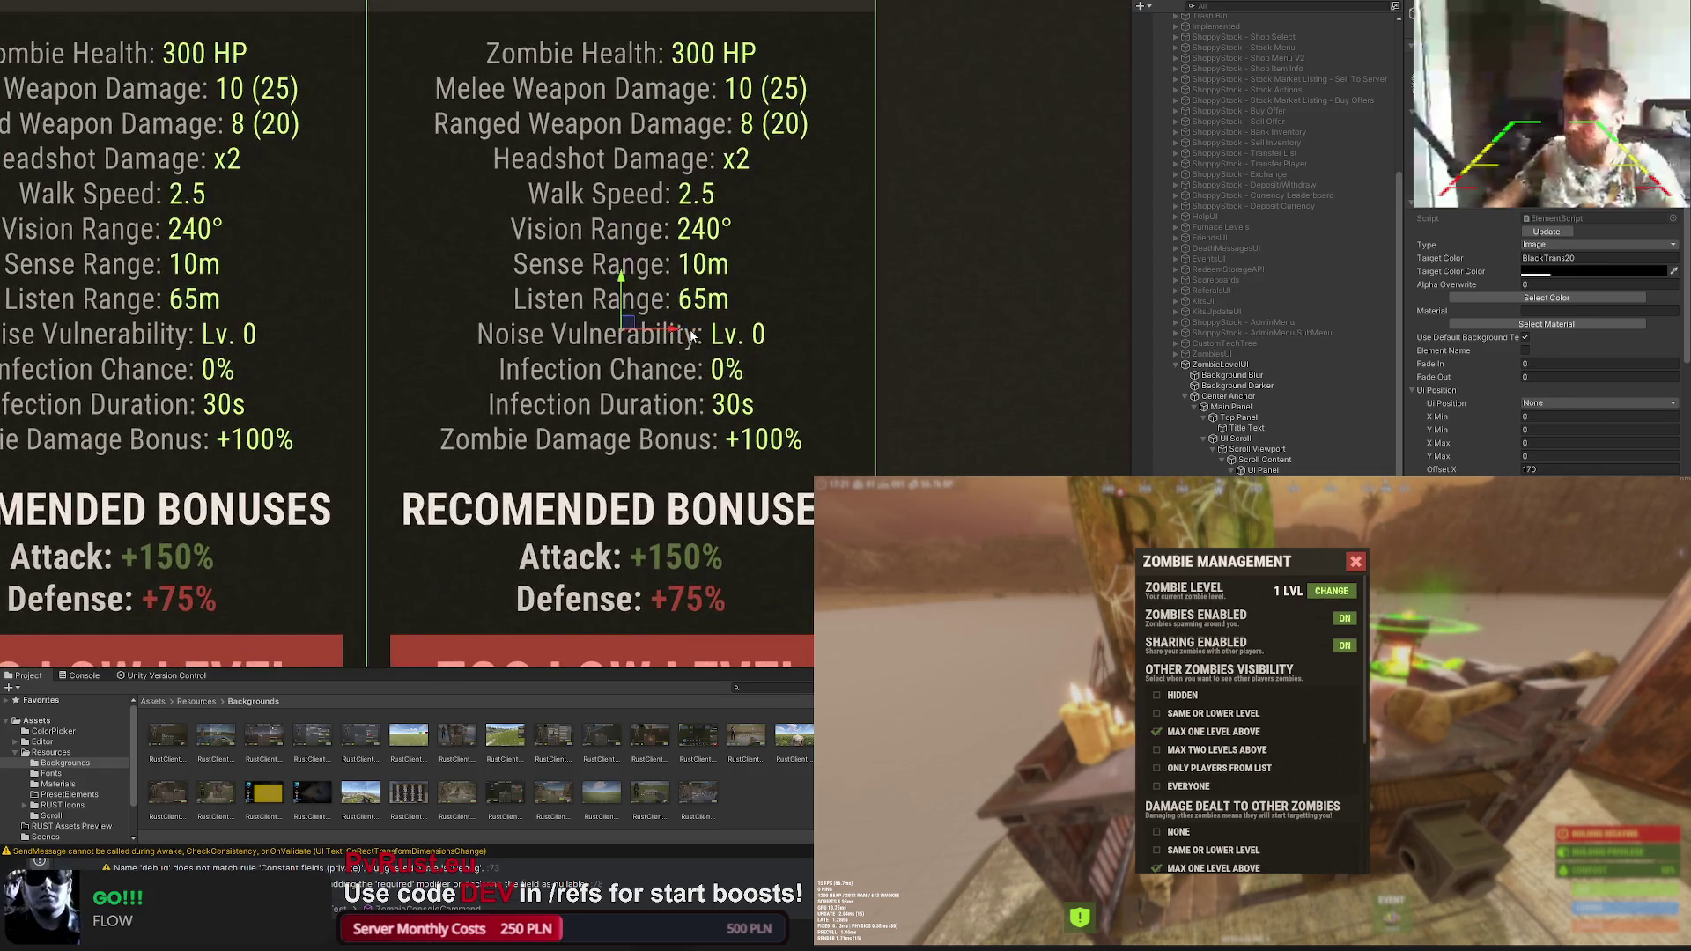
Step: Nudge the duplicate card slightly right and change its title text to LEVEL 2
drag(677, 331, 693, 331)
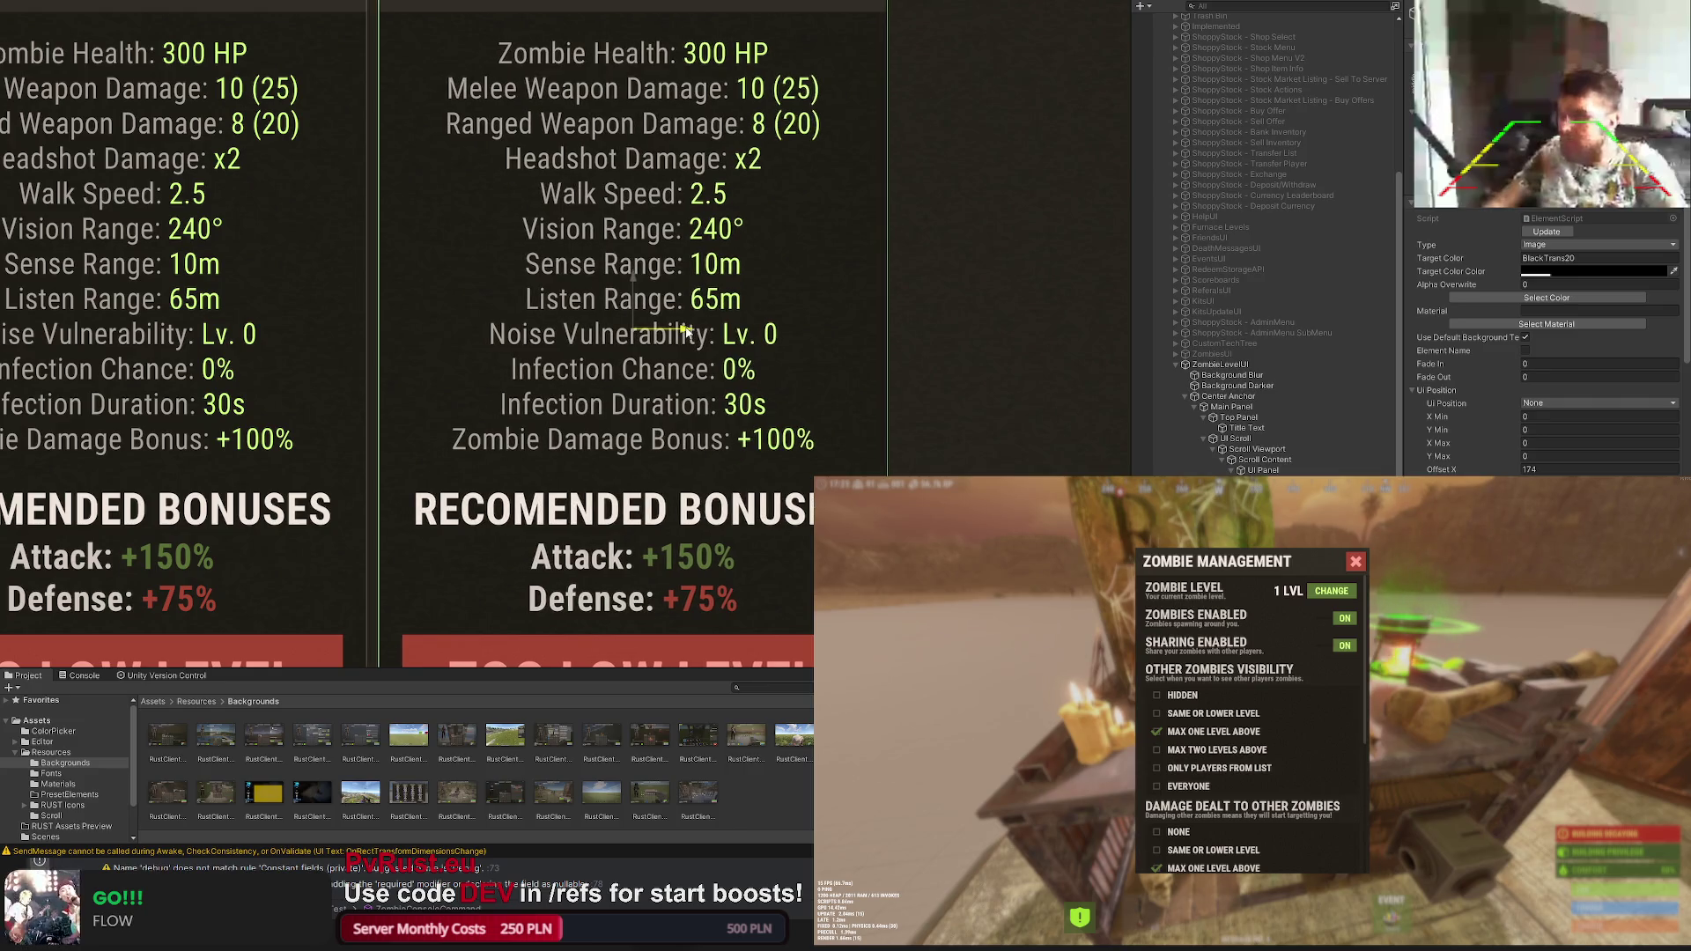
click(1003, 308)
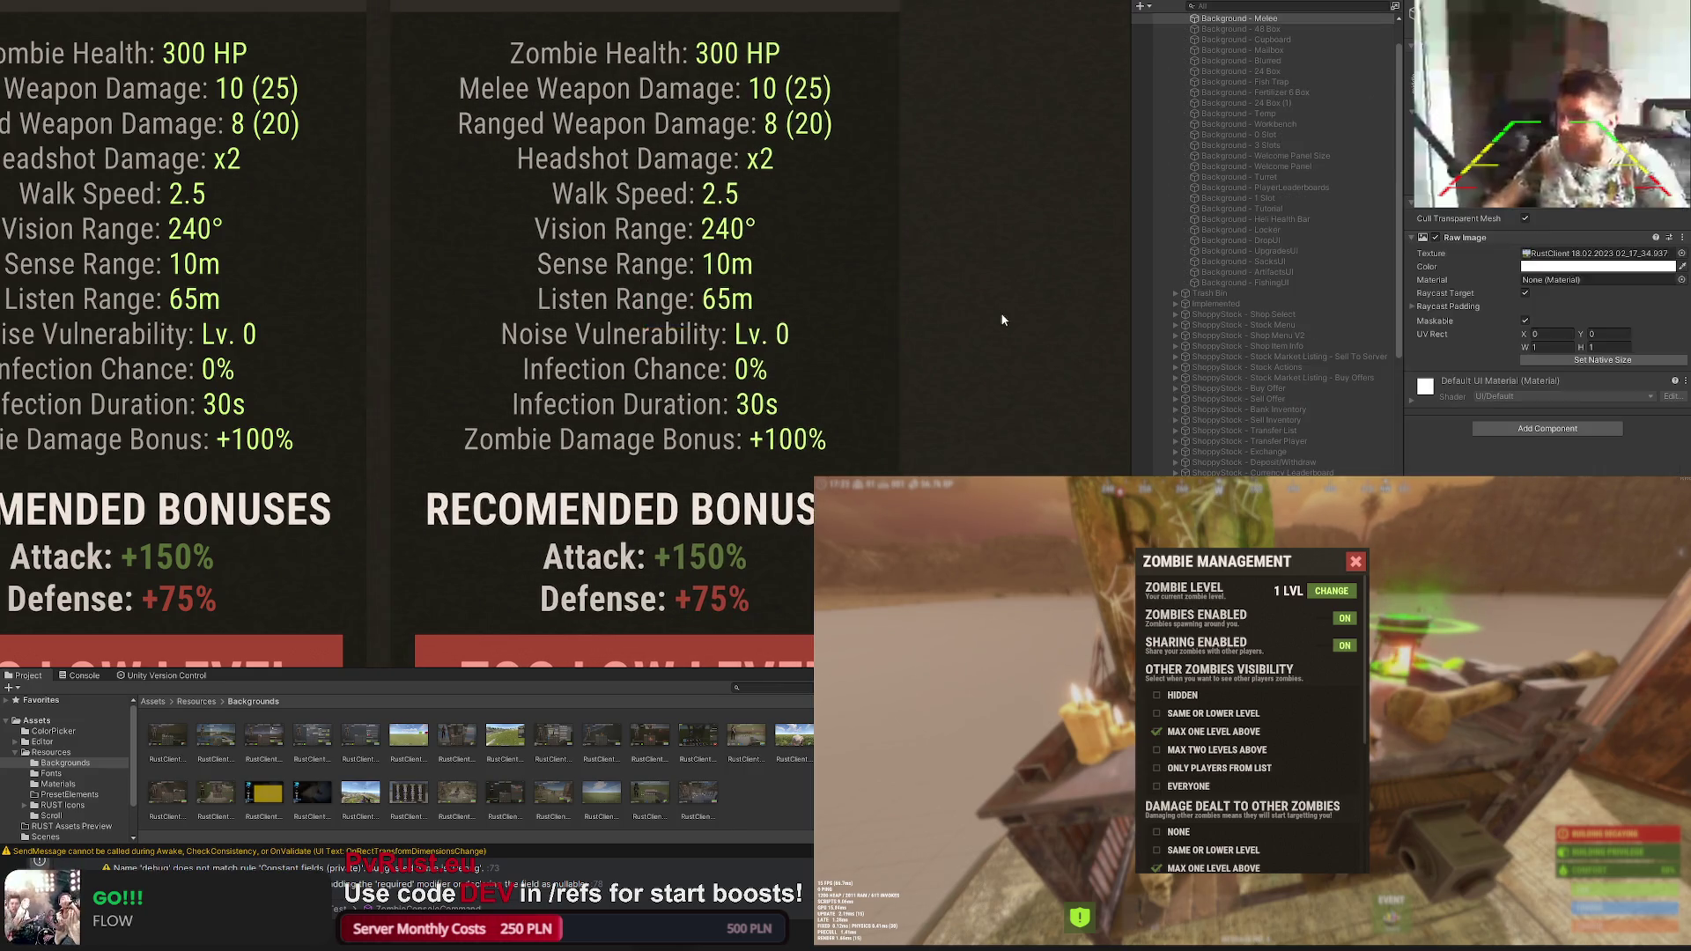
scroll(975, 387, down, 3)
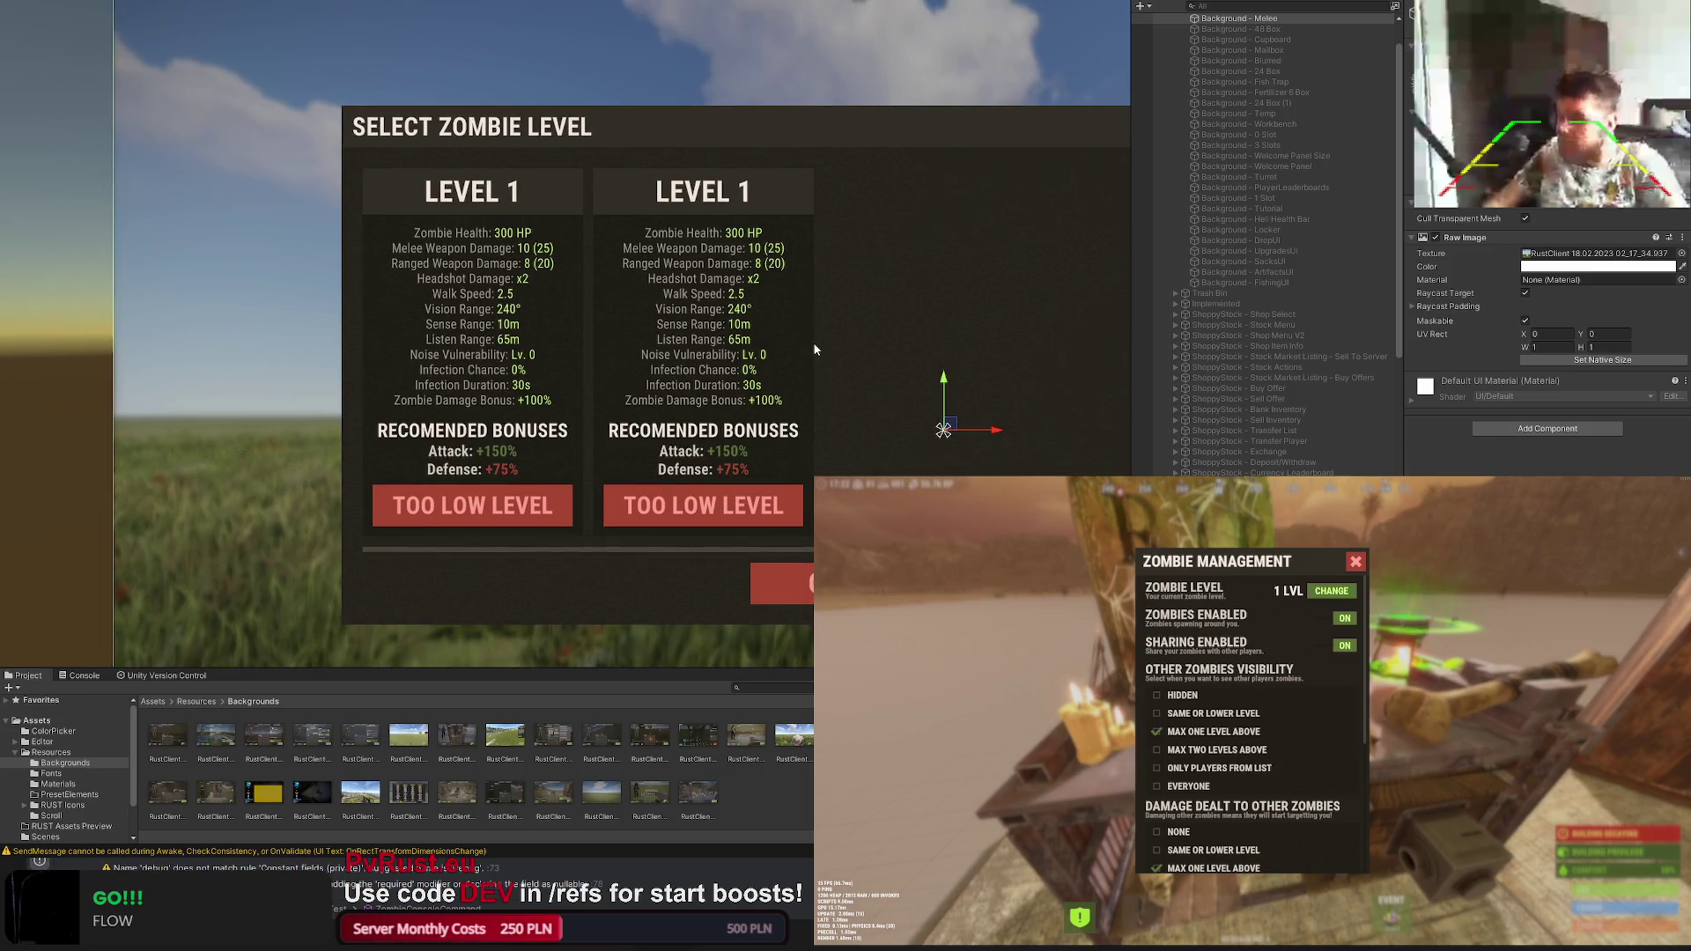
click(1007, 357)
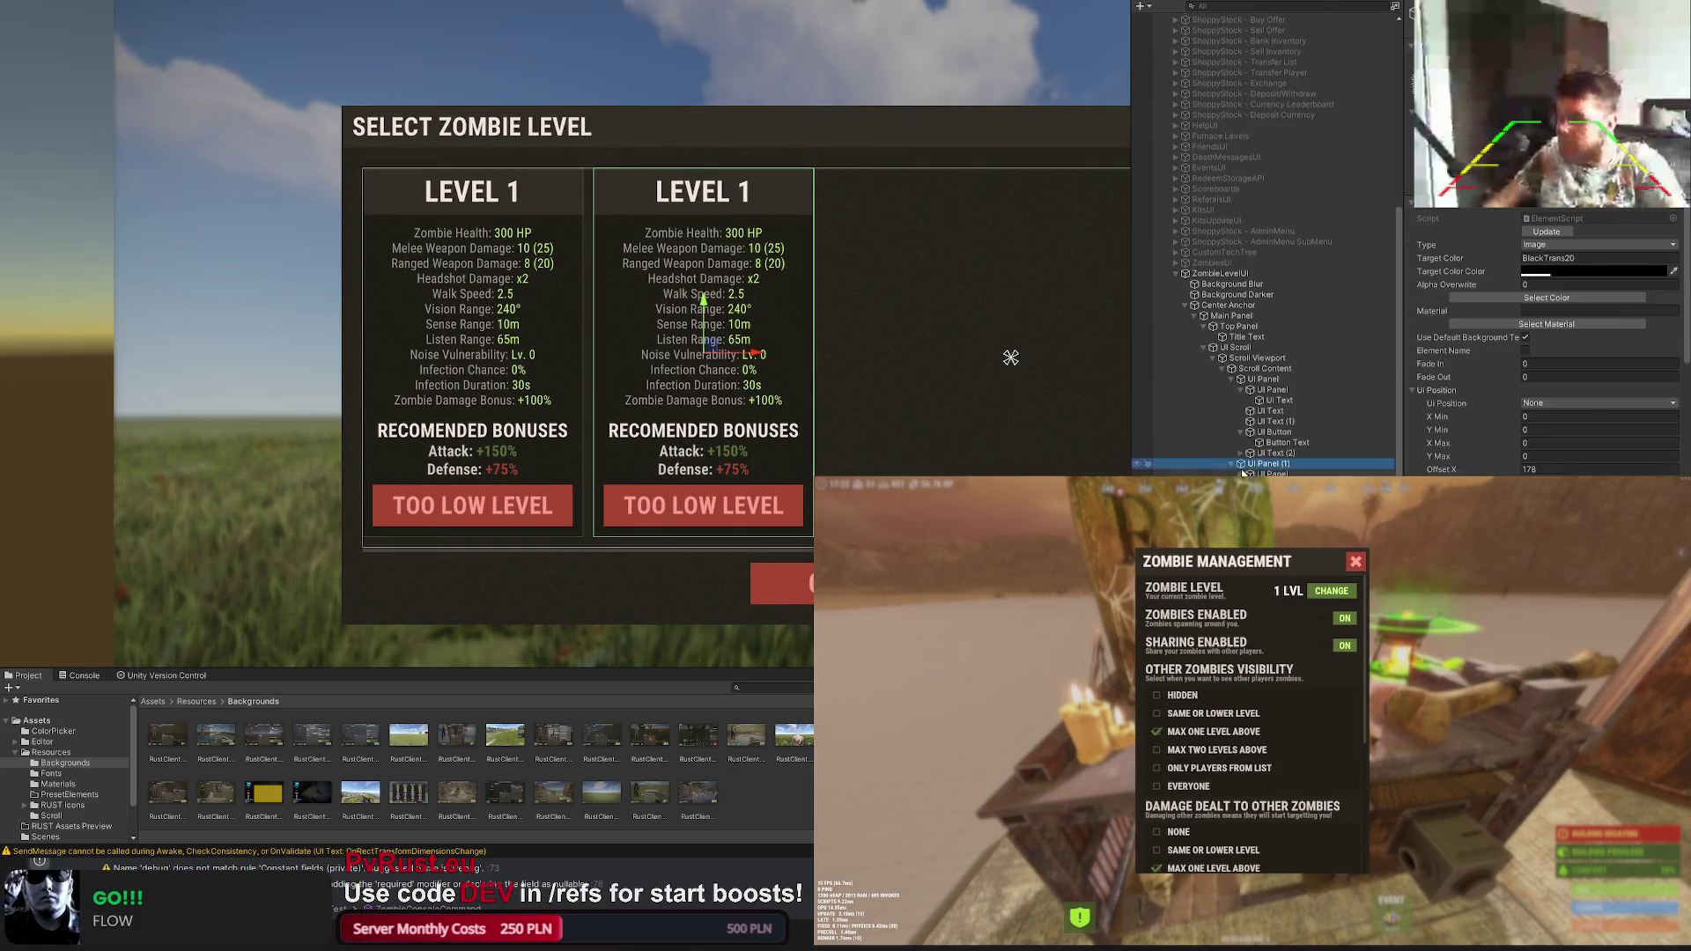
click(705, 354)
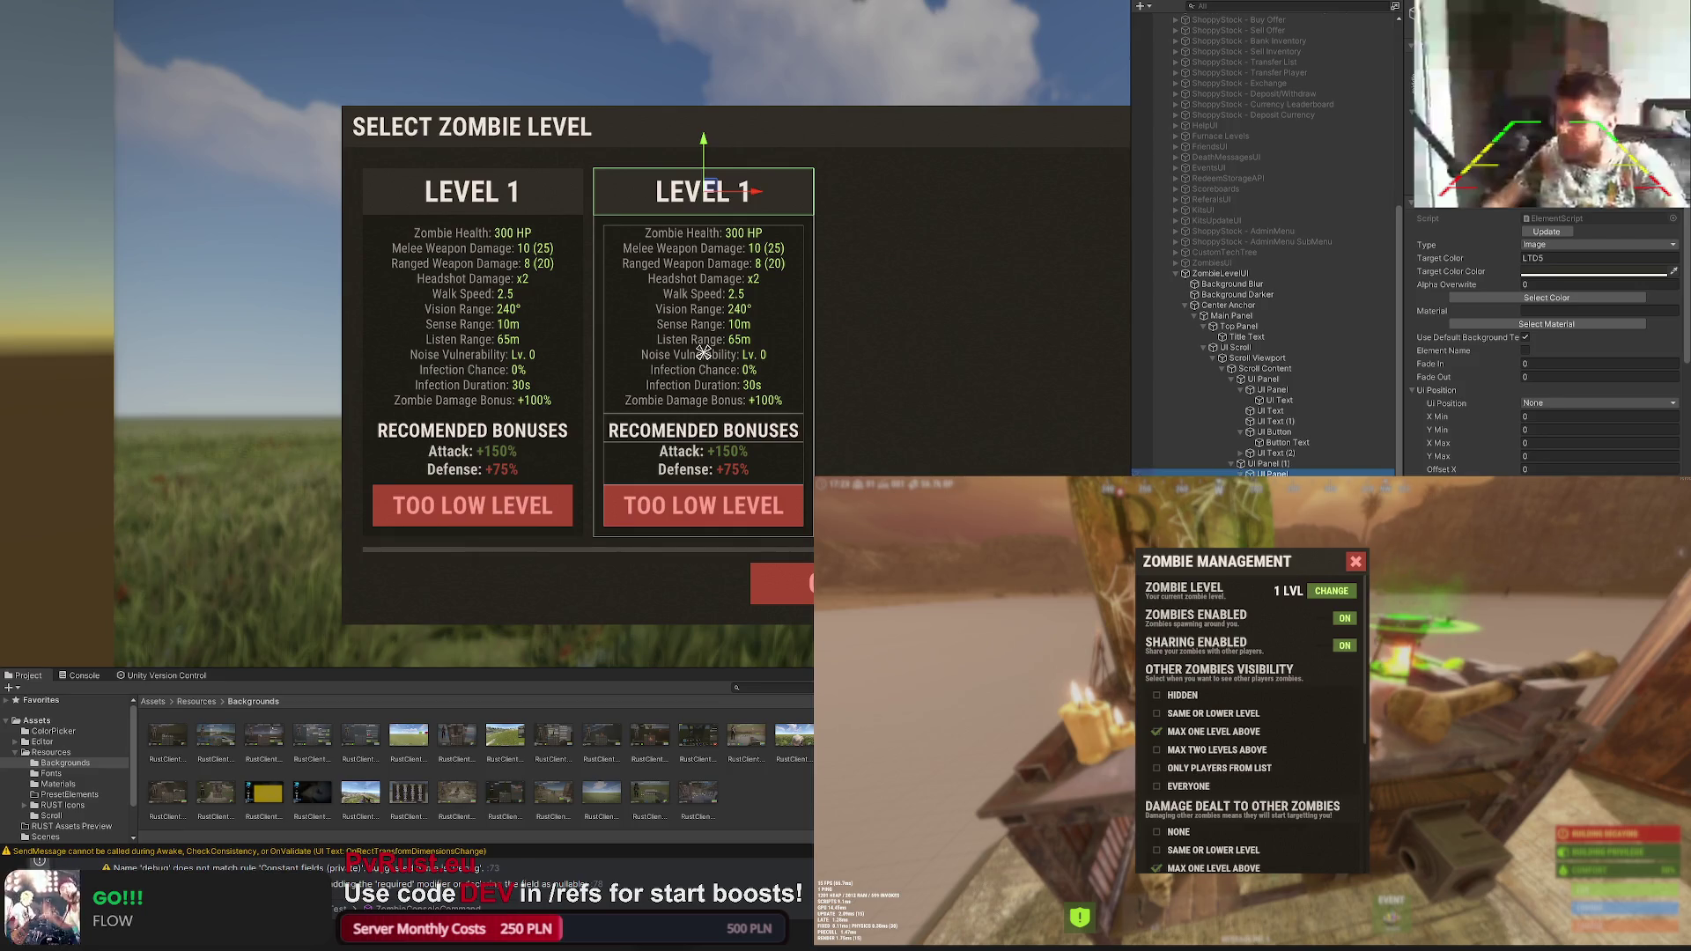
click(708, 191)
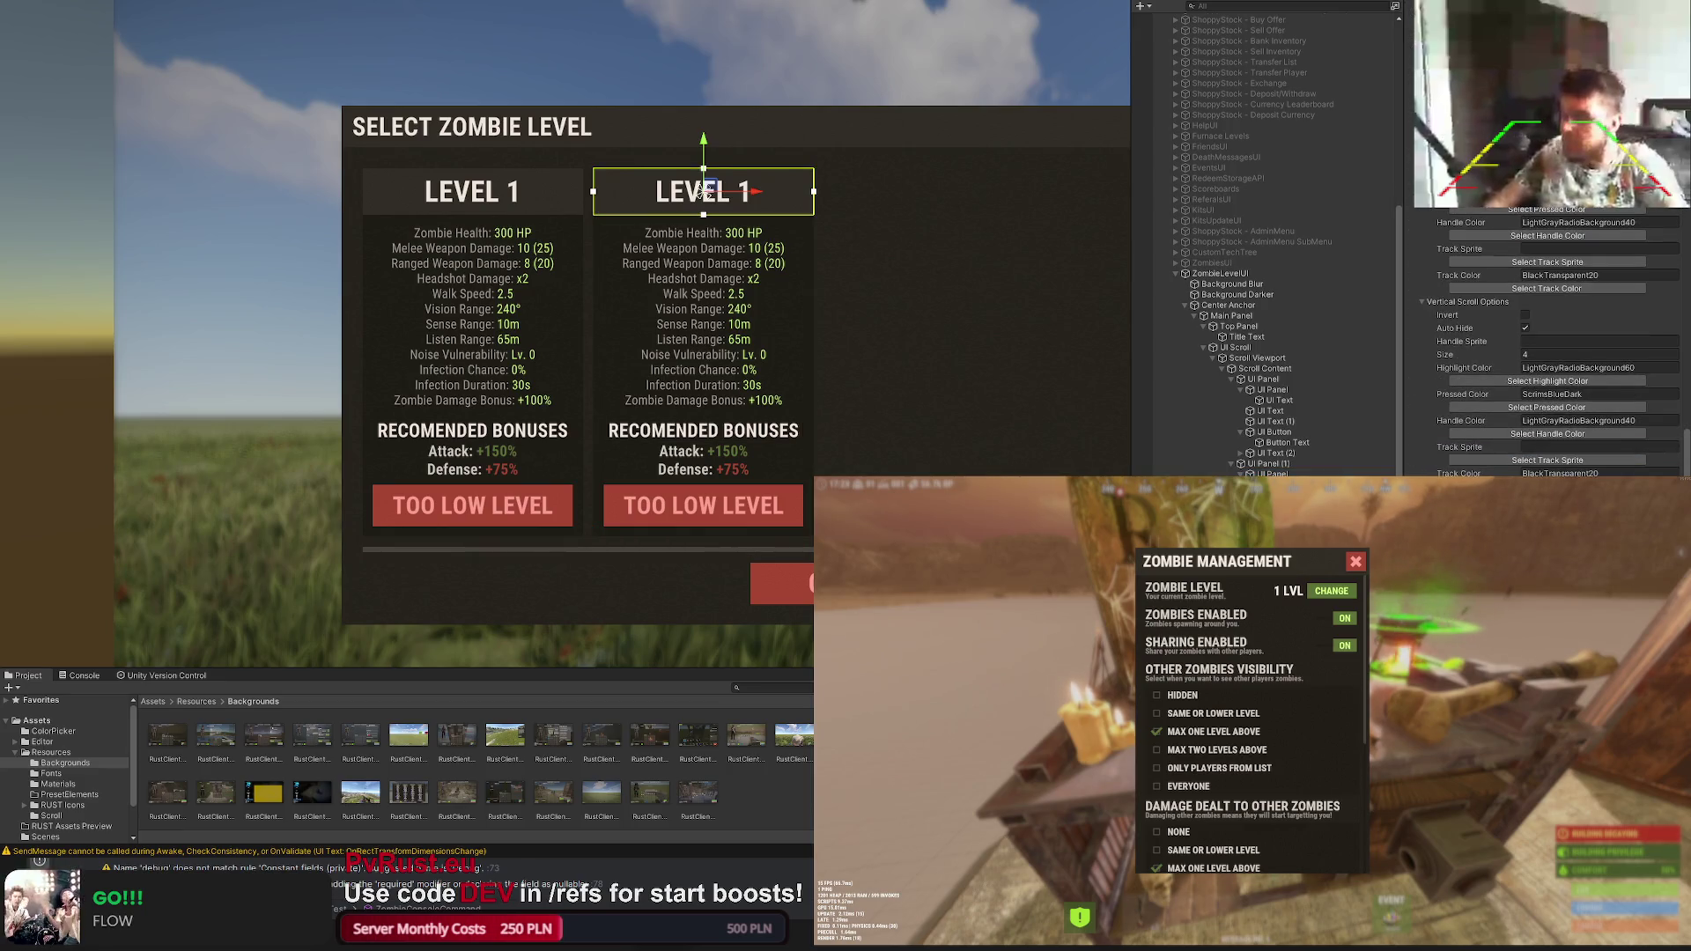
Step: Step through the LEVEL 2 card's children — bonuses heading, stats text, TOO LOW LEVEL button — to review them
click(704, 354)
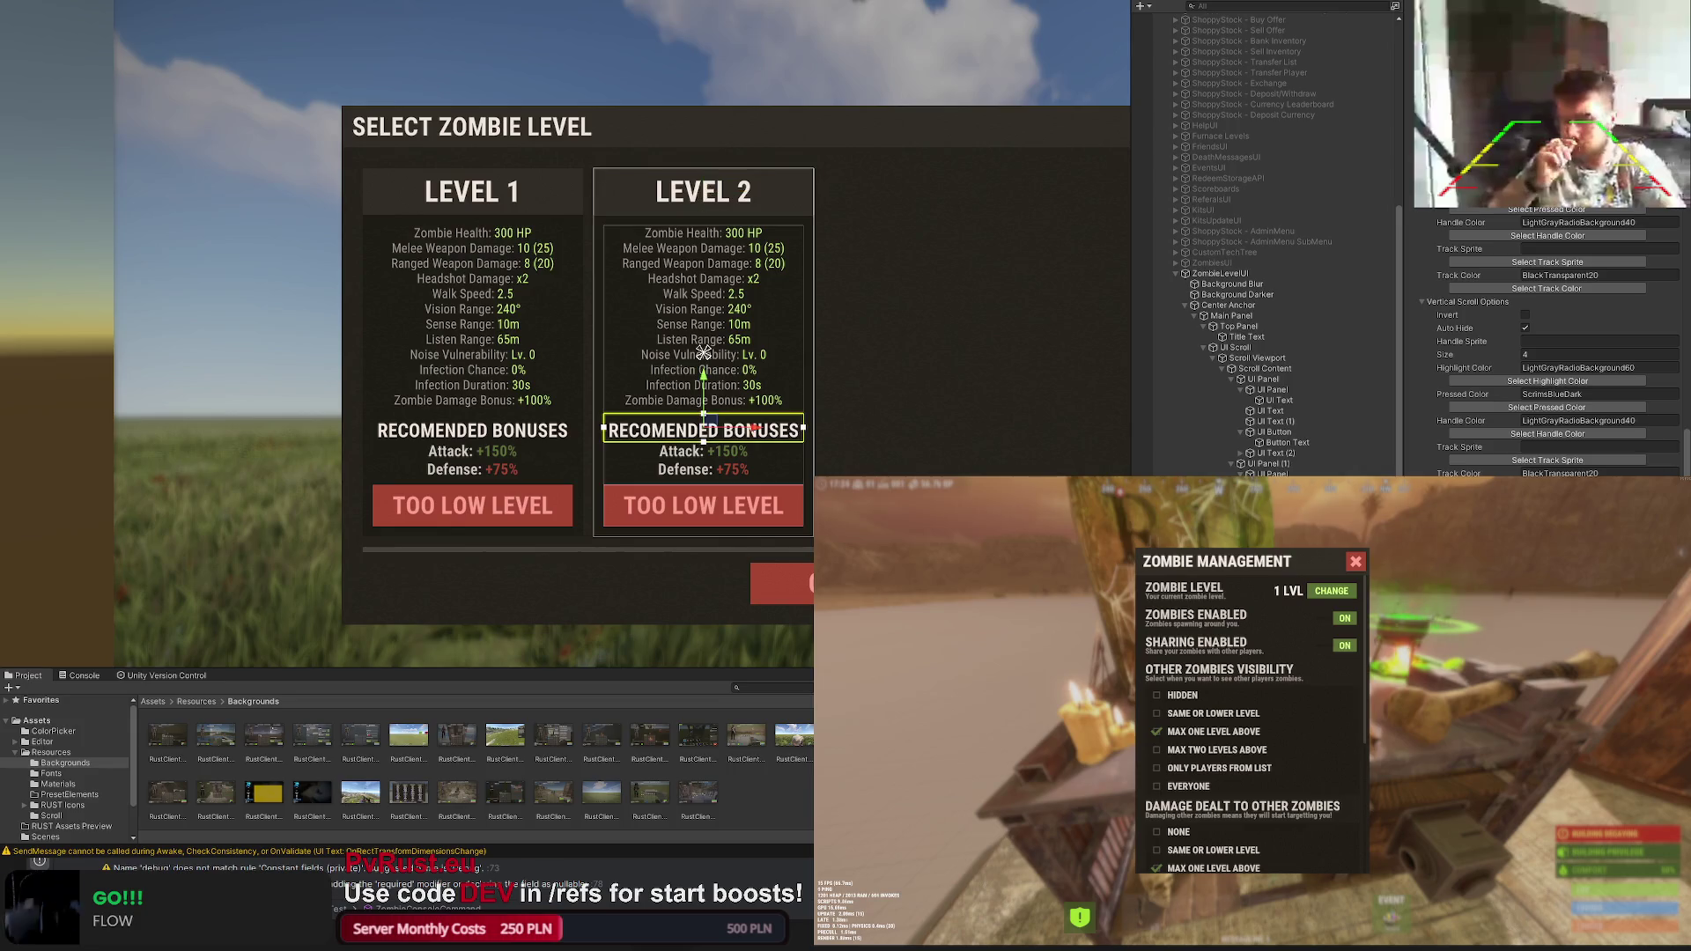
click(704, 354)
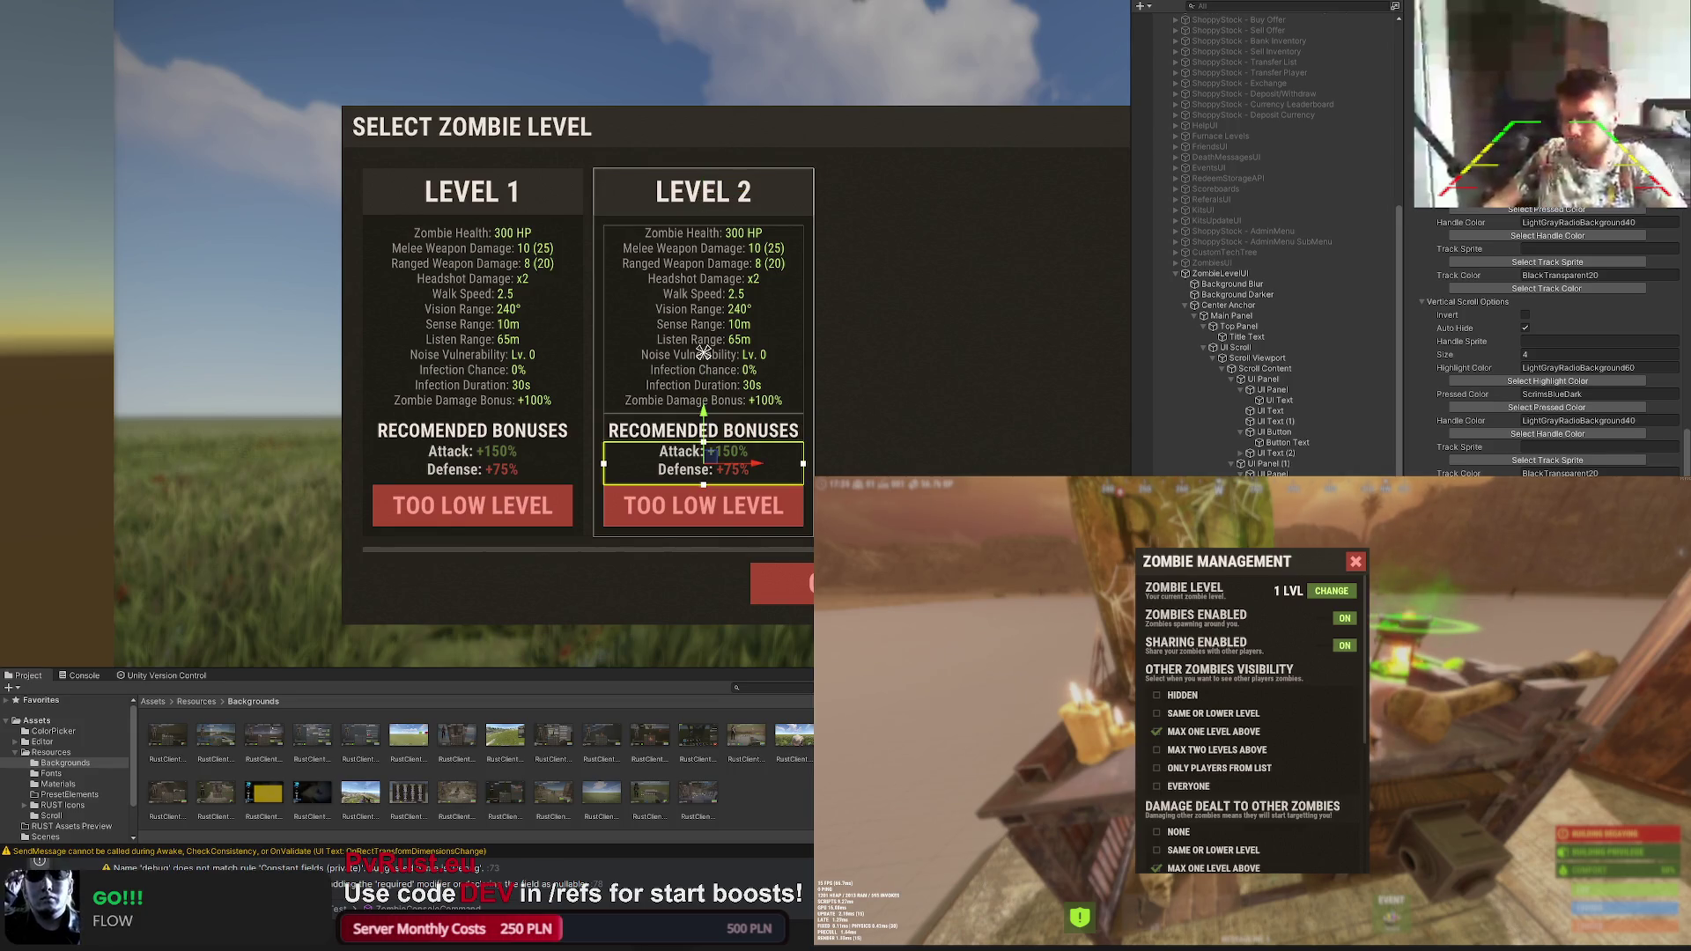
click(704, 354)
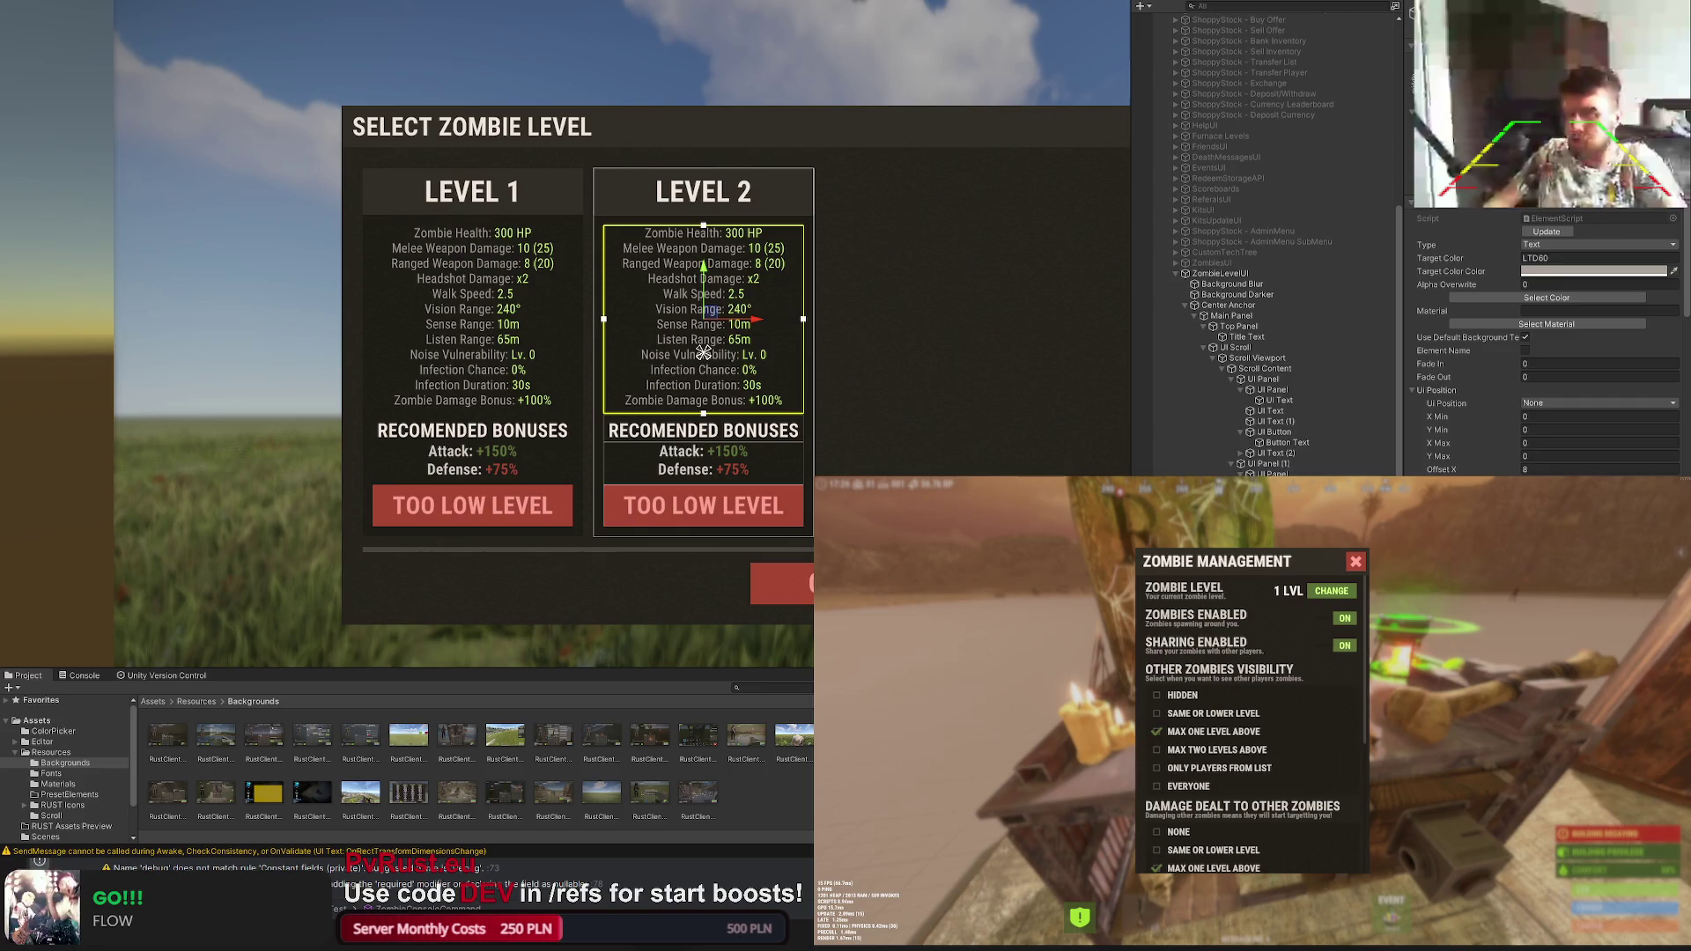
click(703, 354)
click(704, 354)
click(704, 354)
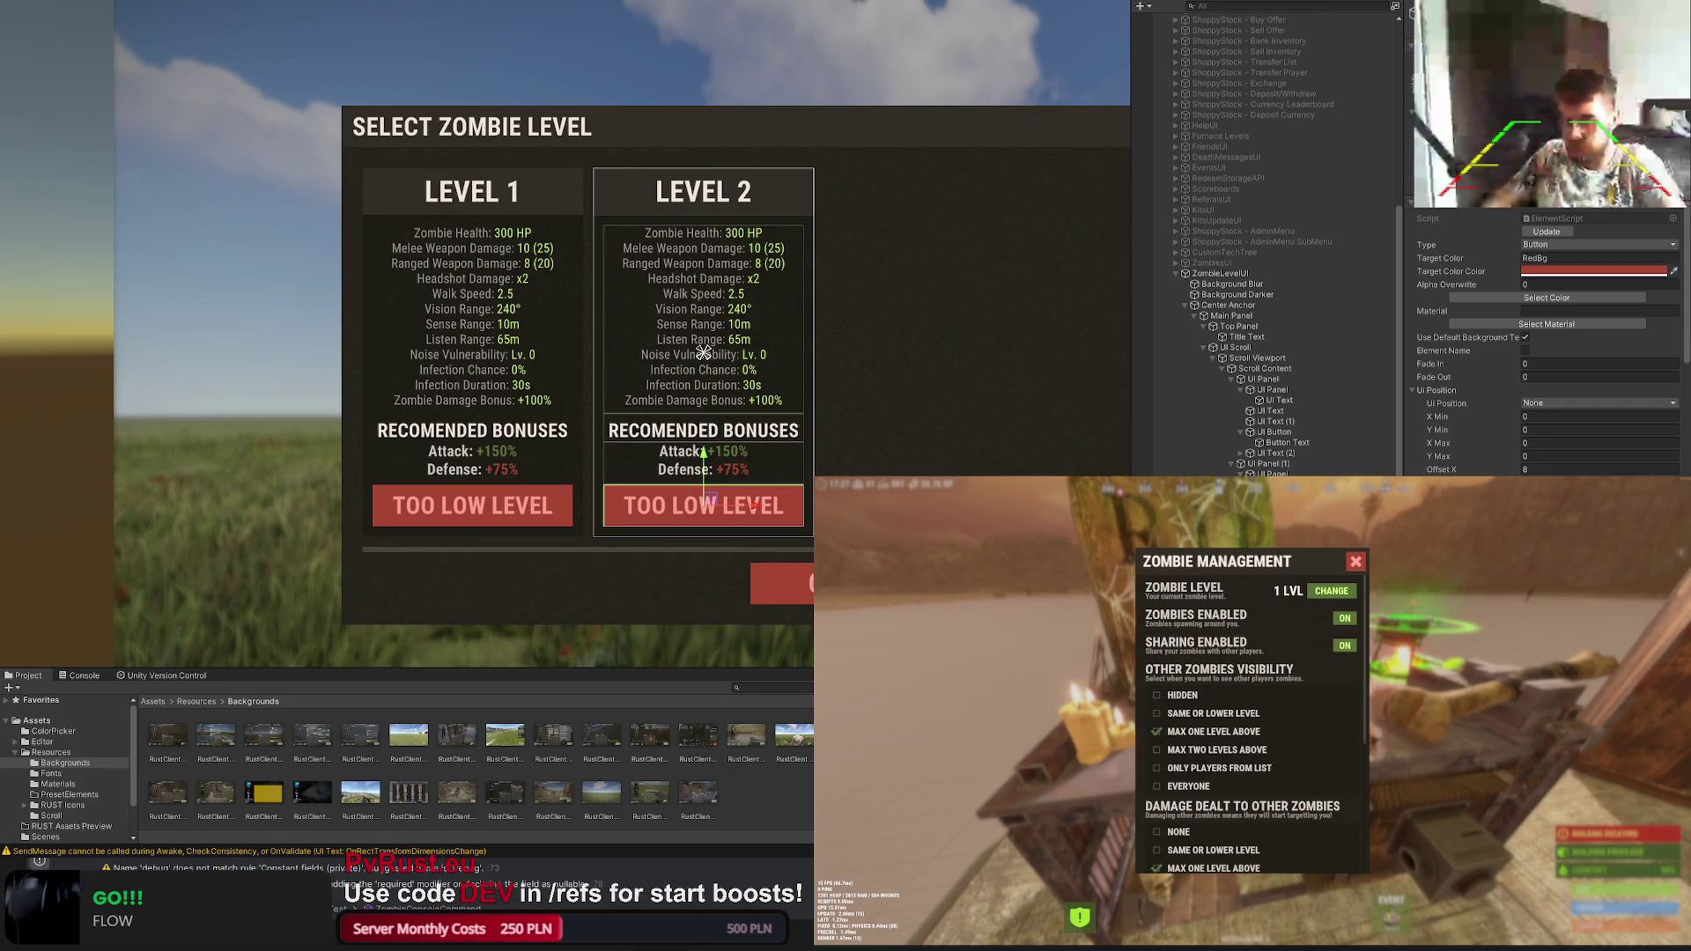
click(704, 355)
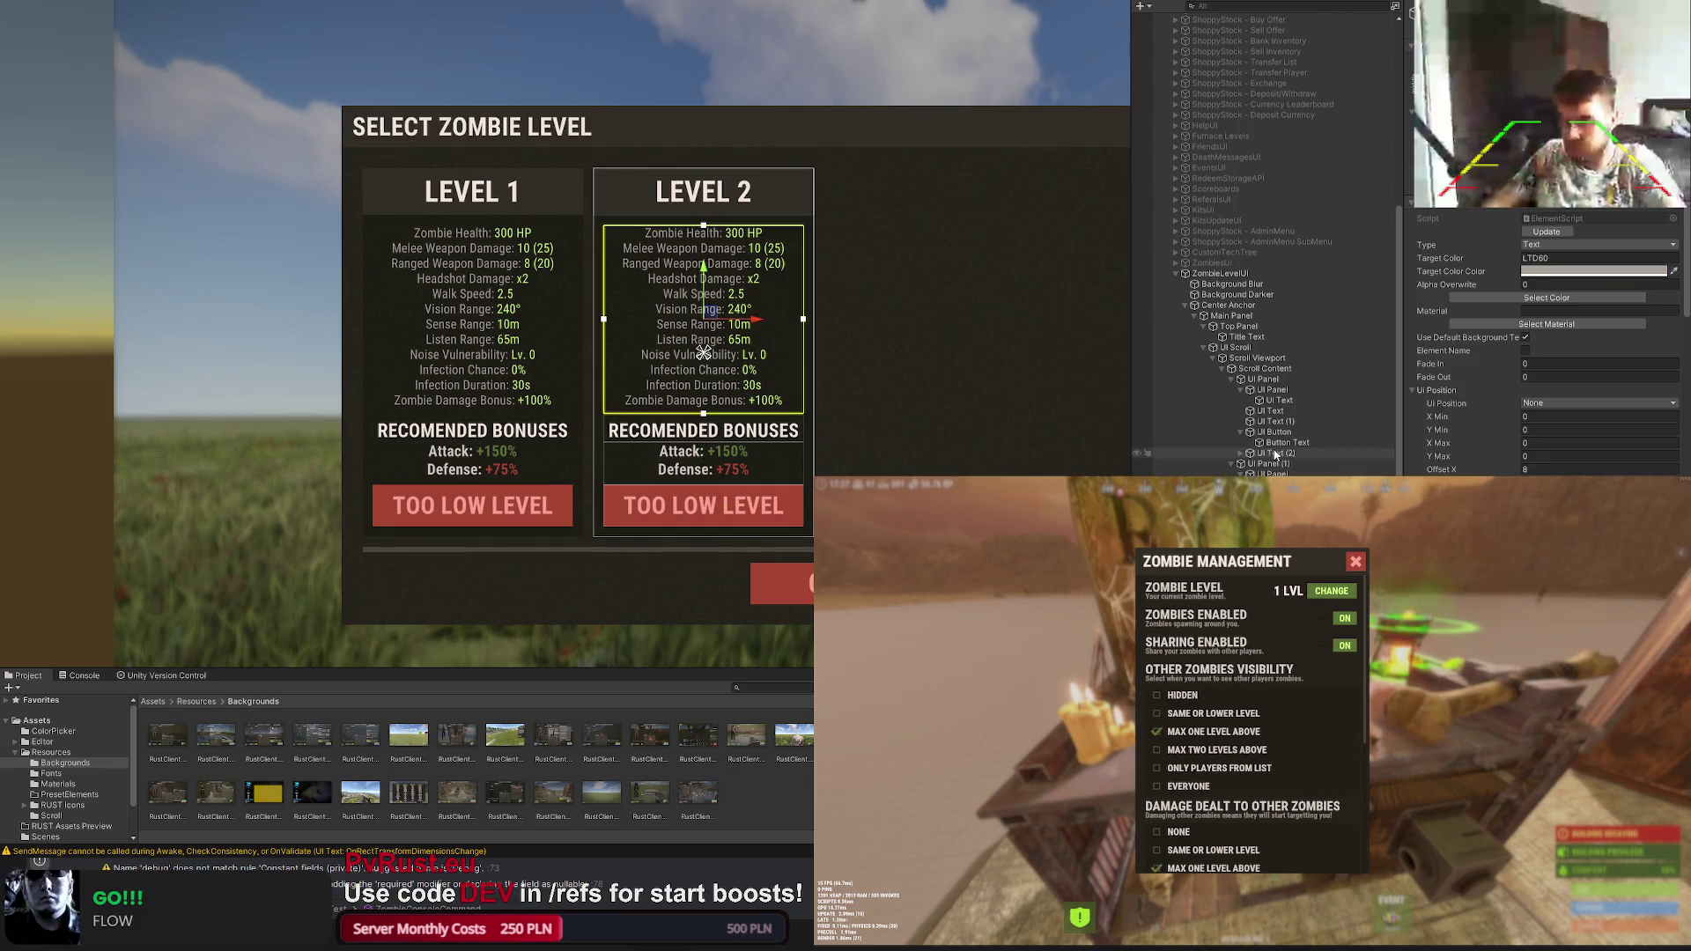
click(1261, 411)
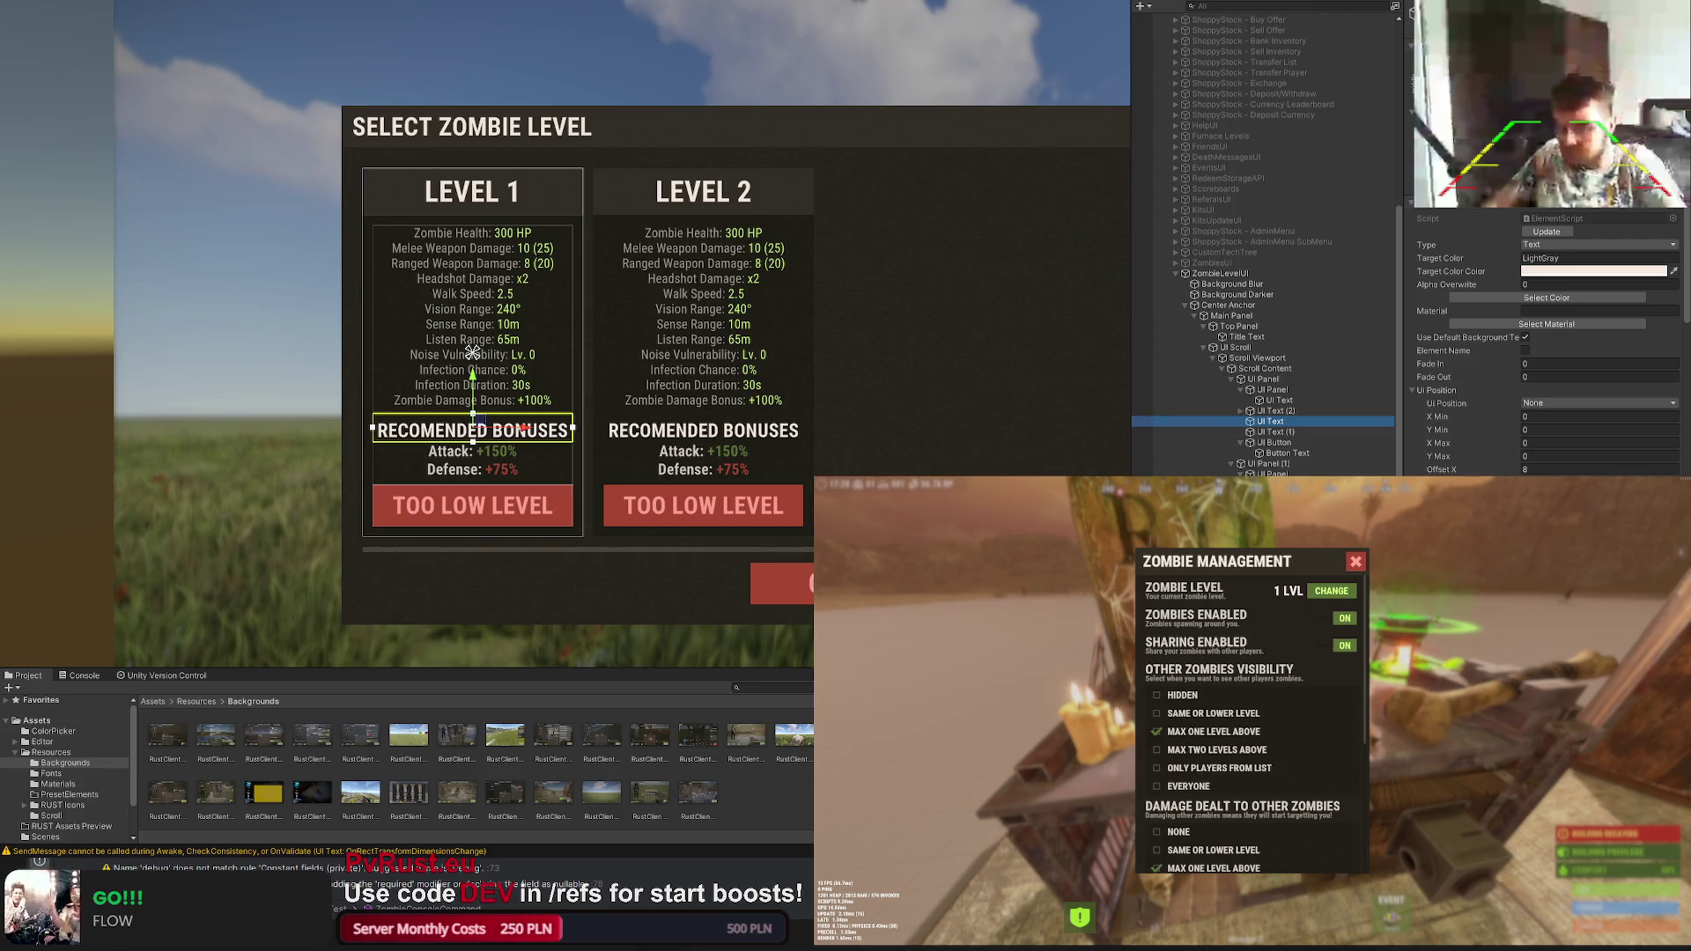
click(702, 505)
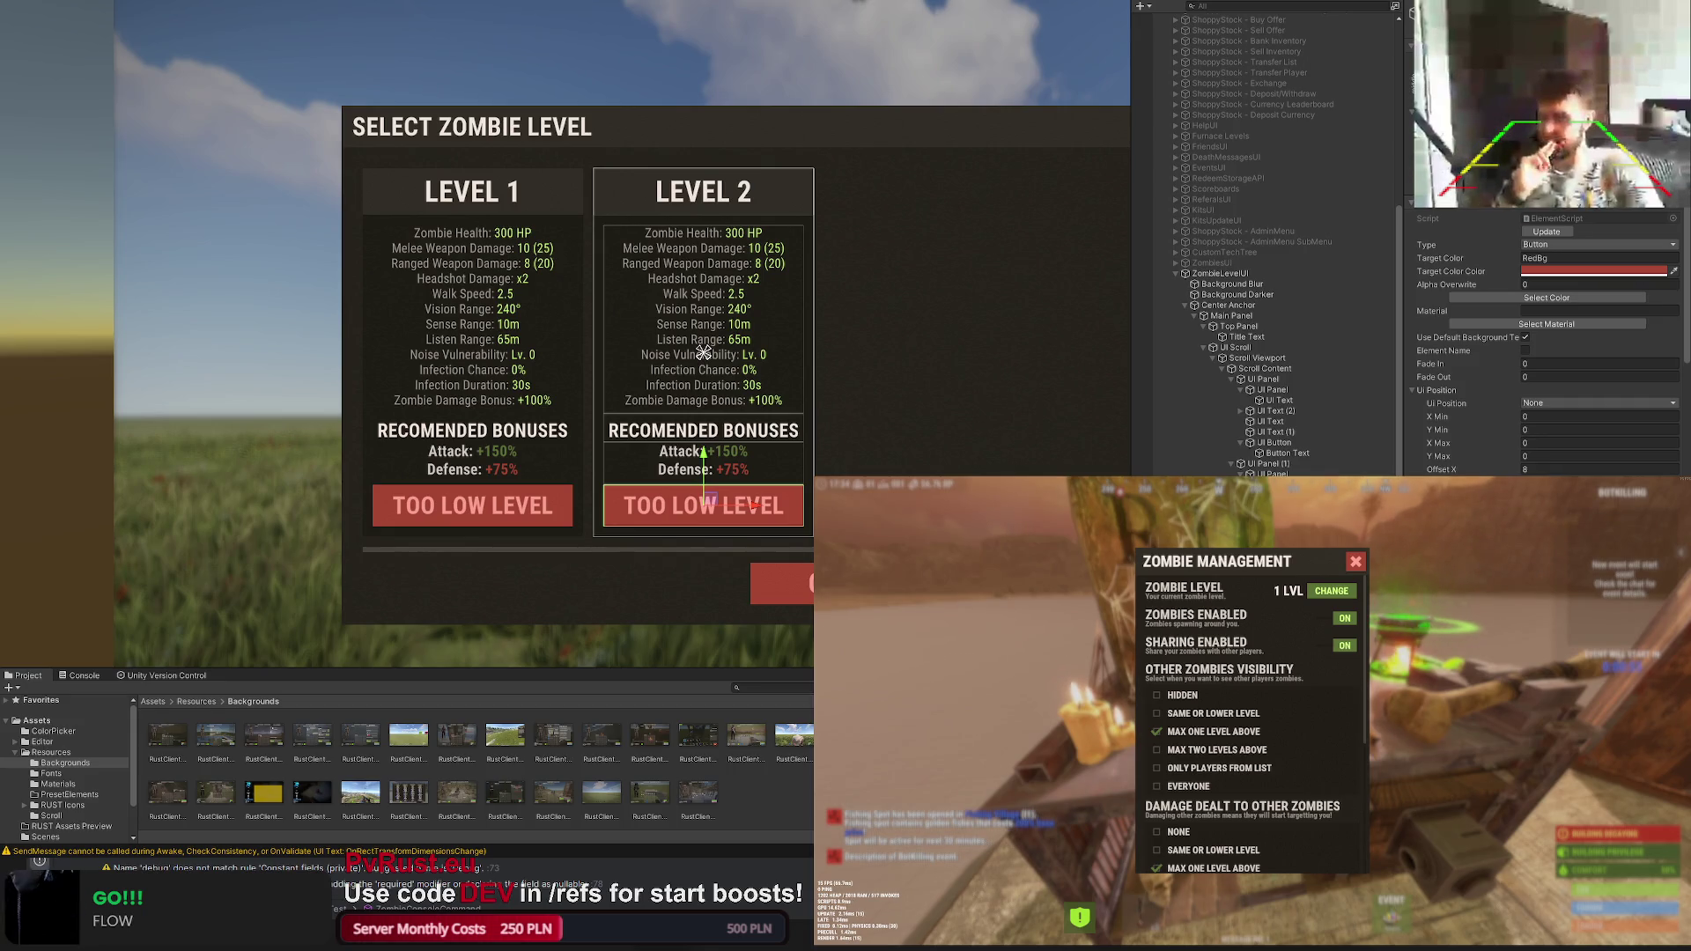
Step: Give the Level 2 button a dark grey background, settling on the LTD5 swatch
click(1528, 299)
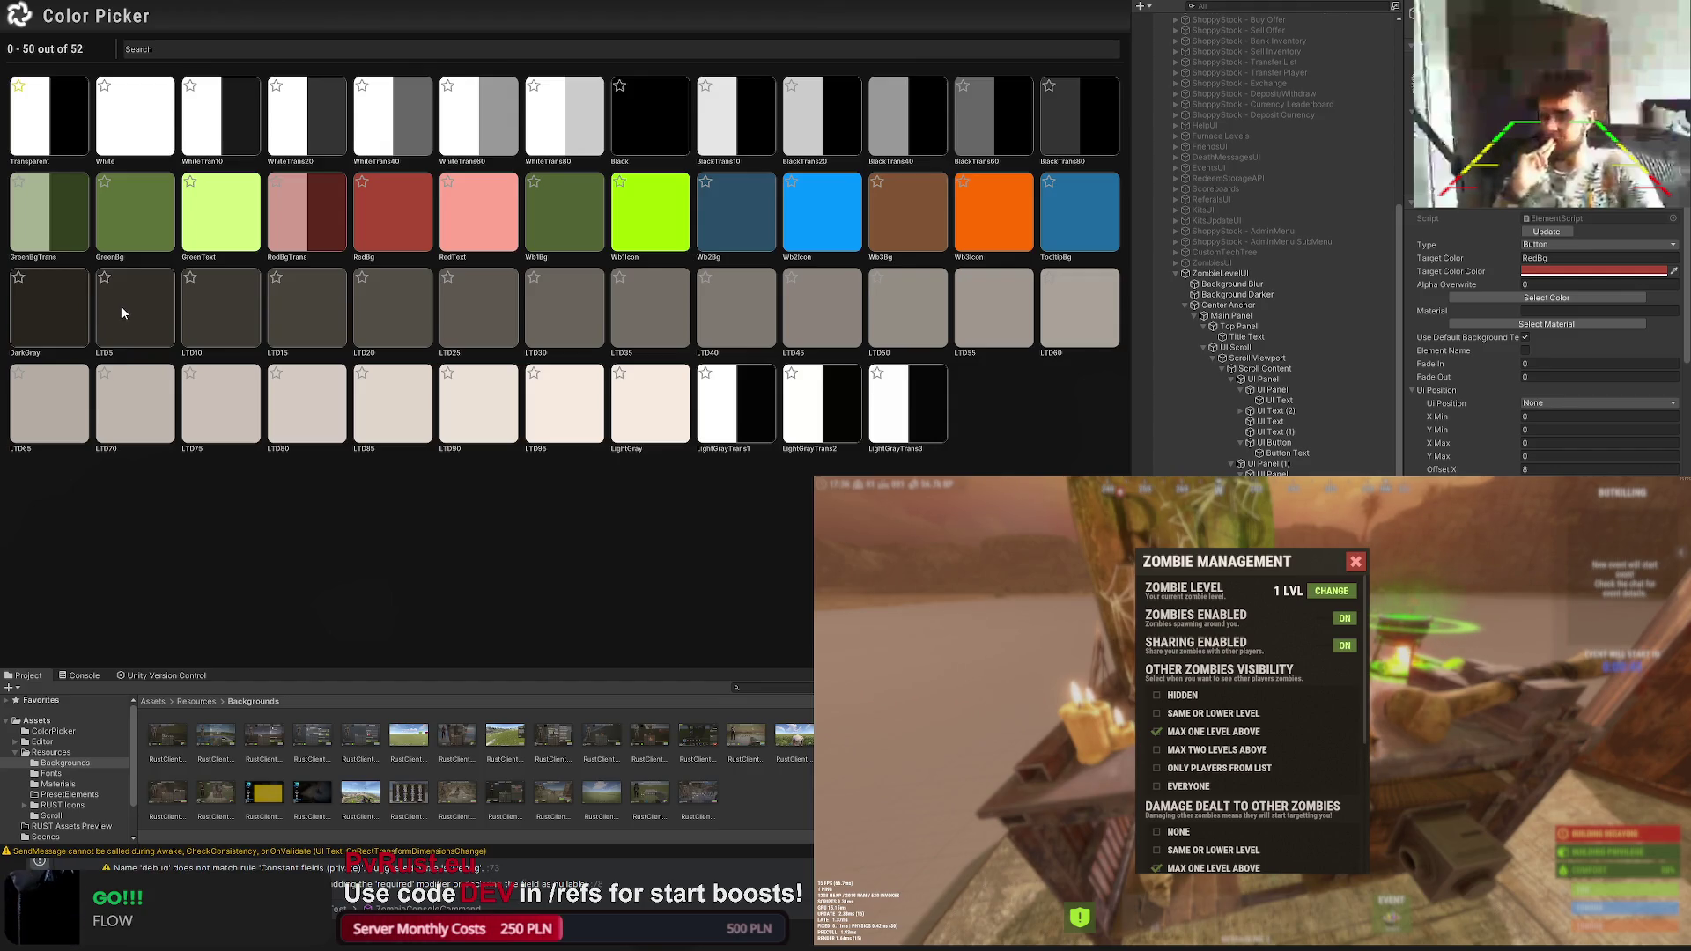
click(65, 315)
click(1545, 297)
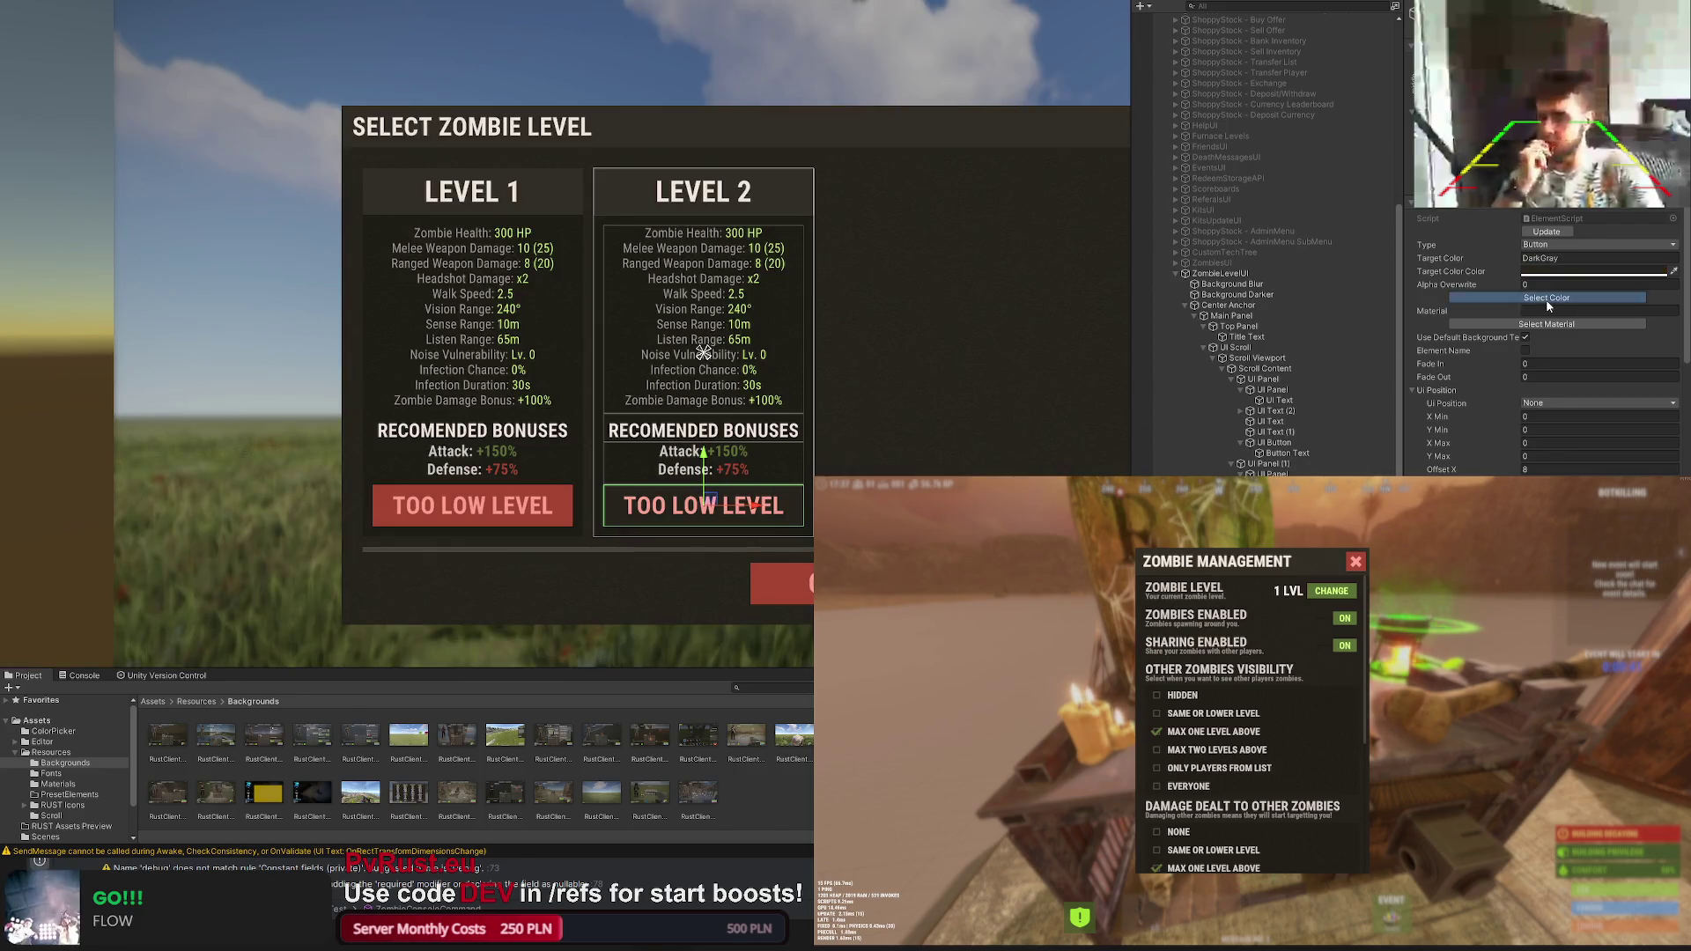
click(165, 311)
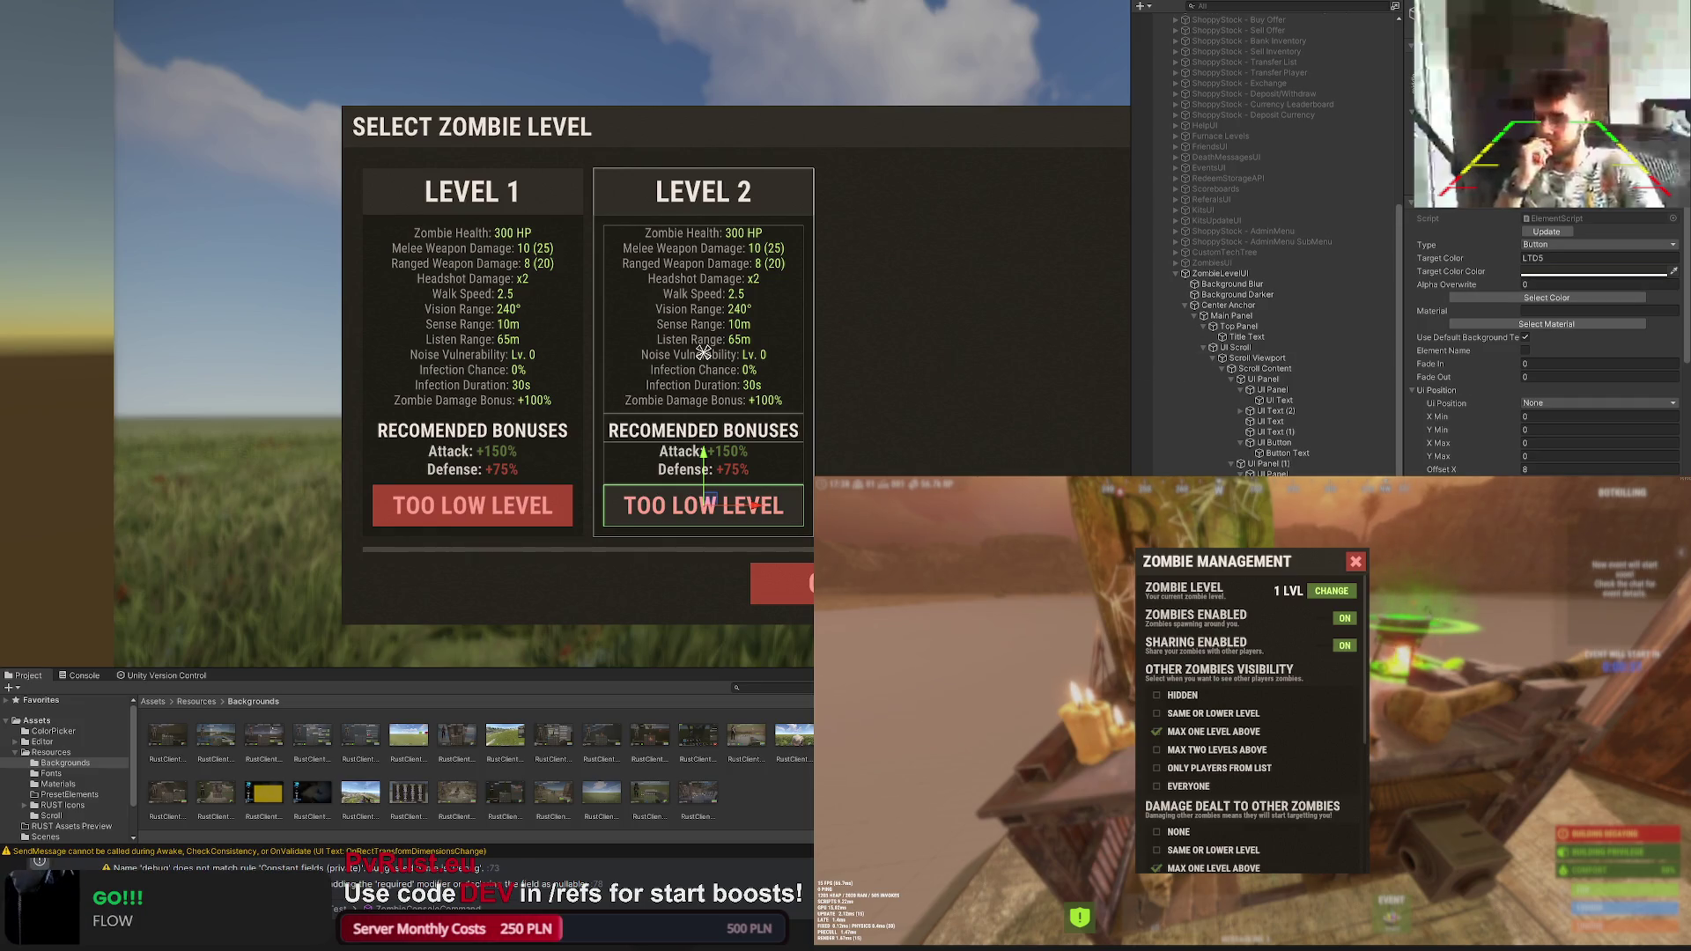
Step: Mute the button's SELECTED text to grey, trying LTD25 then LTD40
click(1544, 298)
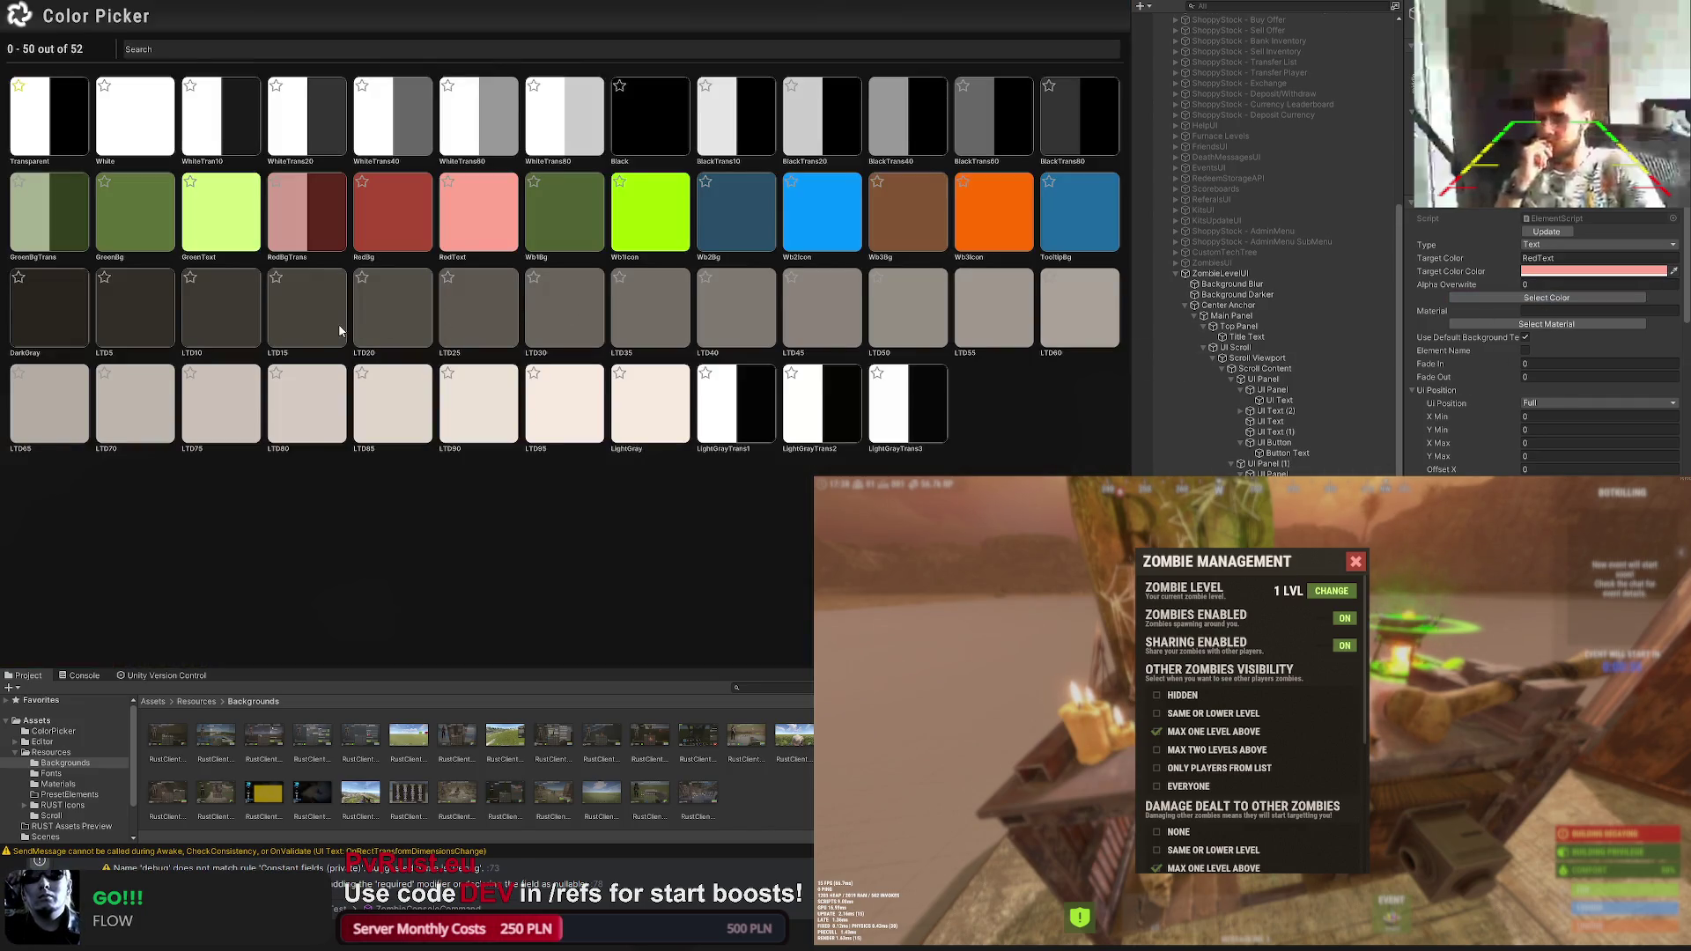
click(456, 316)
click(1546, 298)
click(736, 316)
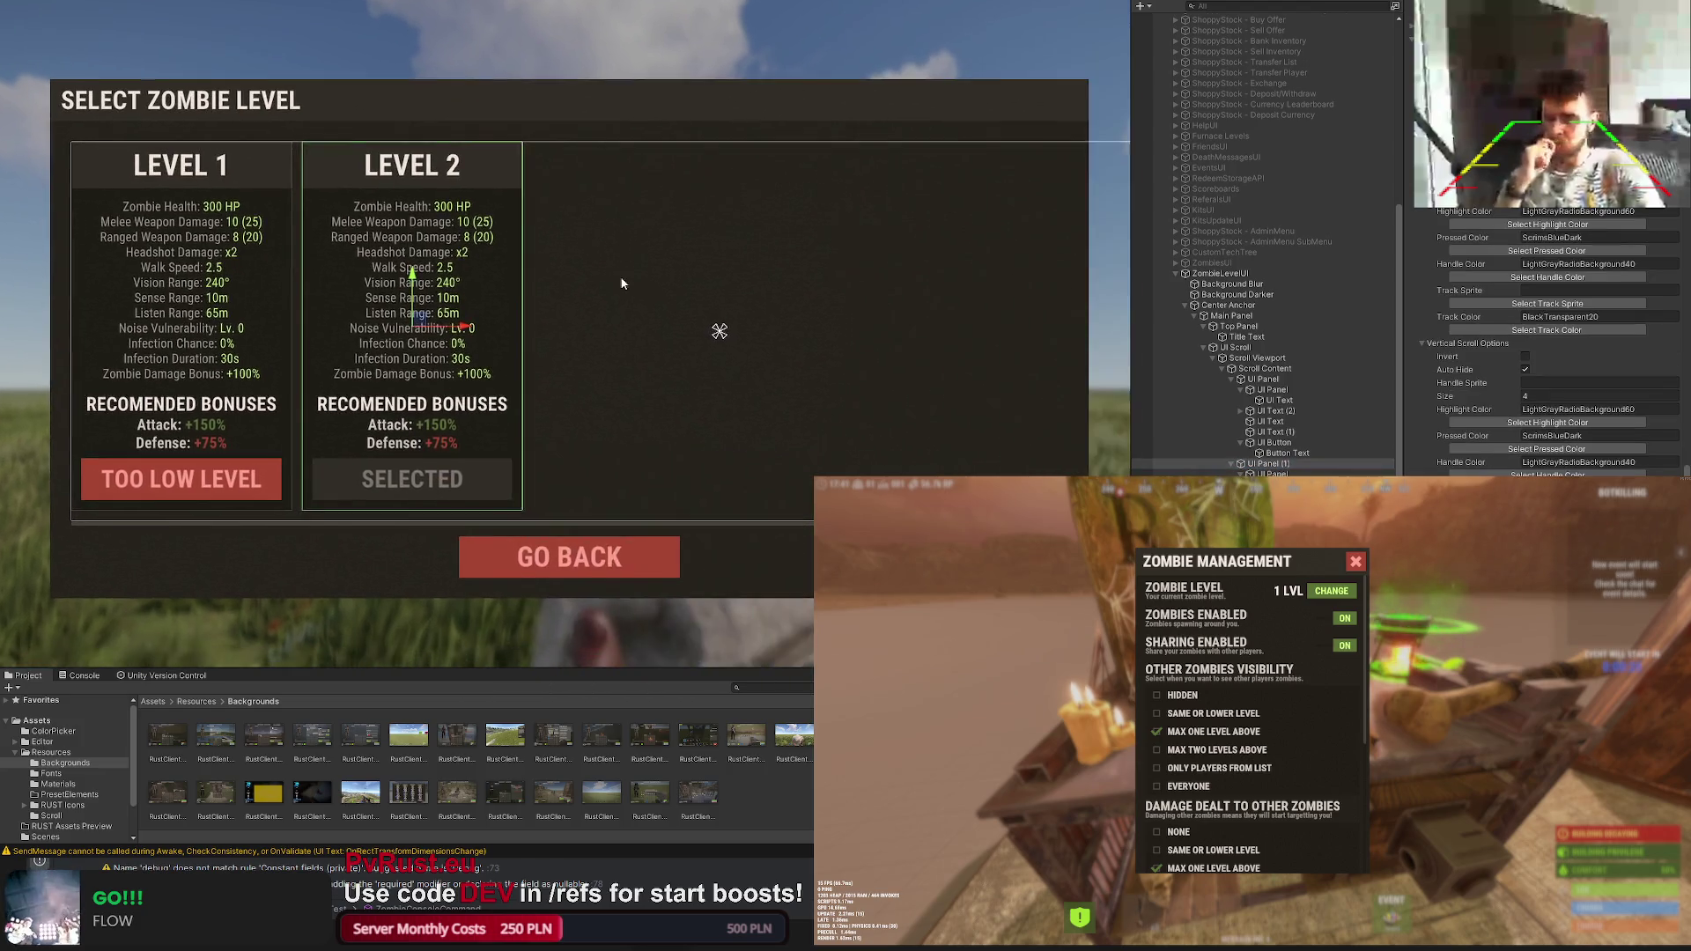
Step: Duplicate the Level 2 card to its right as LEVEL 3 and select its button
key(ctrl+d)
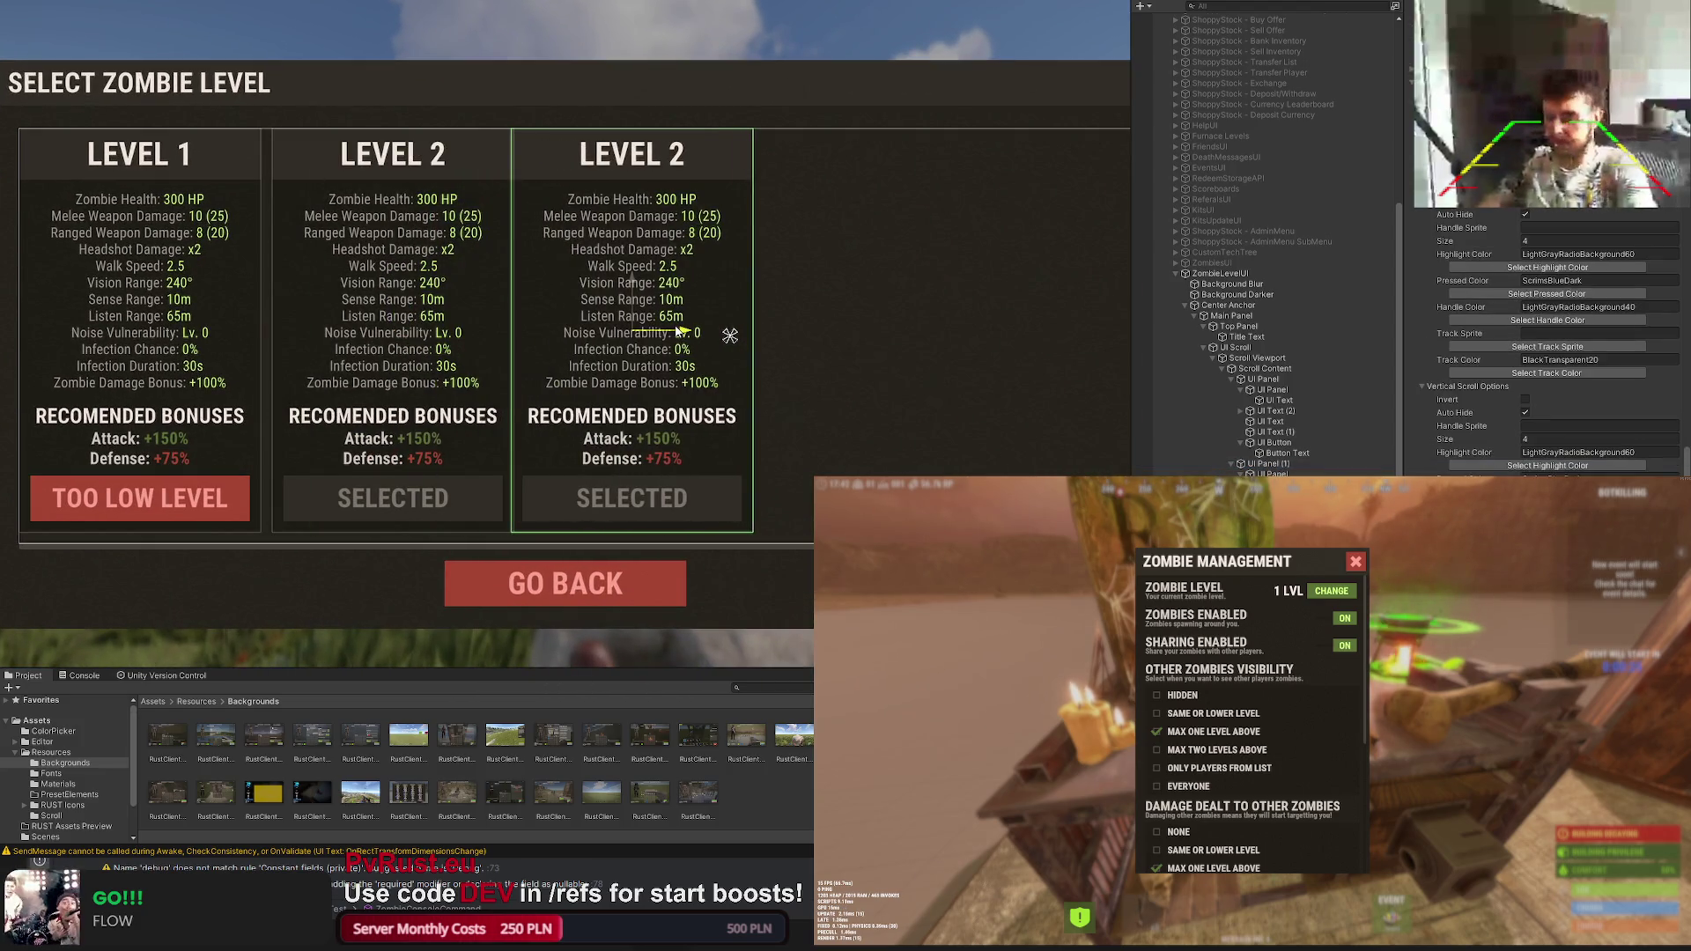
scroll(631, 280, up, 3)
scroll(633, 252, up, 3)
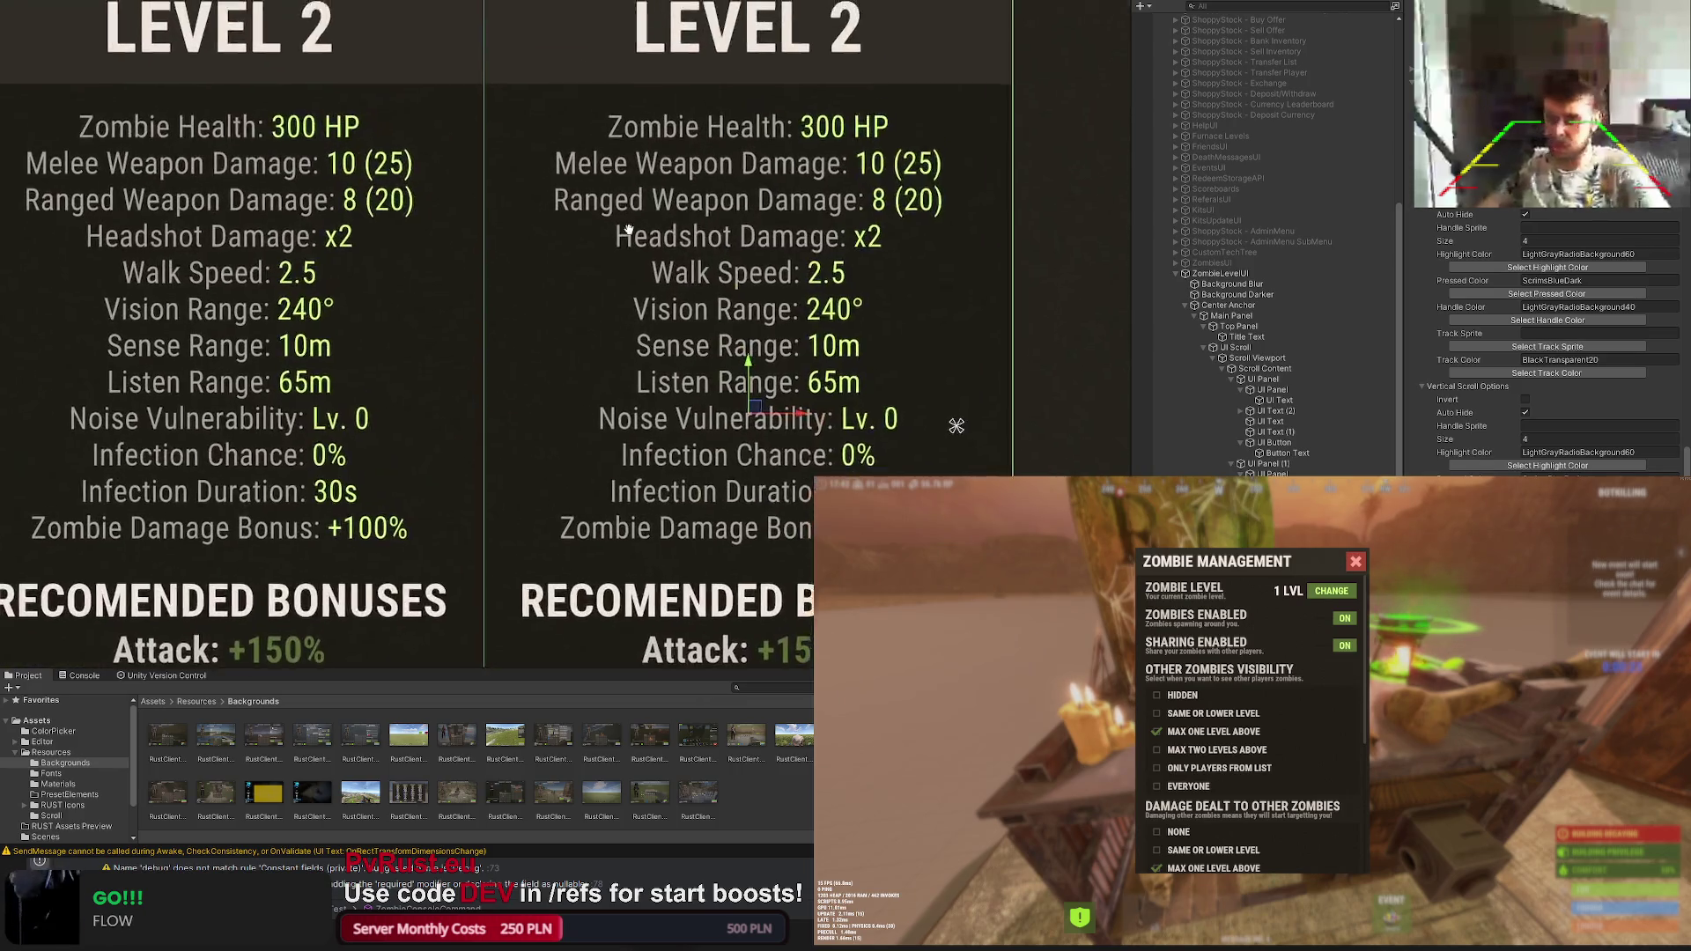
scroll(633, 217, up, 2)
drag(766, 525, 784, 525)
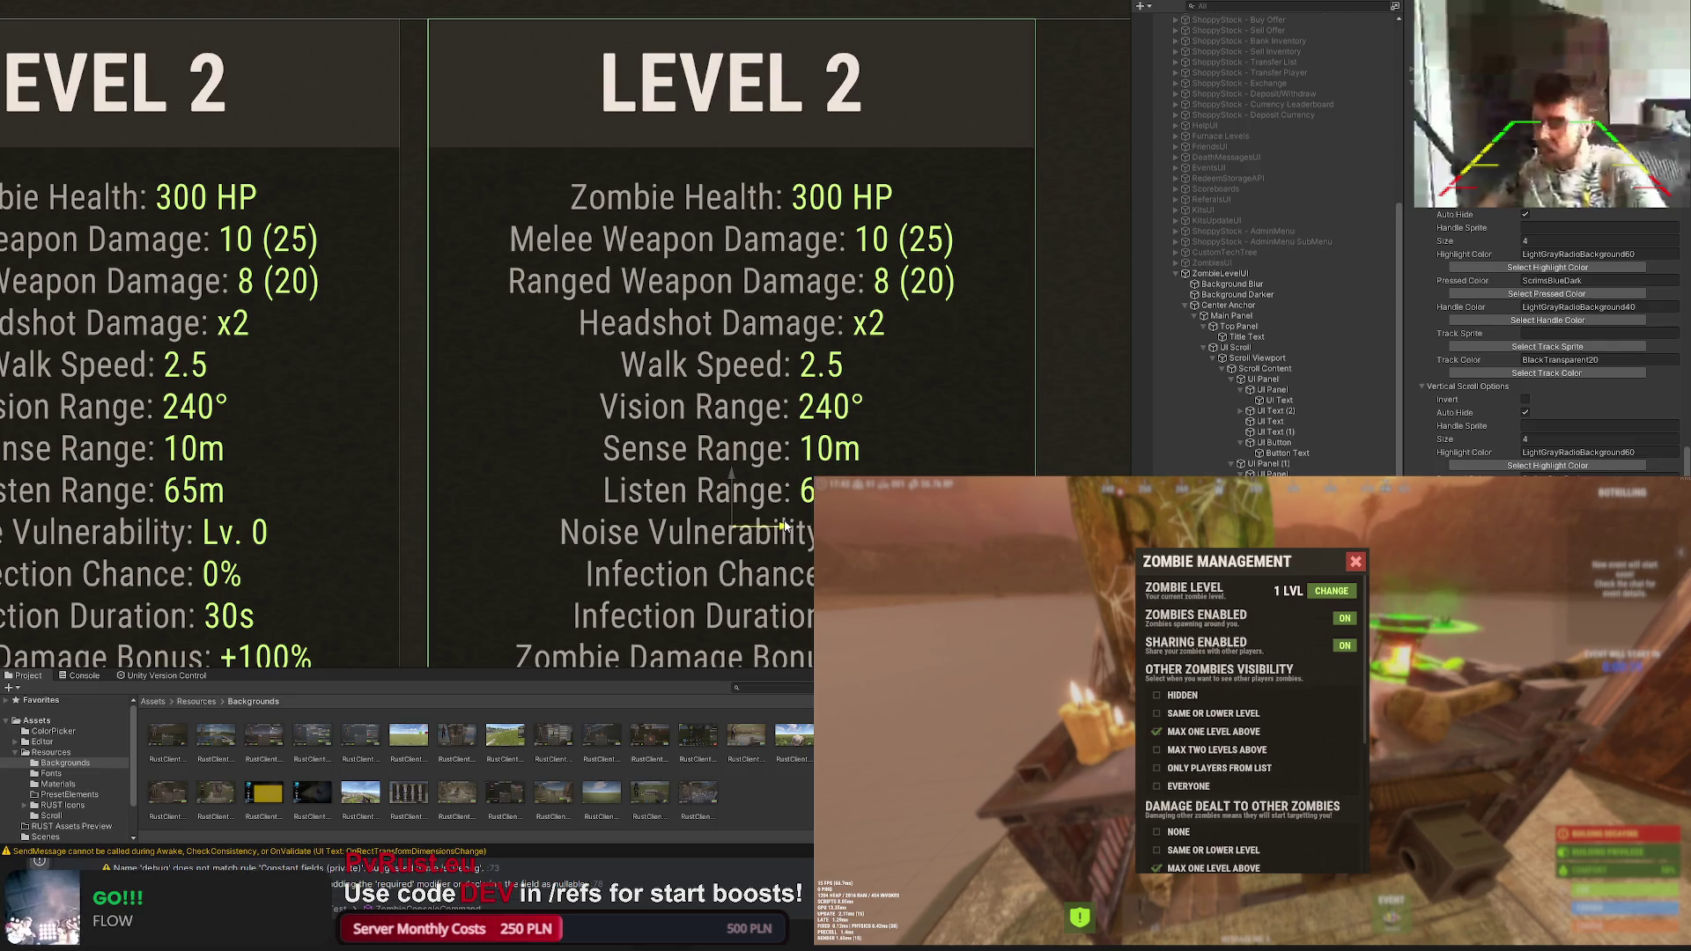
click(730, 527)
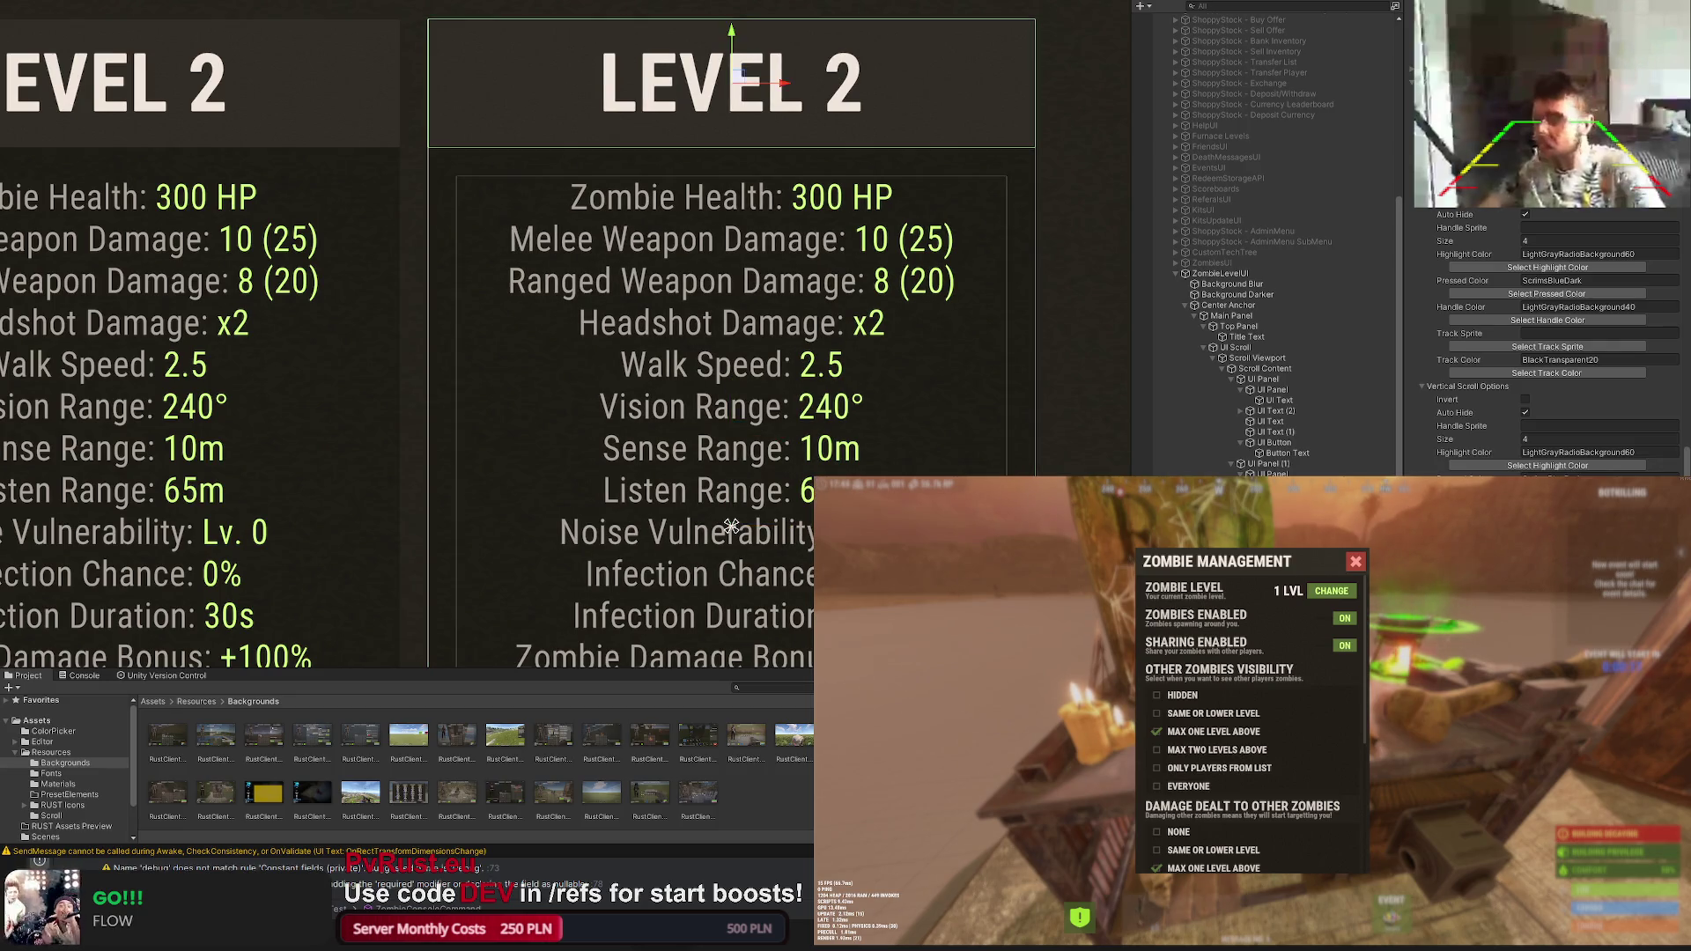
key(t)
text(3)
scroll(869, 429, down, 2)
scroll(793, 424, down, 2)
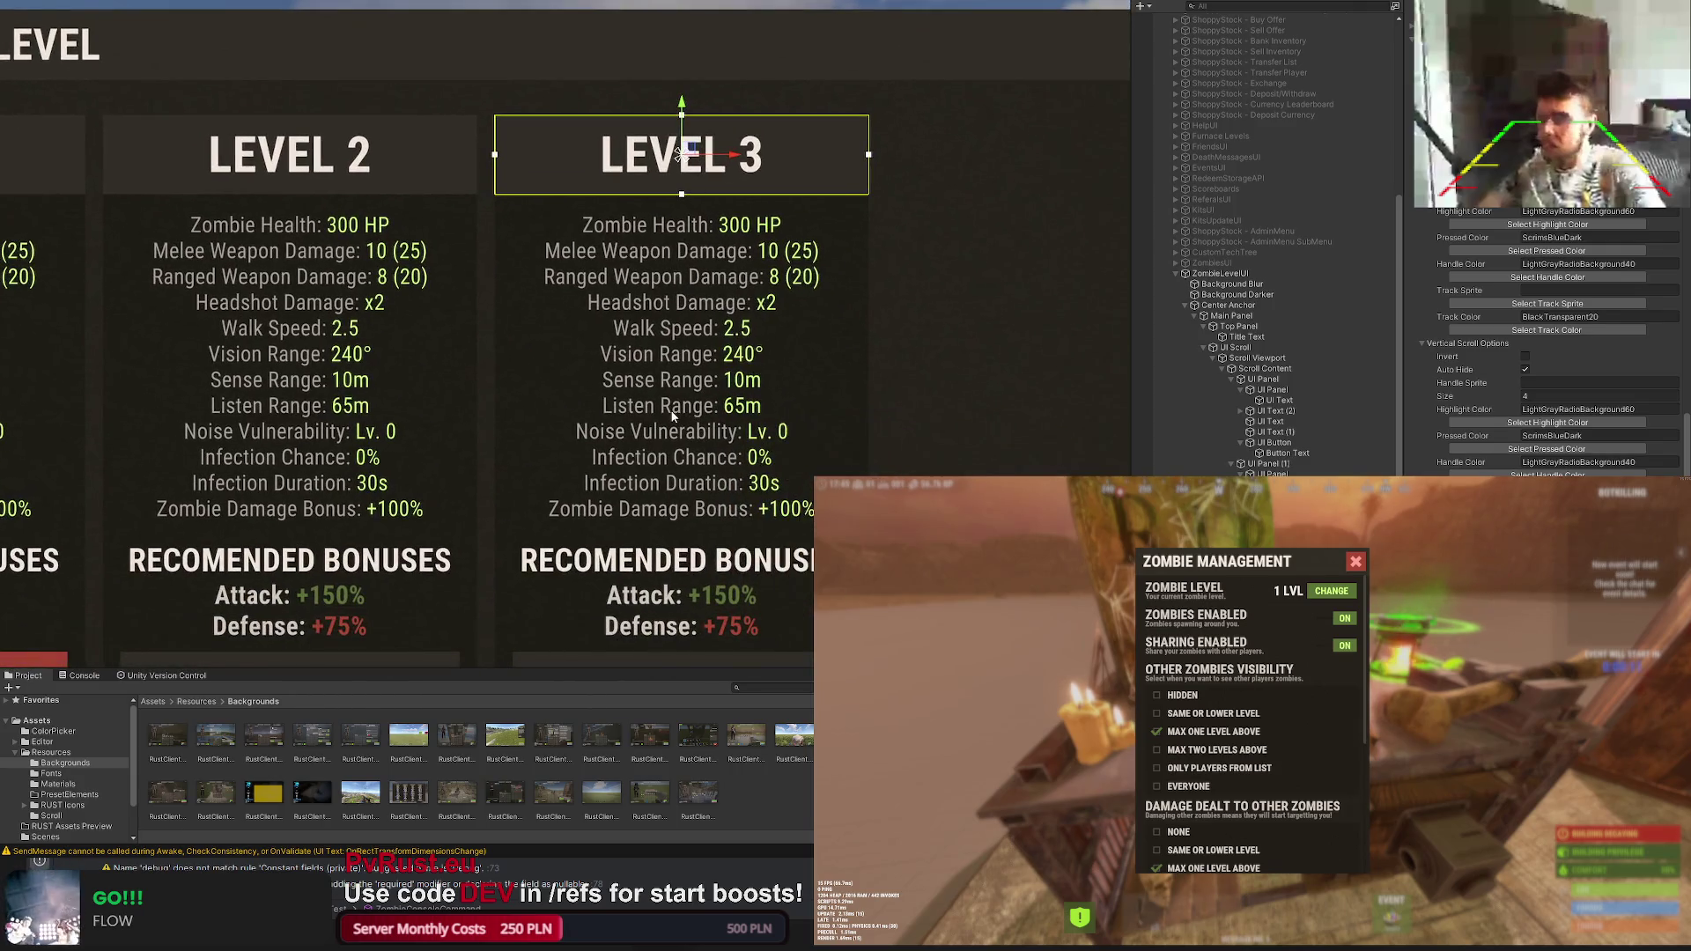
drag(673, 413, 682, 288)
click(682, 548)
scroll(1543, 343, up, 5)
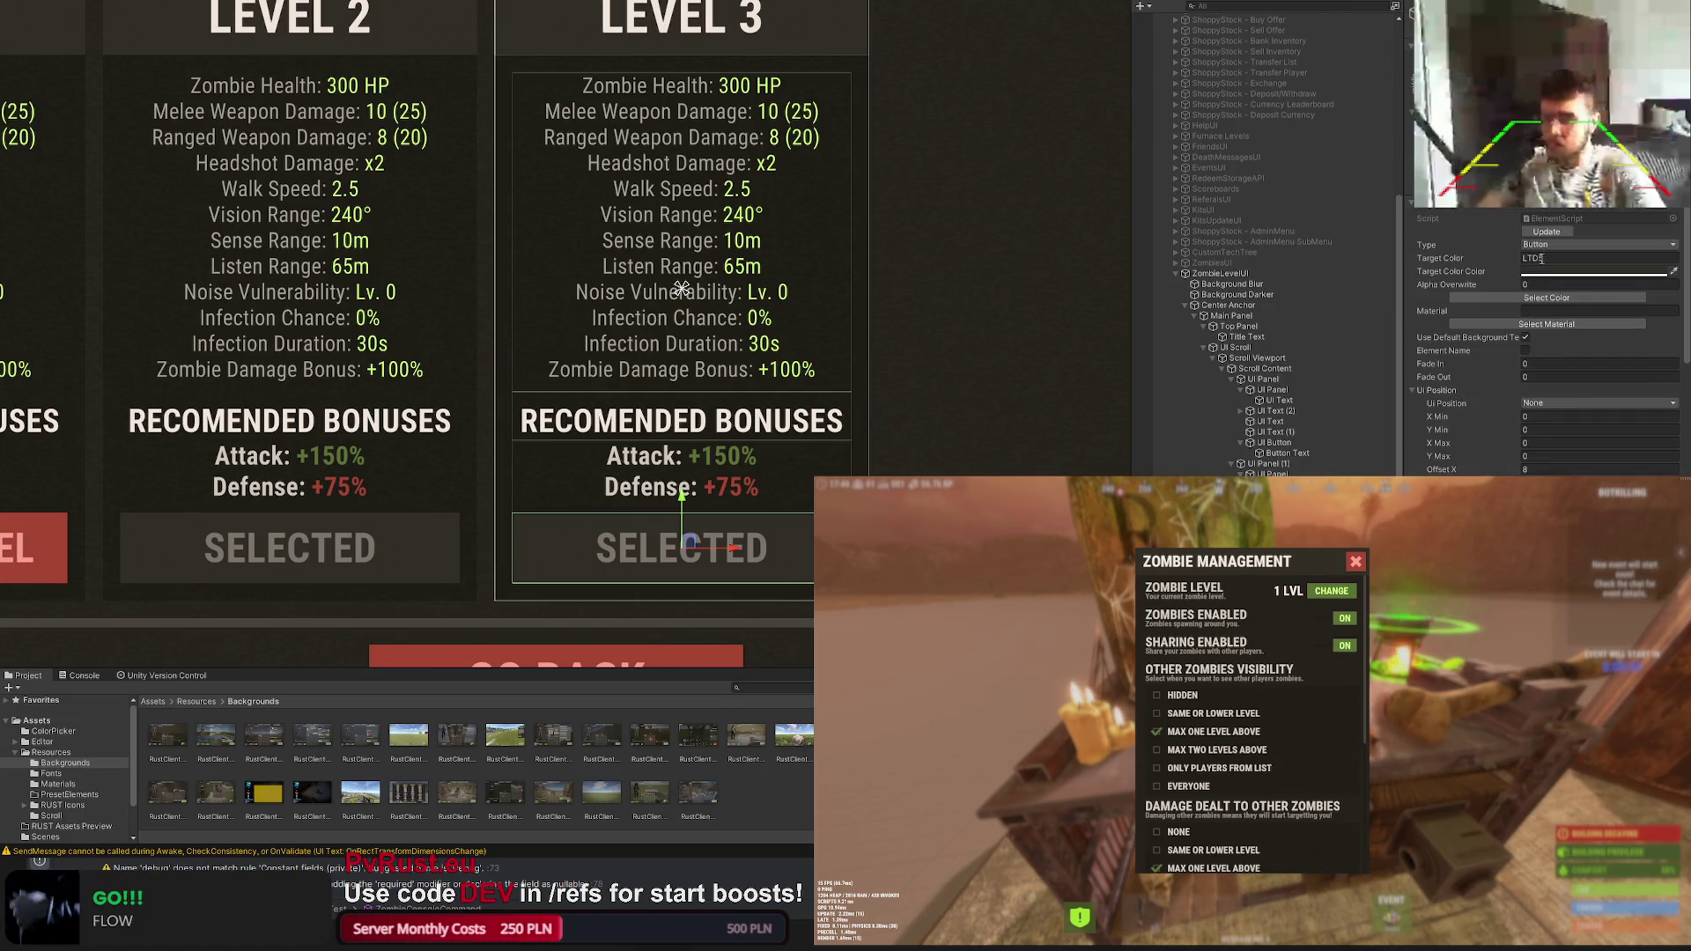
Step: Set the Level 3 button background to LTD15 grey with LightGray SELECT text
click(1545, 298)
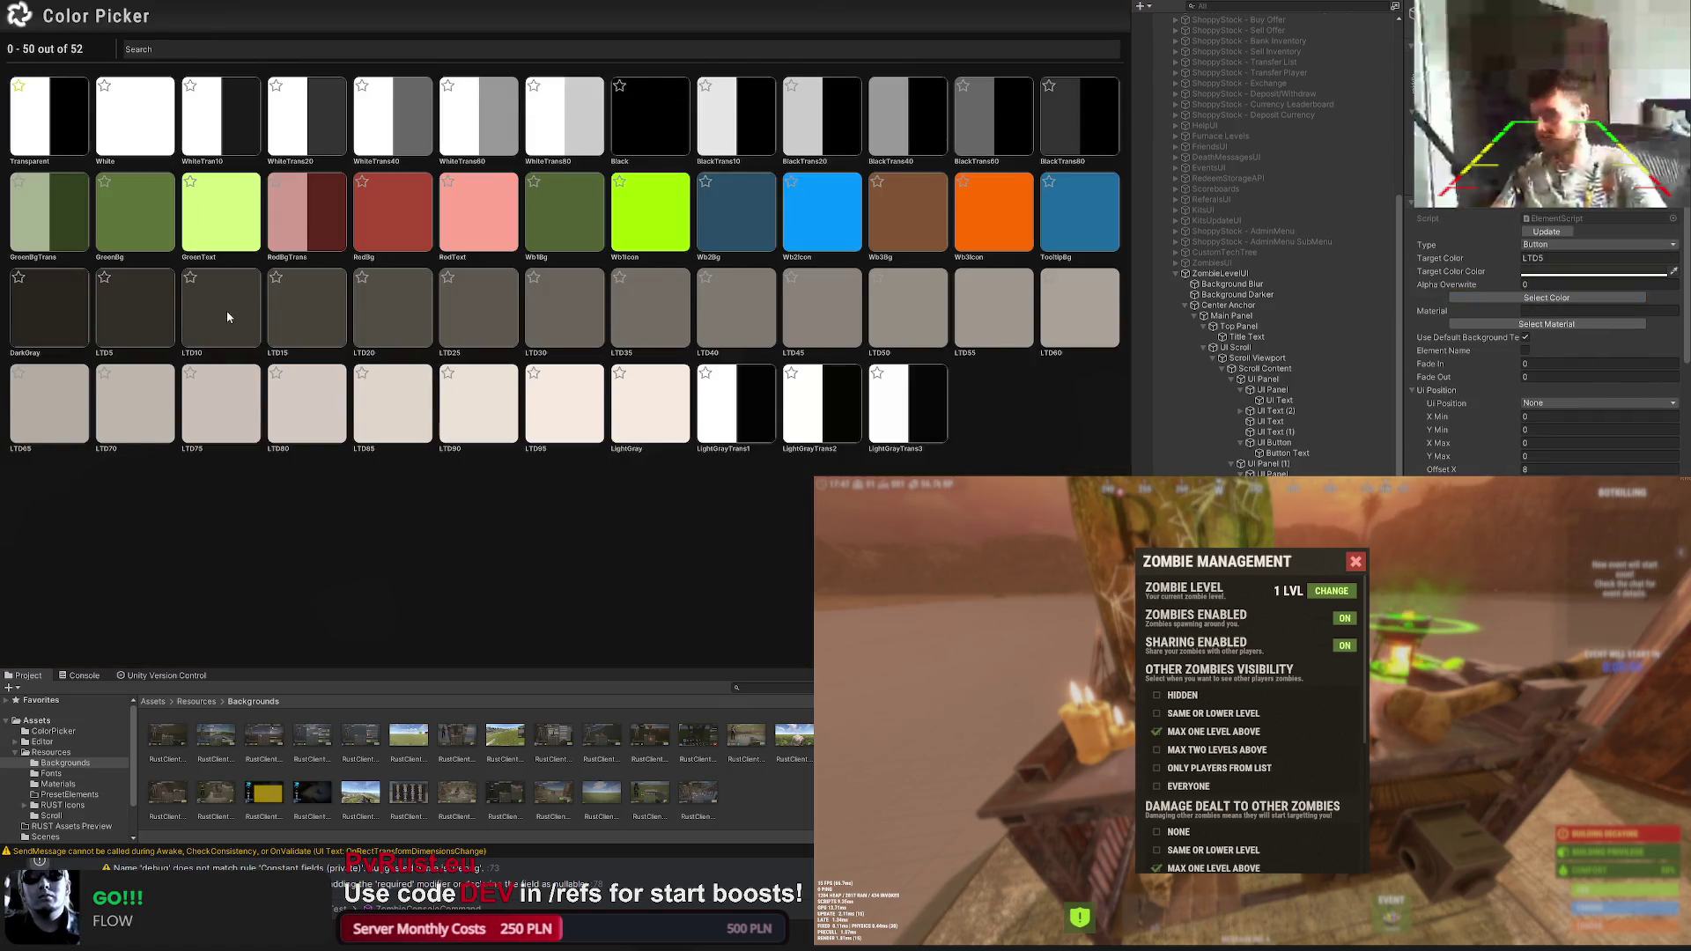
click(225, 318)
click(1547, 297)
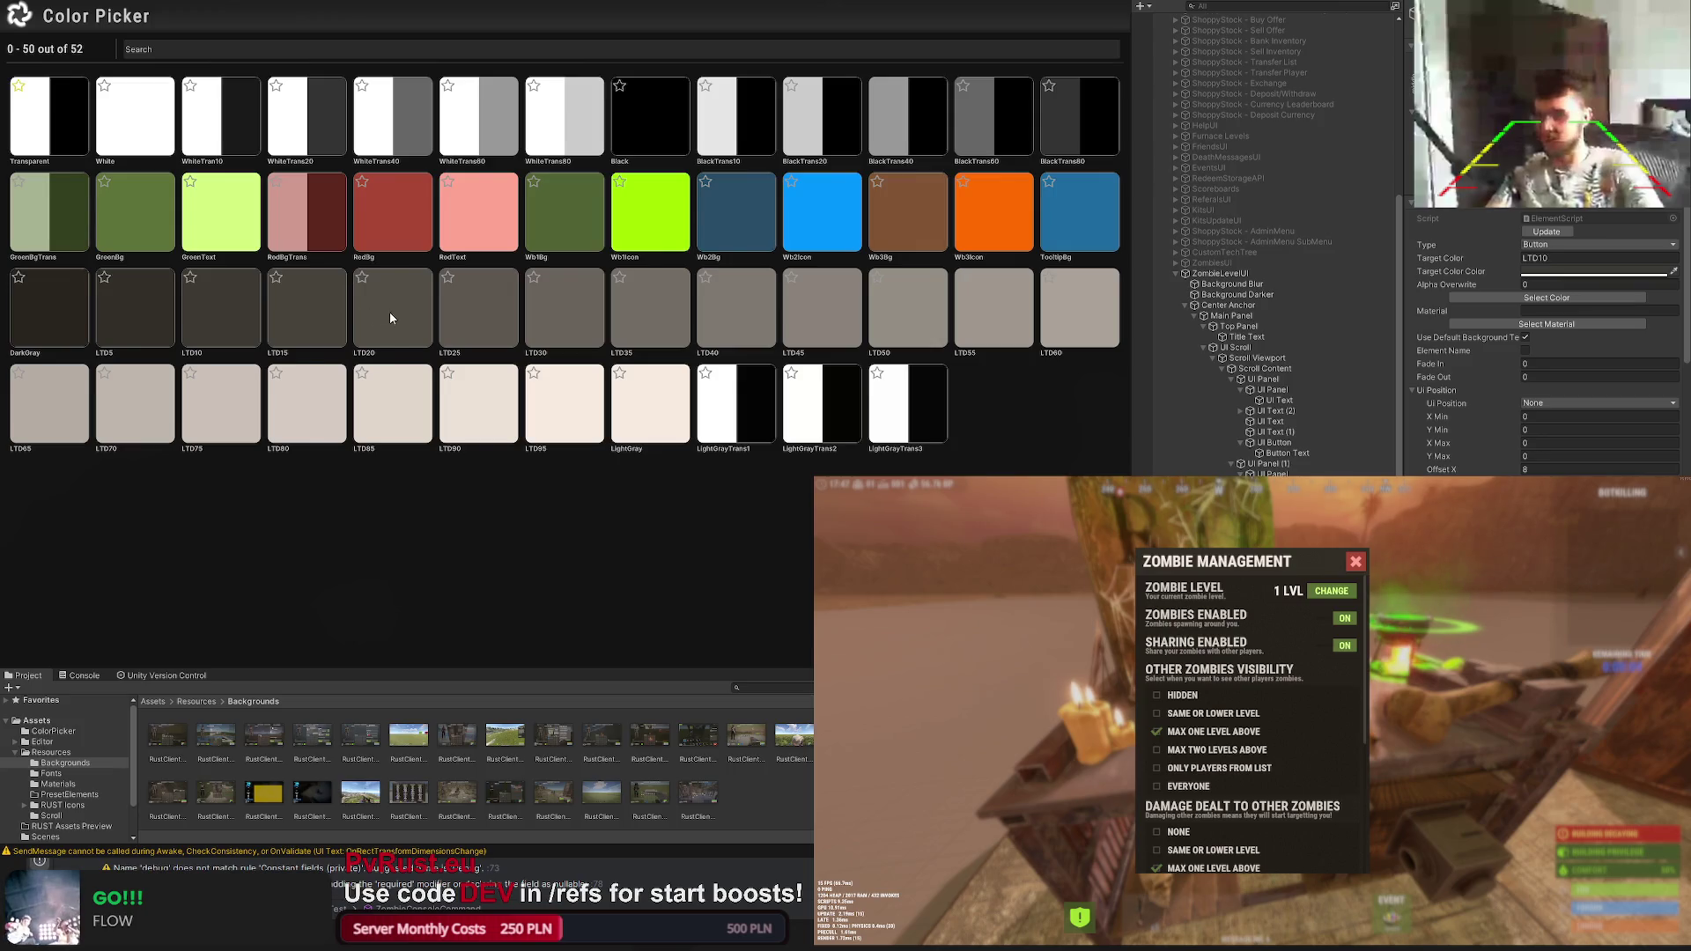
click(389, 314)
click(1546, 298)
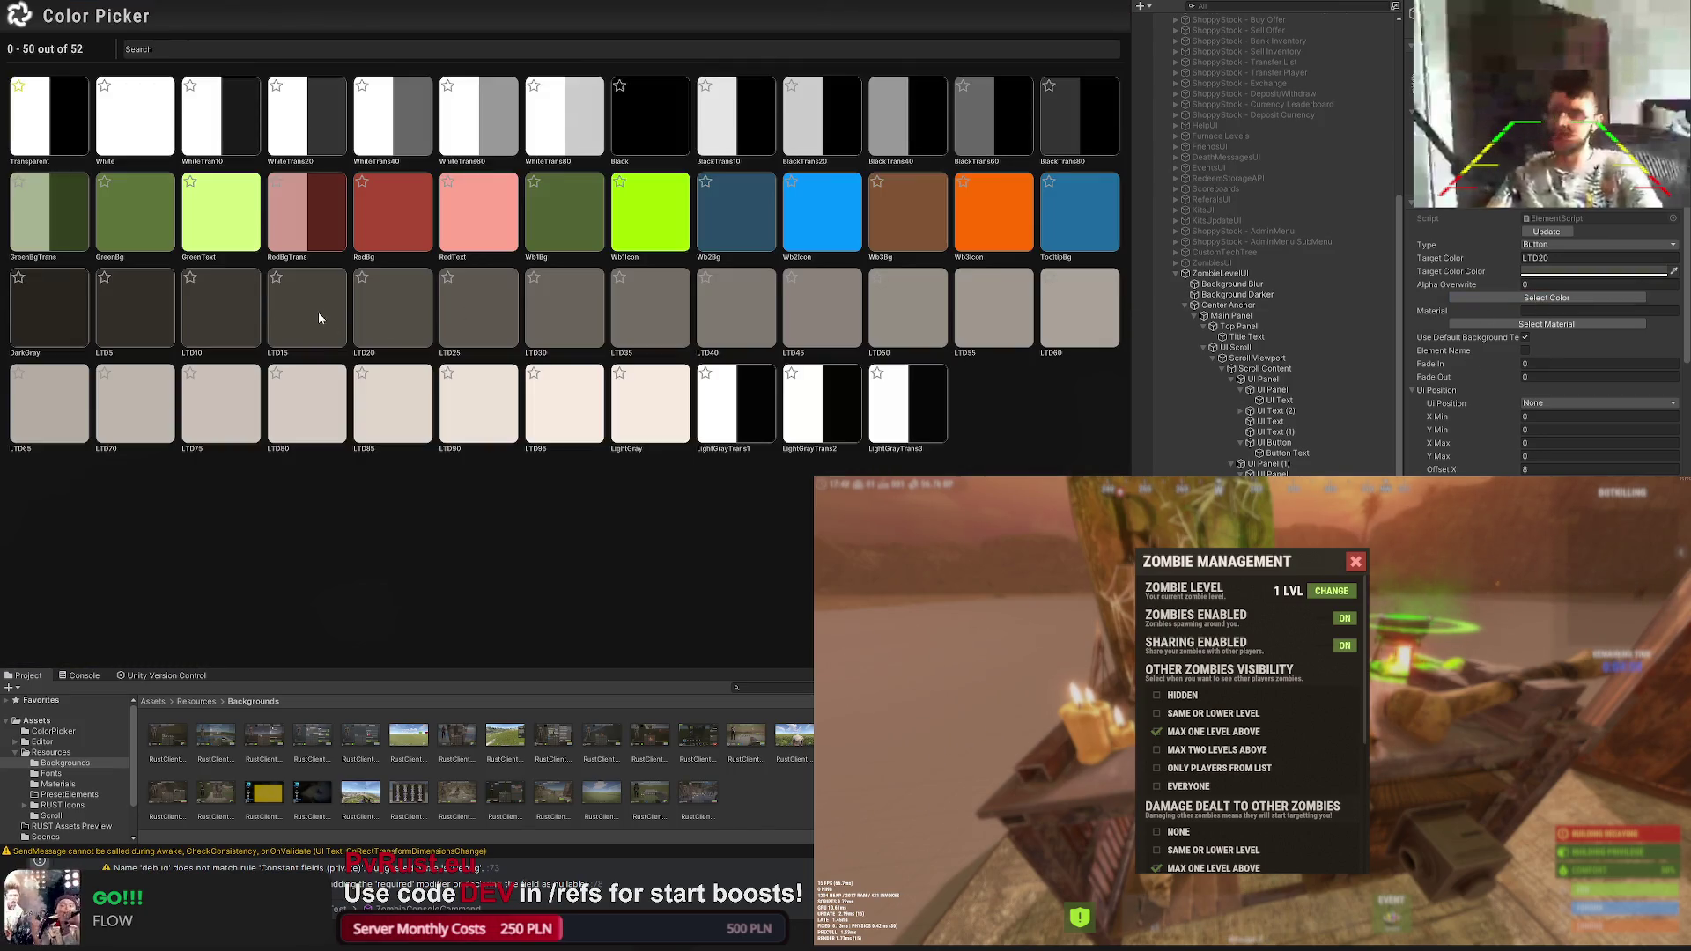
click(274, 298)
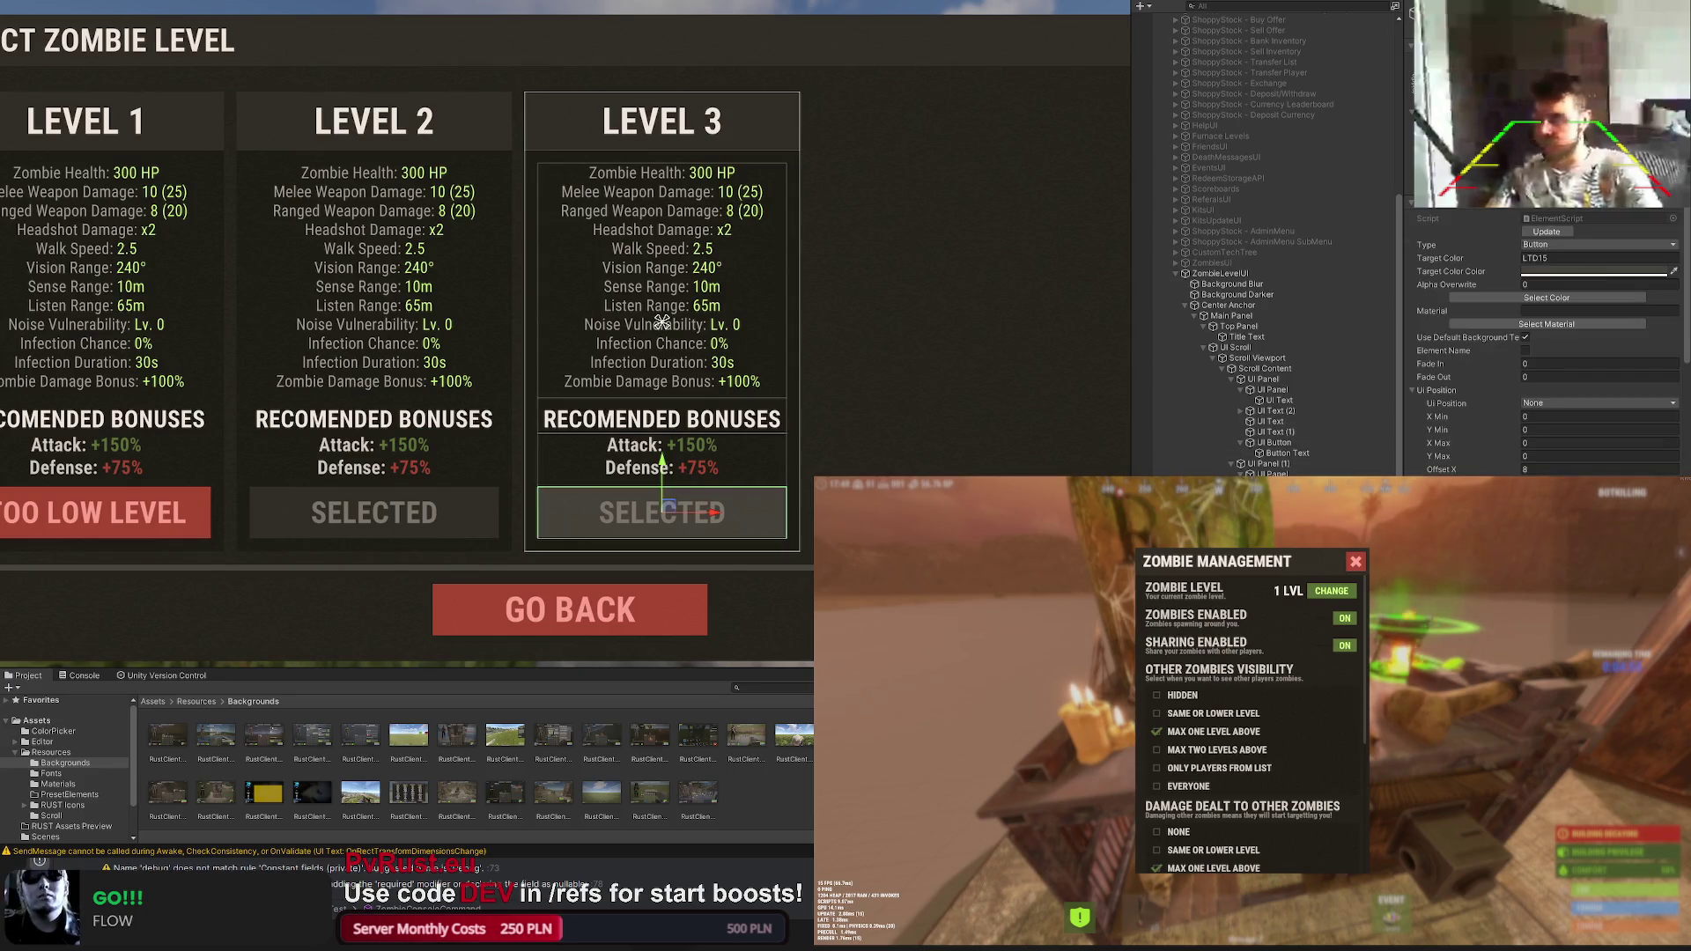
click(1545, 297)
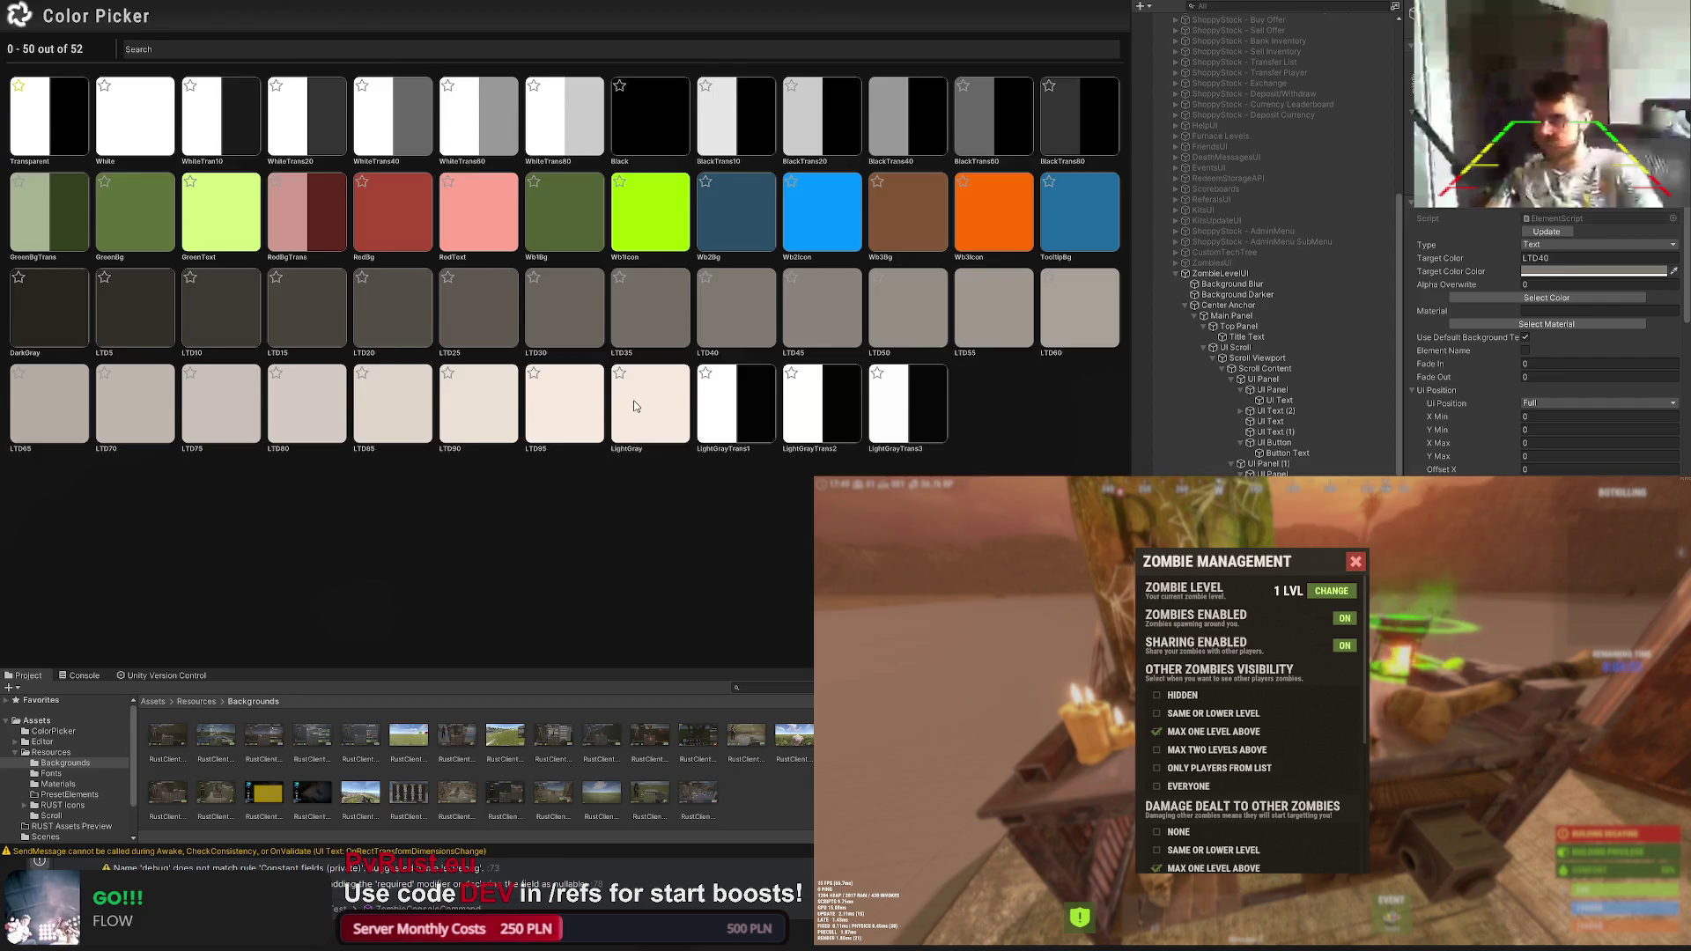
click(633, 401)
scroll(1545, 337, down, 5)
scroll(1545, 337, down, 5)
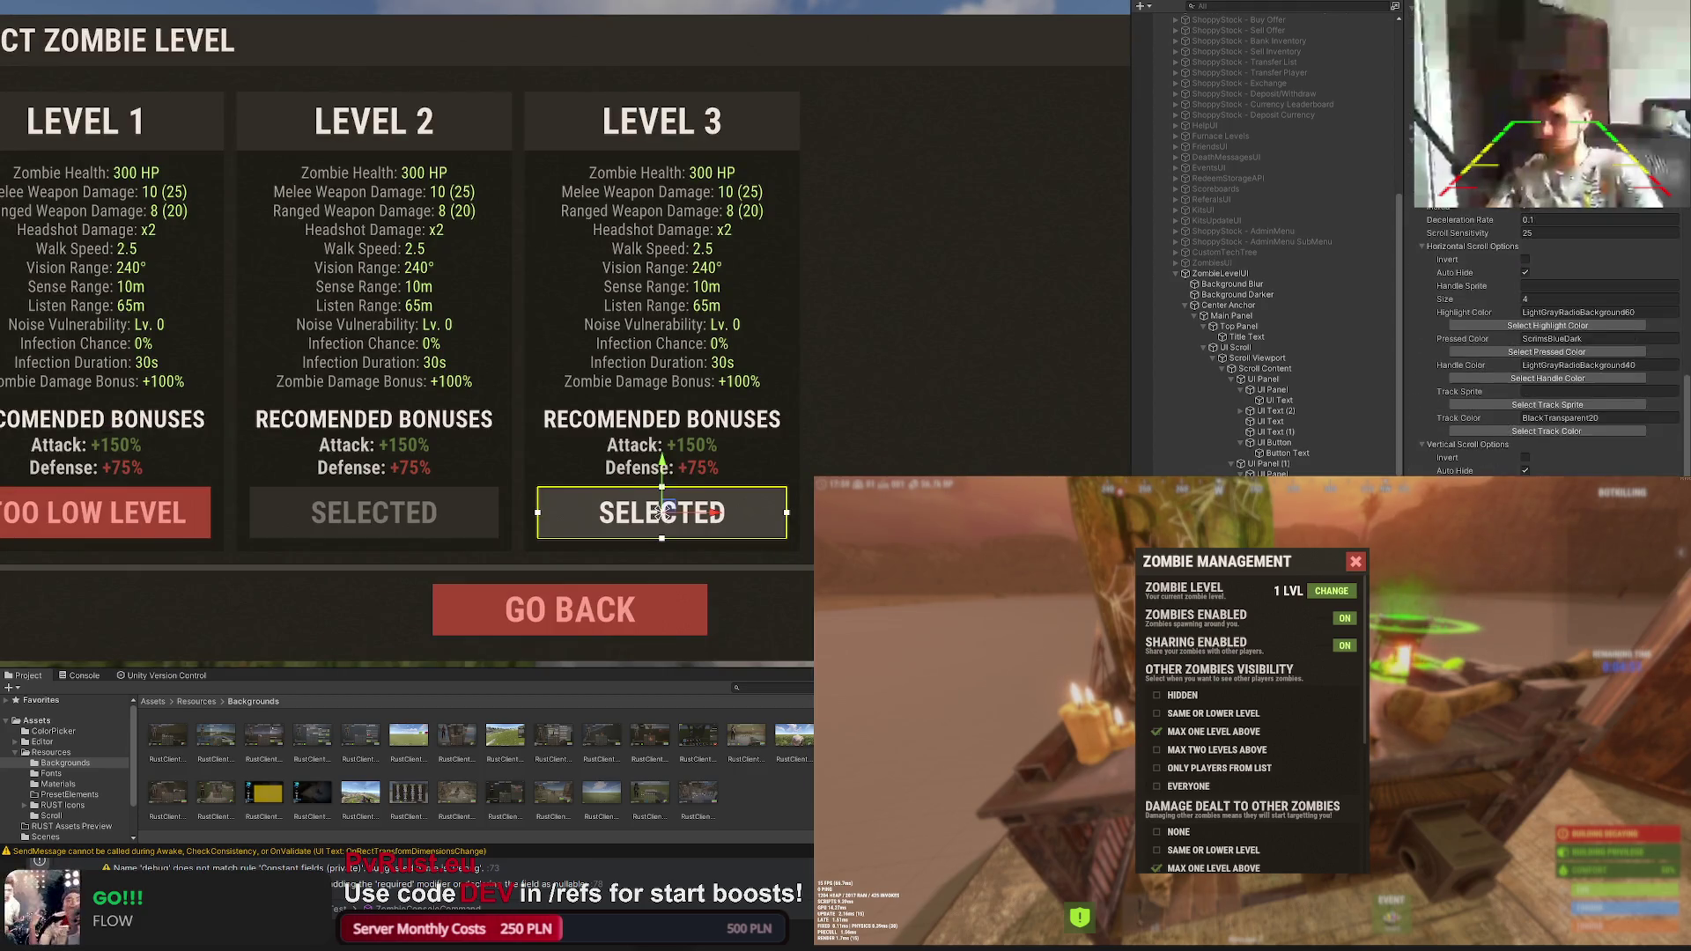
scroll(1545, 336, down, 5)
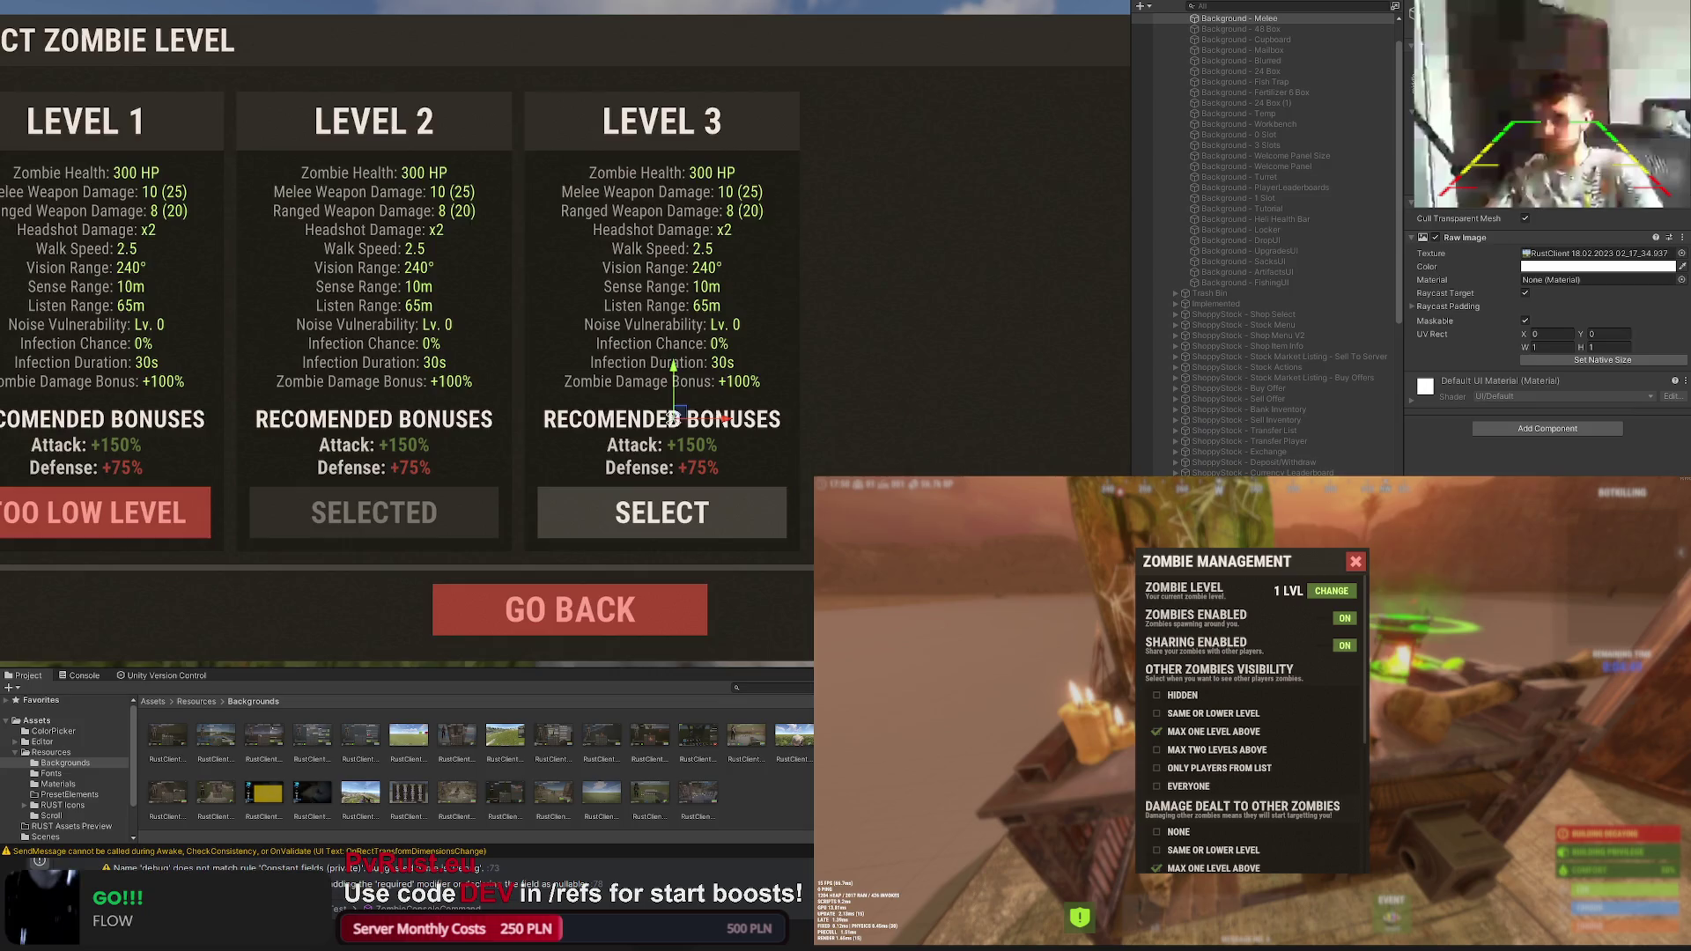
key(f)
scroll(1268, 245, down, 2)
scroll(1268, 245, down, 2)
scroll(1269, 244, down, 3)
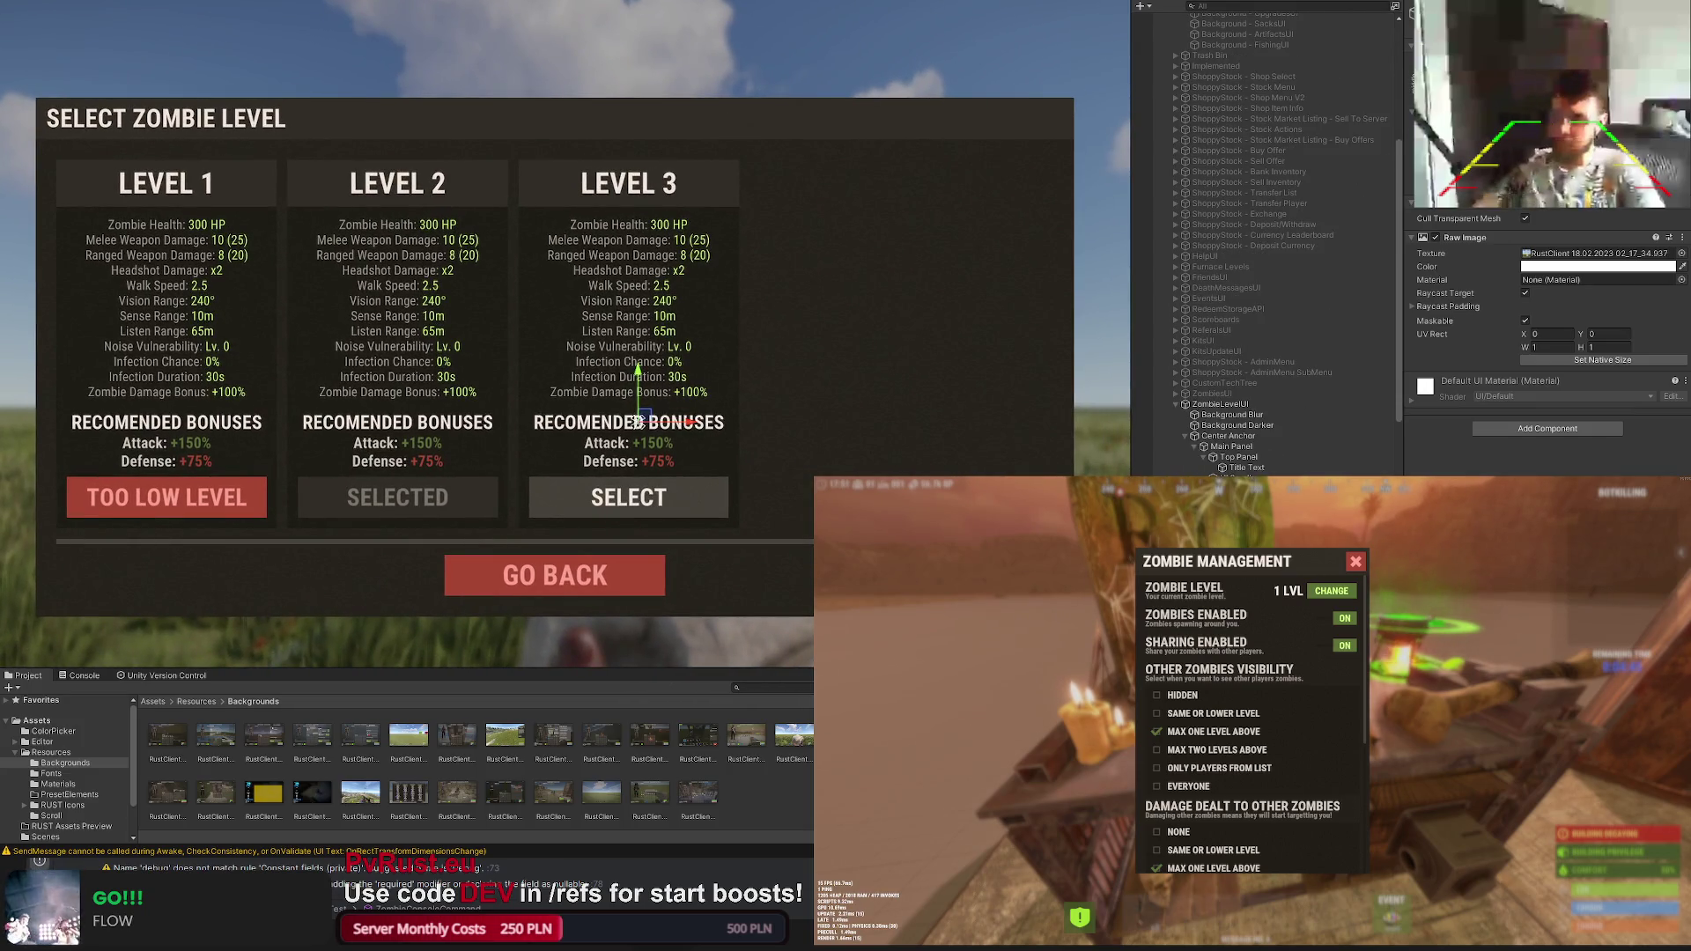
click(703, 348)
Step: Duplicate the Level 3 card rightward as LEVEL 4 with a red TOO HIGH LEVEL button
click(726, 397)
drag(867, 379, 793, 375)
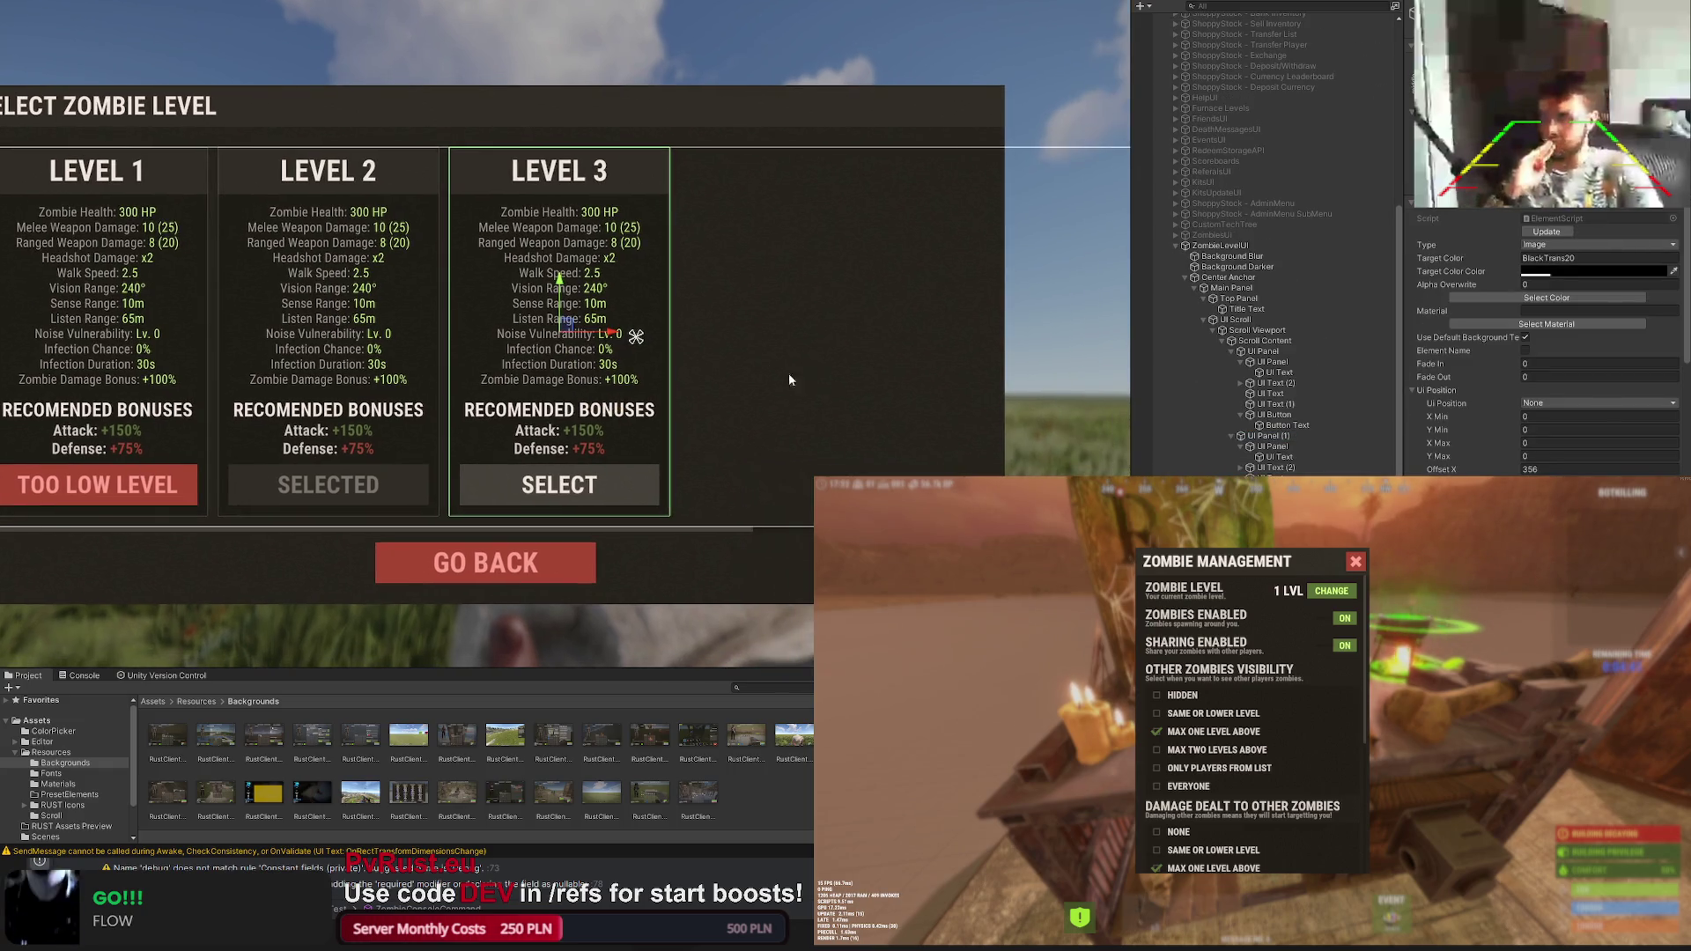
key(ctrl+d)
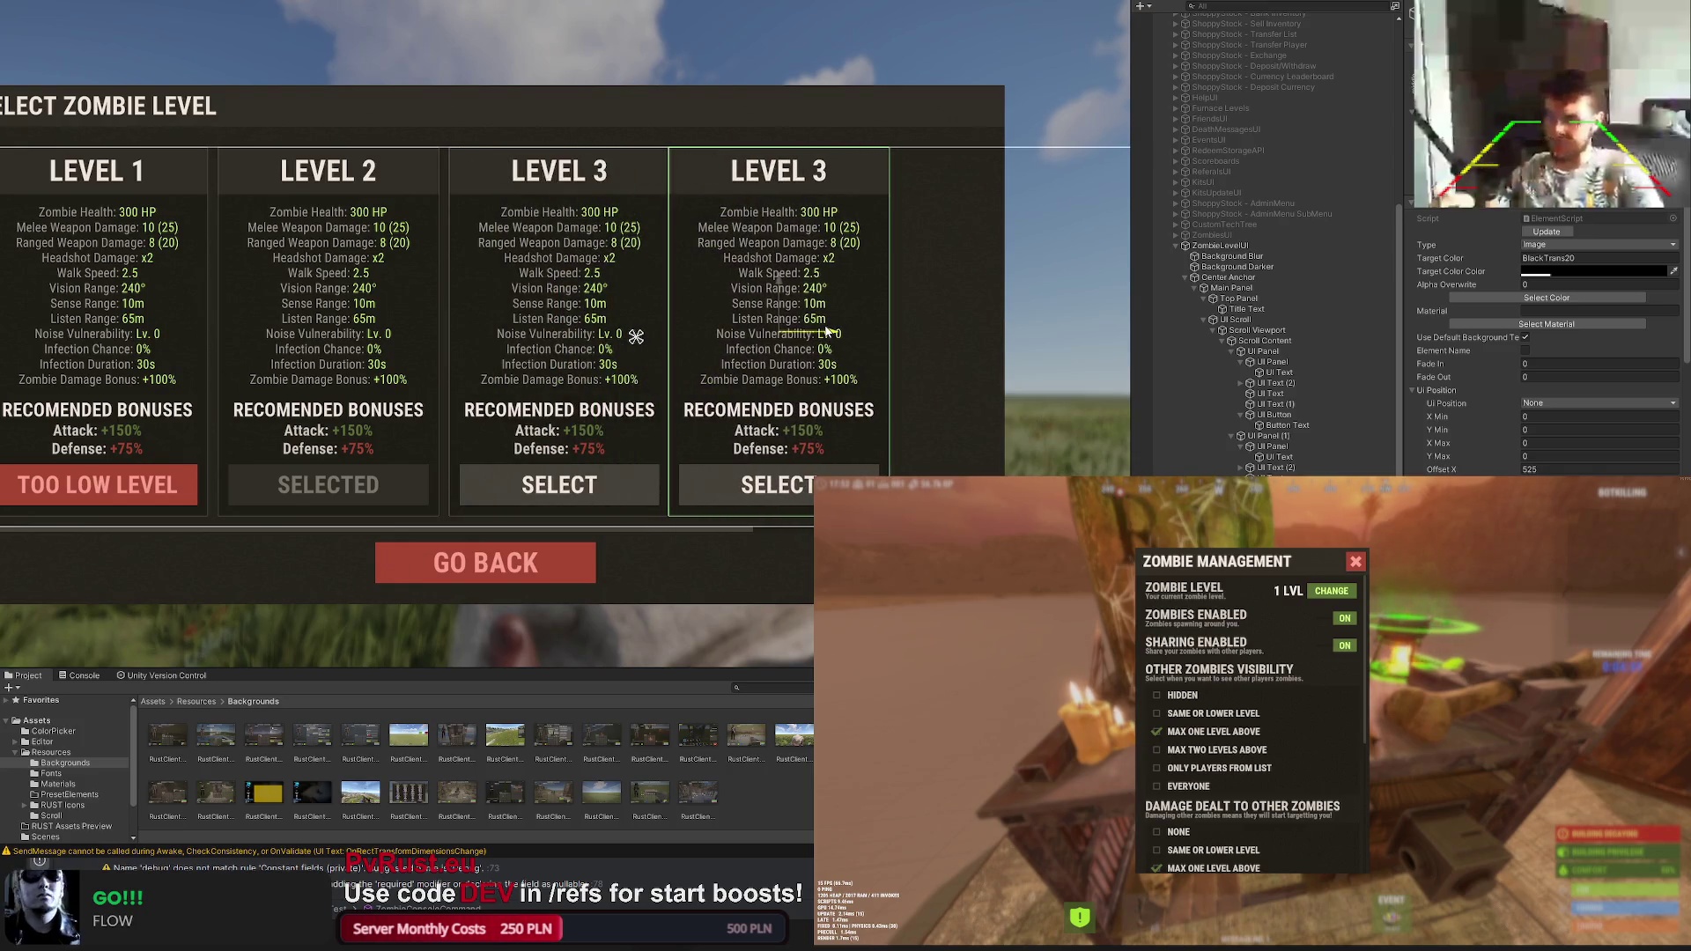
scroll(636, 337, up, 3)
scroll(544, 365, up, 2)
drag(798, 382, 818, 383)
click(769, 380)
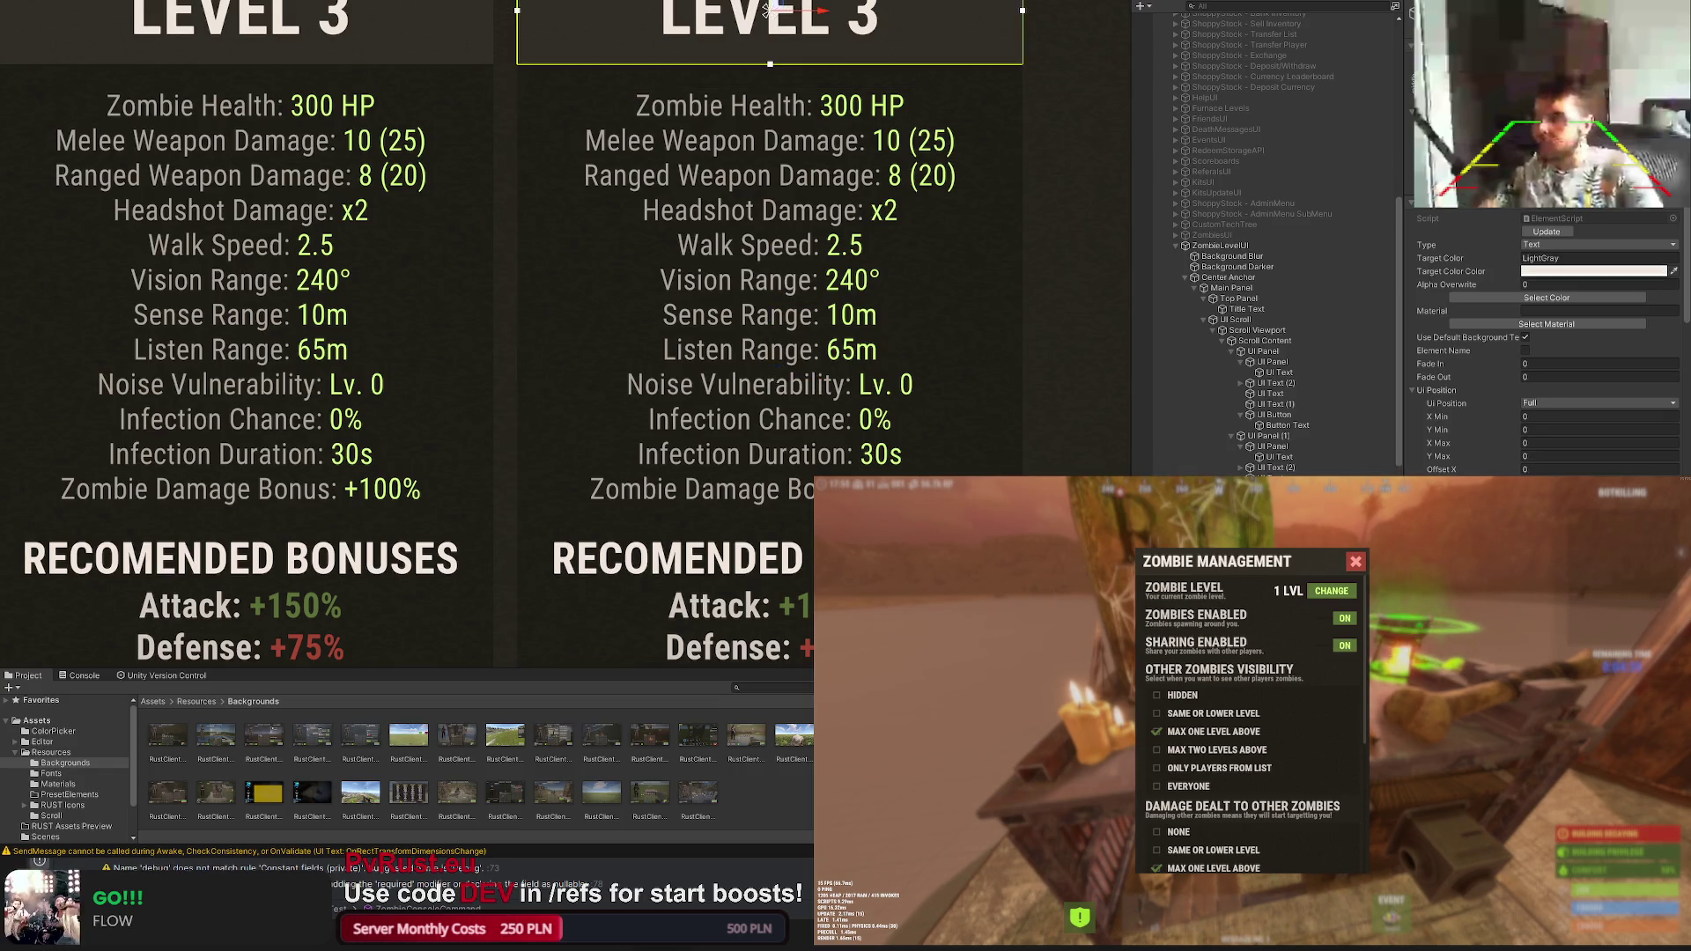
scroll(1546, 344, down, 5)
scroll(1545, 344, down, 3)
scroll(1545, 344, down, 3)
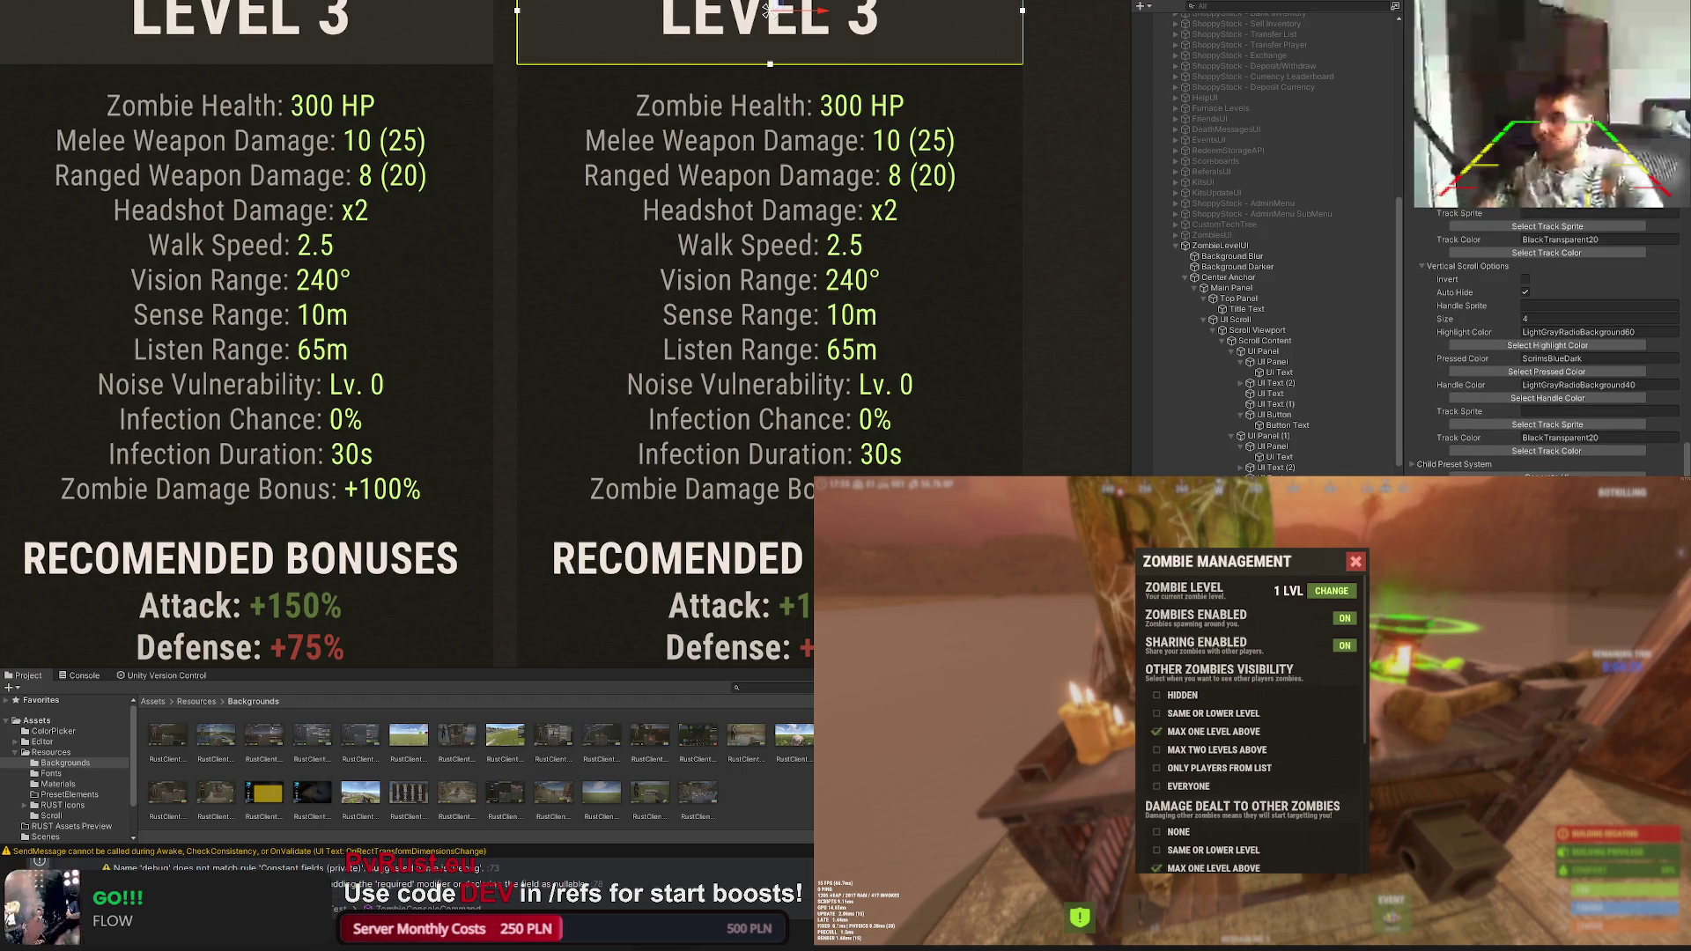
scroll(766, 11, down, 3)
scroll(780, 79, down, 2)
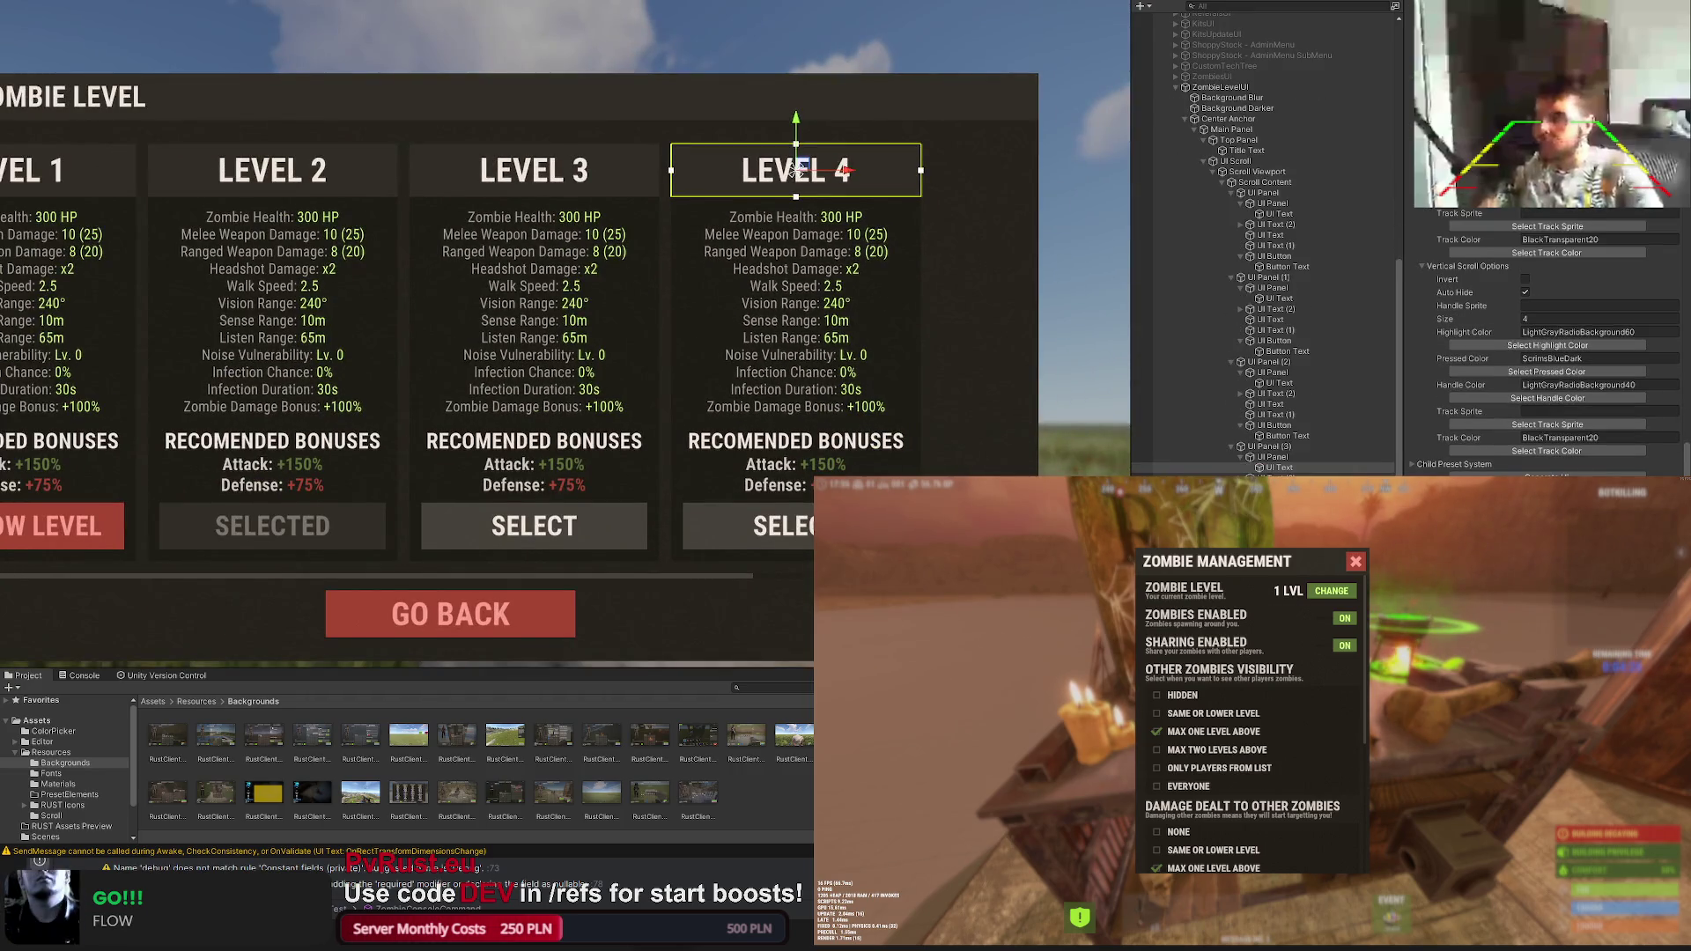
click(798, 169)
scroll(1505, 366, up, 3)
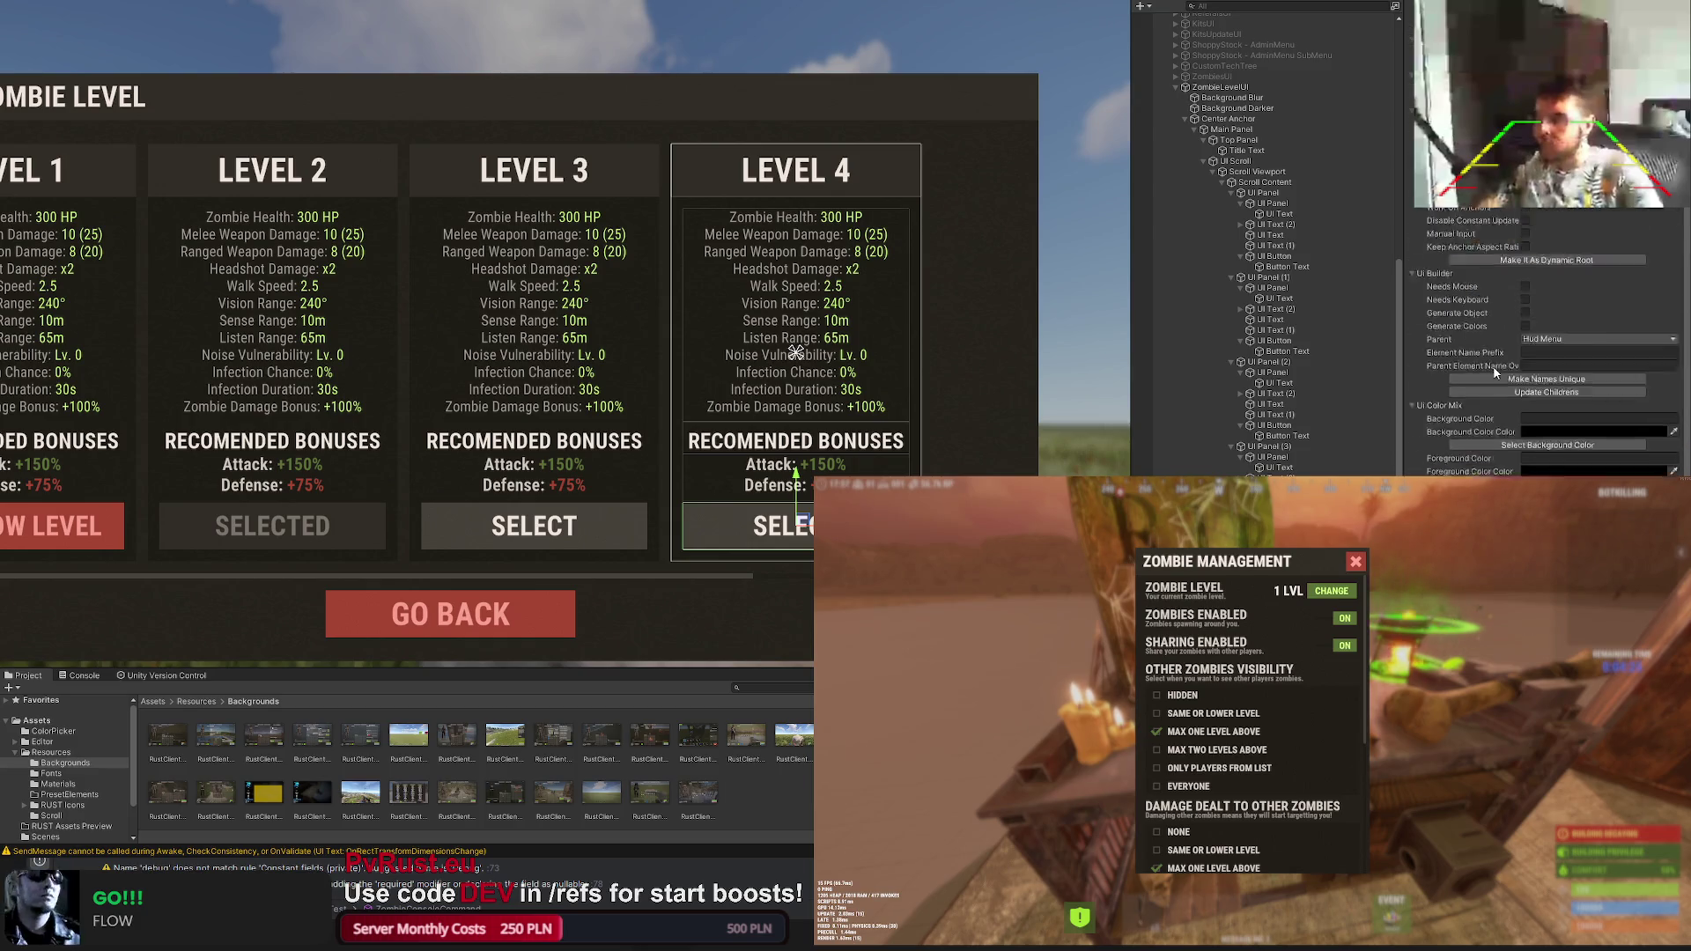
scroll(1494, 366, up, 3)
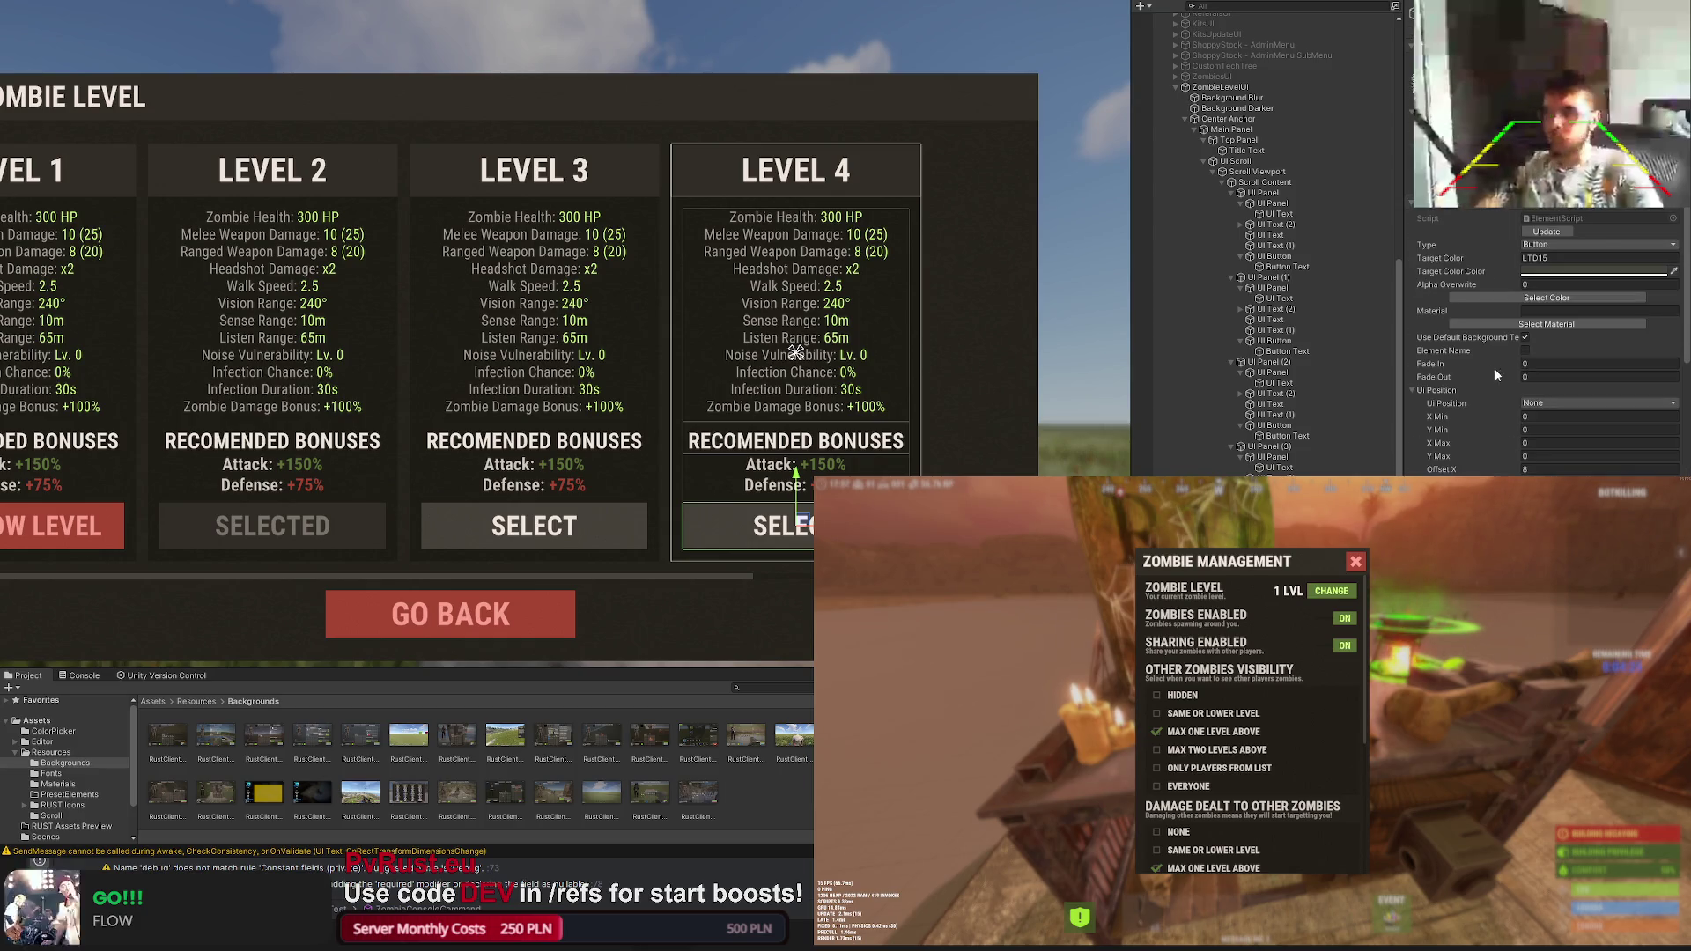
click(1529, 299)
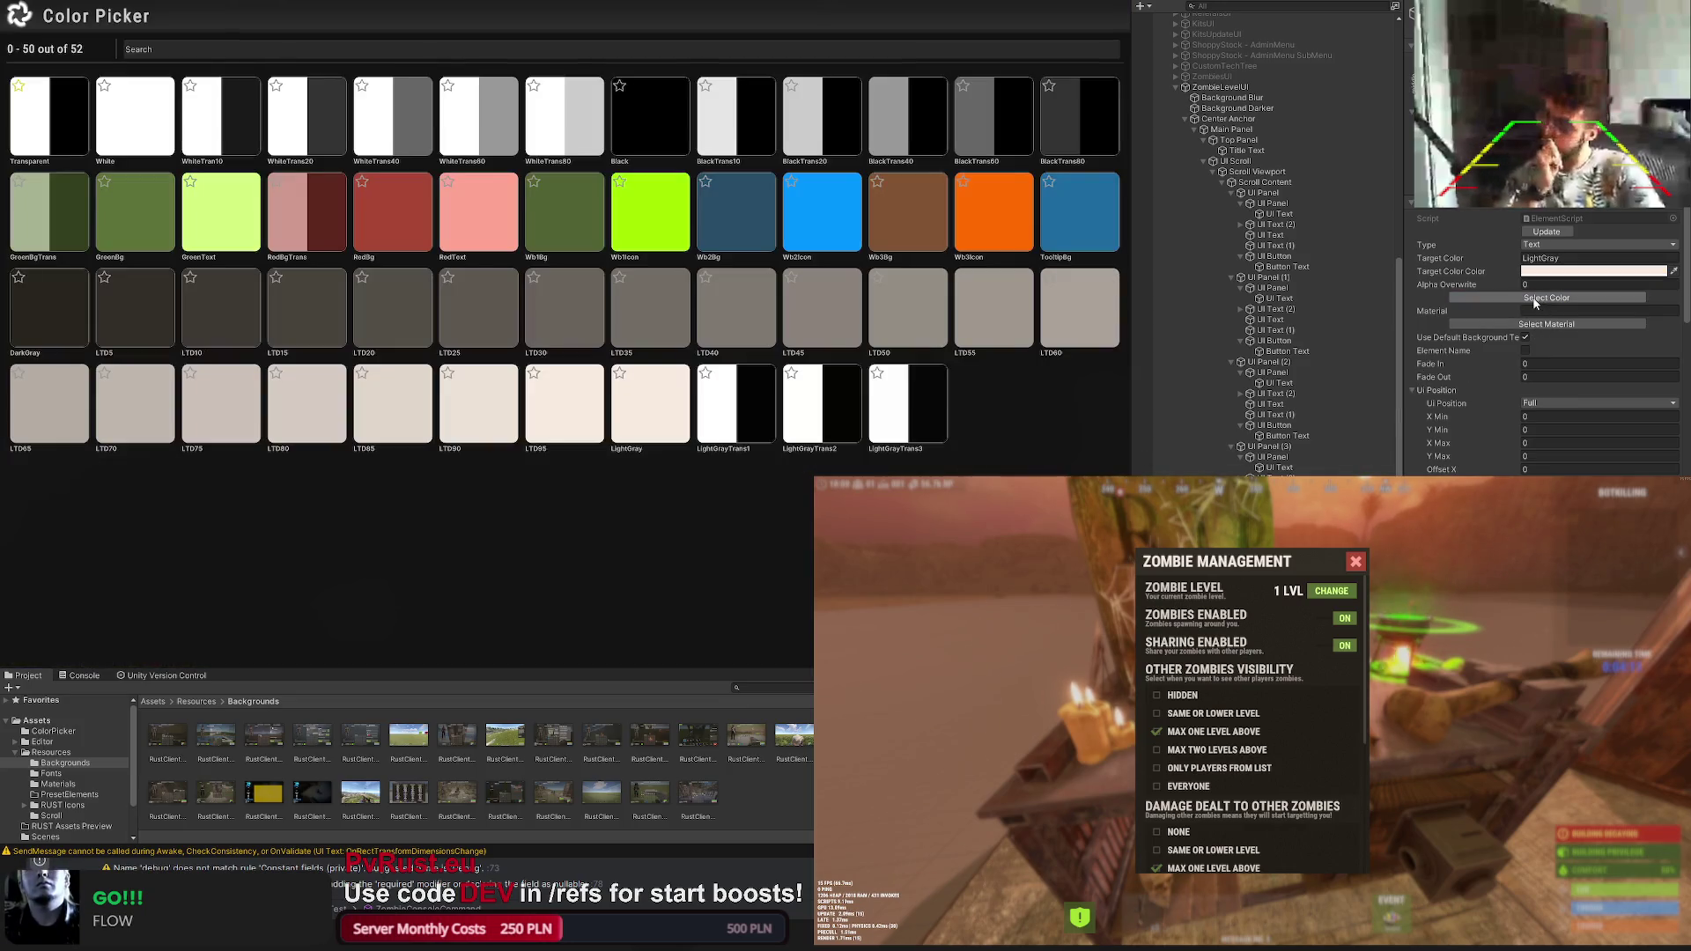
scroll(644, 408, down, 2)
scroll(1545, 345, down, 3)
text(HIGH LEVEL)
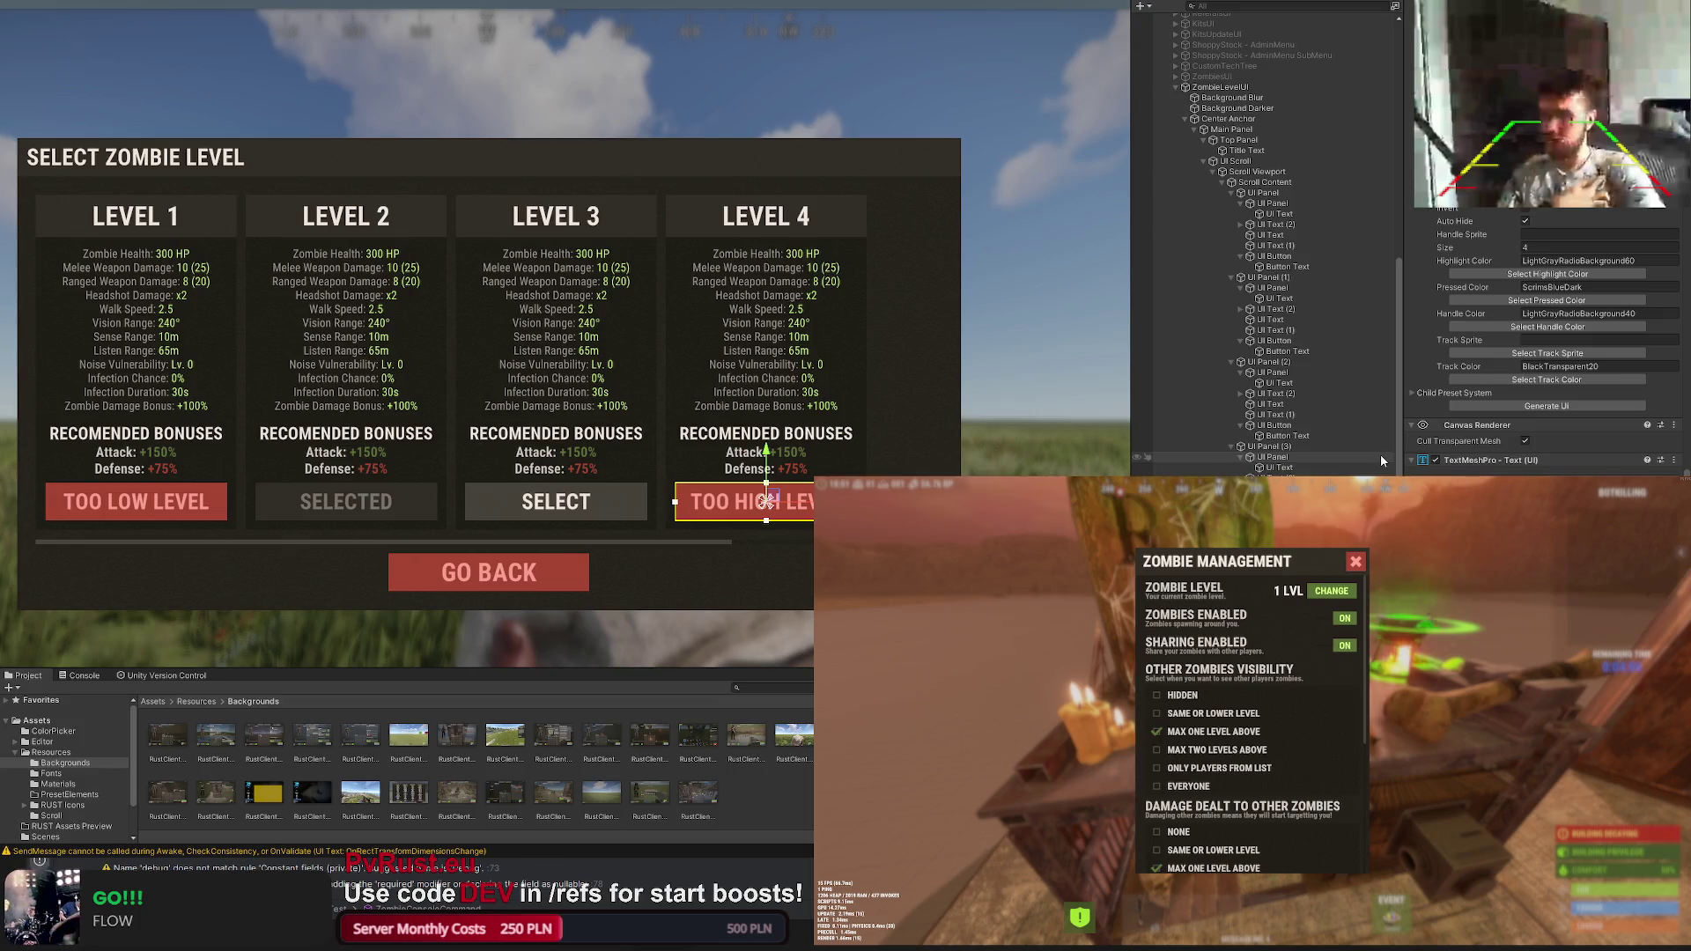
Step: Recolour the Level 2 SELECTED button green and adjust its label colour
click(1279, 340)
click(1538, 298)
click(478, 202)
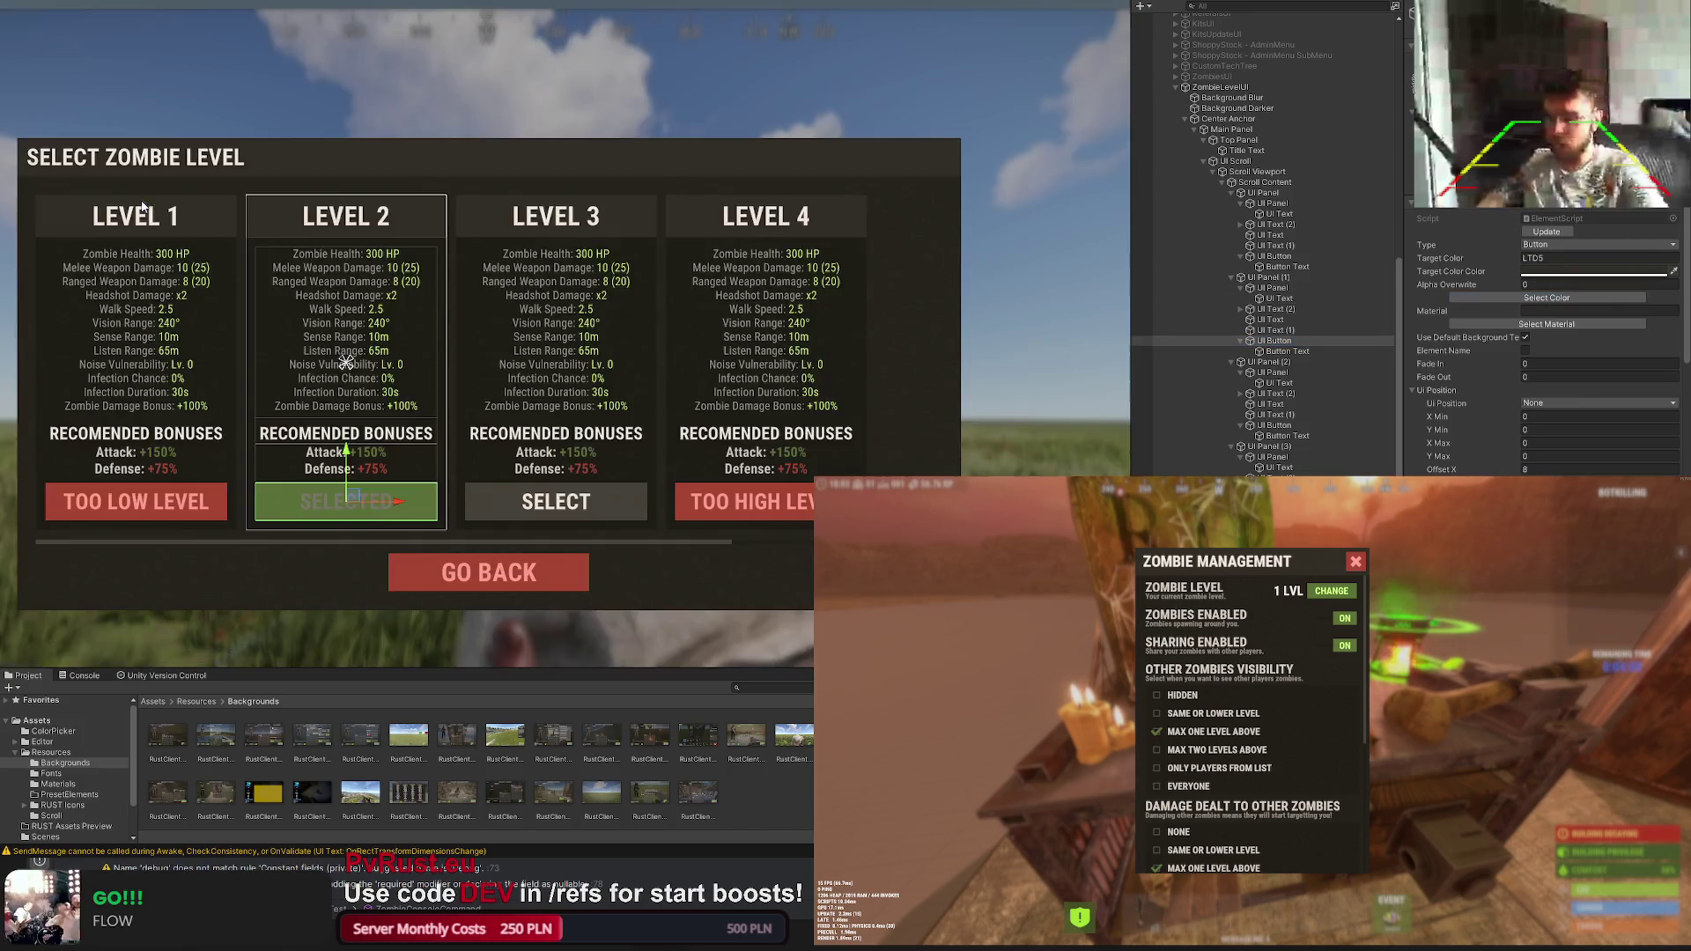
click(1288, 350)
click(1565, 306)
click(506, 303)
scroll(610, 269, down, 2)
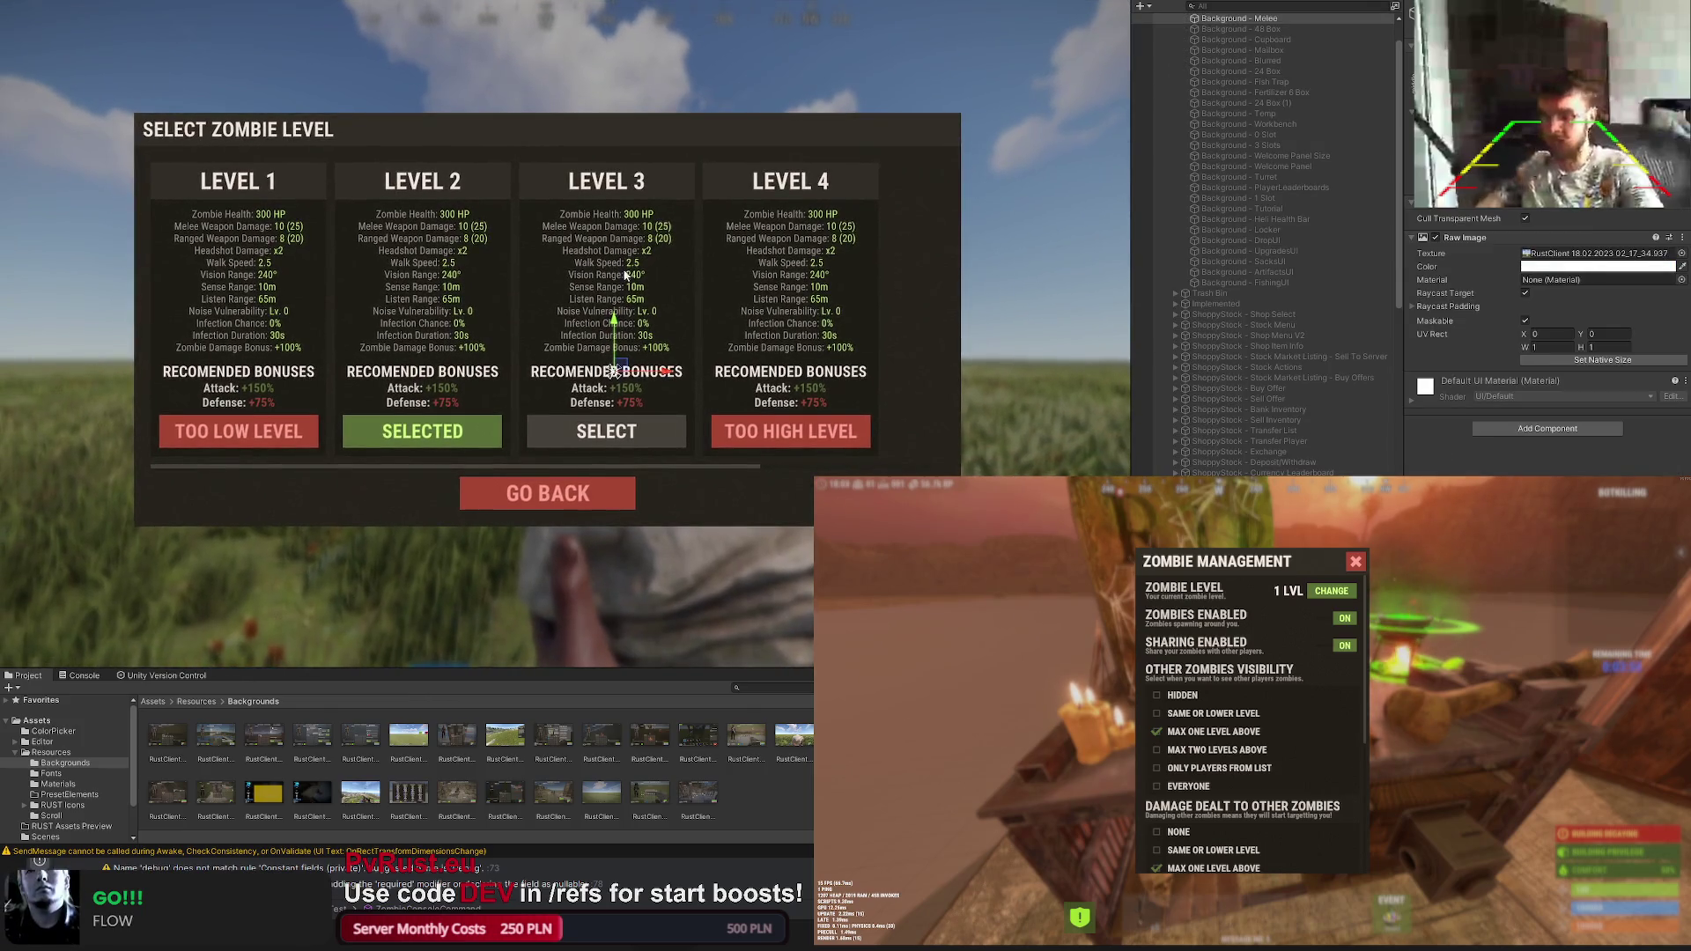
Step: Place a fifth level card just right of Level 4
drag(611, 268, 731, 292)
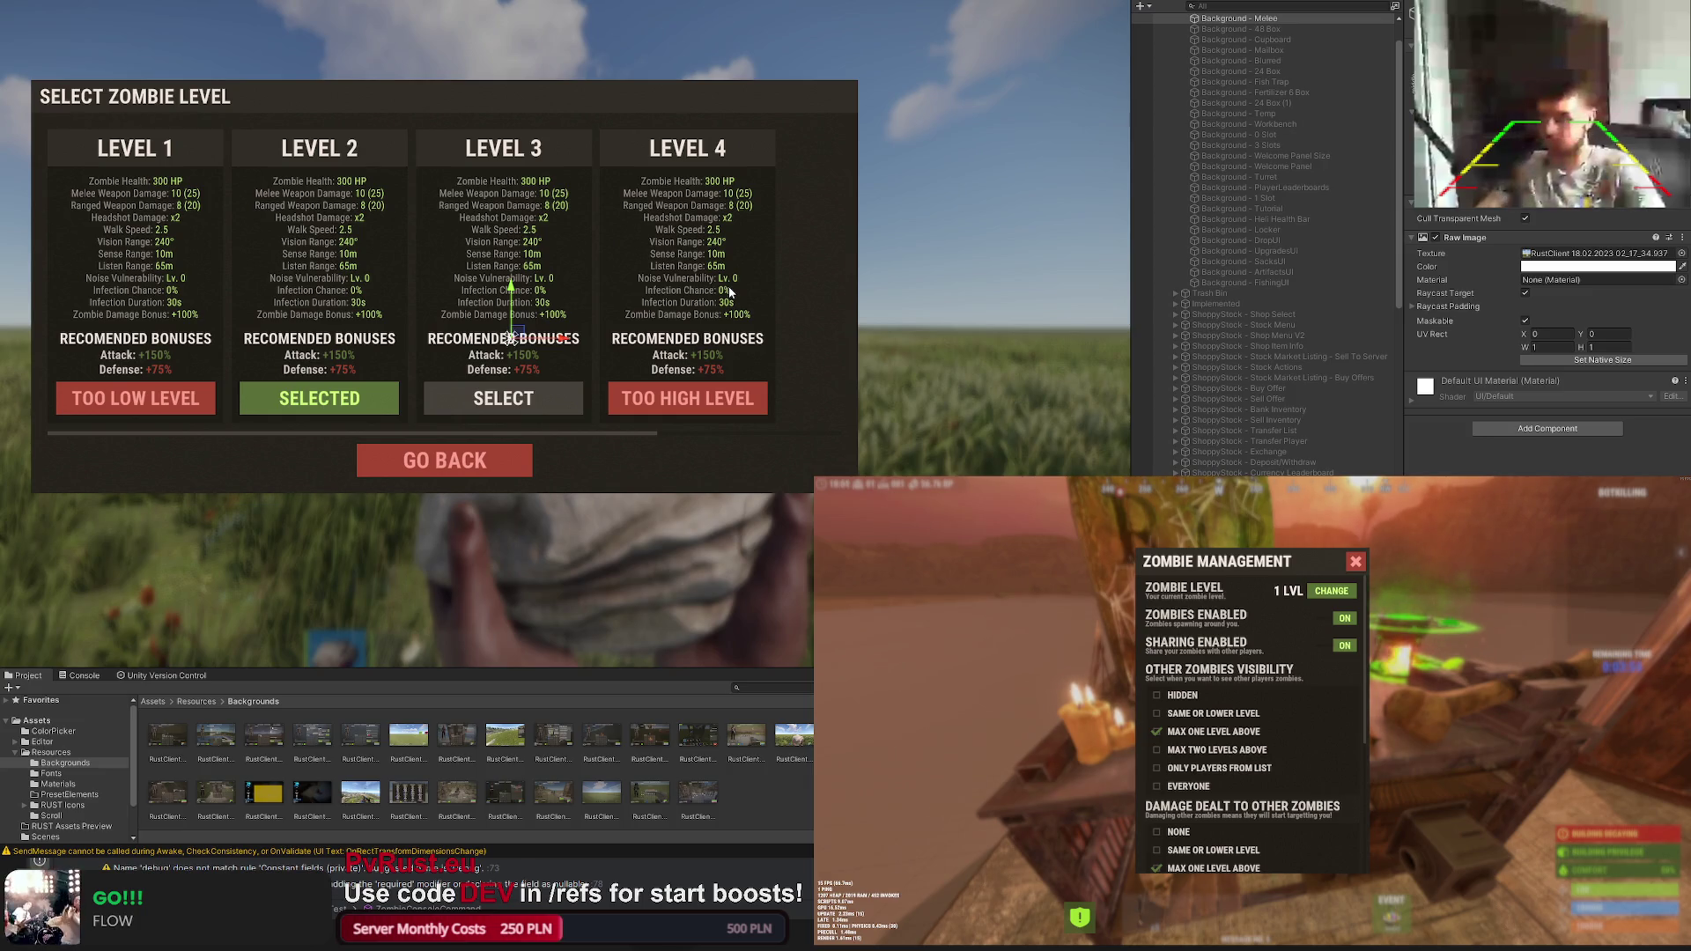
scroll(1239, 274, down, 5)
scroll(1239, 274, down, 5)
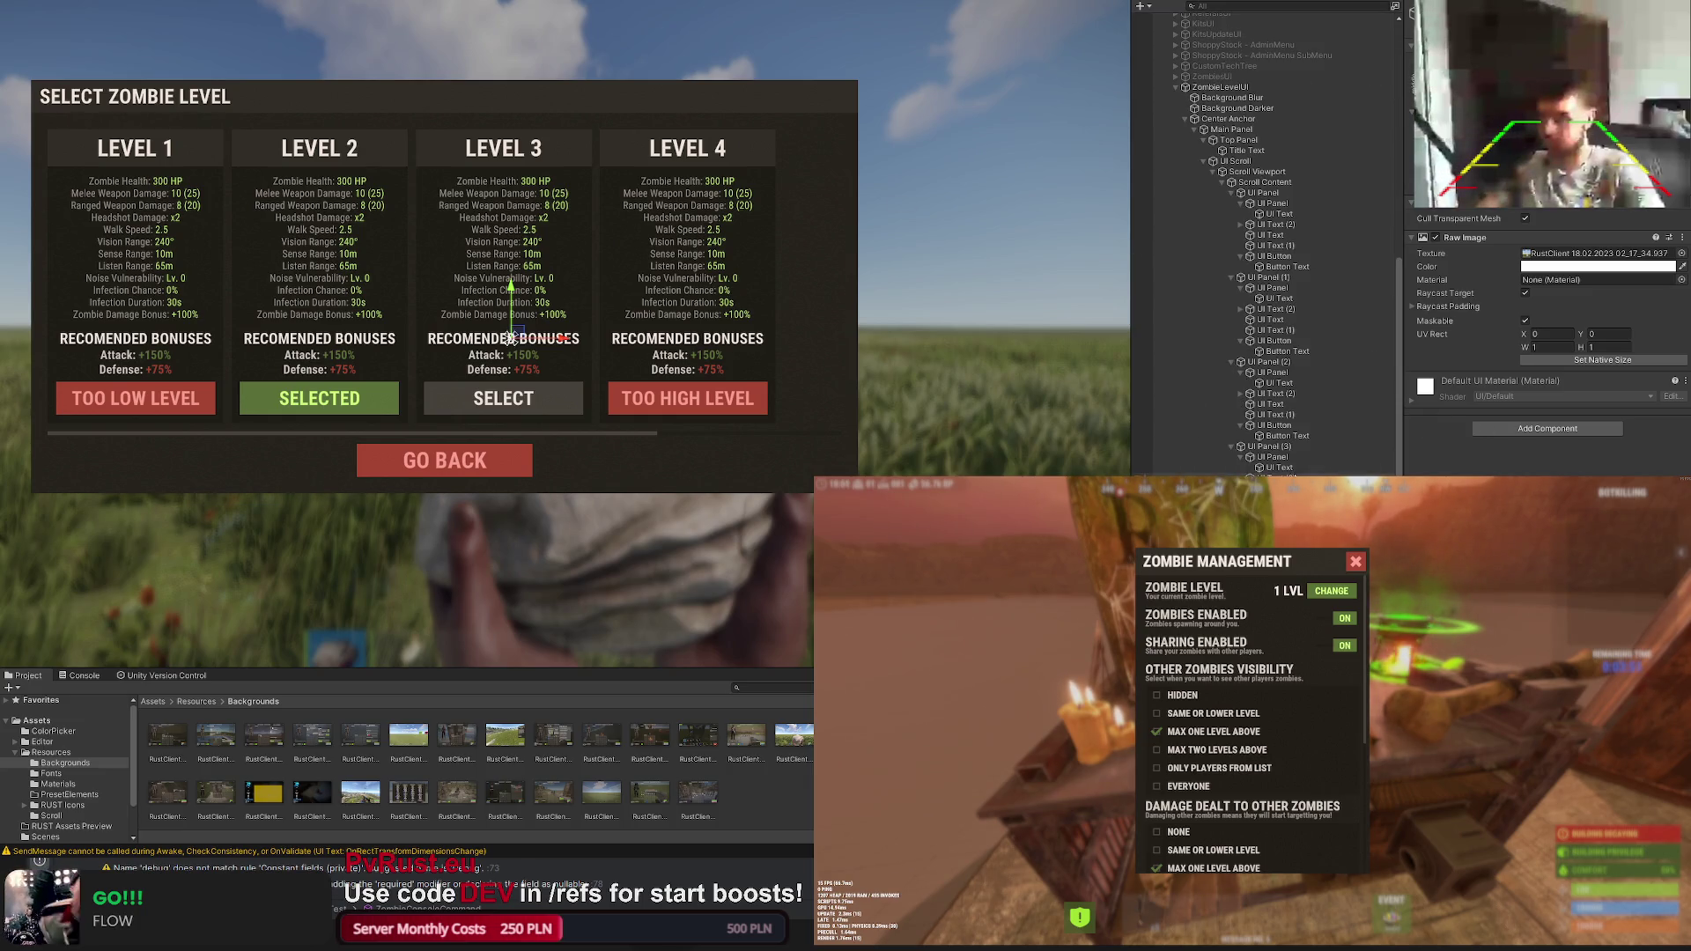
double_click(1271, 446)
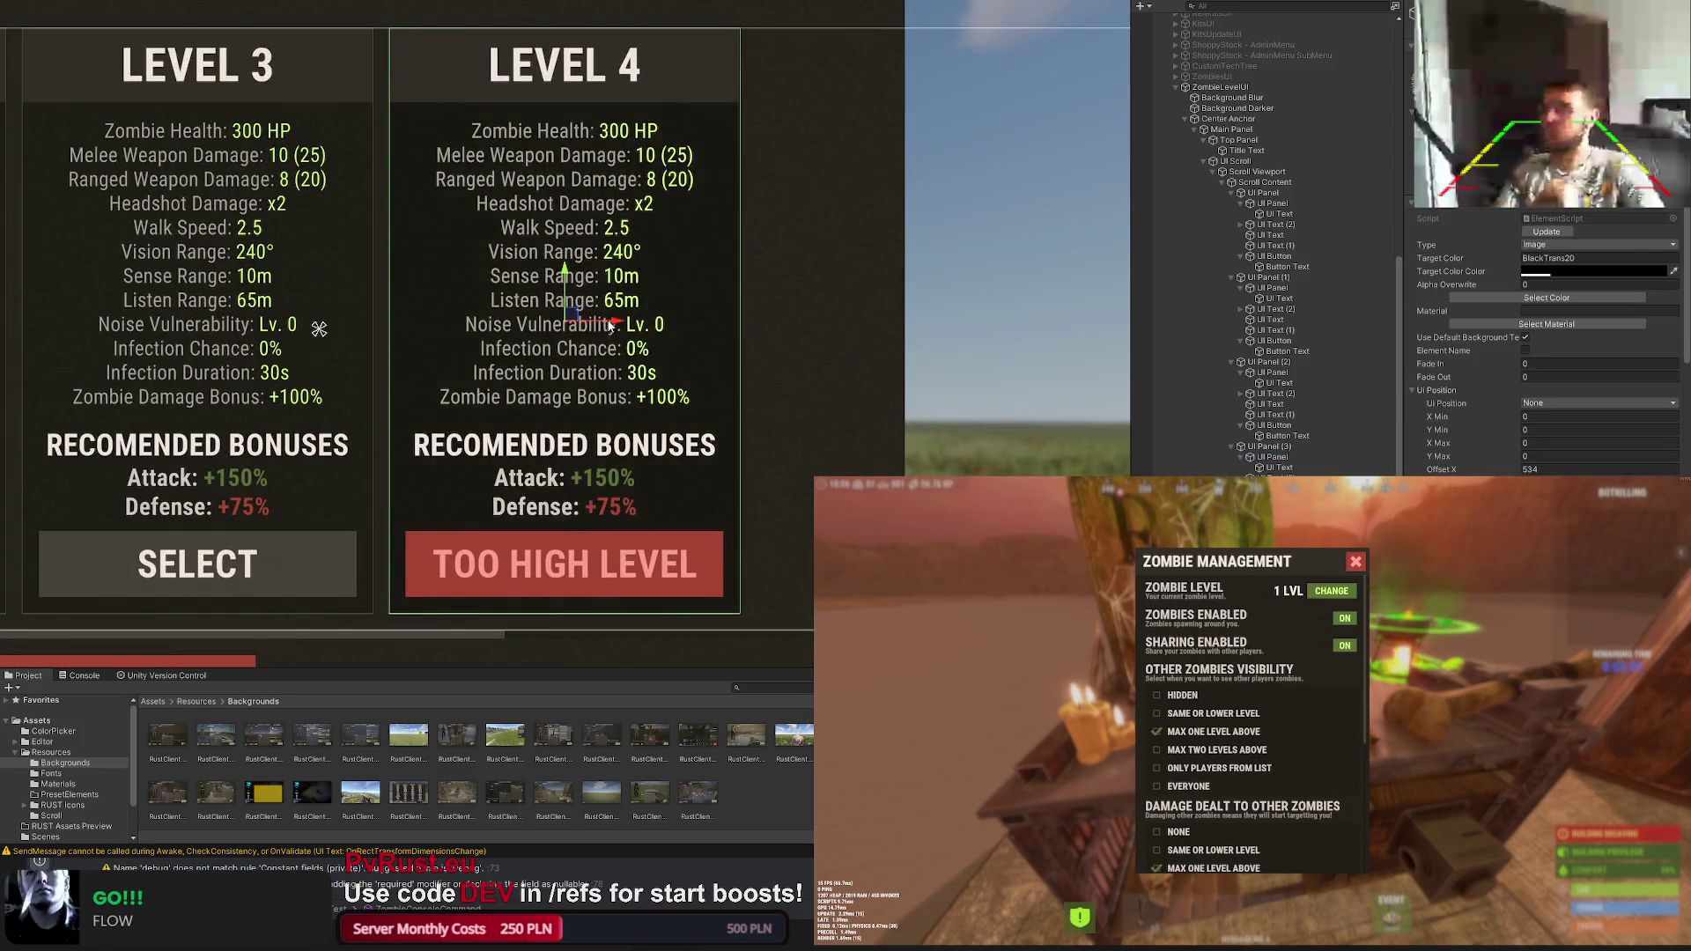
scroll(938, 336, up, 3)
drag(938, 336, 975, 328)
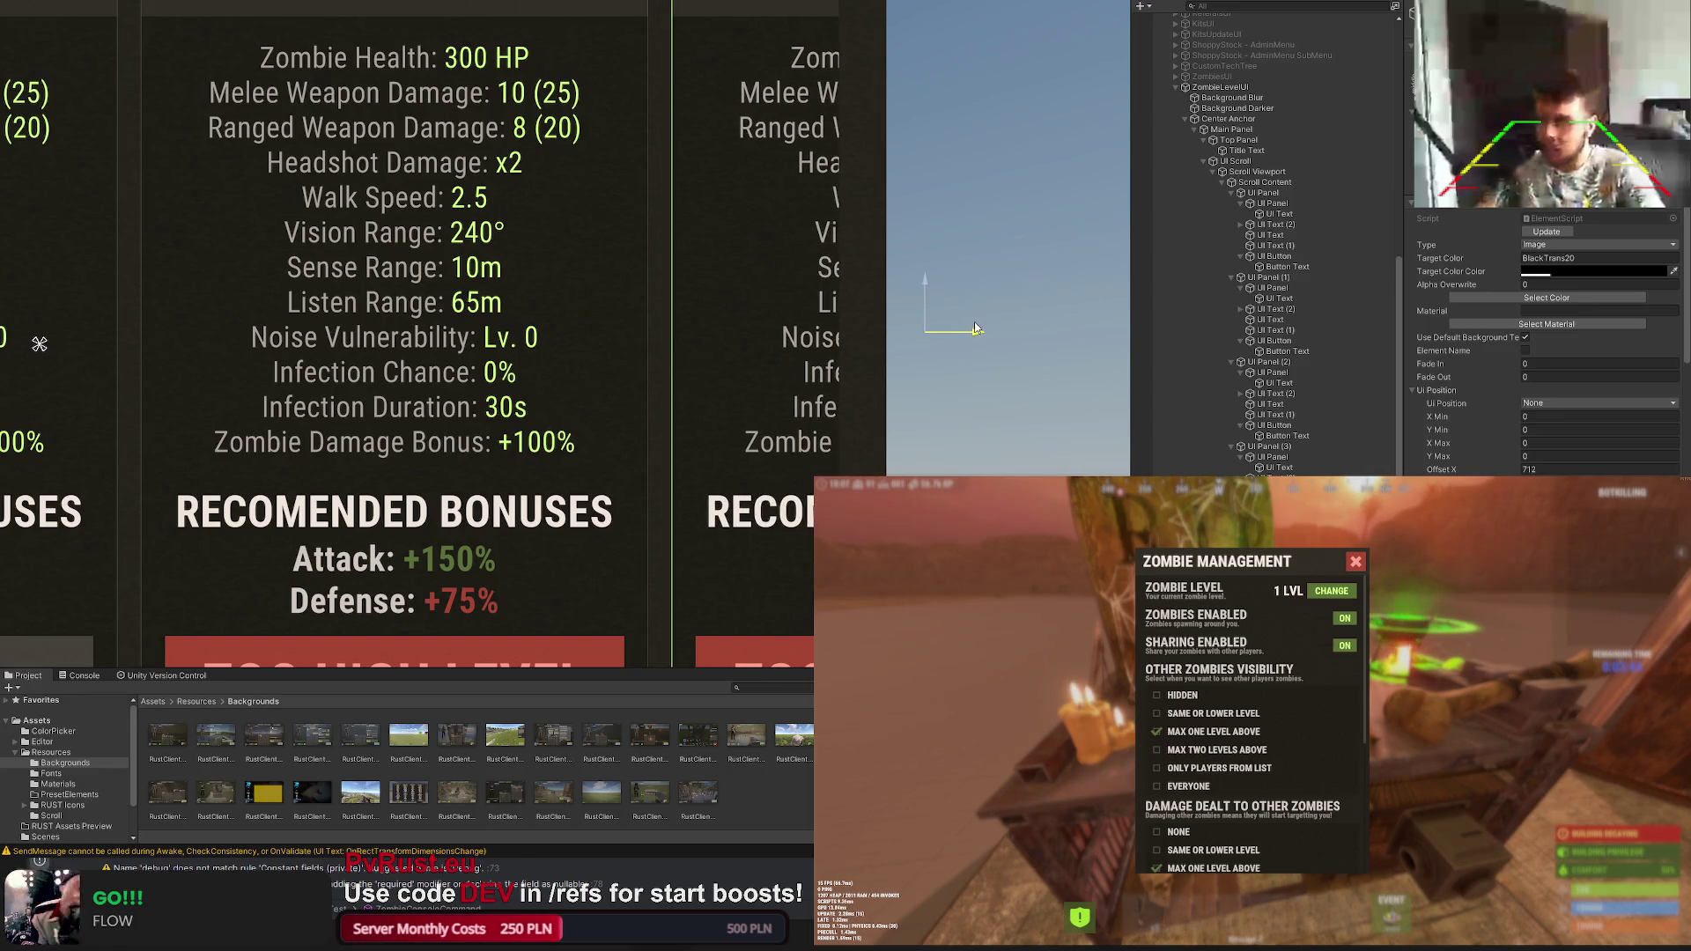
scroll(974, 328, down, 2)
scroll(989, 319, down, 2)
scroll(998, 265, down, 2)
scroll(1002, 233, down, 1)
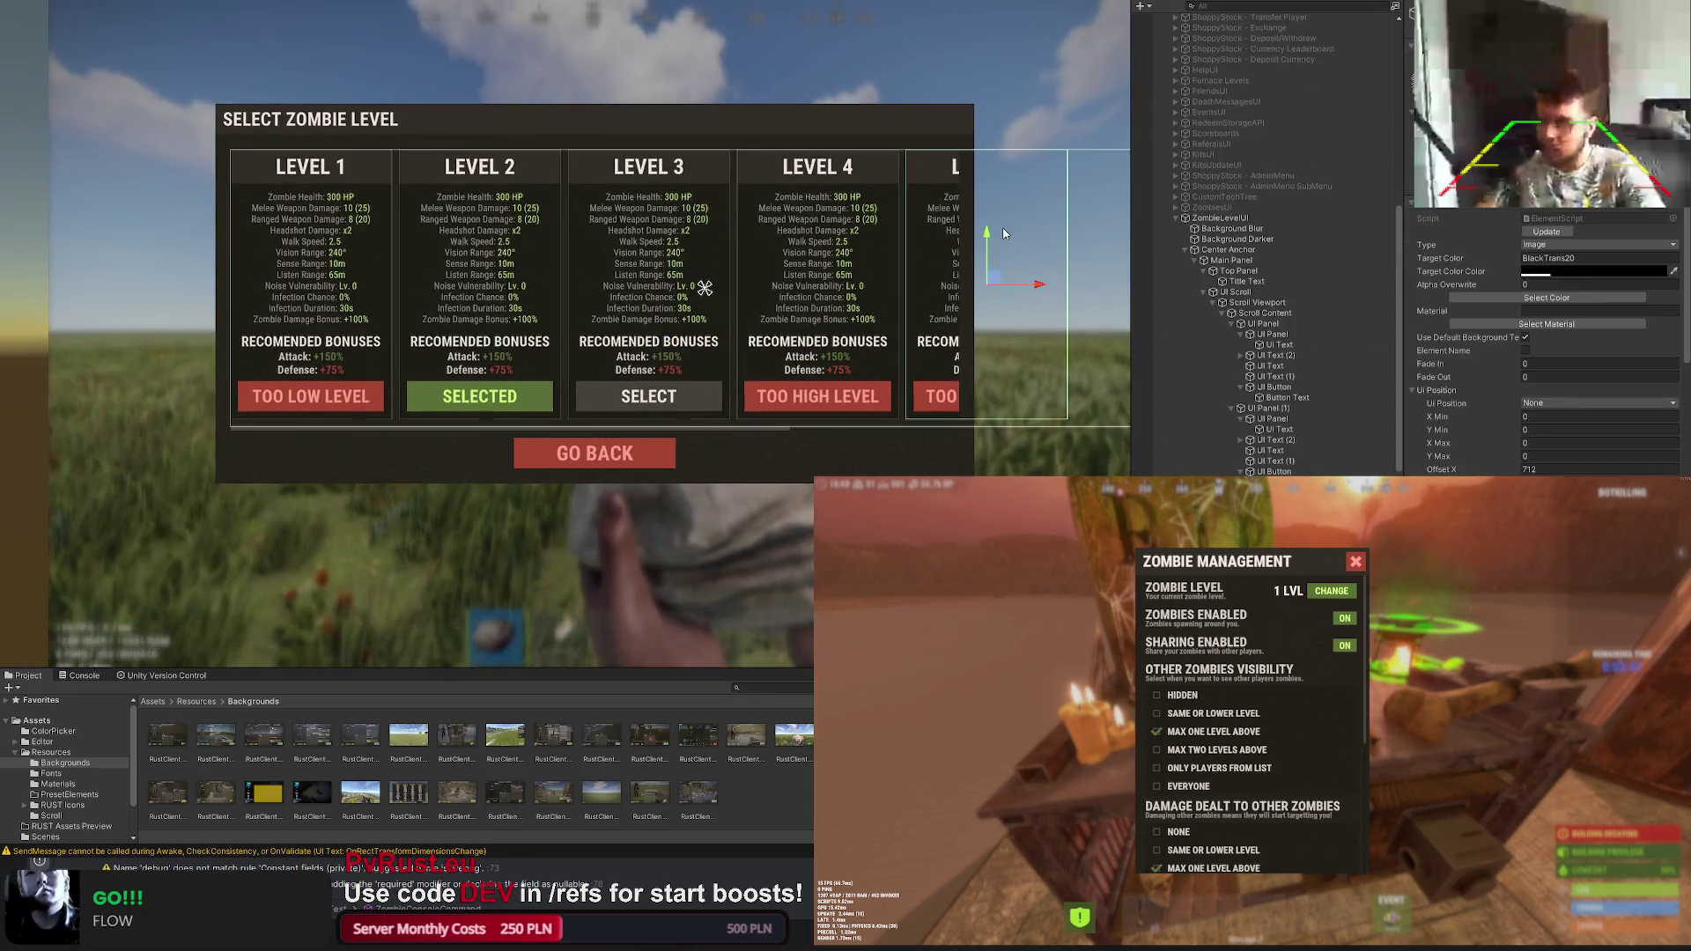
scroll(1269, 331, down, 5)
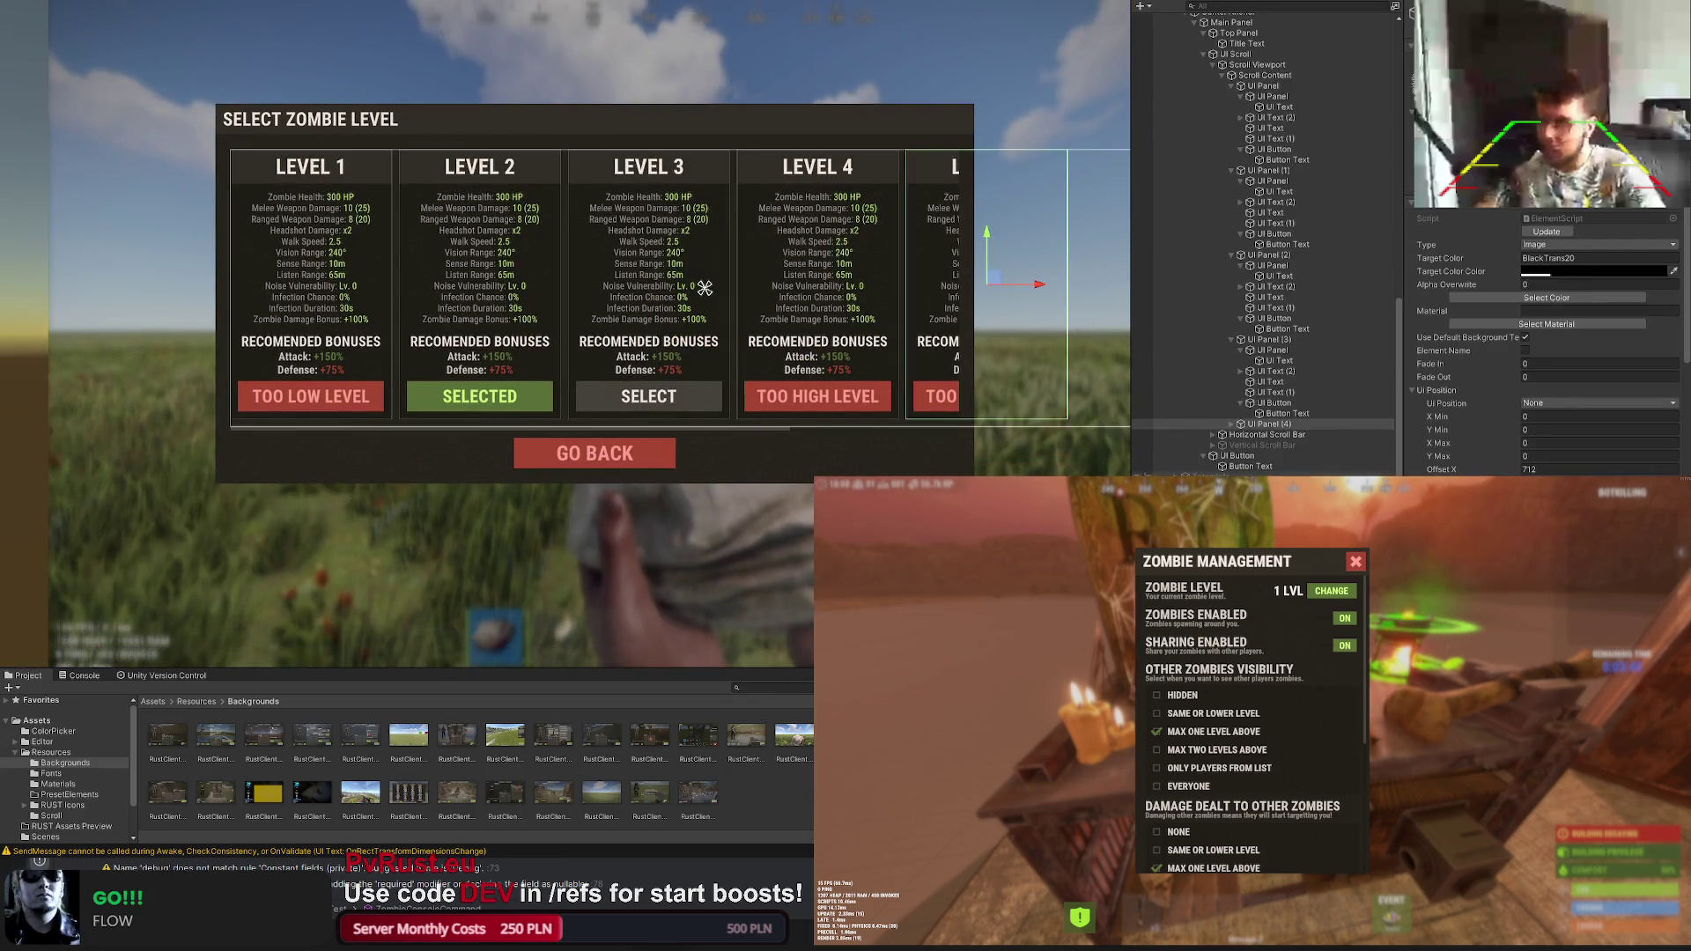
click(1275, 435)
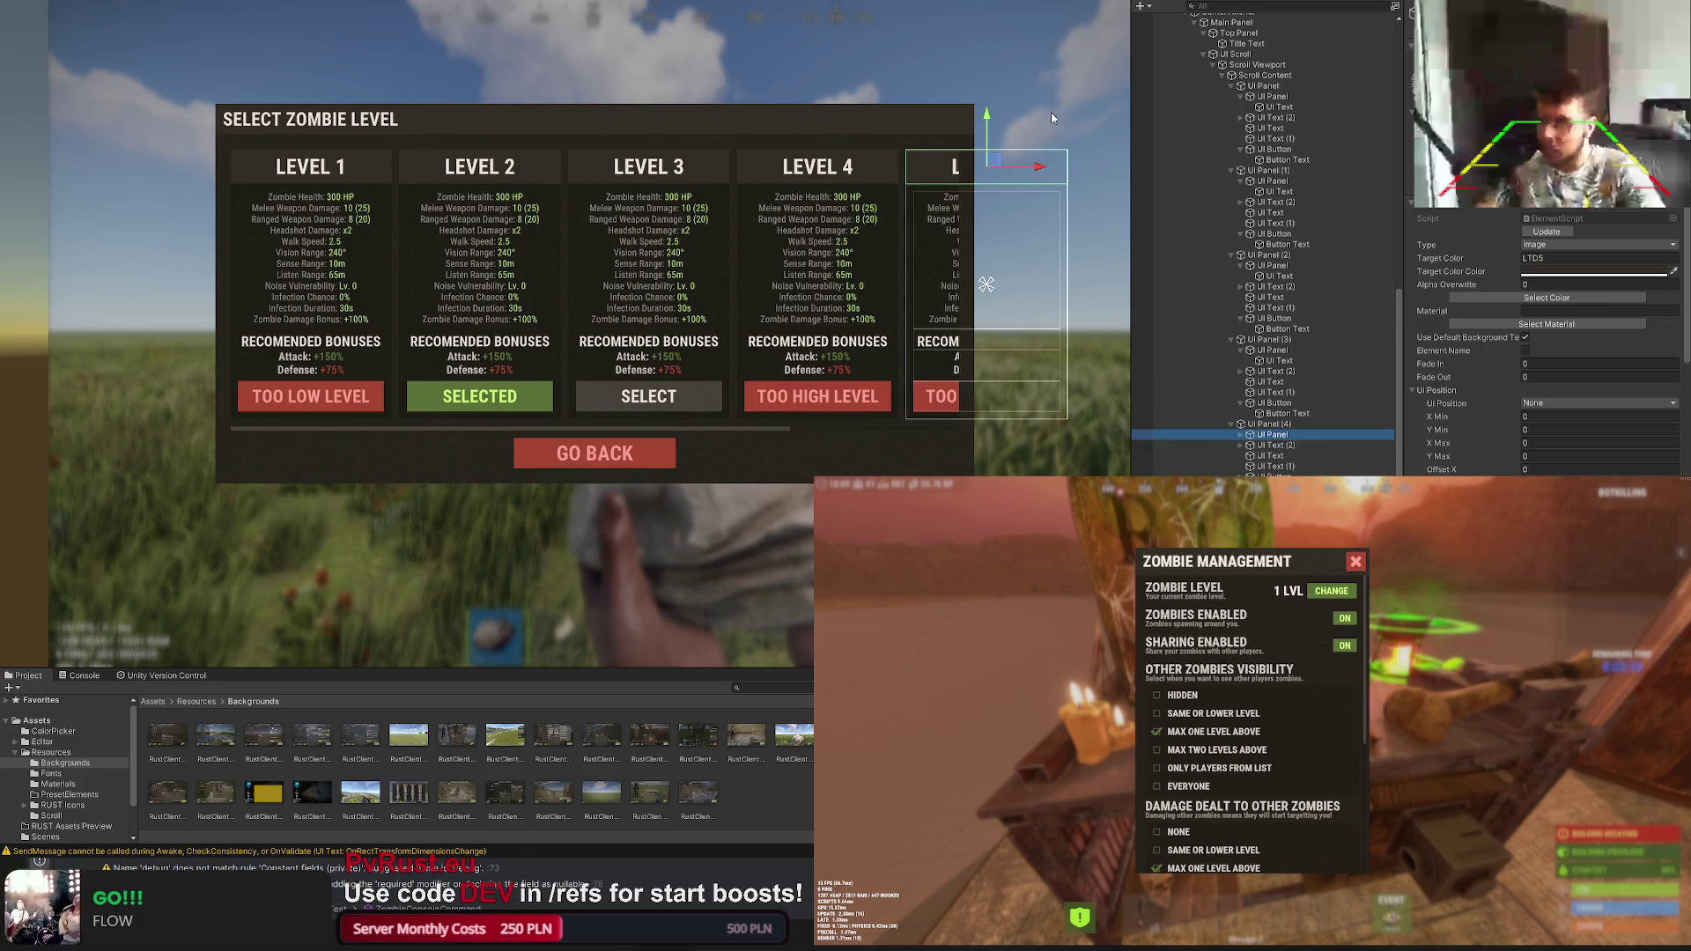
click(1043, 166)
scroll(1041, 165, down, 2)
drag(1043, 166, 1035, 172)
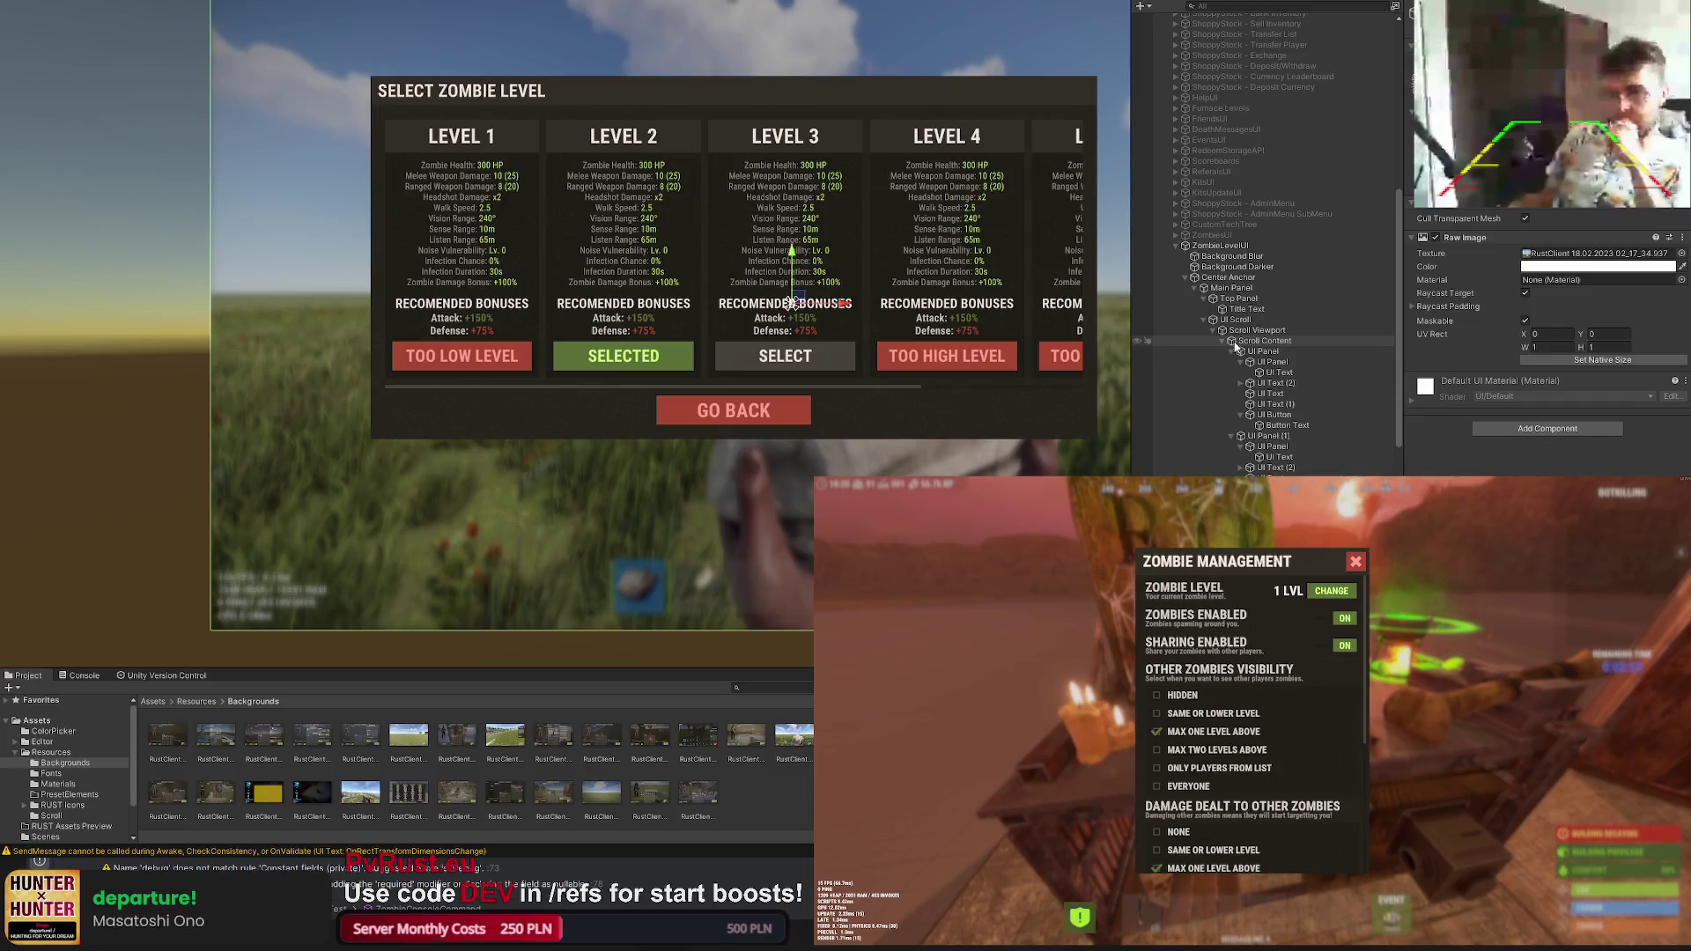
Step: Replace the example label with YOUR CURRENT BONUSES in LightGray
click(1204, 321)
click(1215, 288)
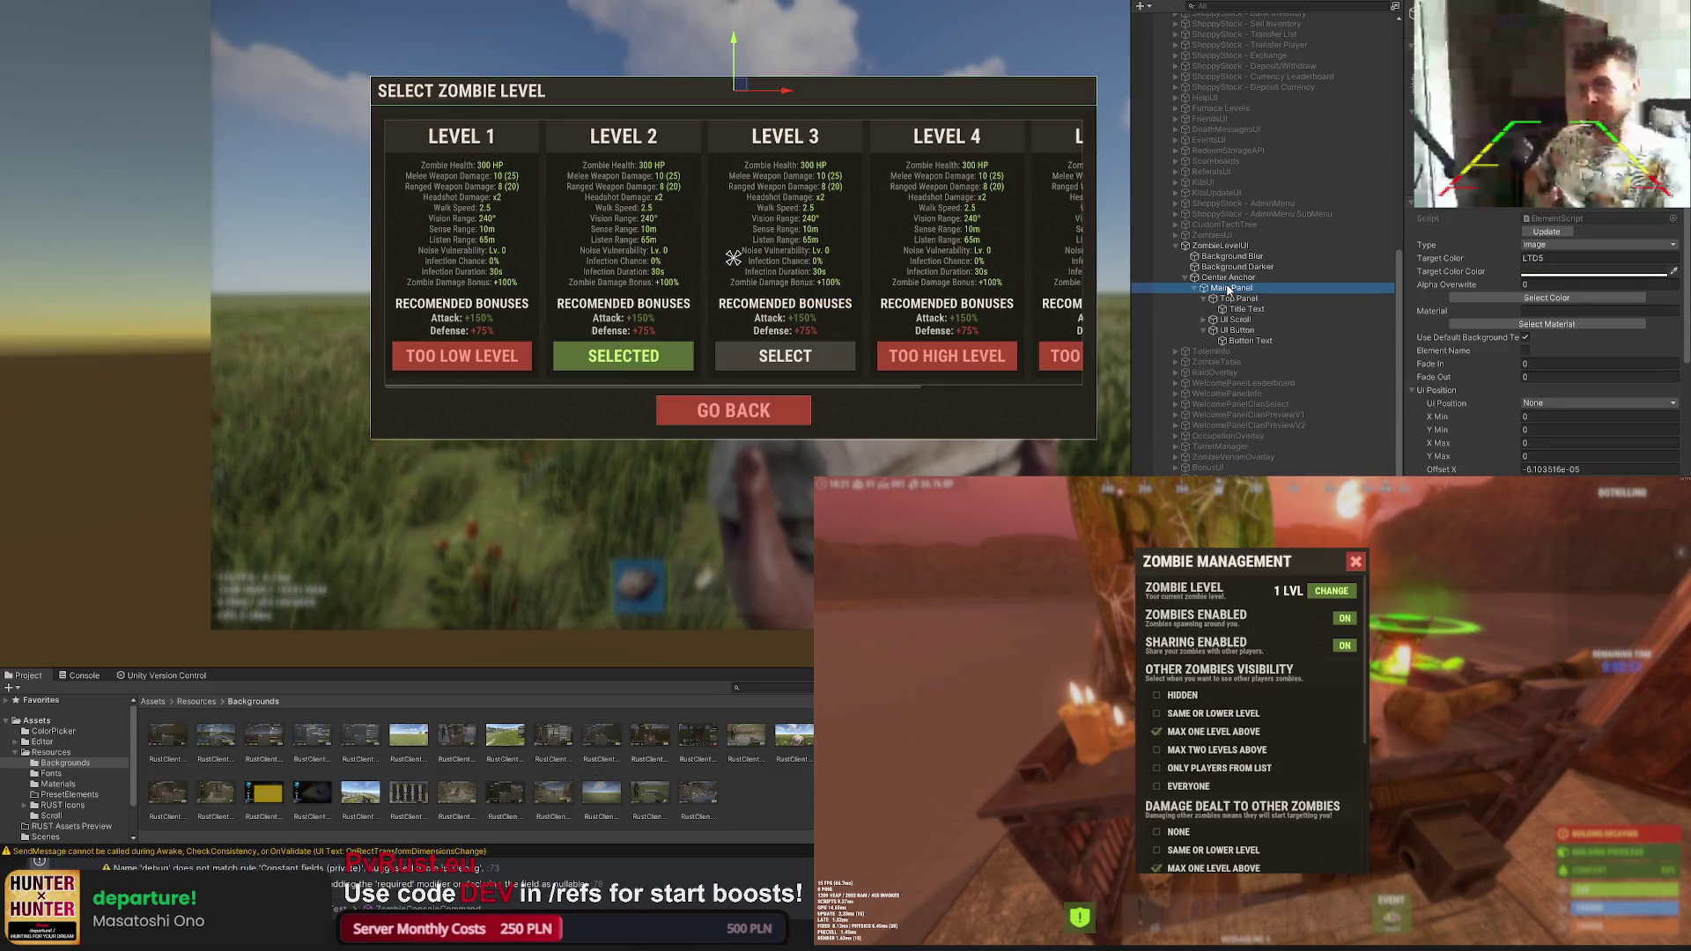
scroll(731, 303, up, 2)
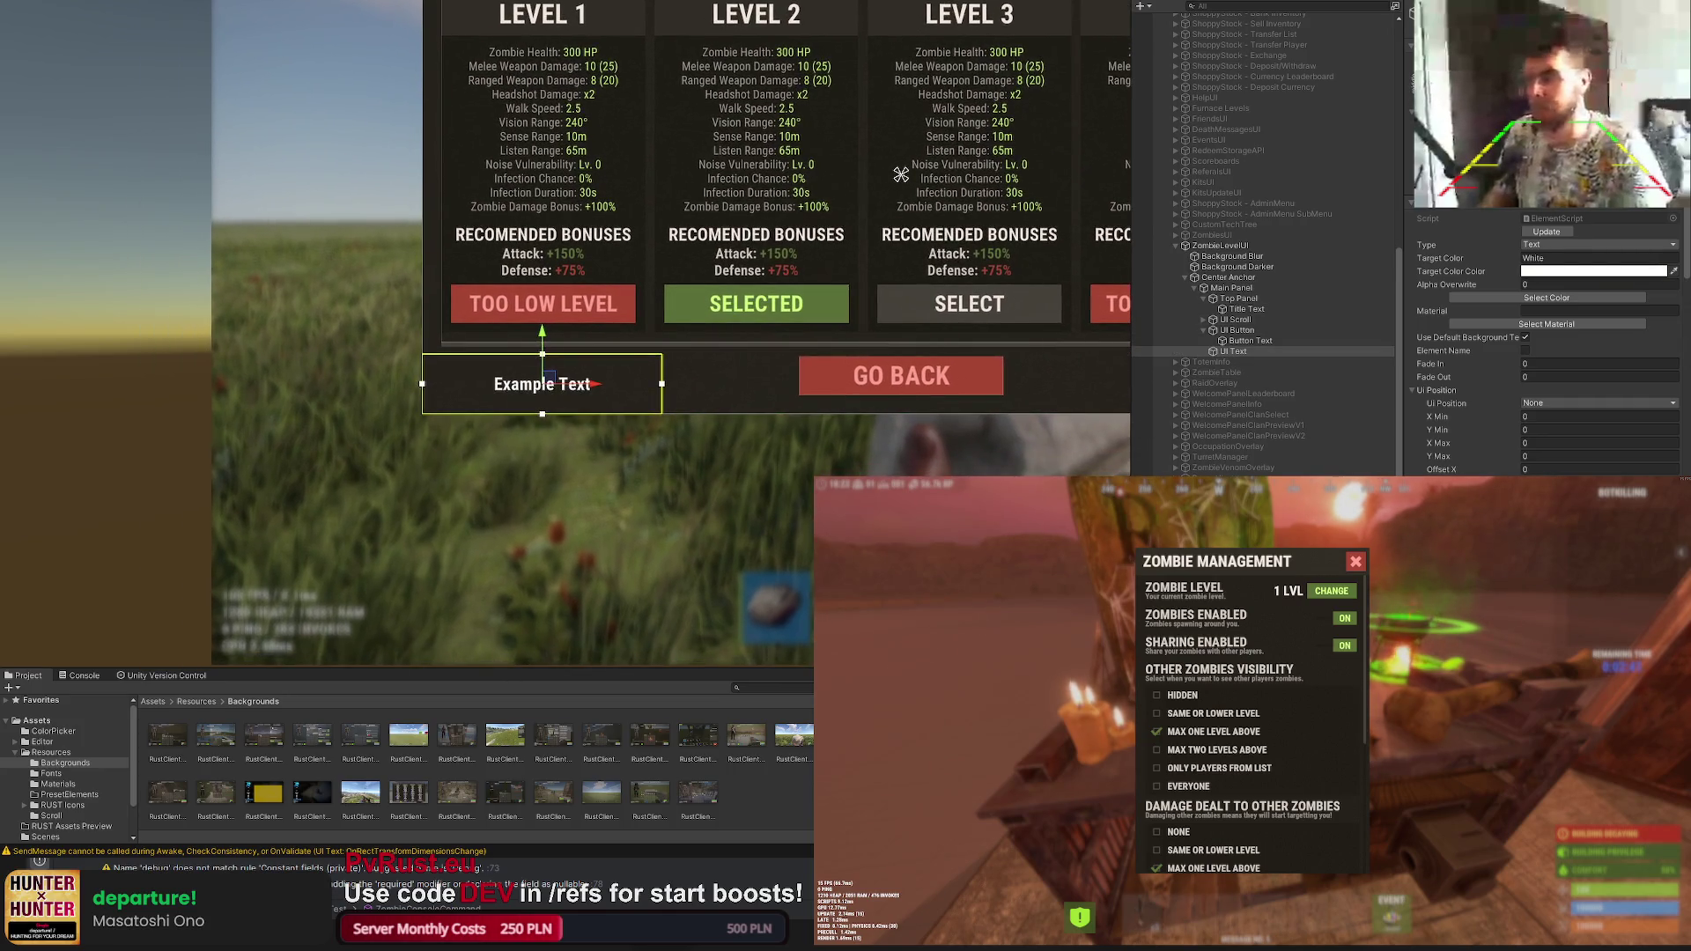
scroll(1454, 467, down, 3)
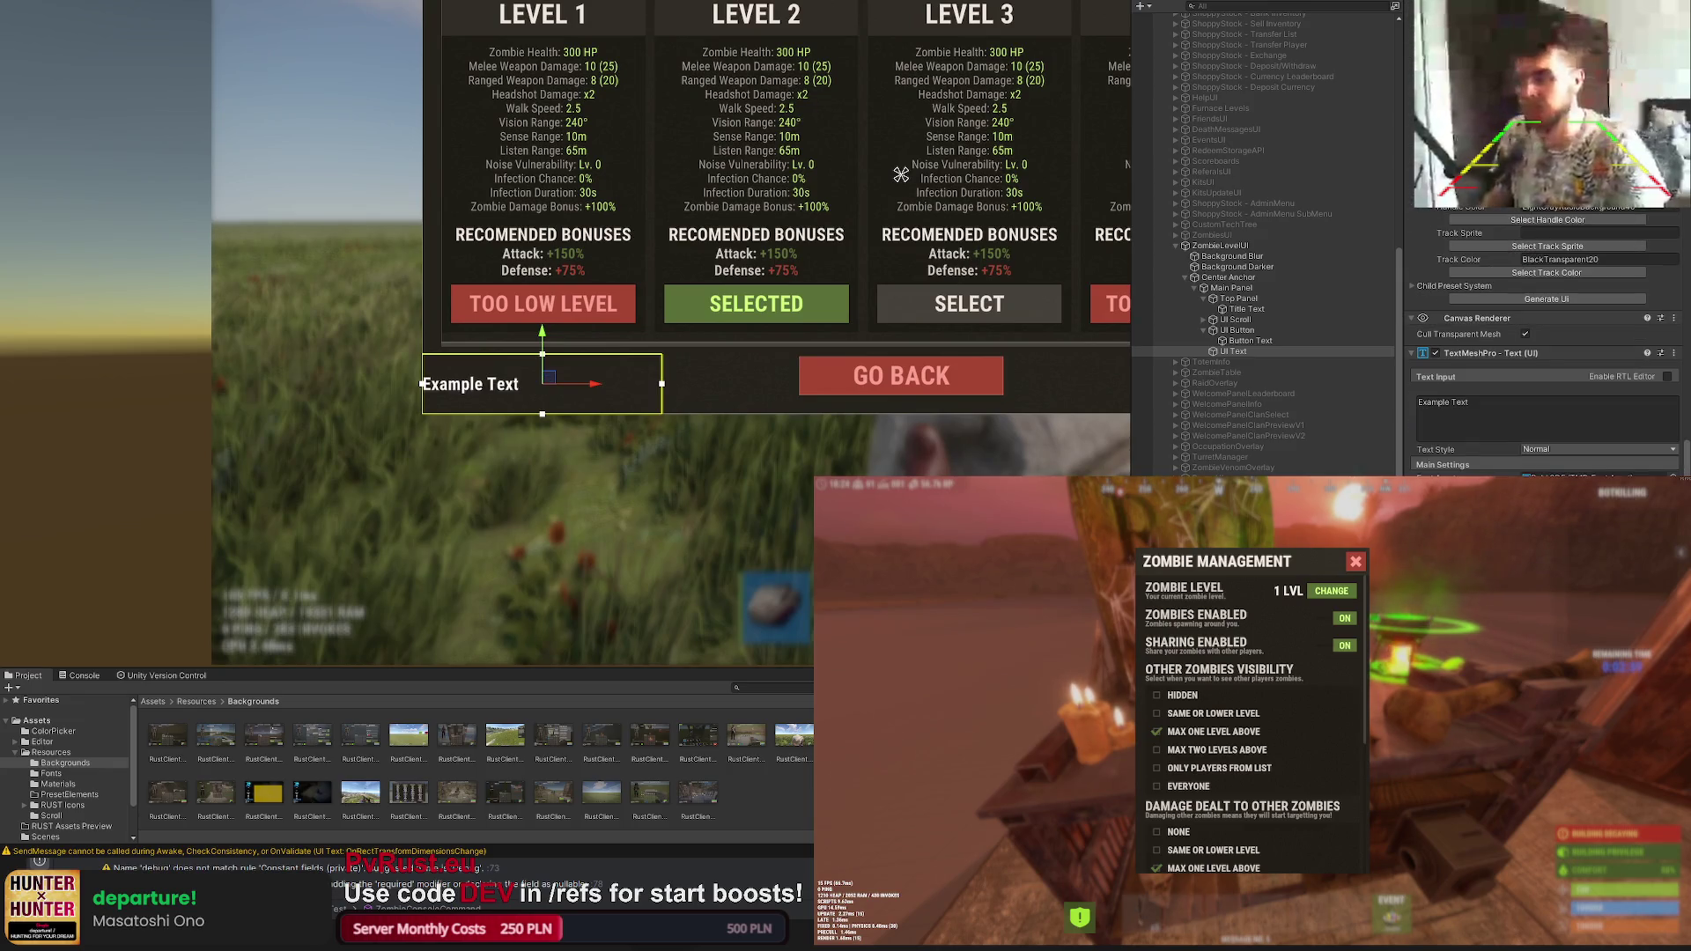
drag(1472, 405, 1418, 441)
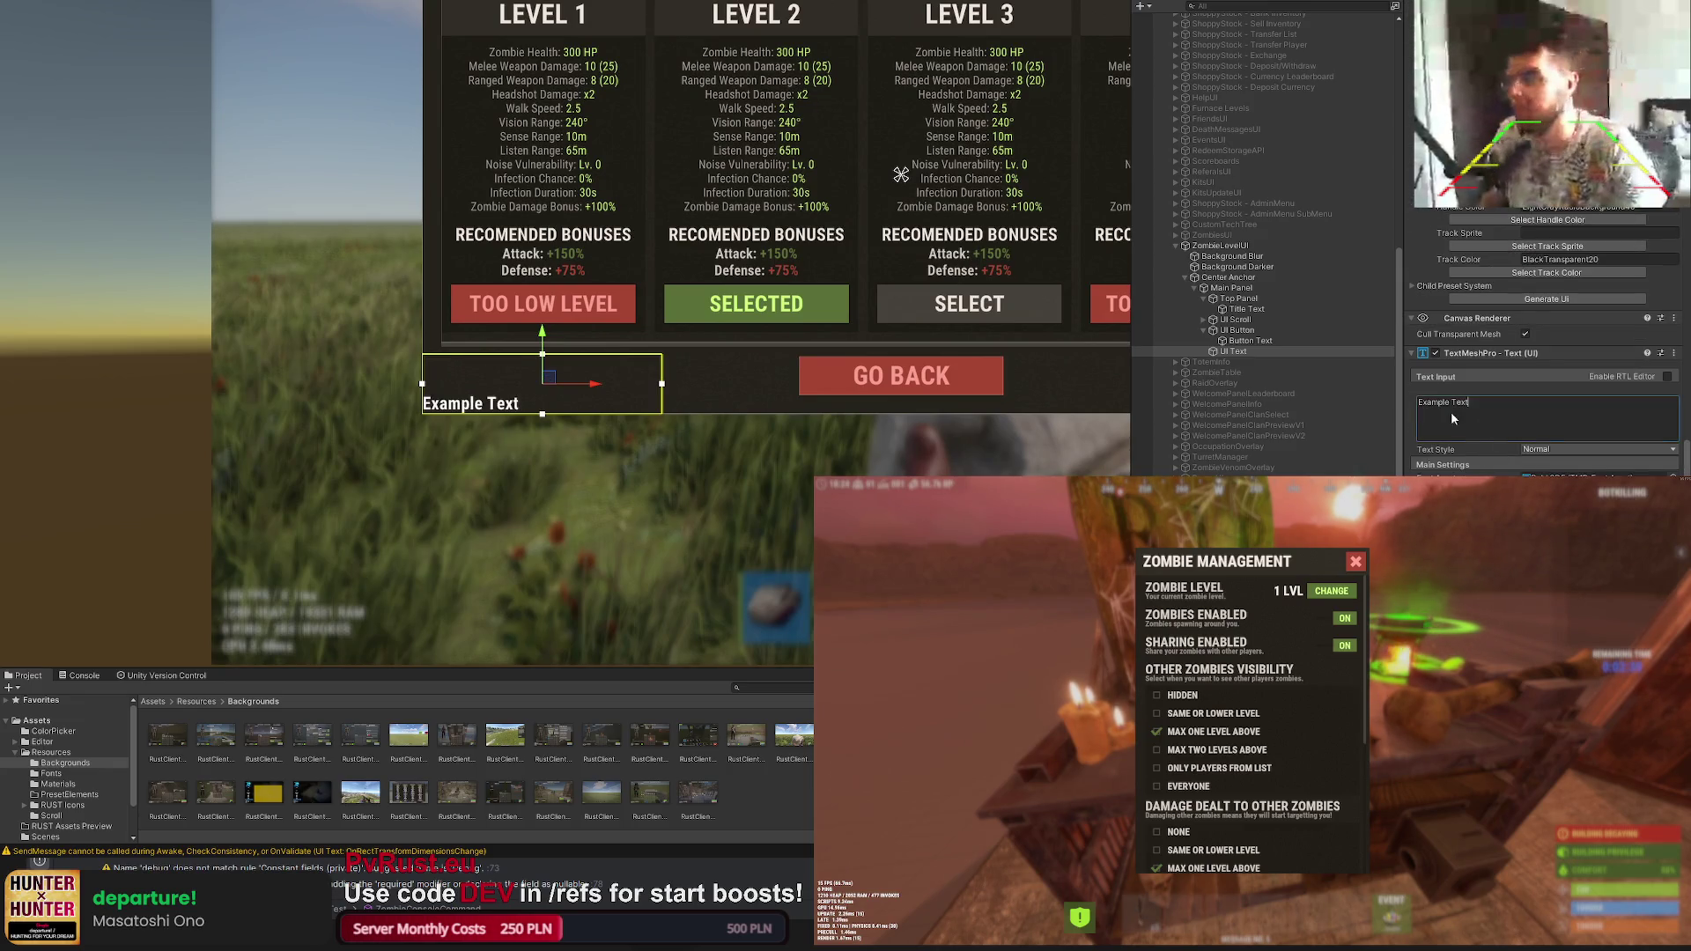
text(YOUR CURRENT BONUSES)
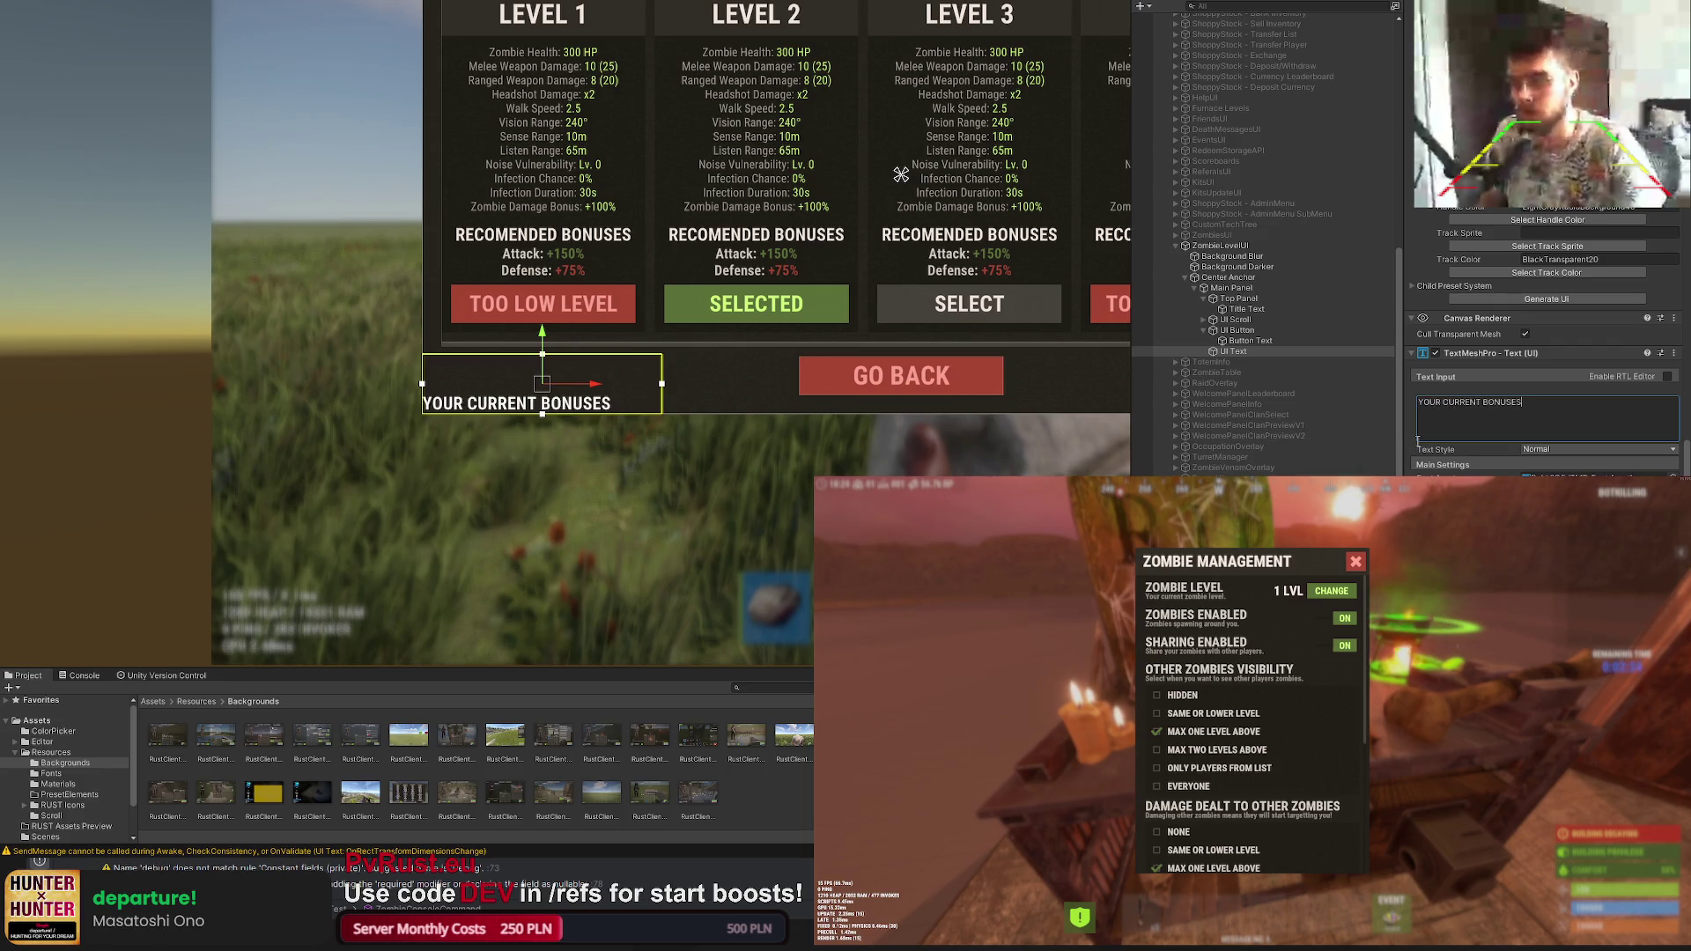
scroll(1638, 396, up, 3)
scroll(1599, 343, up, 3)
scroll(1558, 304, up, 3)
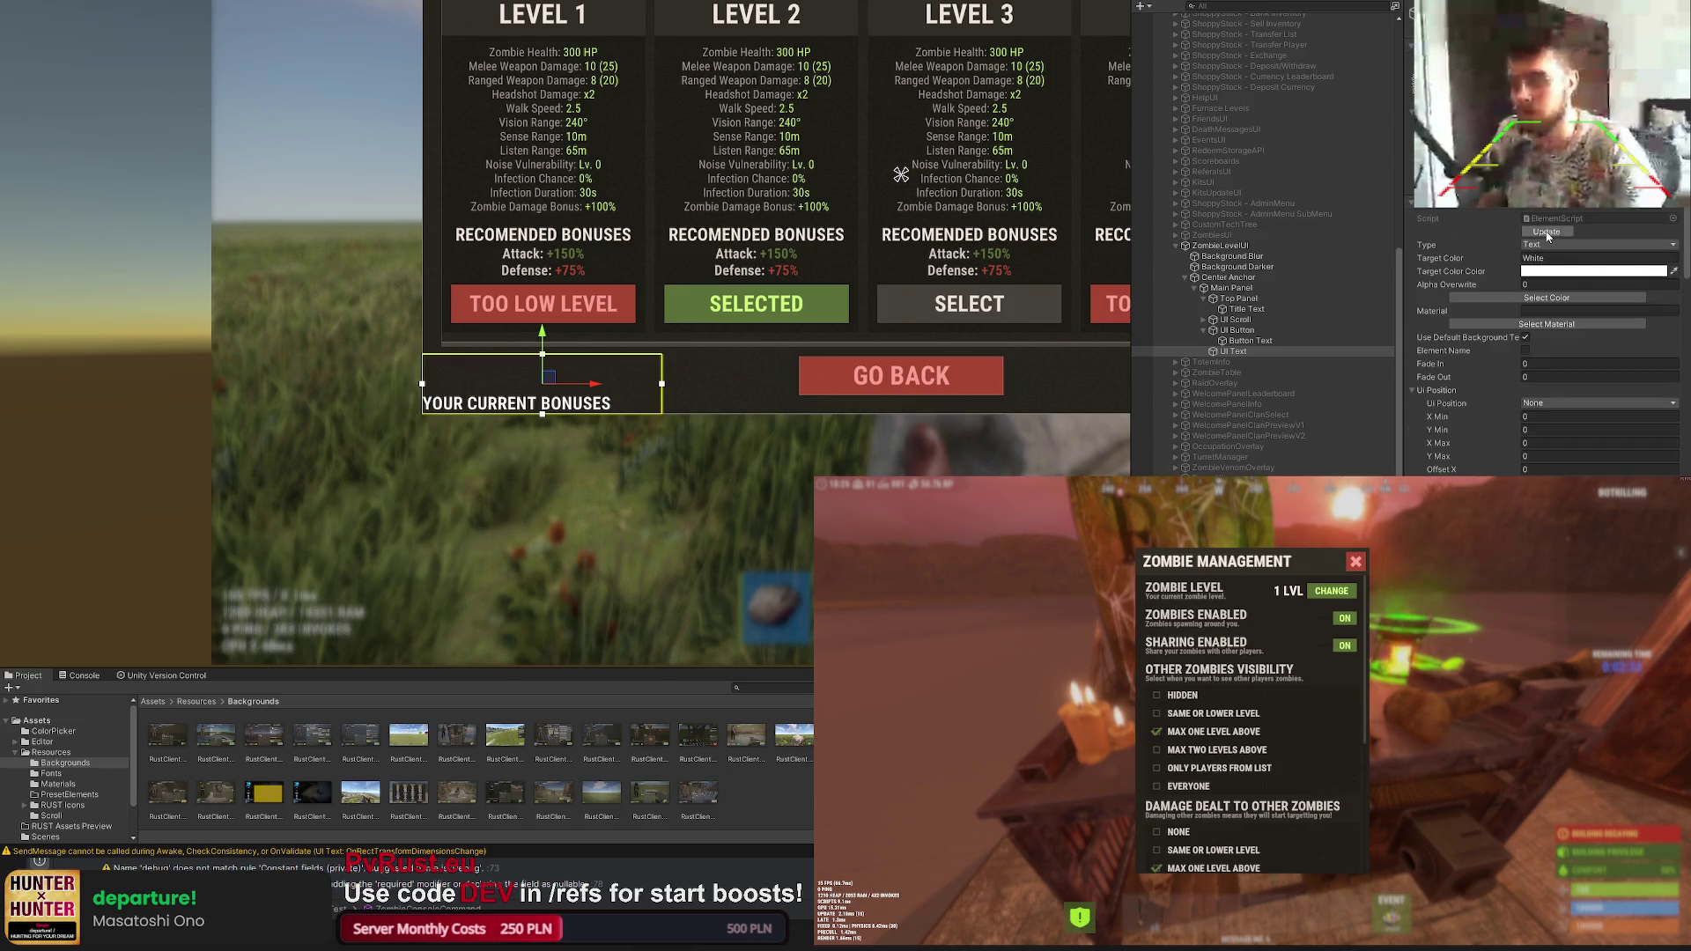
click(1550, 297)
click(633, 401)
scroll(529, 370, up, 2)
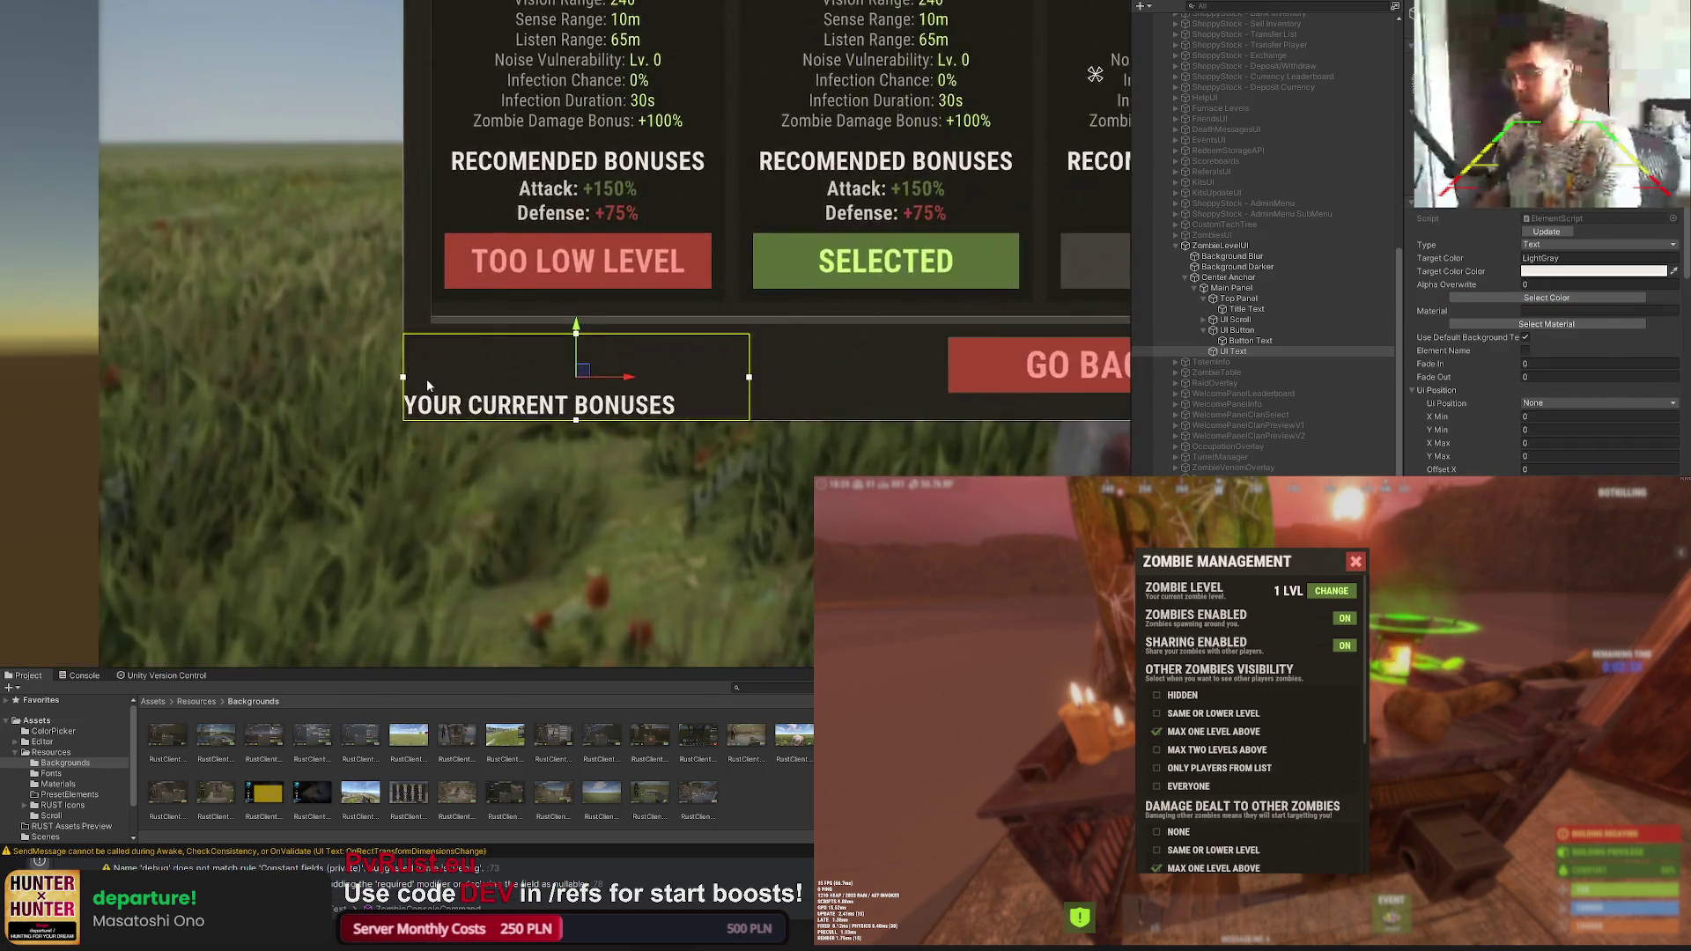
scroll(410, 340, up, 2)
Step: Trim the heading's box to fit the text snugly beneath the level cards
mouse_move(409, 340)
mouse_down()
mouse_move(447, 346)
mouse_move(461, 309)
mouse_up()
drag(506, 448, 503, 356)
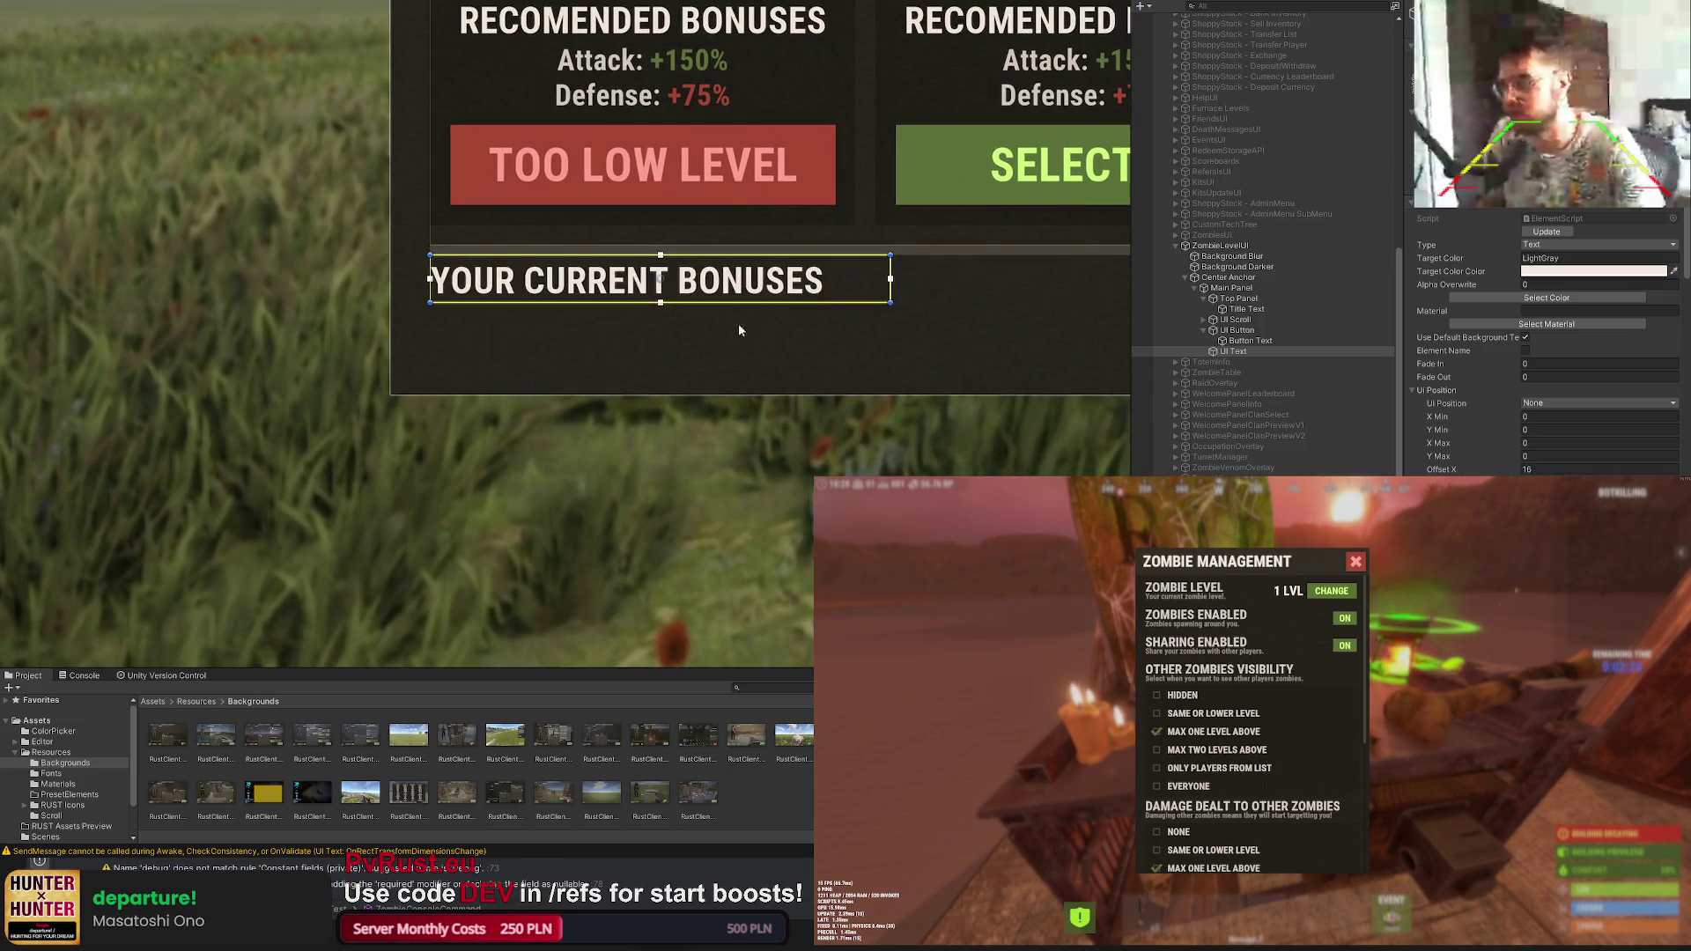
scroll(731, 337, down, 2)
scroll(728, 332, down, 1)
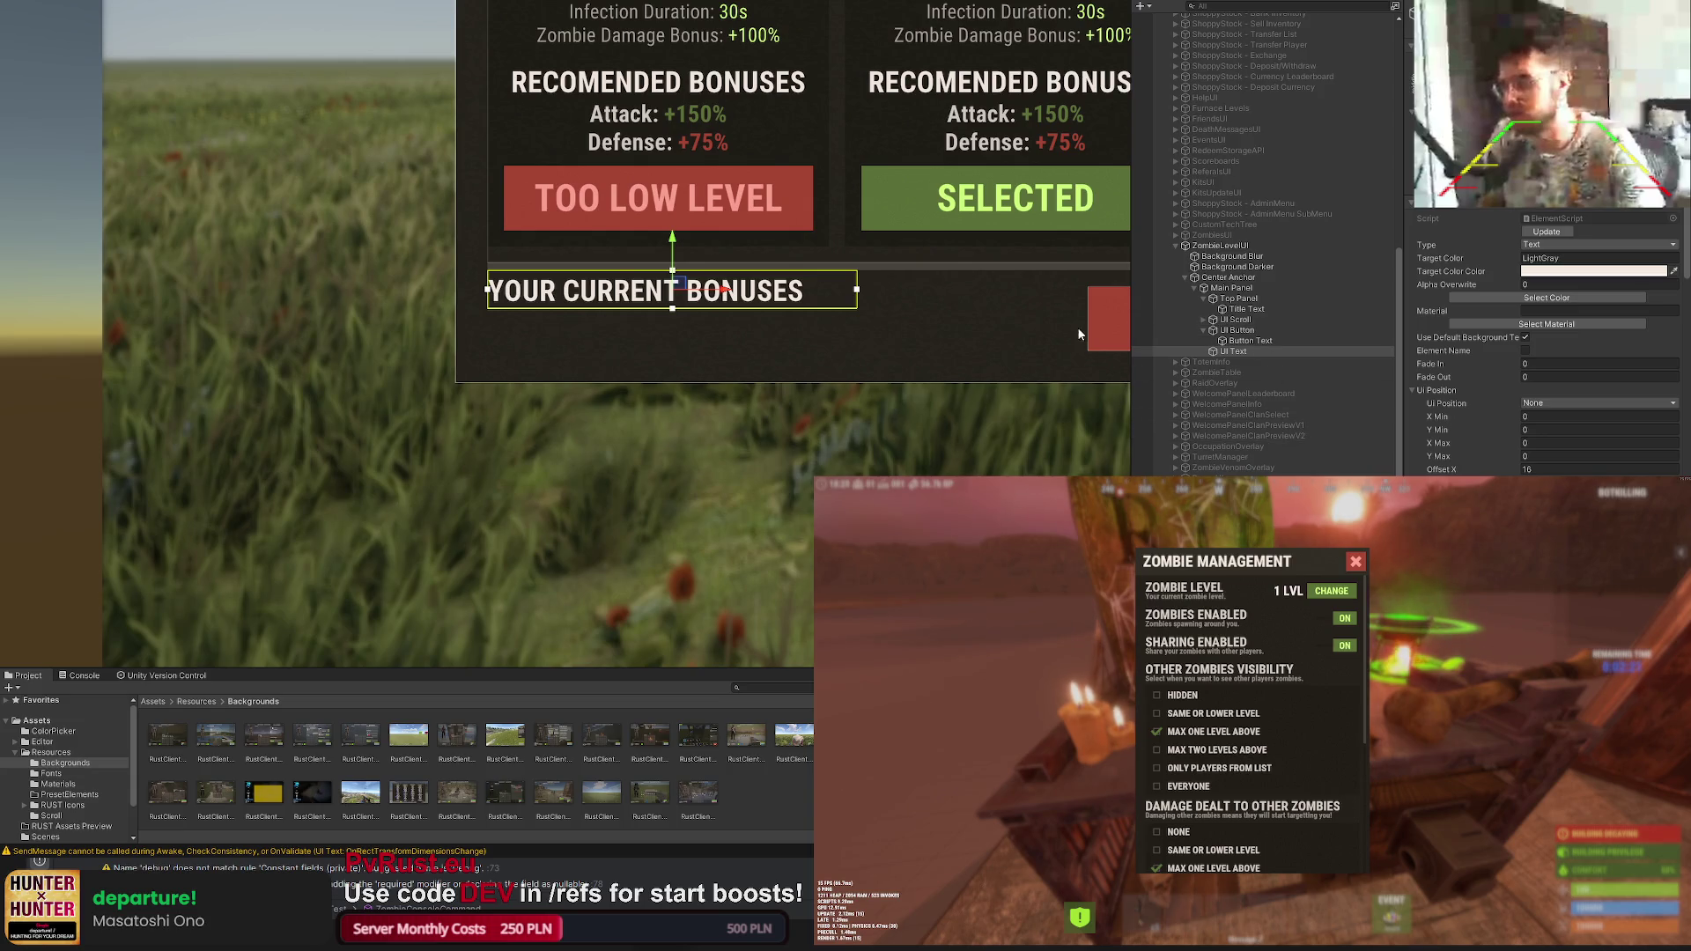
click(1213, 321)
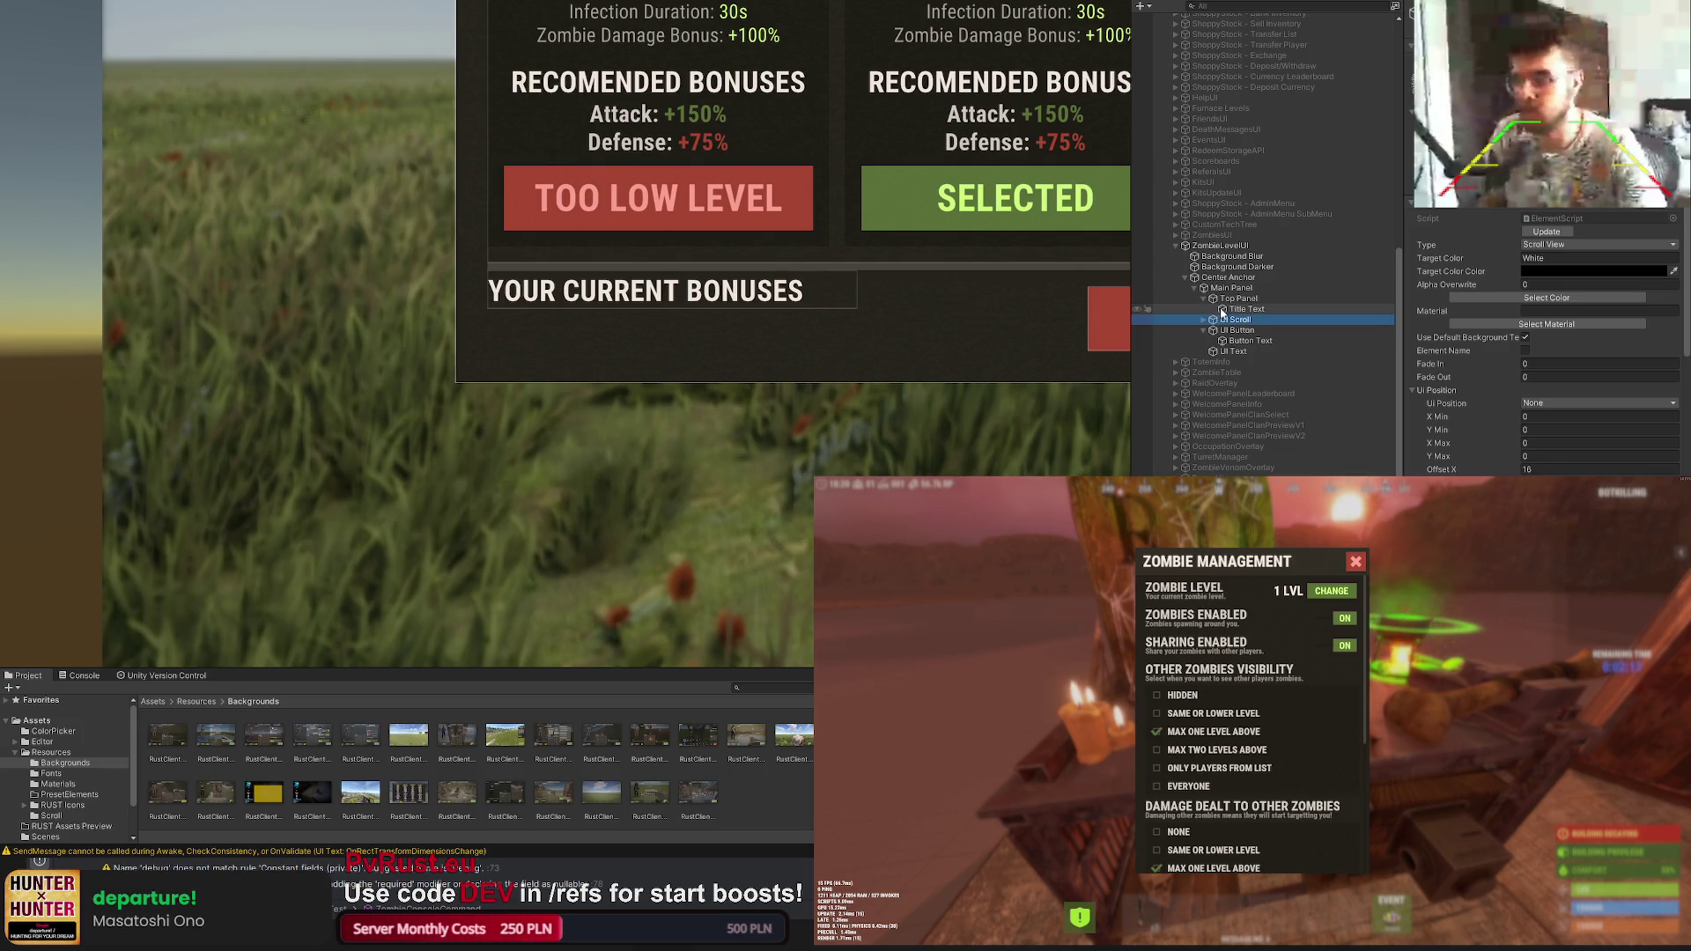
click(1206, 320)
scroll(915, 255, down, 2)
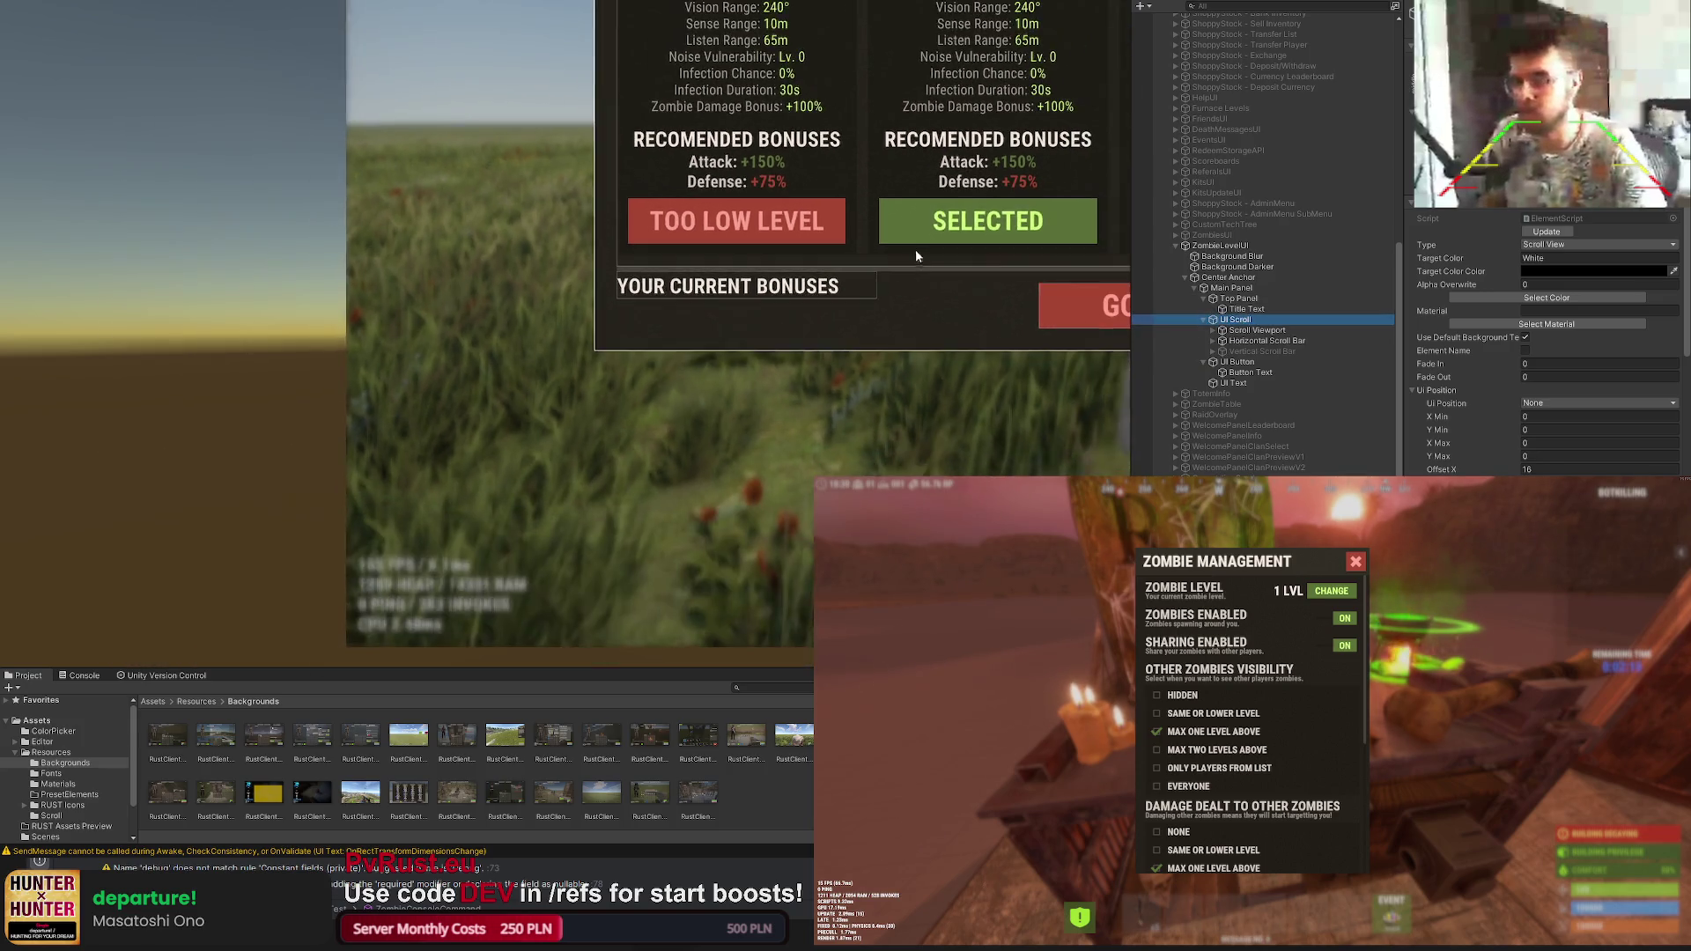
Step: Put Level 1's Attack +150% and Defense +75% lines under the heading, aligned left
drag(916, 256, 637, 334)
scroll(636, 335, down, 1)
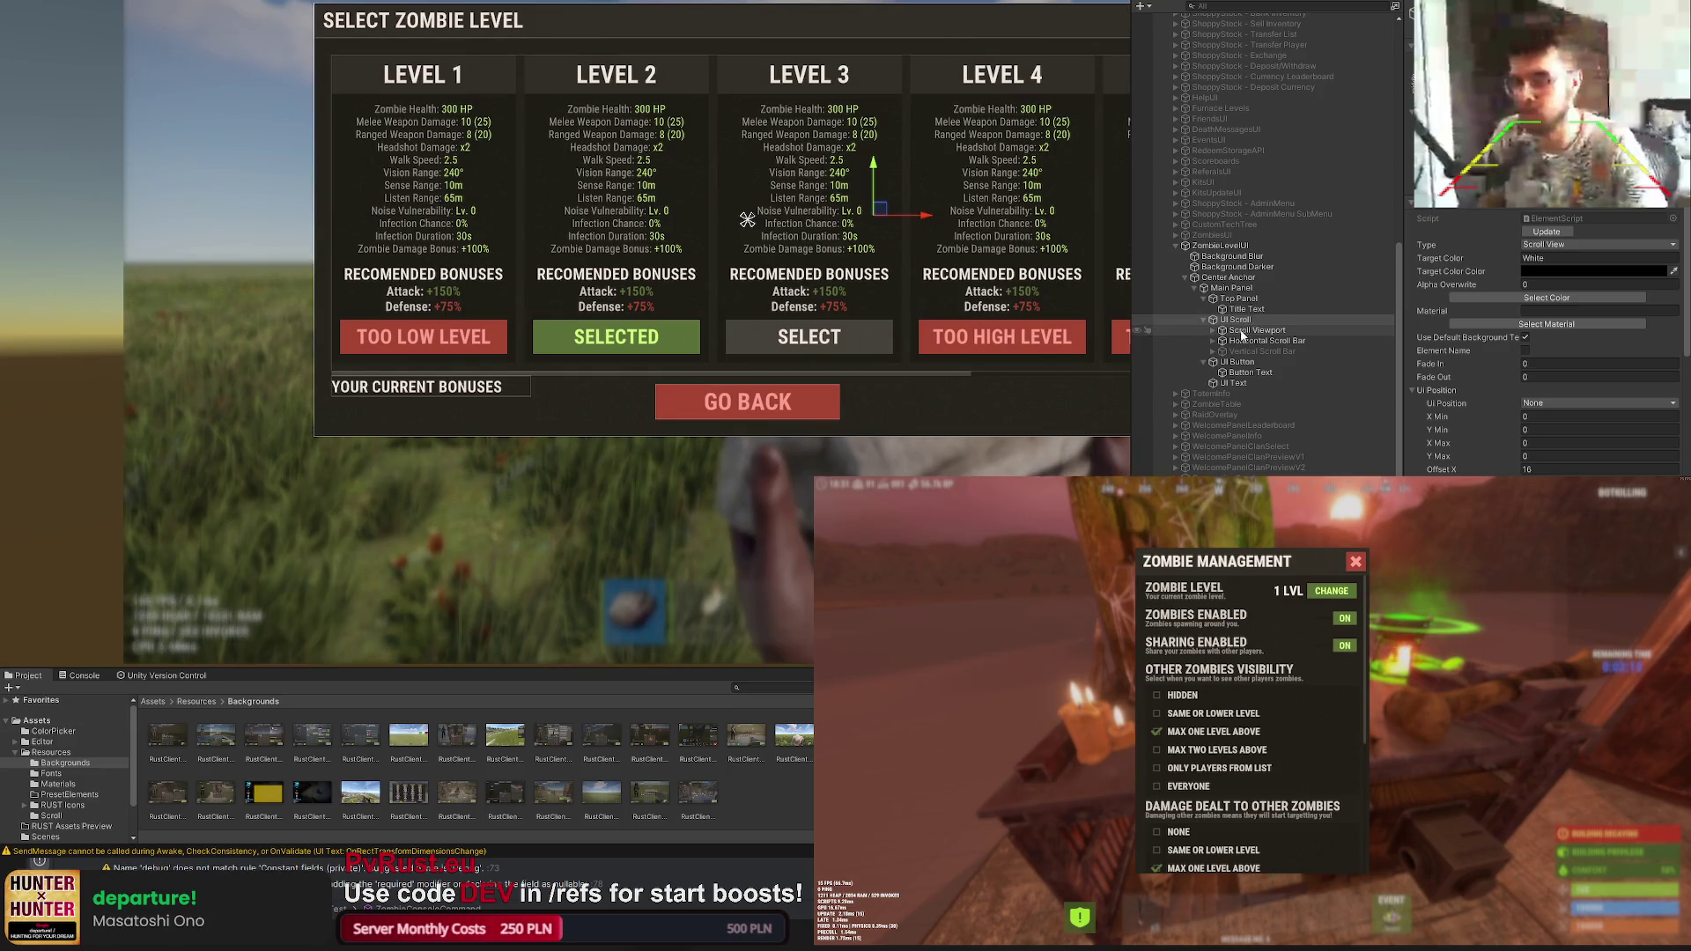
click(1211, 330)
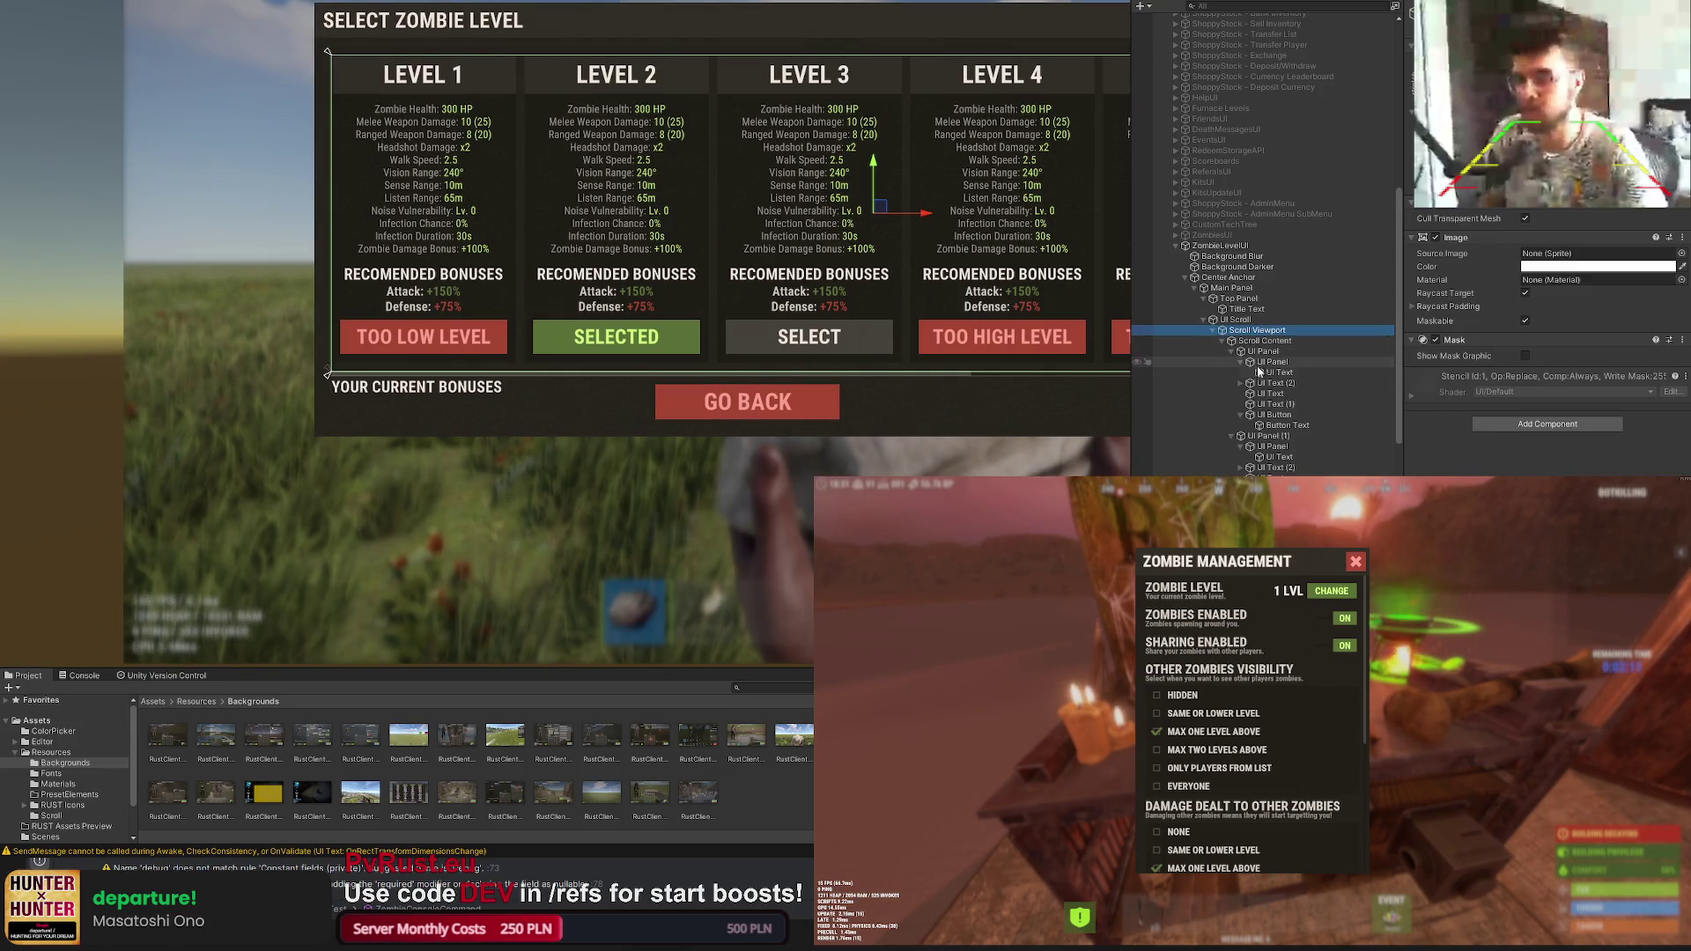
click(1266, 395)
click(1266, 403)
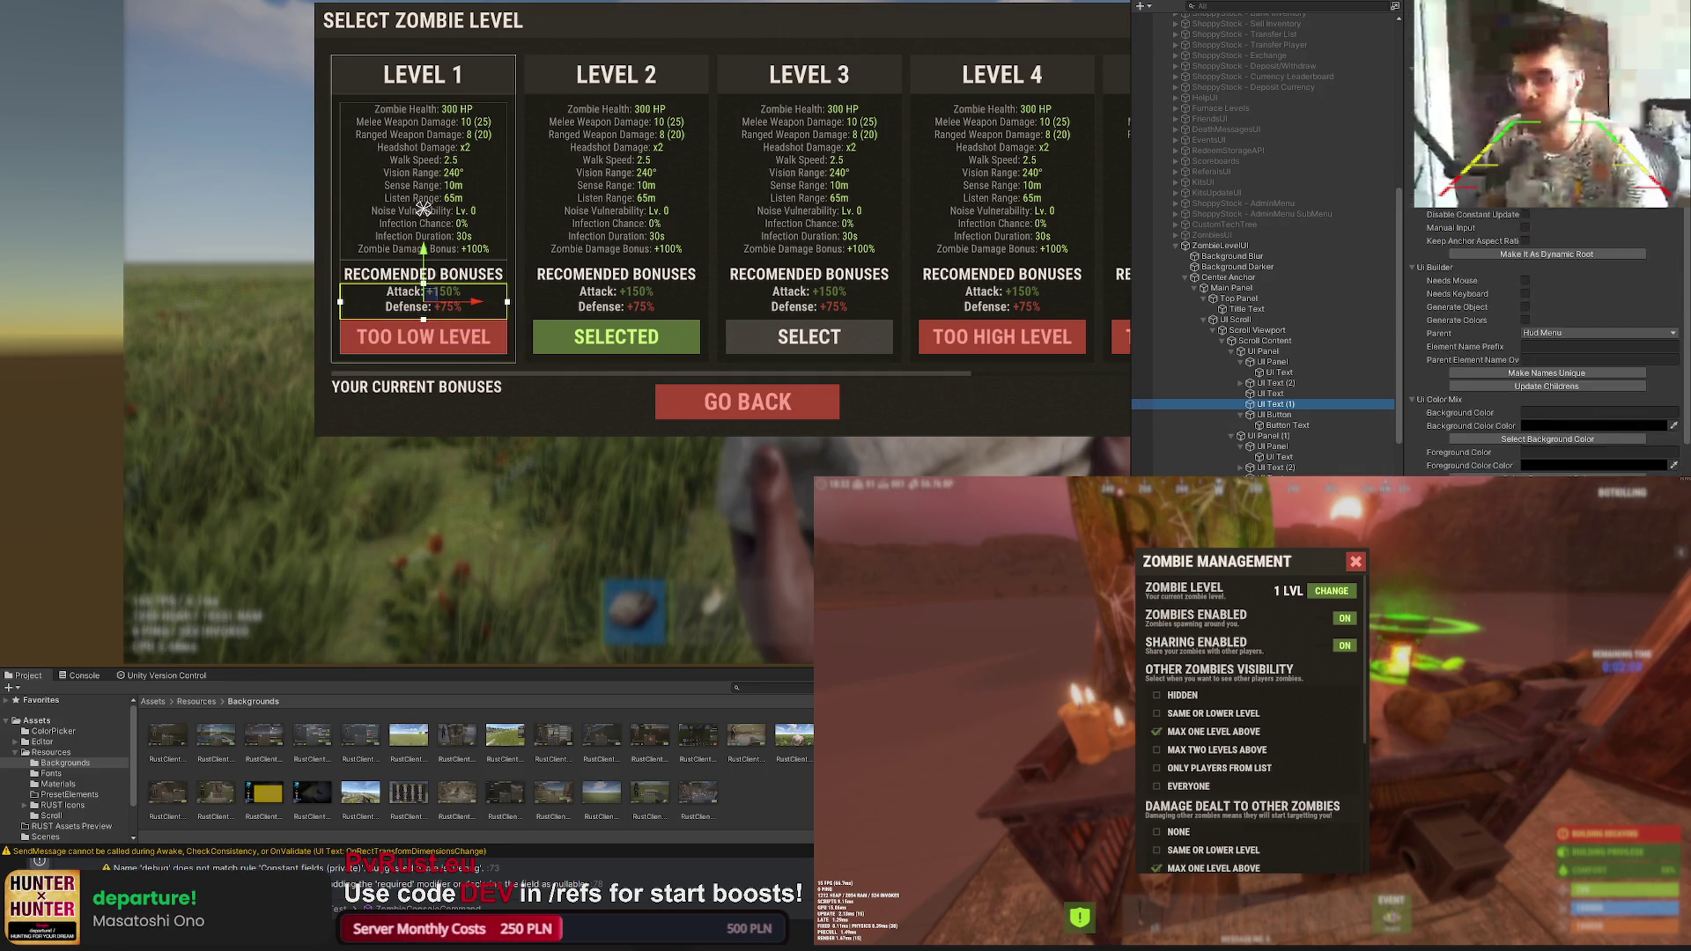
scroll(1242, 462, down, 5)
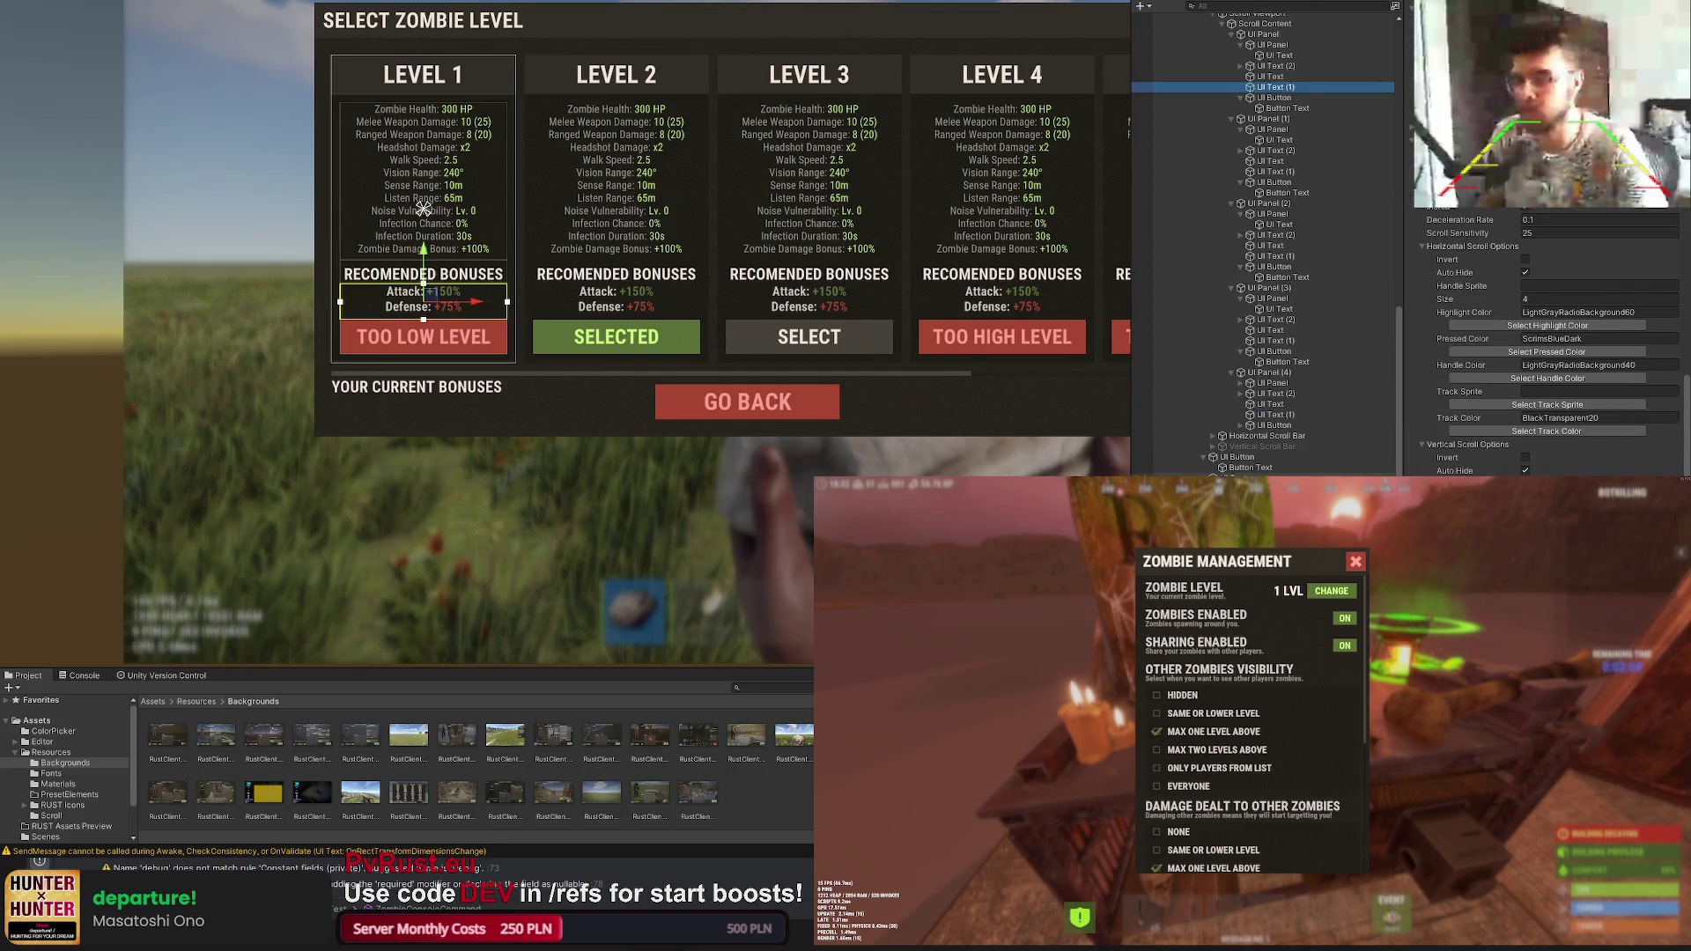
click(1242, 458)
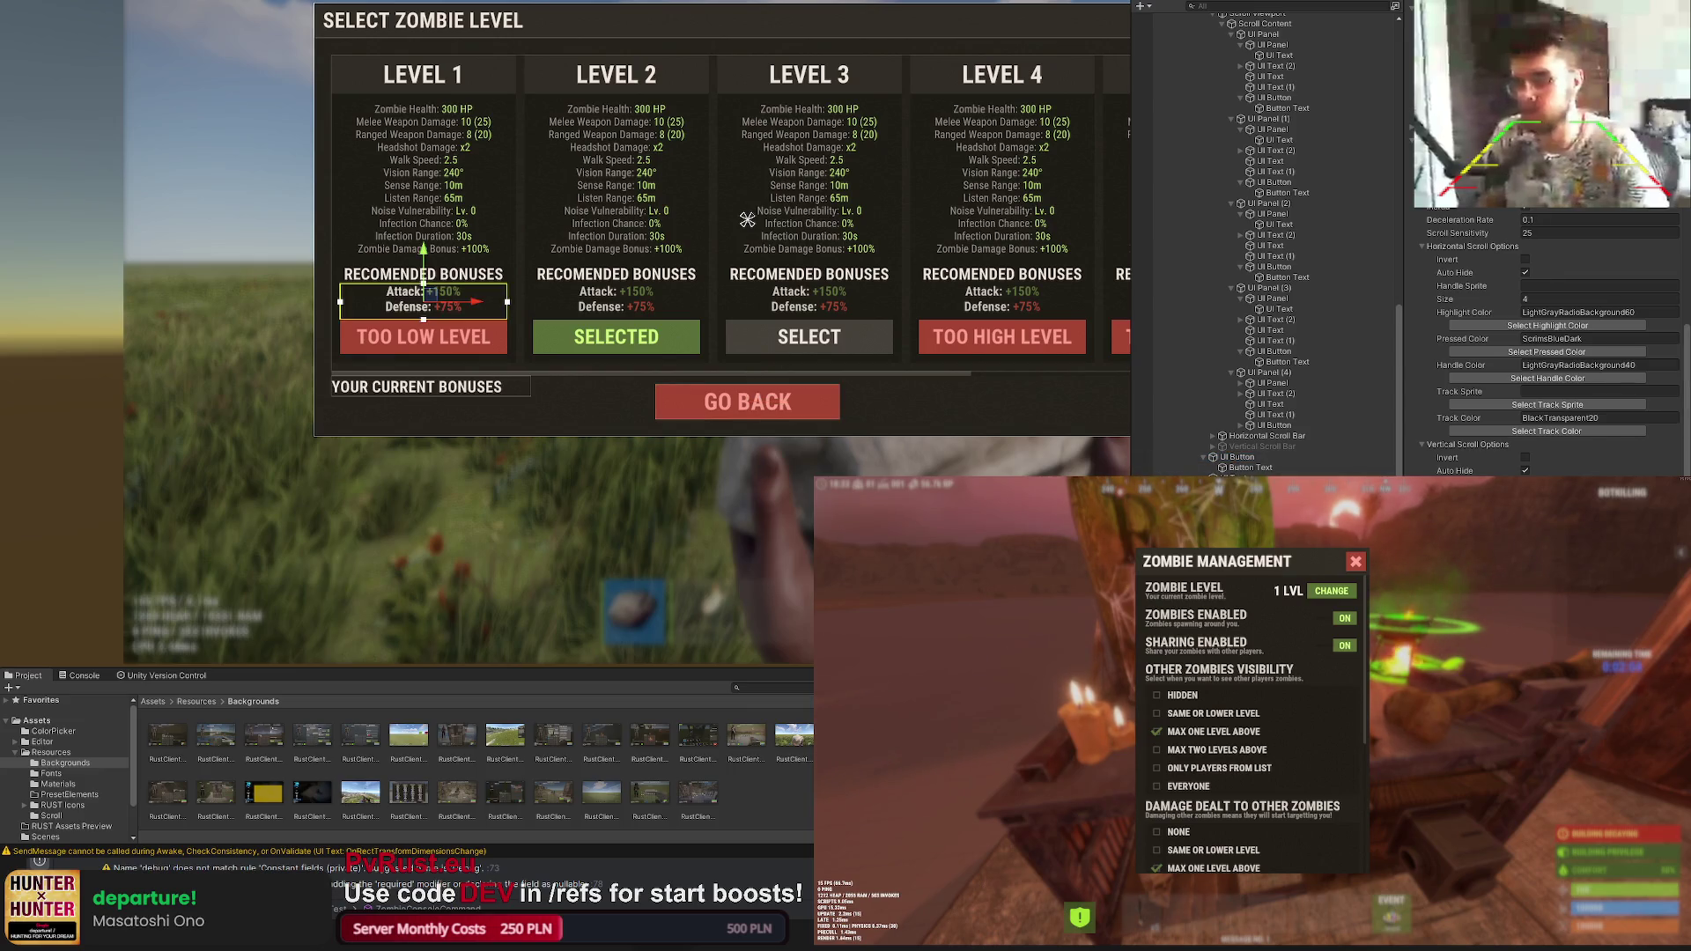
drag(423, 303, 423, 410)
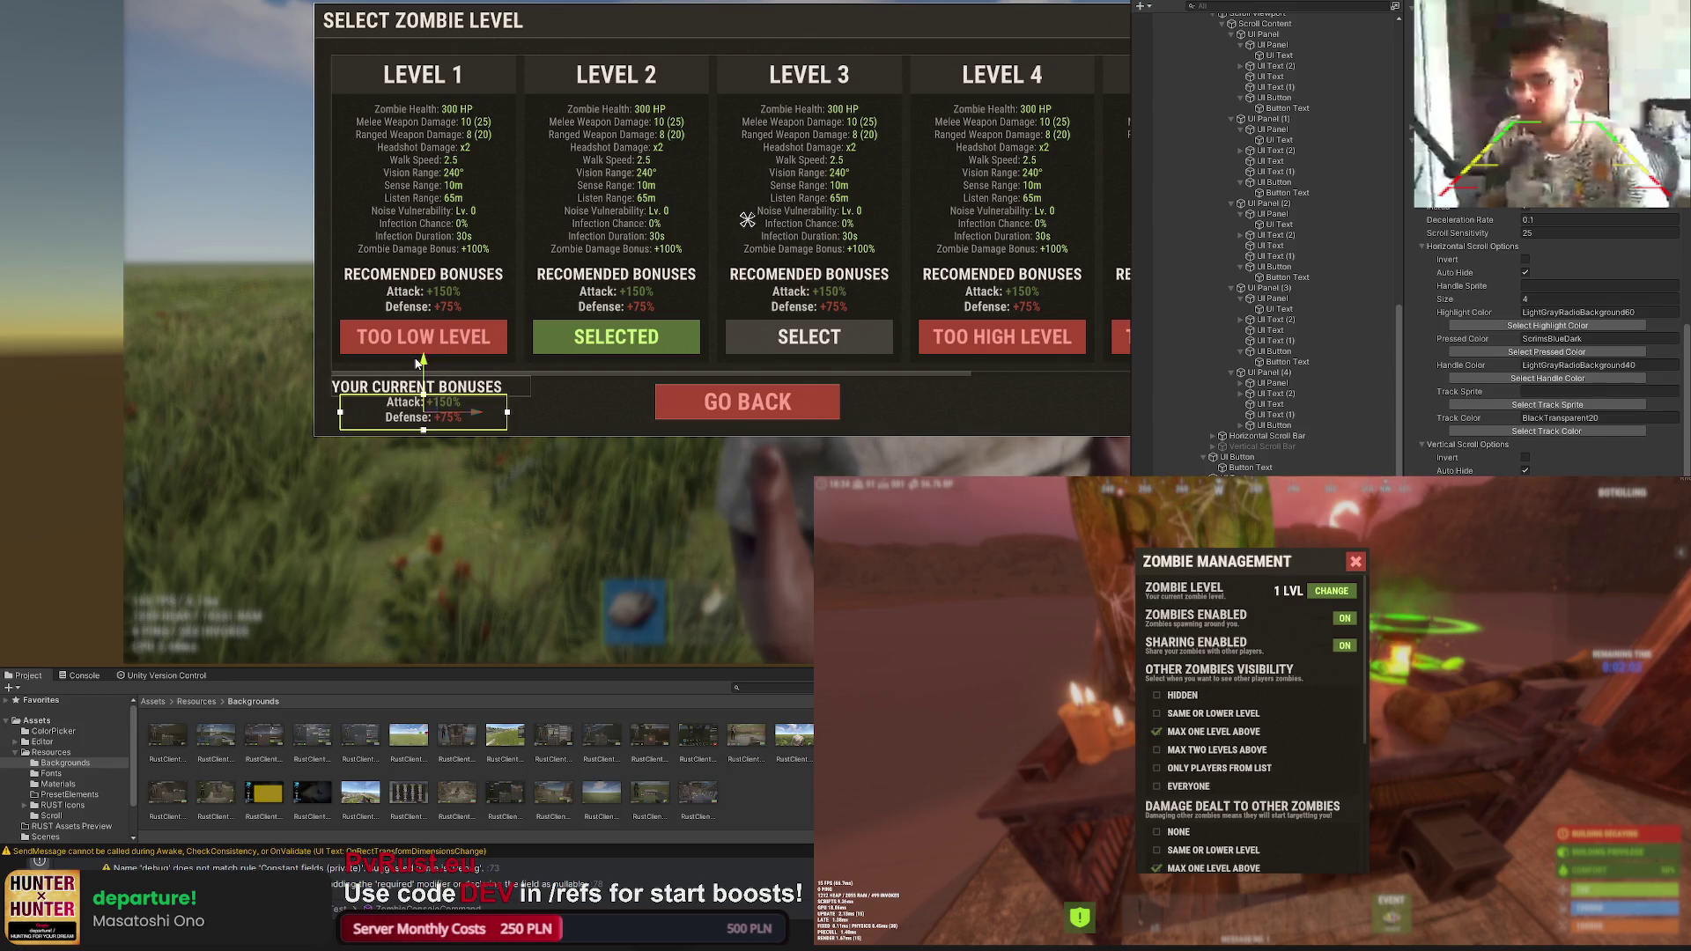
scroll(1545, 330, down, 3)
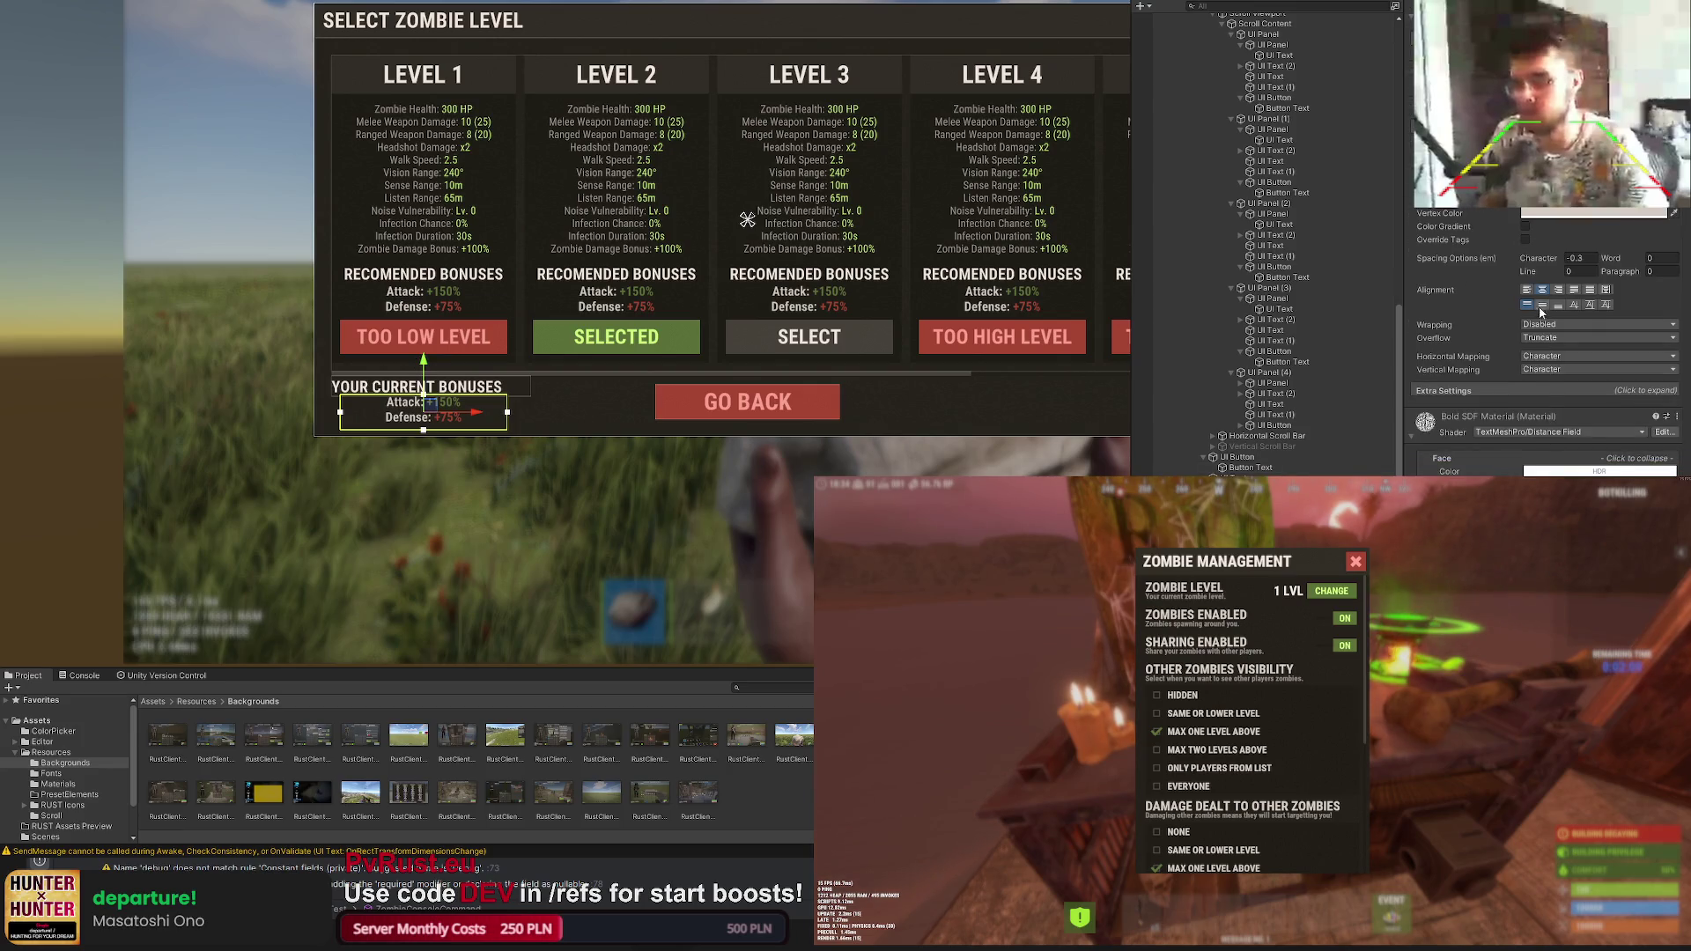
scroll(423, 396, up, 5)
drag(739, 470, 713, 465)
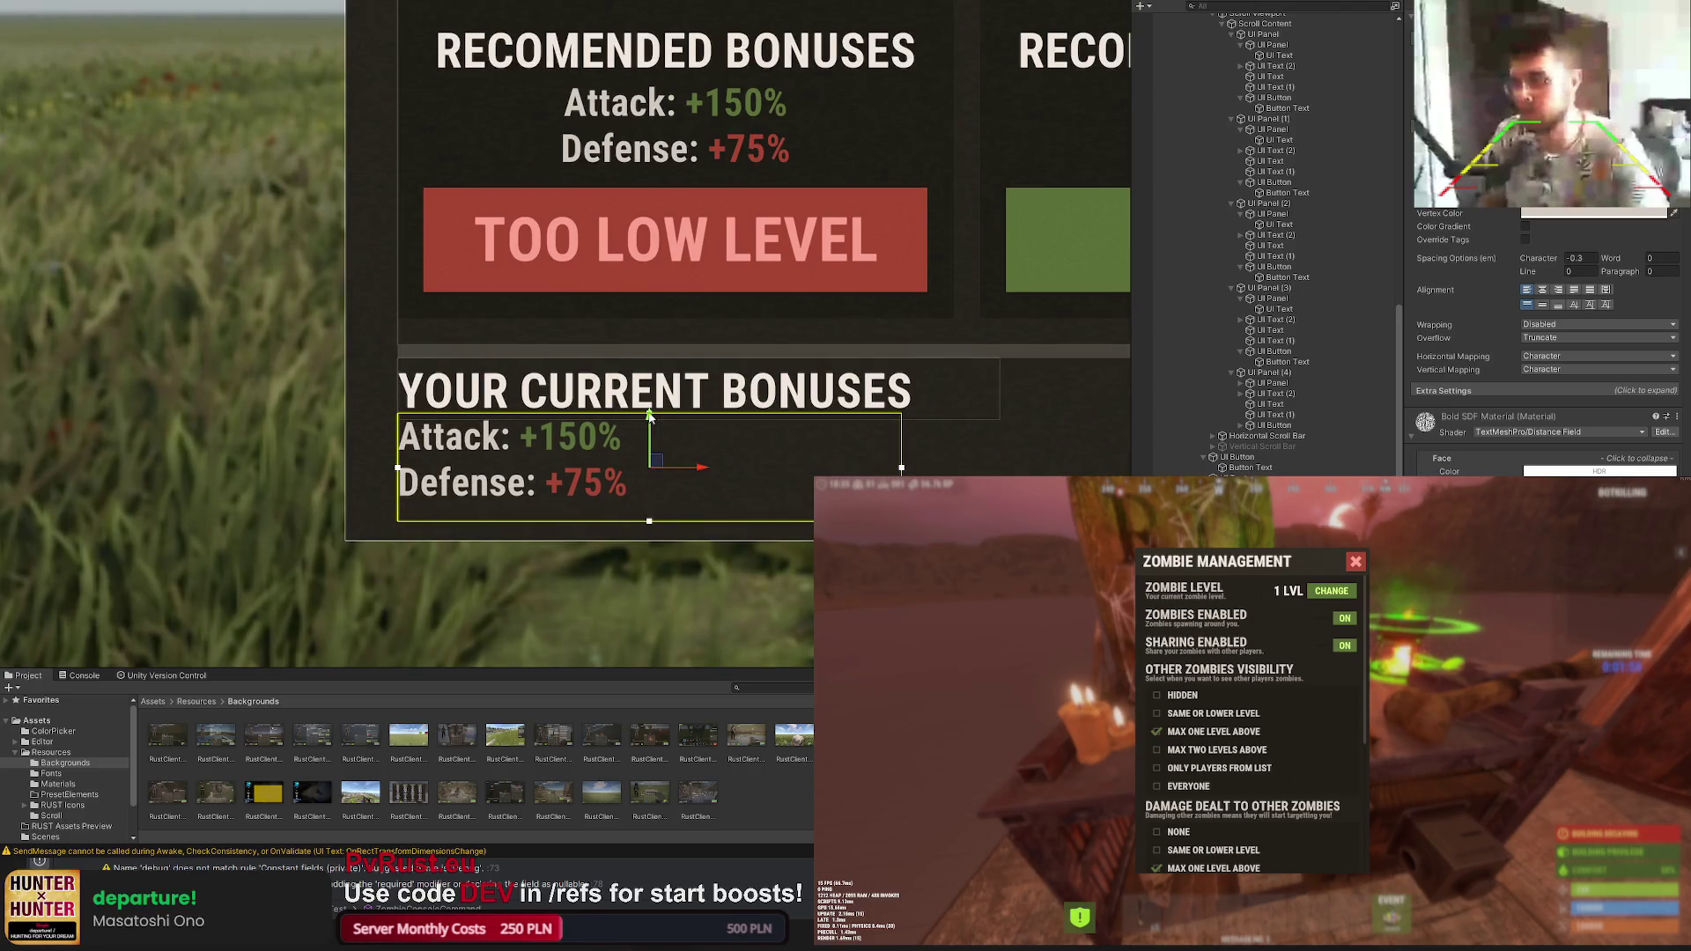
scroll(649, 419, down, 5)
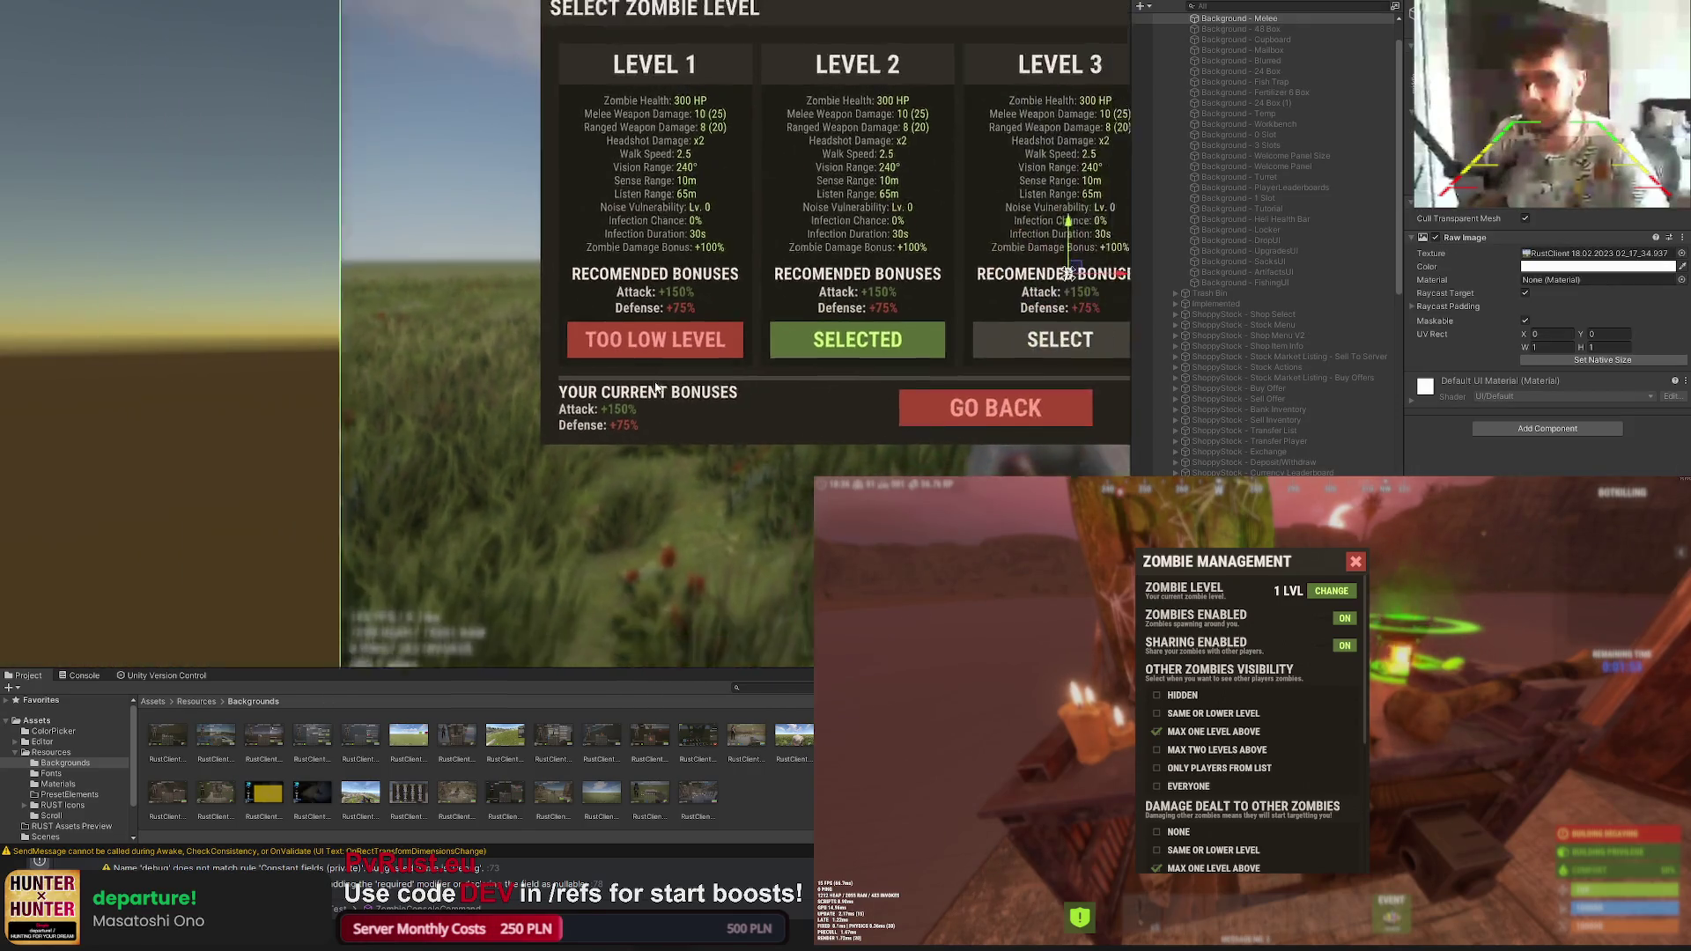
scroll(1269, 245, down, 5)
scroll(1546, 344, down, 3)
scroll(1546, 345, down, 3)
scroll(1545, 344, down, 3)
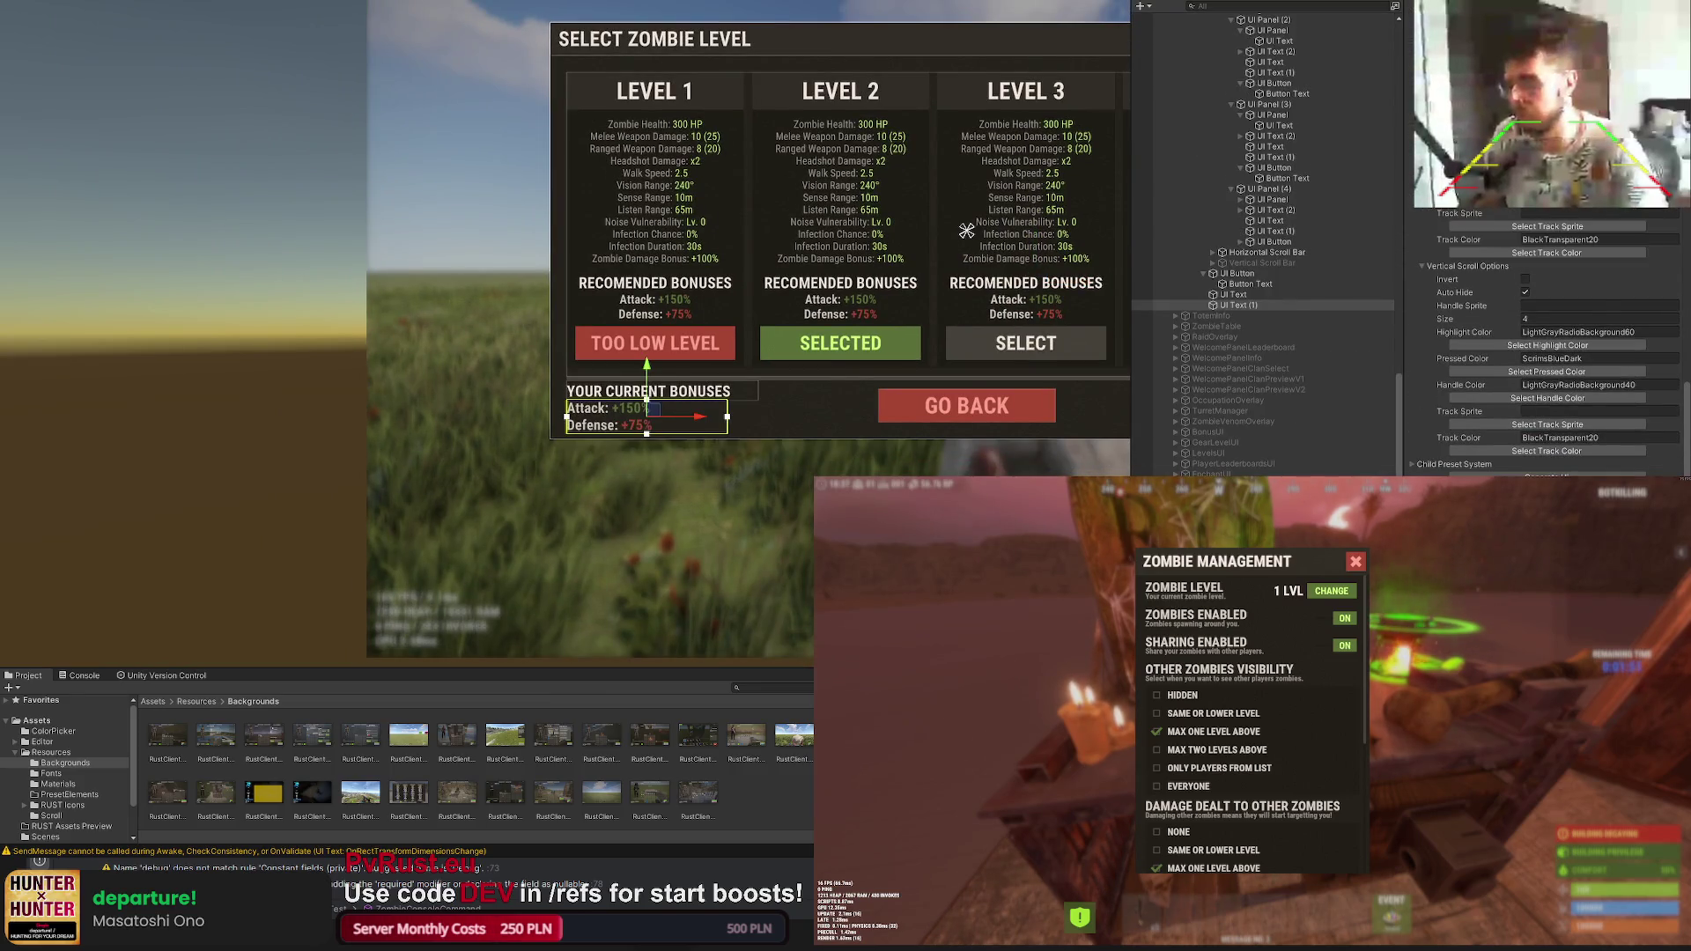
Step: Shorten the bonus text box slightly and nudge the lines down
drag(967, 230, 912, 199)
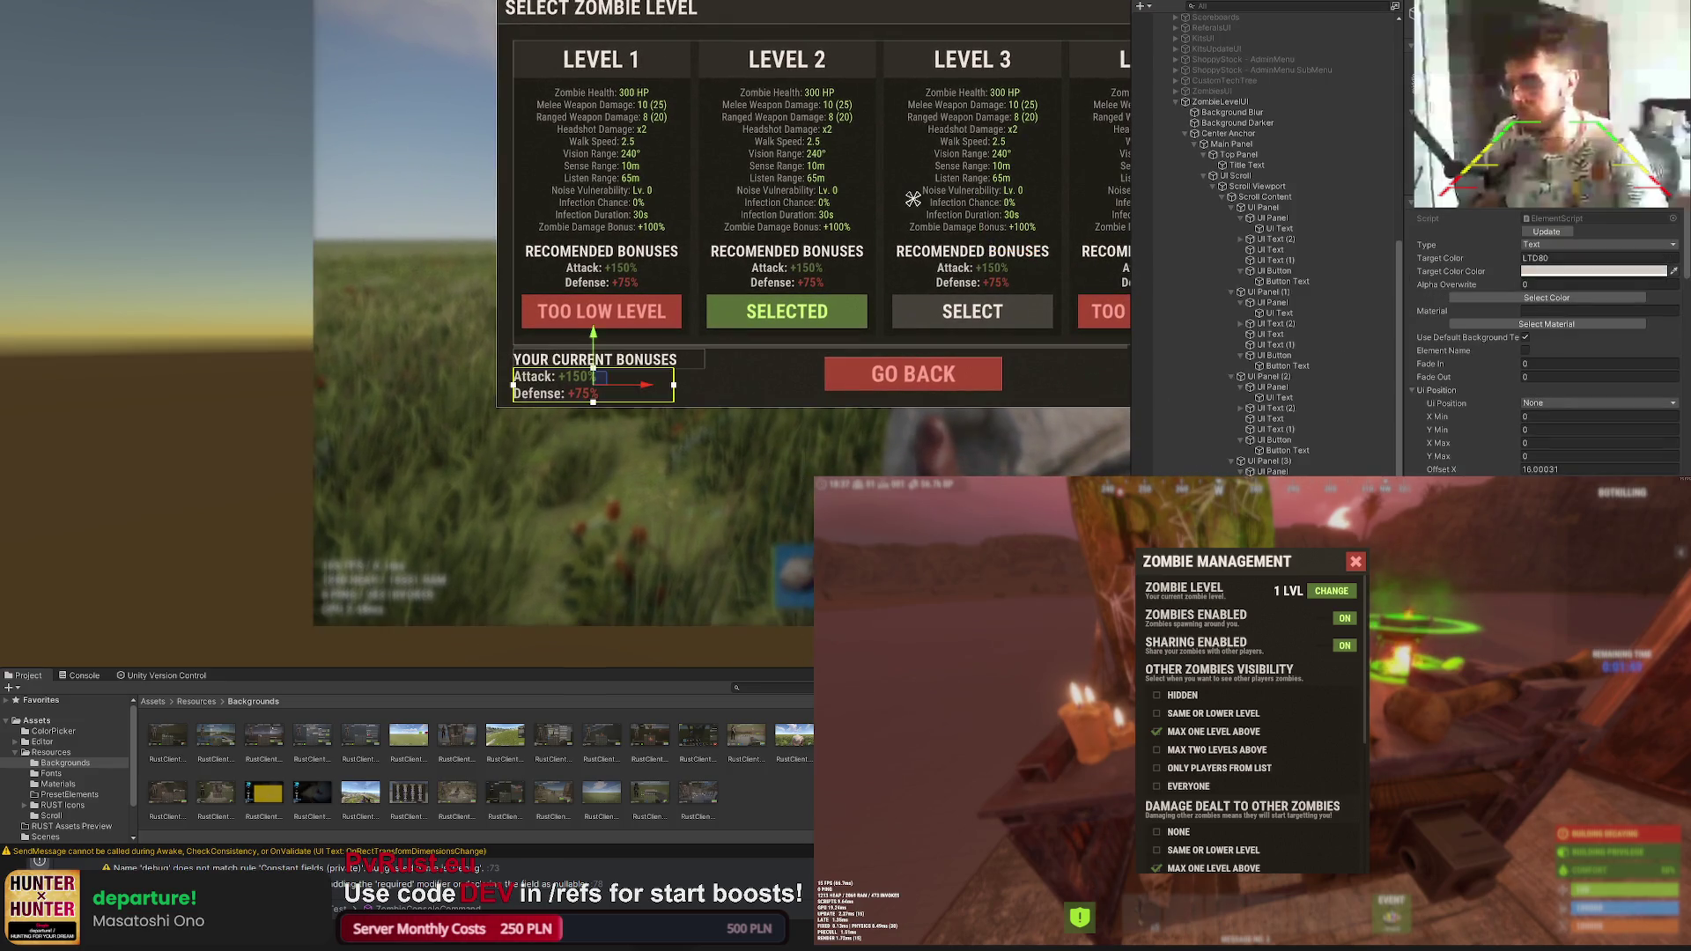
click(595, 360)
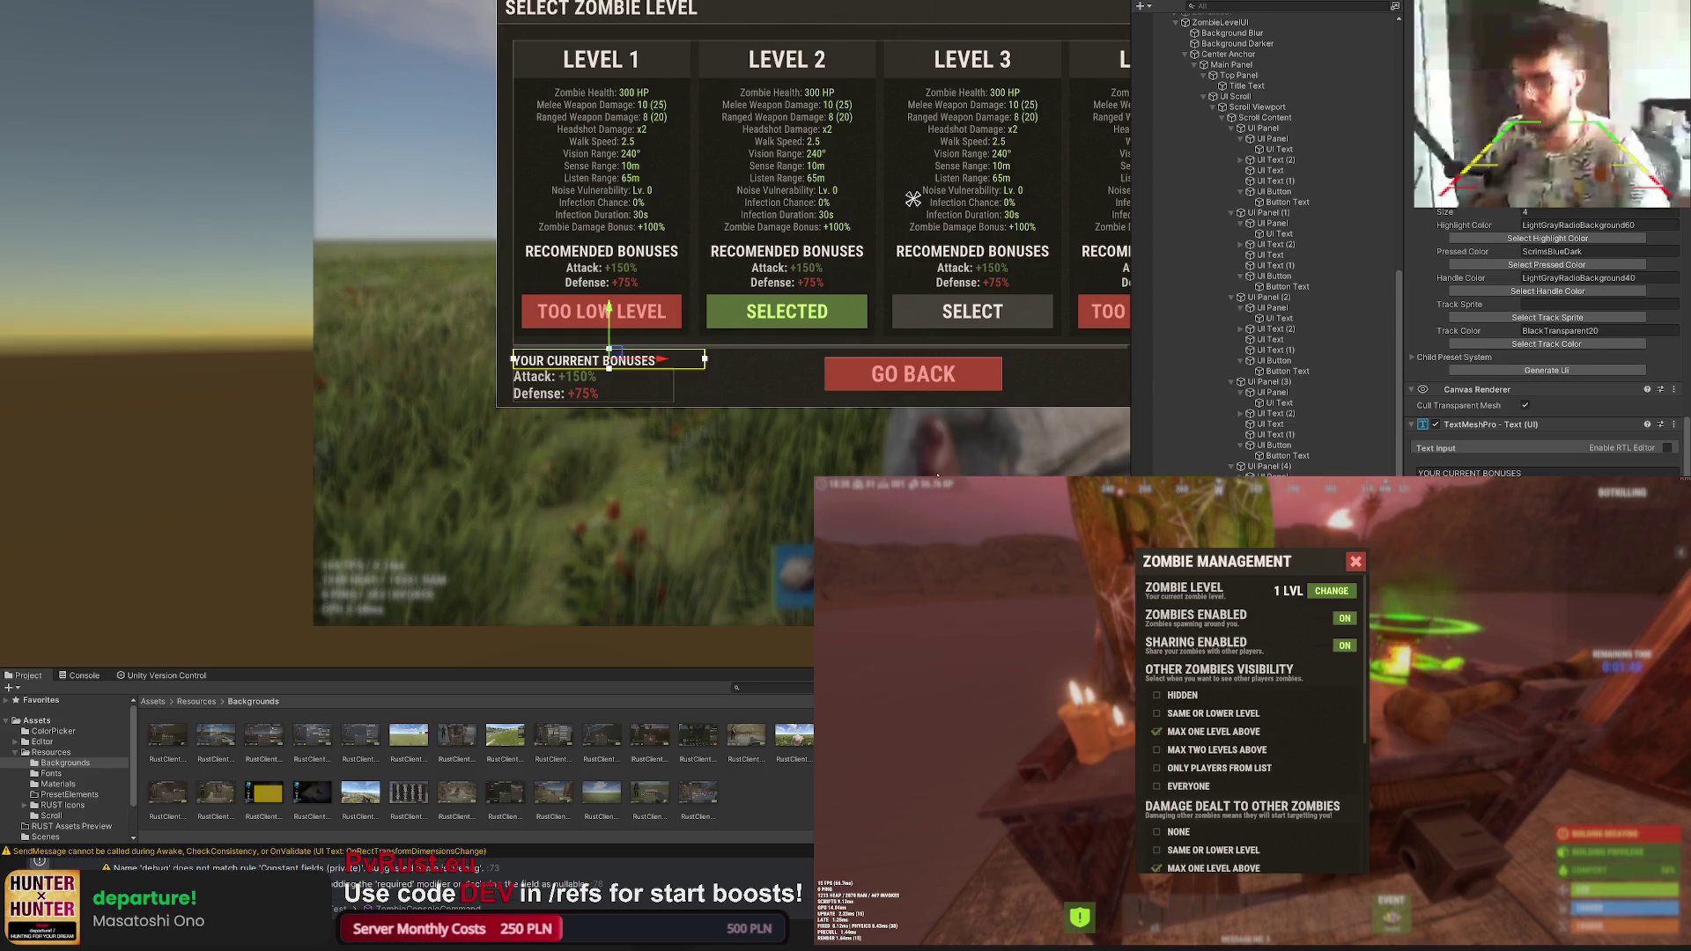
click(555, 383)
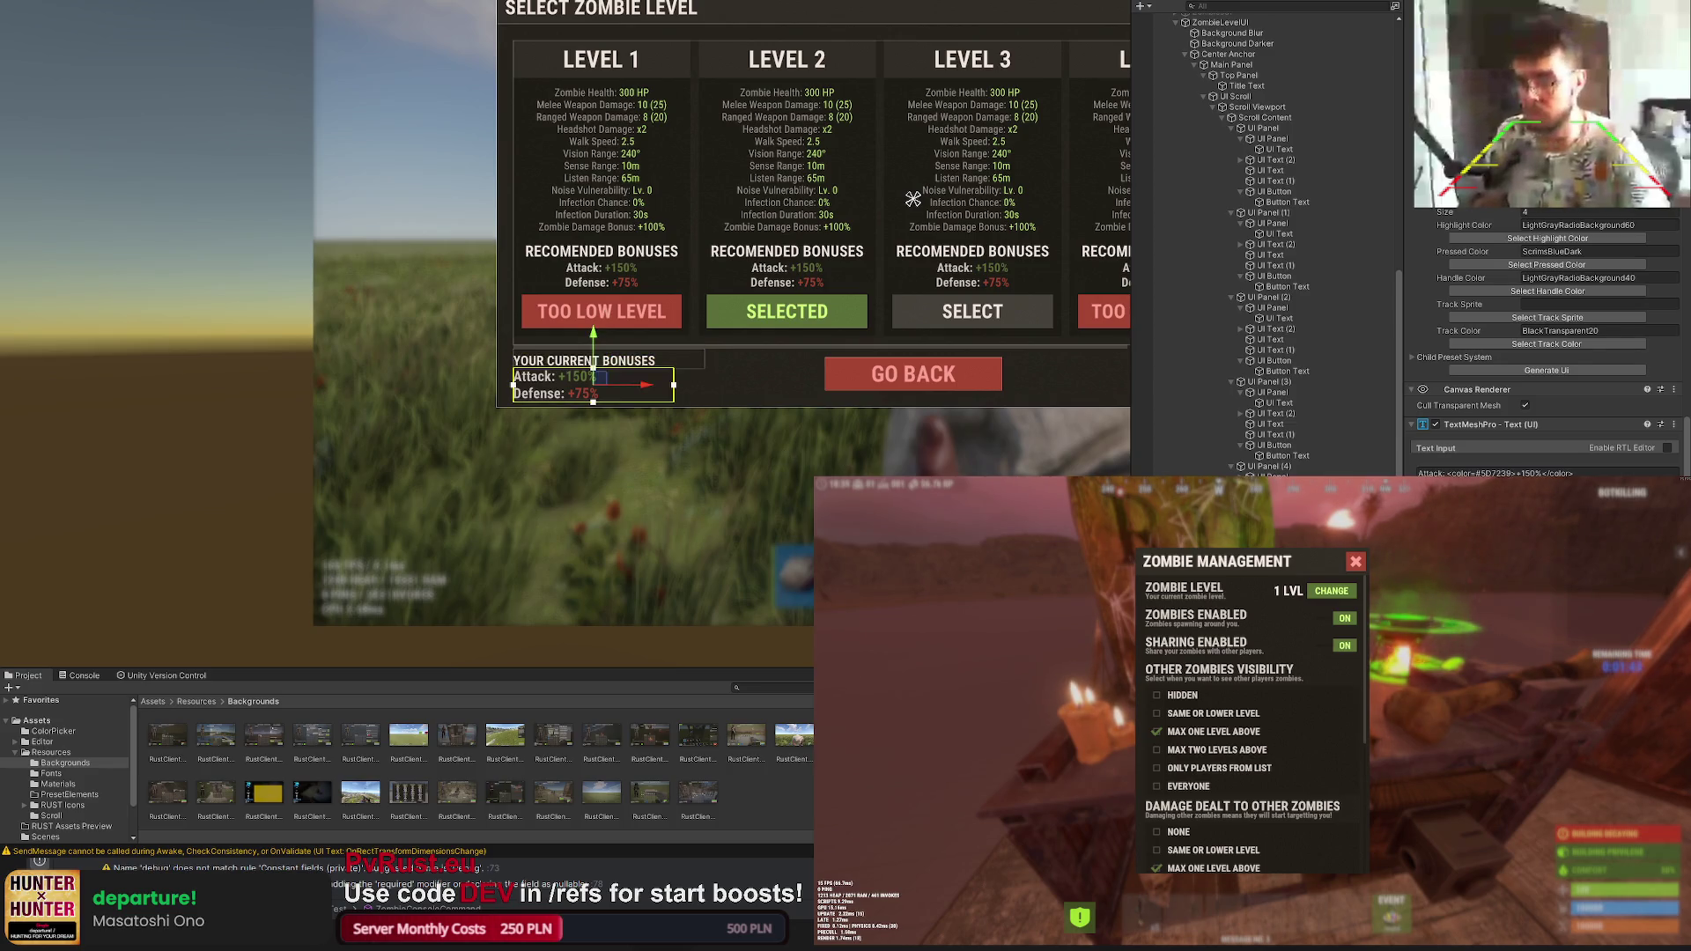
click(613, 484)
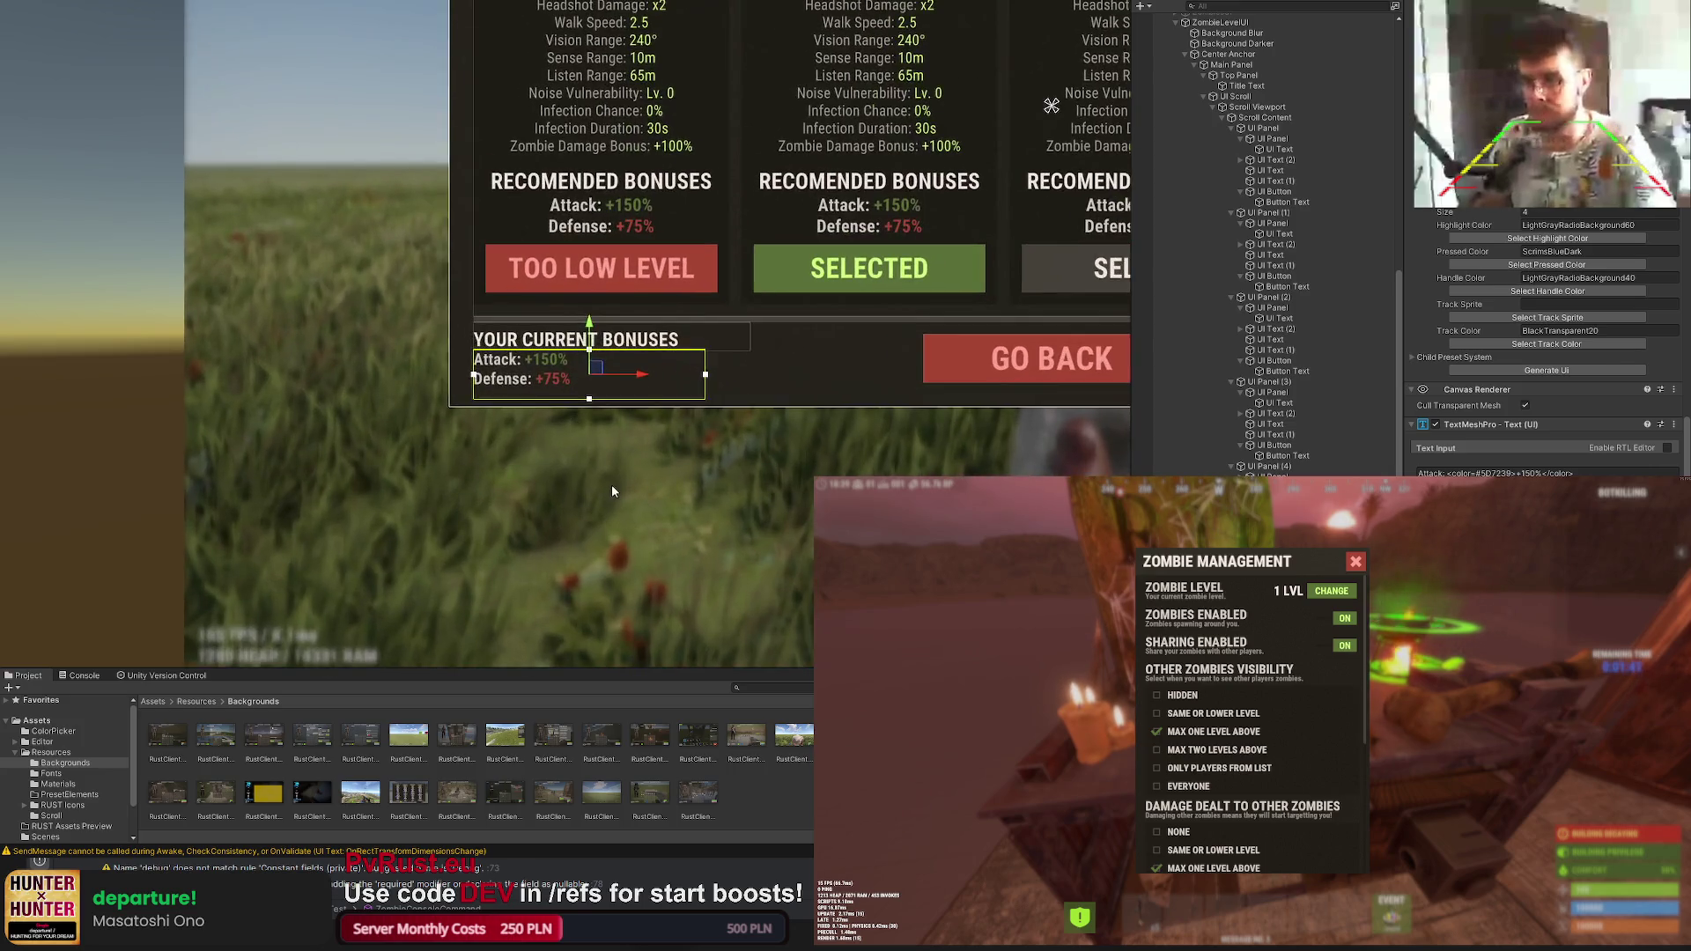
click(594, 397)
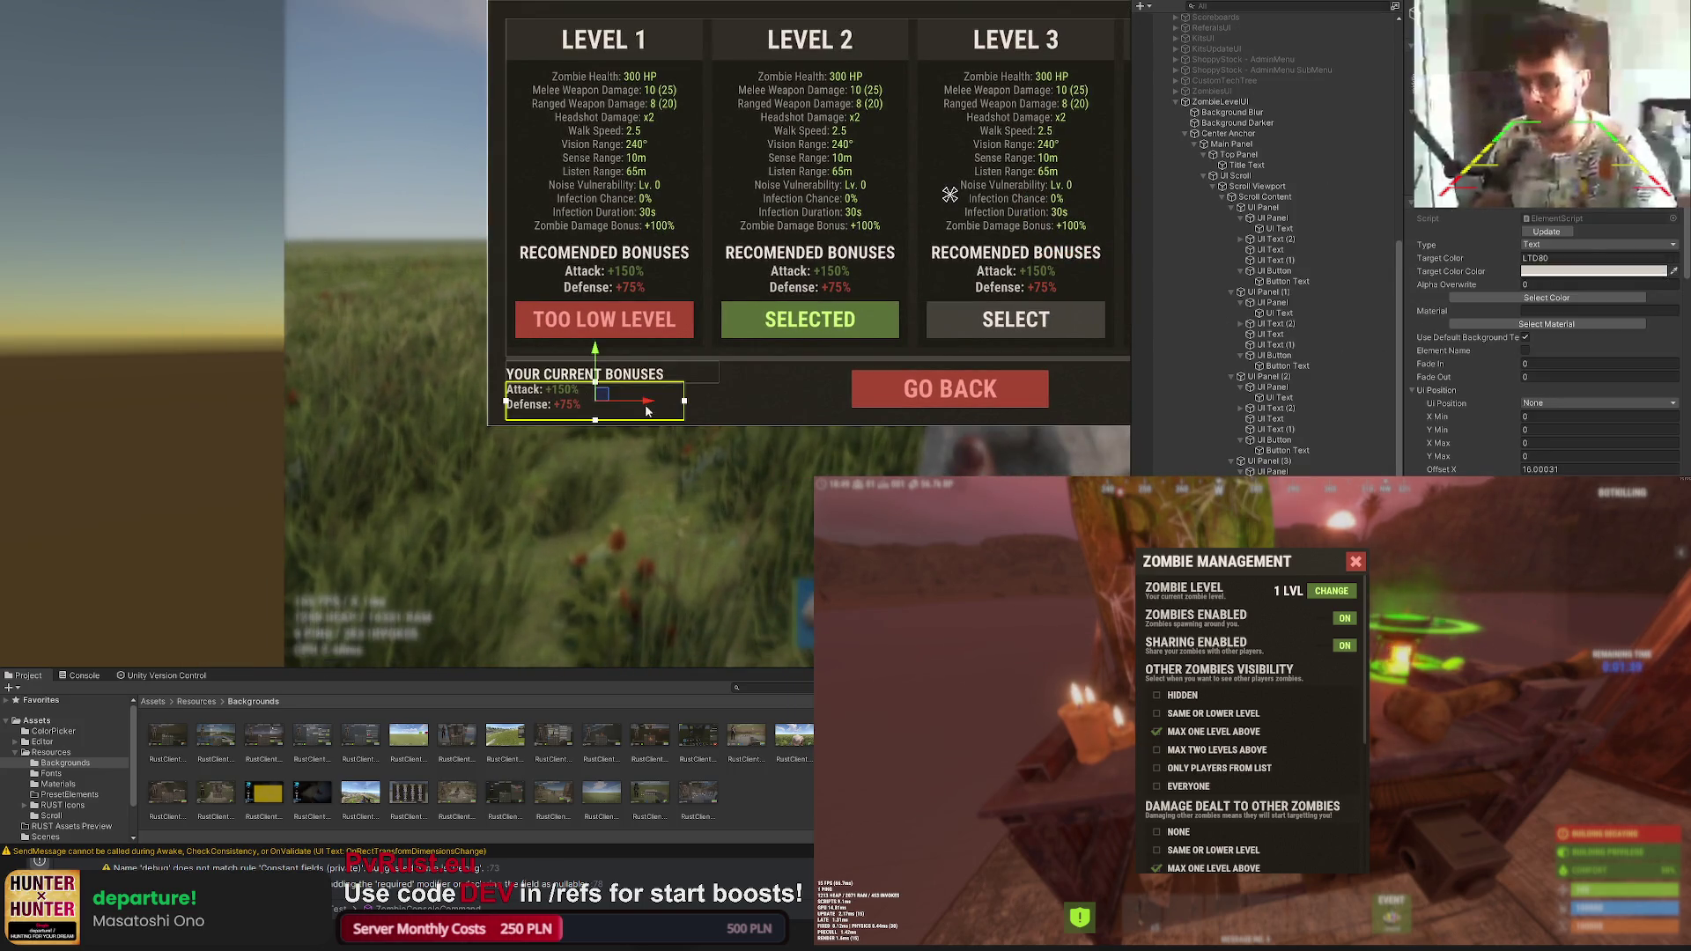
scroll(698, 424, up, 2)
drag(616, 426, 616, 423)
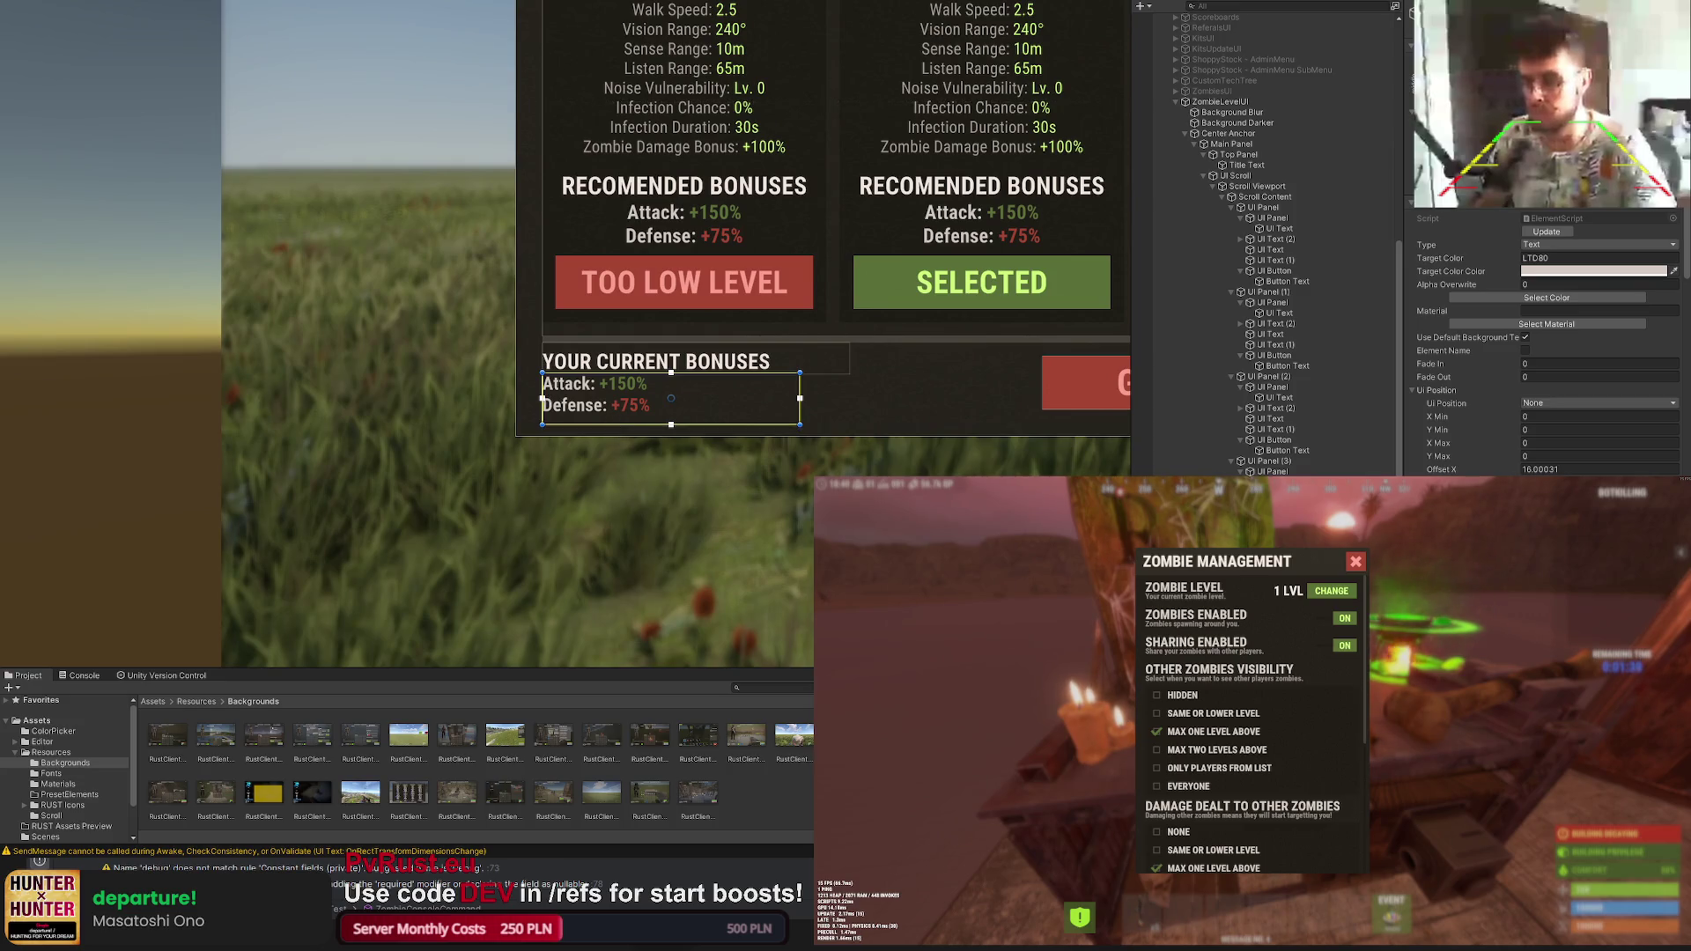
key(w)
drag(695, 334, 695, 339)
click(695, 340)
scroll(696, 340, down, 3)
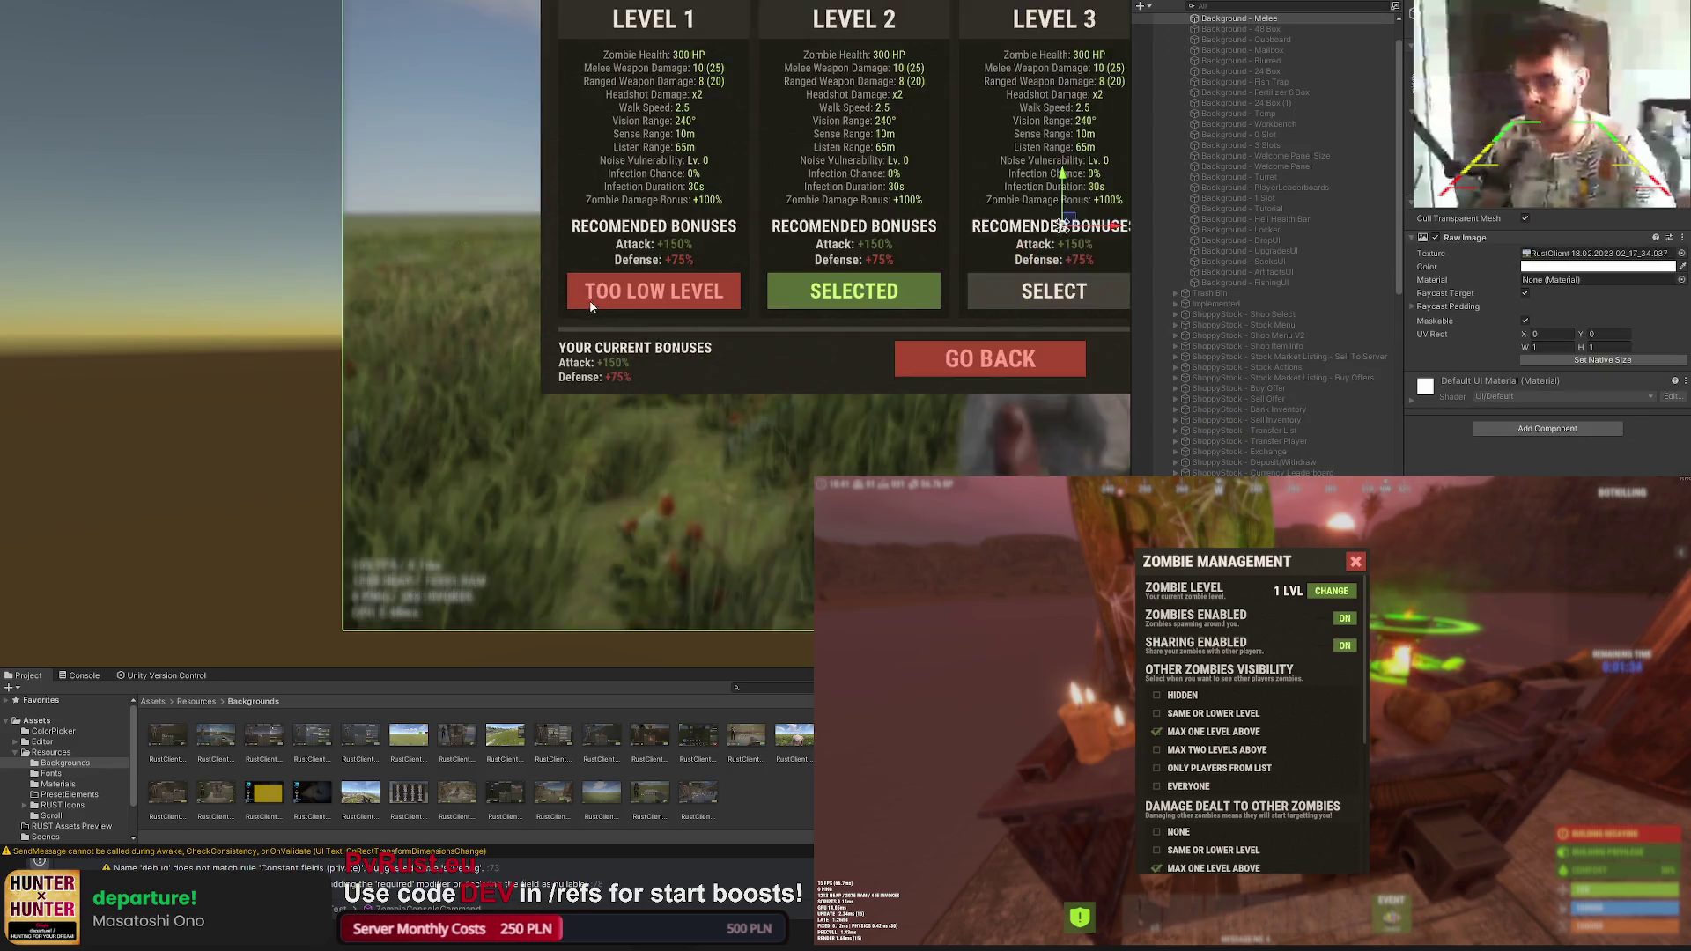
scroll(636, 300, down, 2)
Step: Review the bonus lines' layout beside the GO BACK button
click(698, 342)
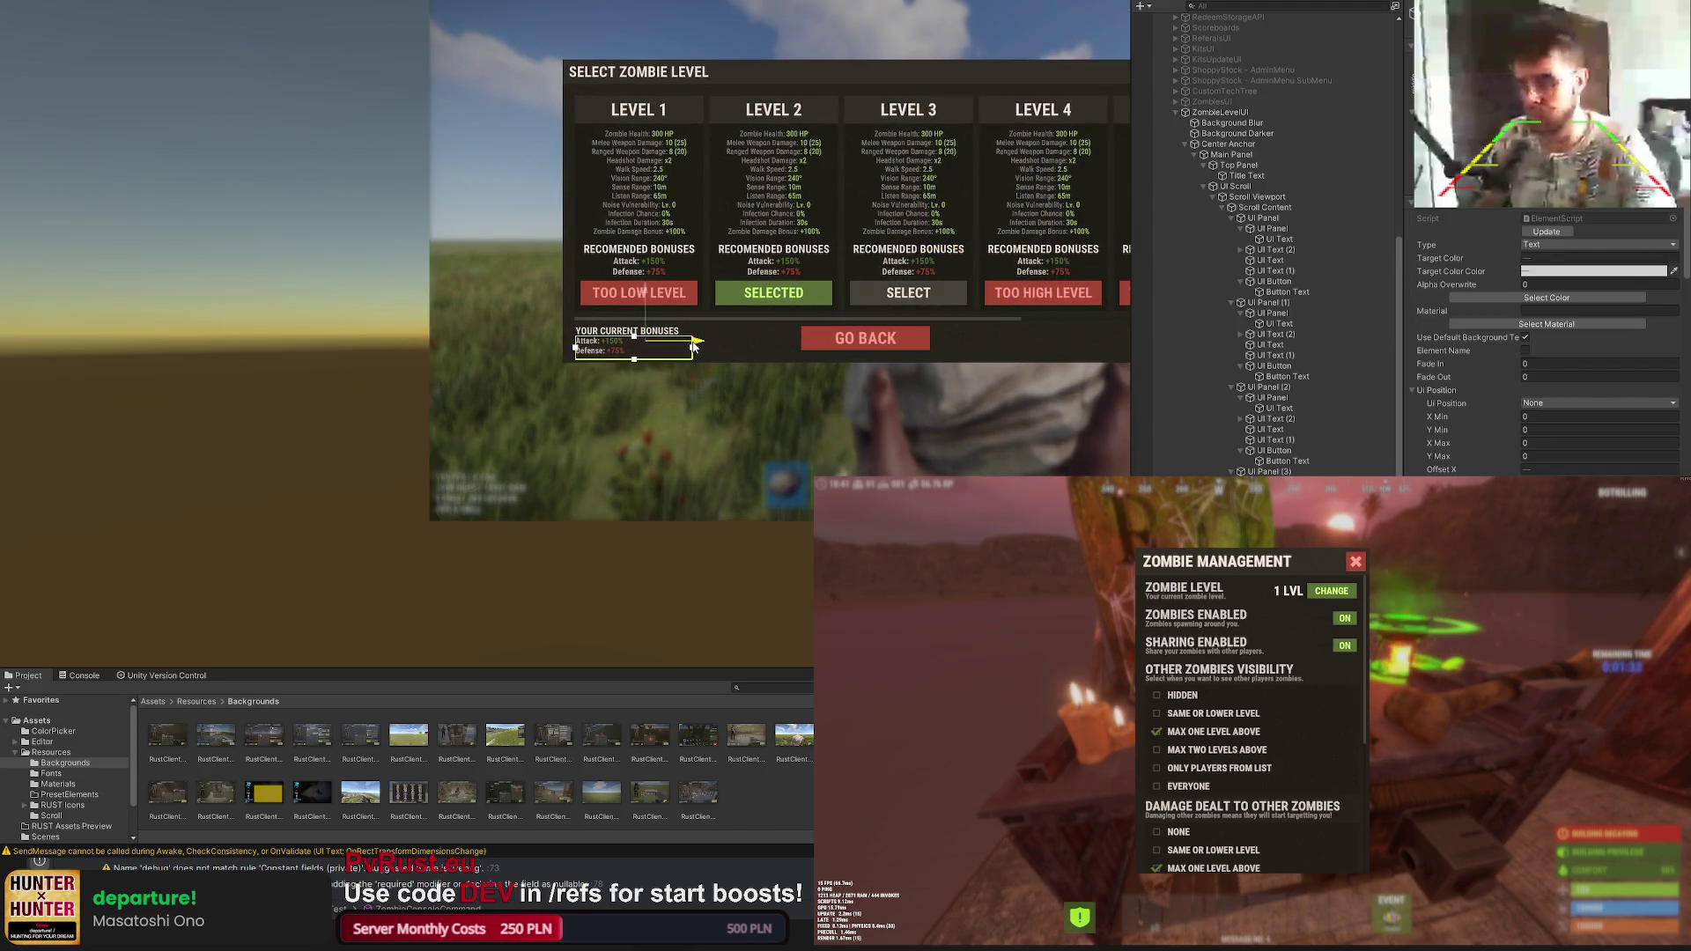
mouse_move(728, 333)
mouse_down()
mouse_move(735, 411)
mouse_move(727, 342)
mouse_up()
click(733, 411)
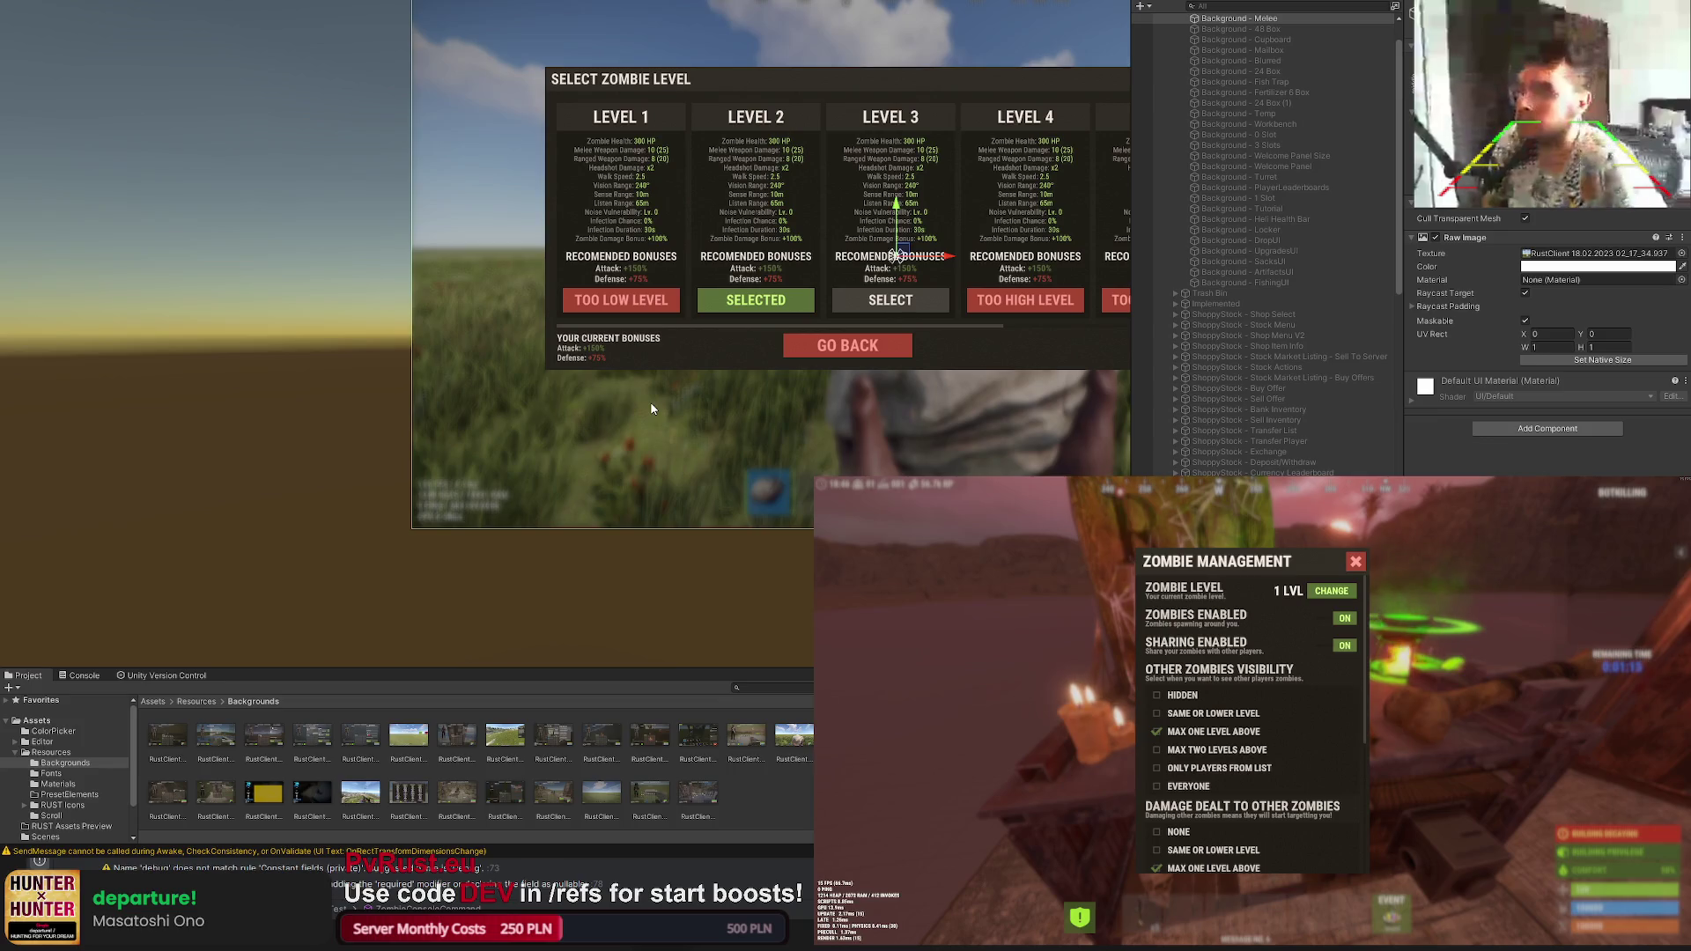
click(614, 351)
scroll(1546, 344, down, 3)
scroll(1546, 330, down, 3)
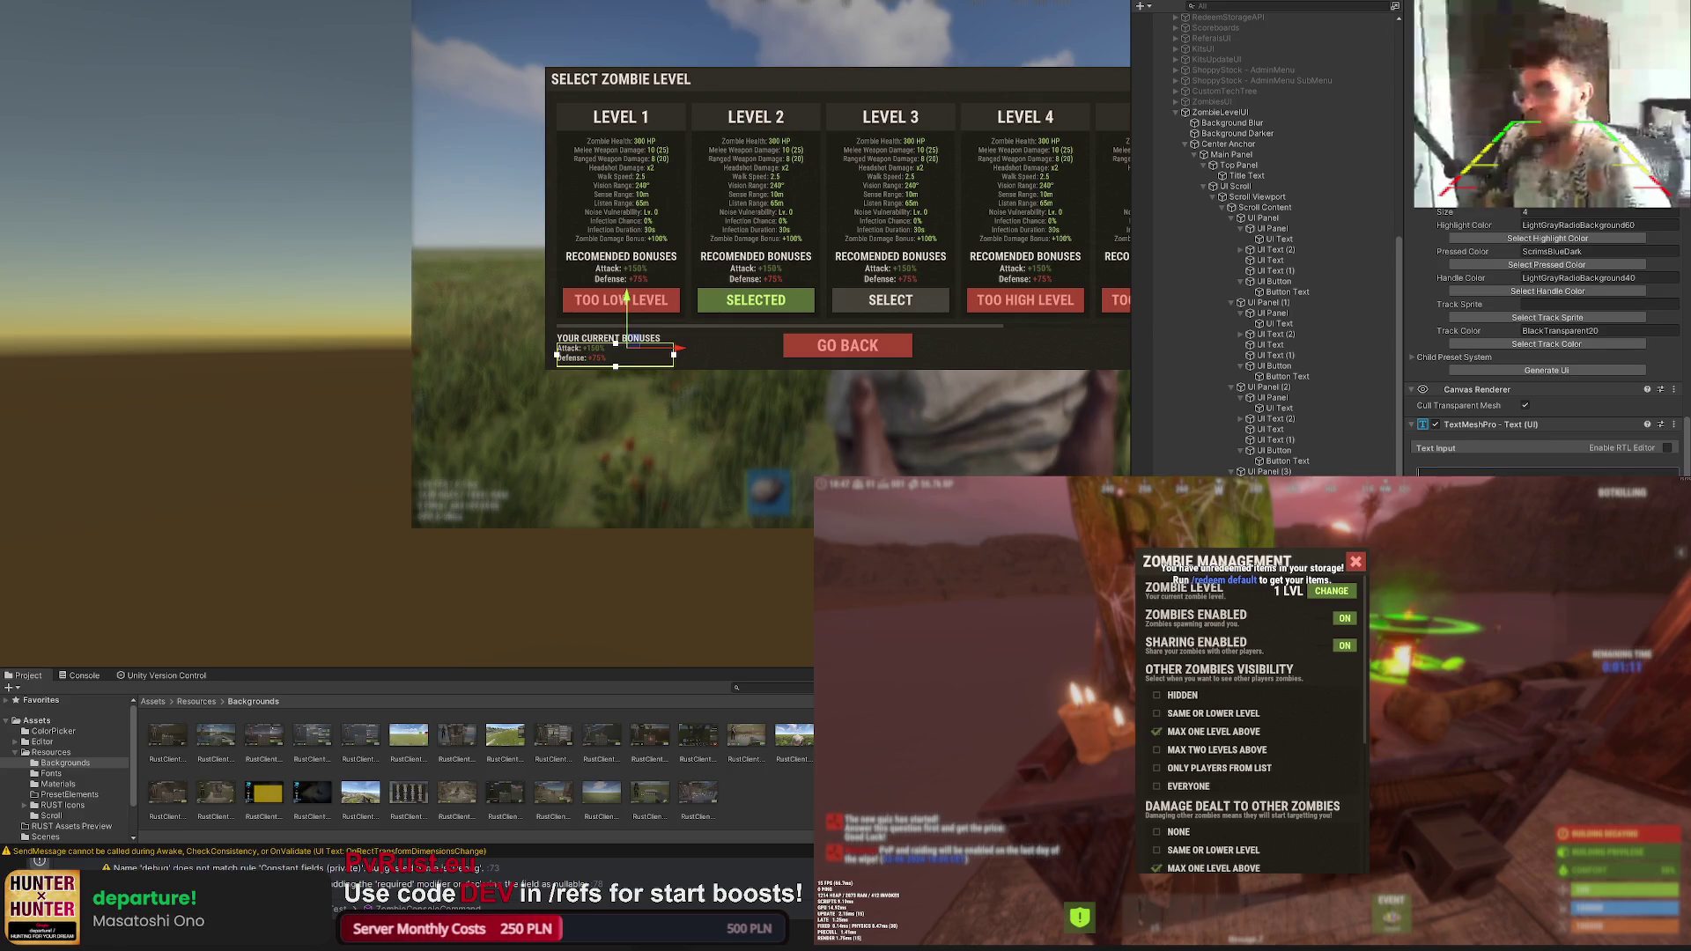
scroll(1256, 264, down, 2)
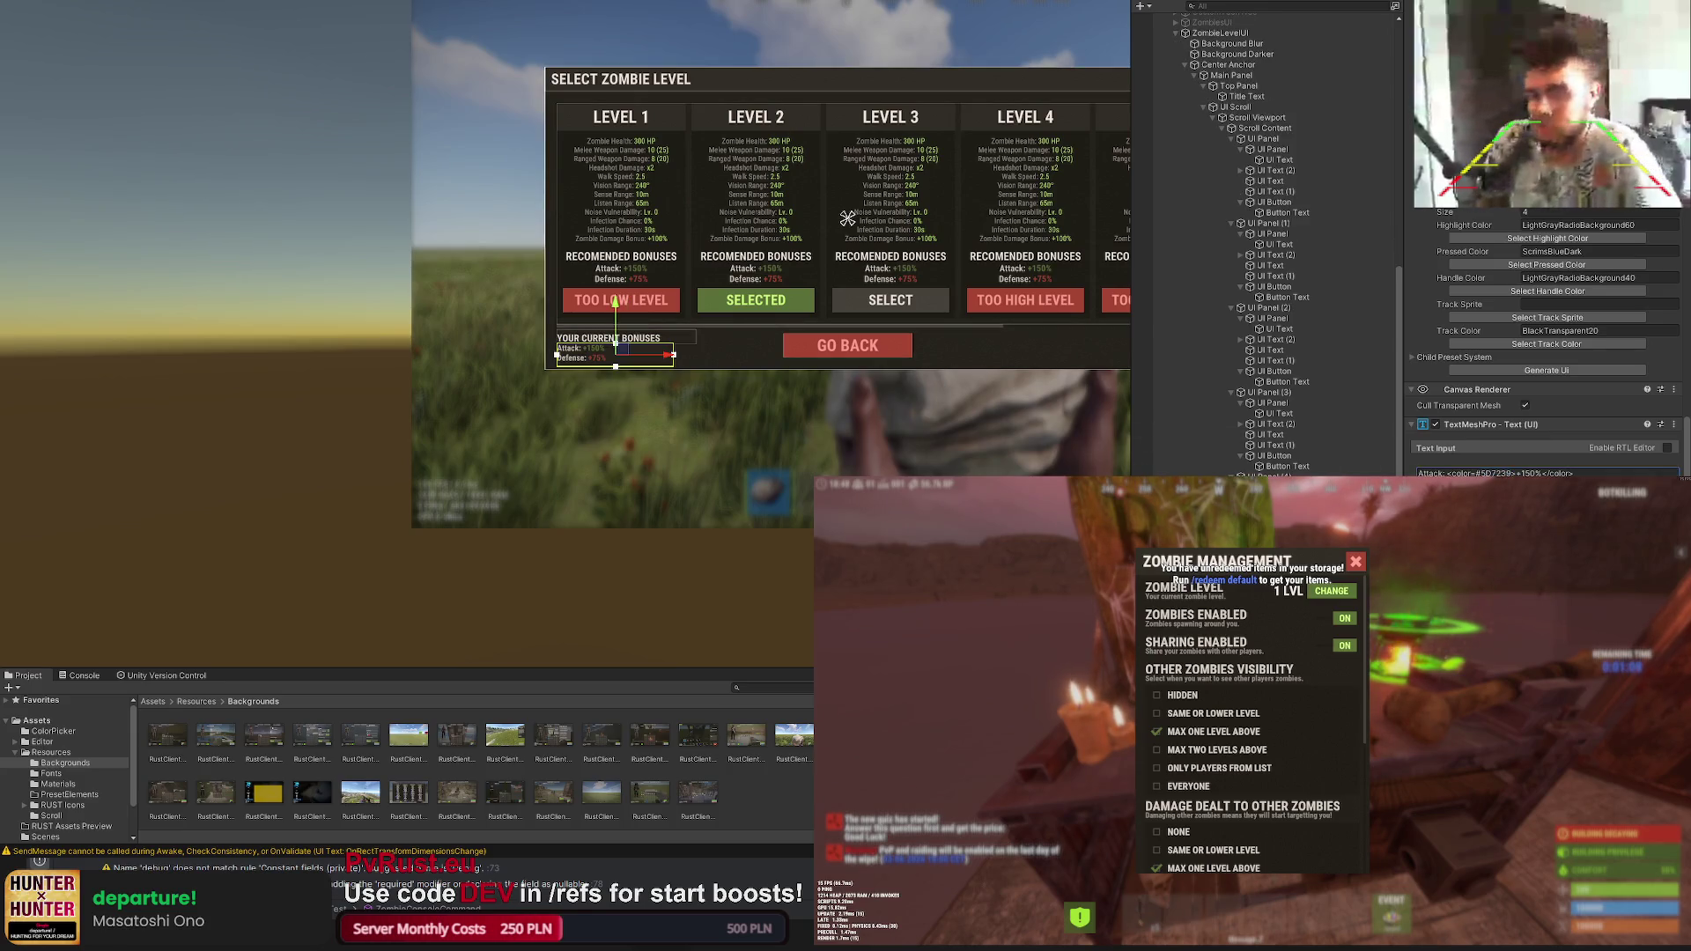
click(788, 400)
scroll(773, 419, up, 1)
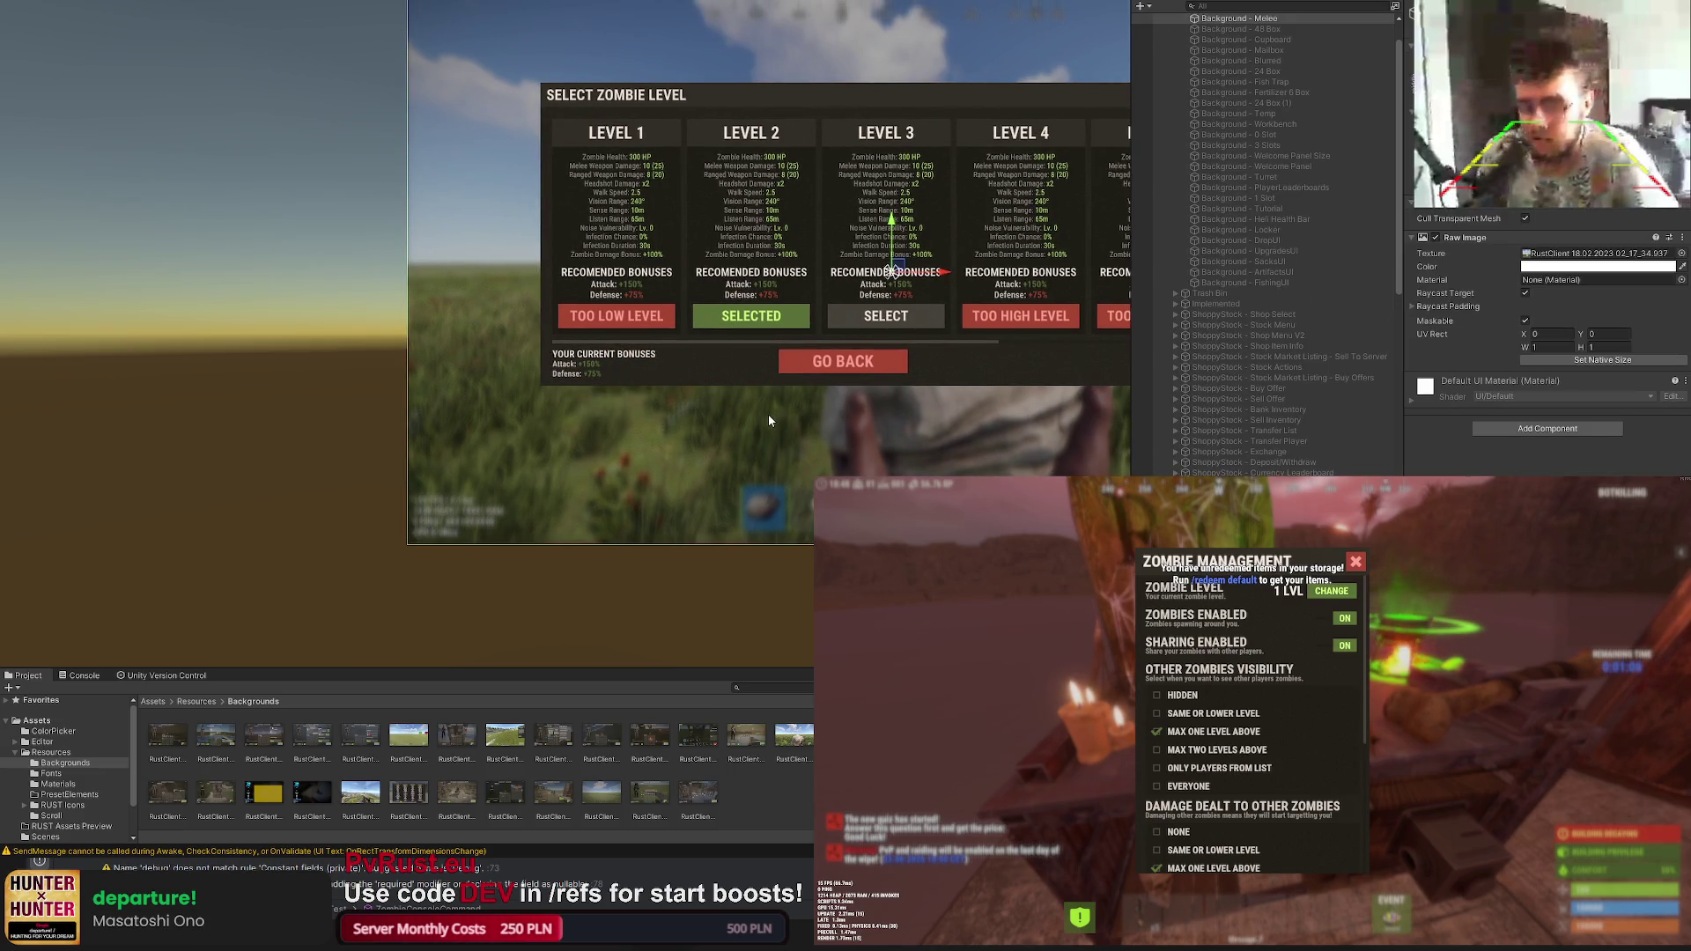
scroll(768, 414, up, 1)
scroll(700, 382, down, 2)
scroll(744, 374, down, 1)
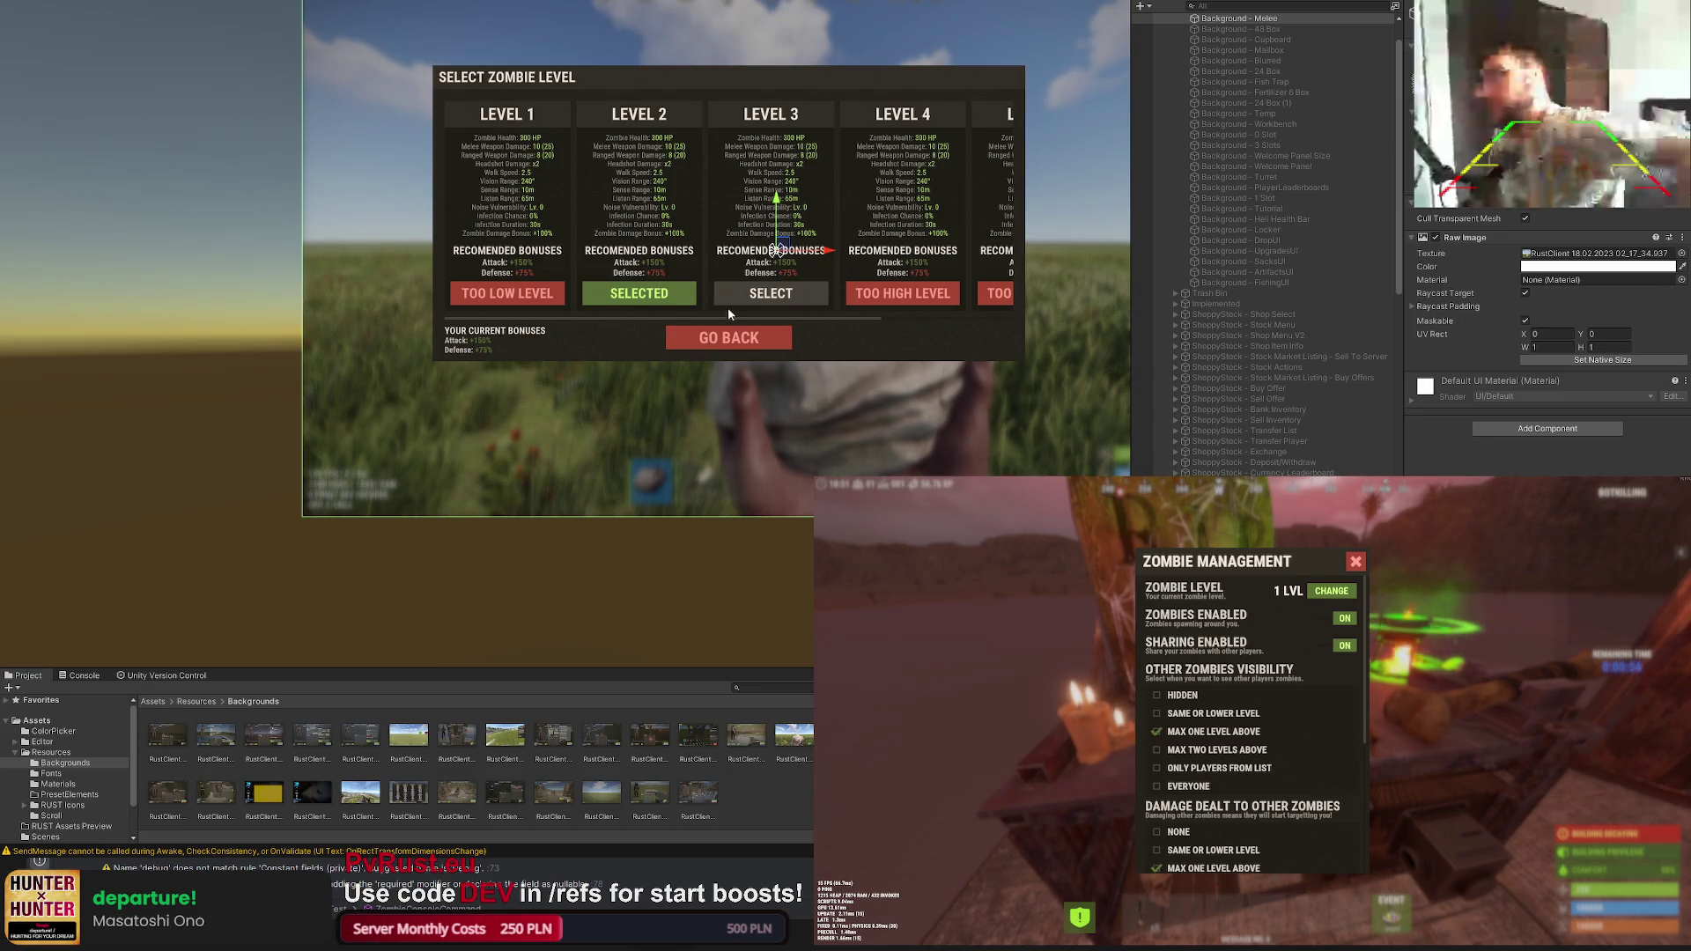
Step: Reword the heading to YOUR CURRENT ZOMBIE BONUSES and narrow its box to fit
click(502, 341)
click(503, 330)
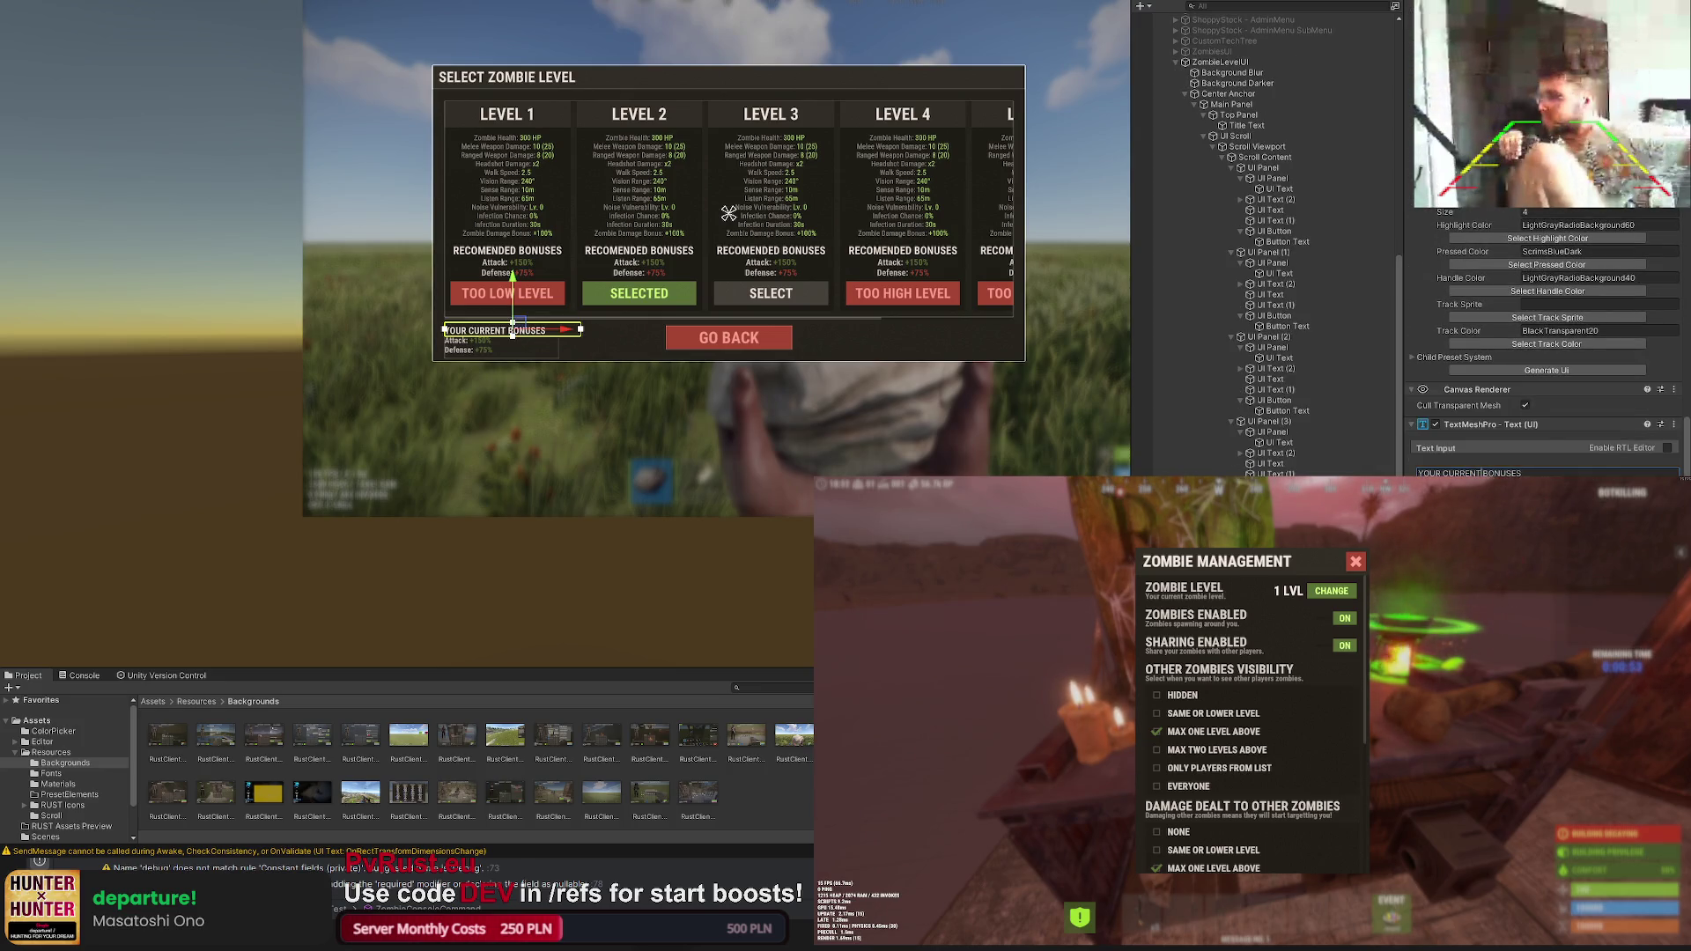
text(ZOMBIE)
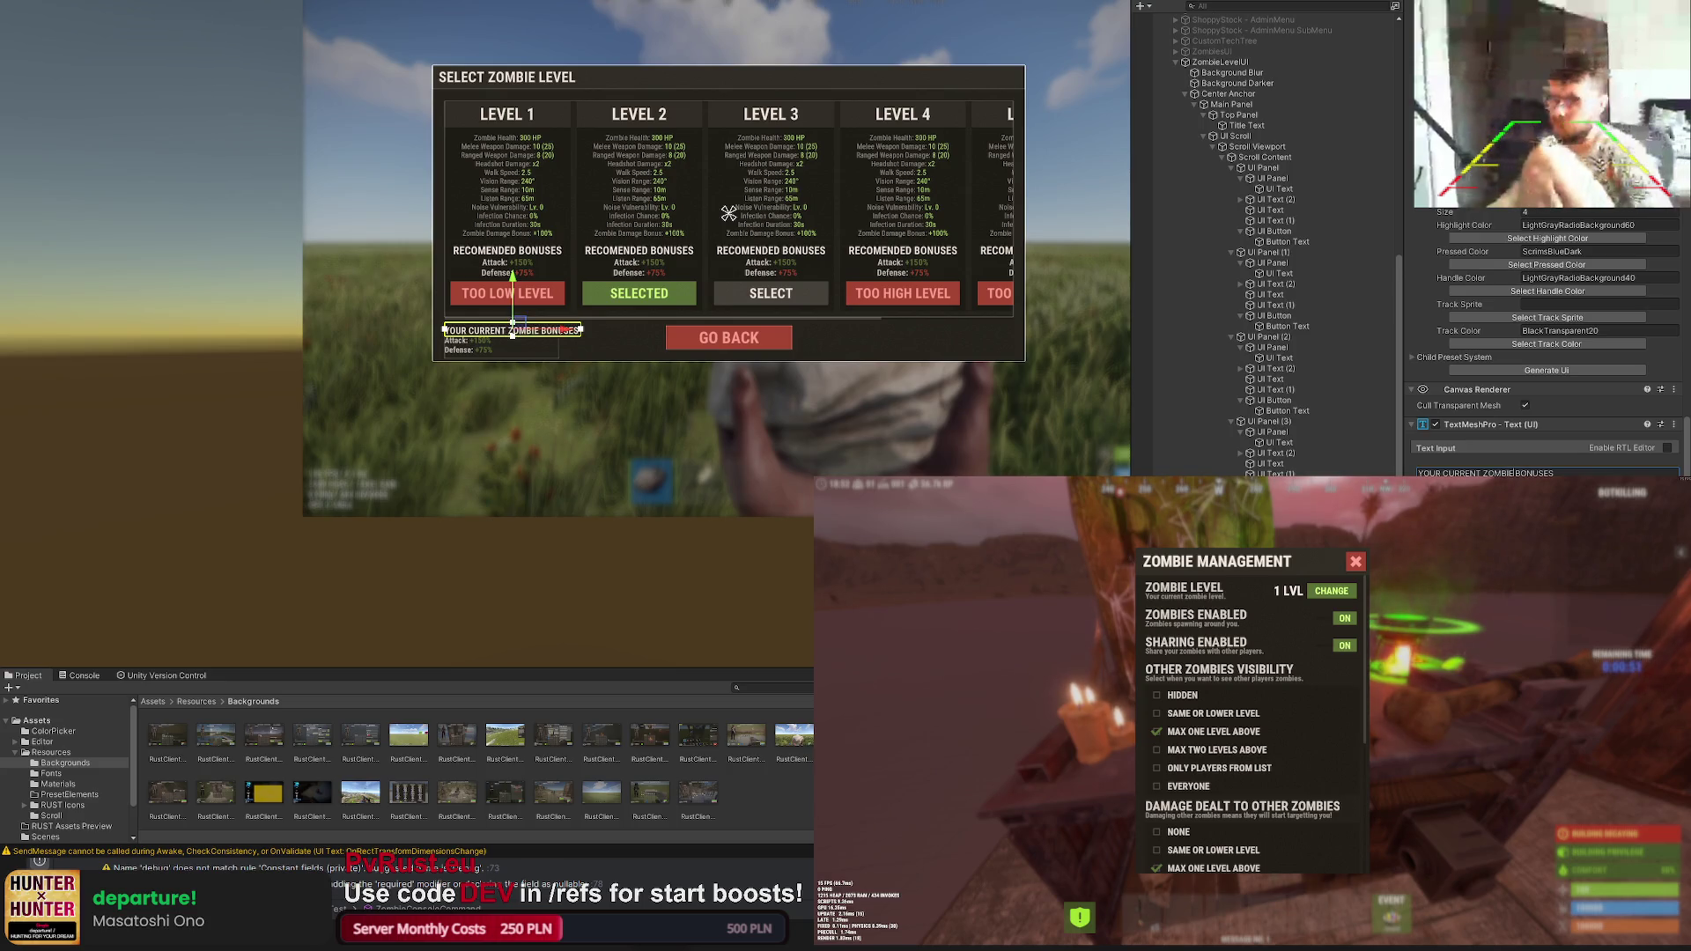
scroll(772, 294, up, 3)
scroll(773, 295, up, 2)
scroll(651, 356, up, 1)
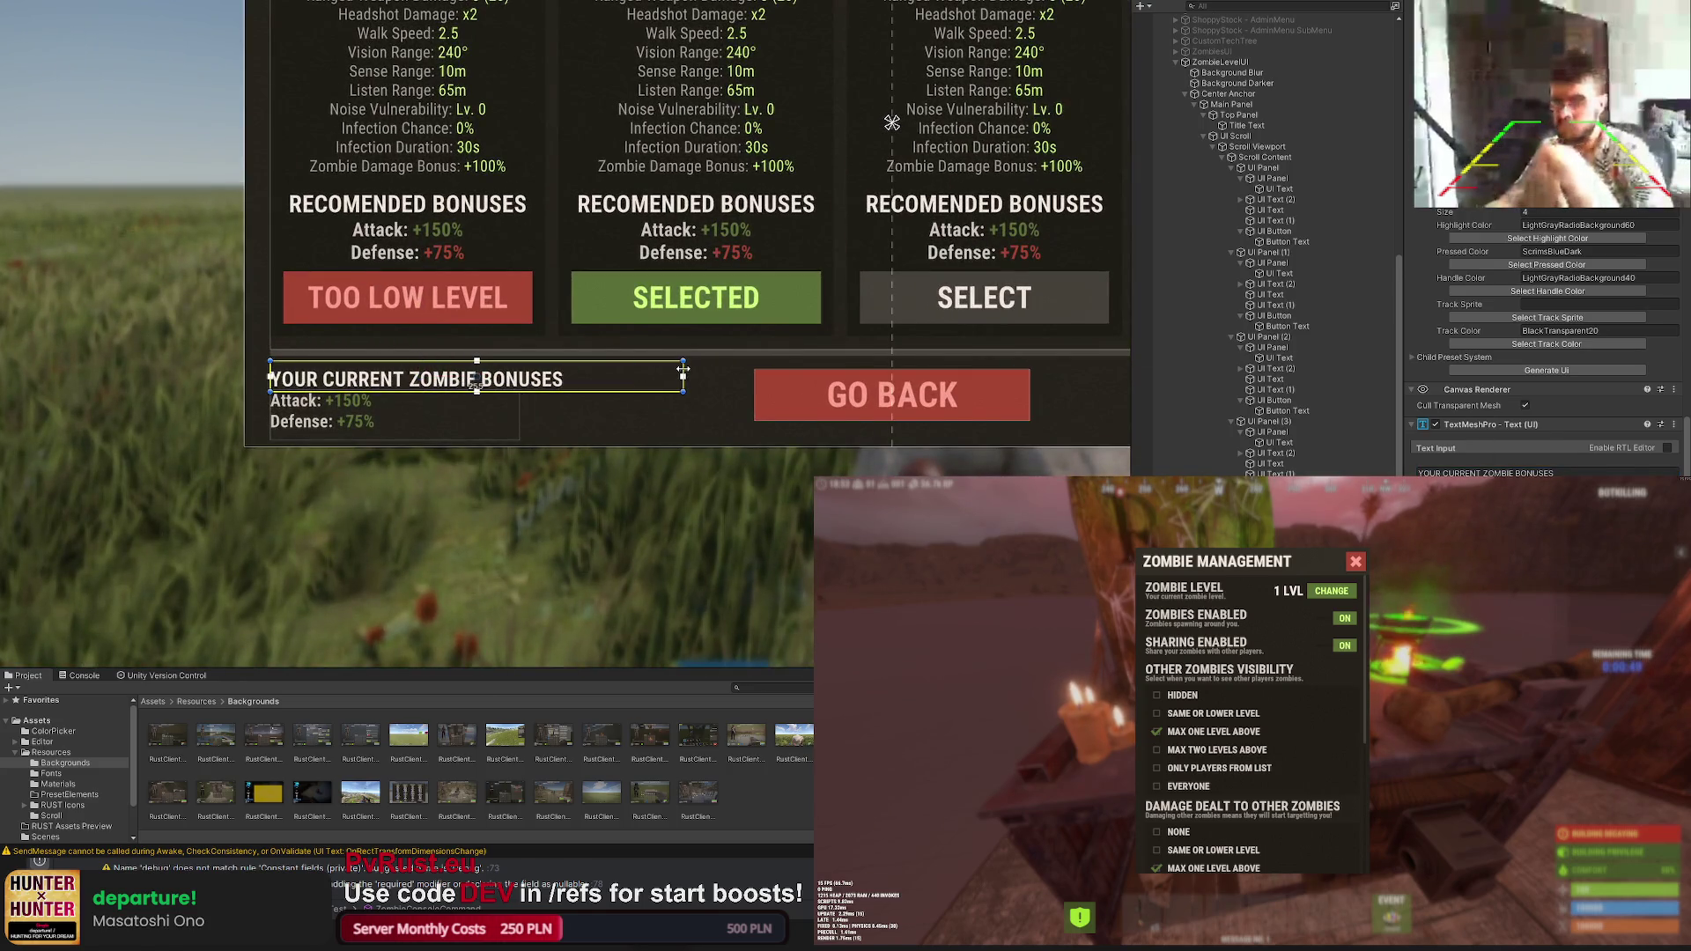
drag(685, 370, 680, 371)
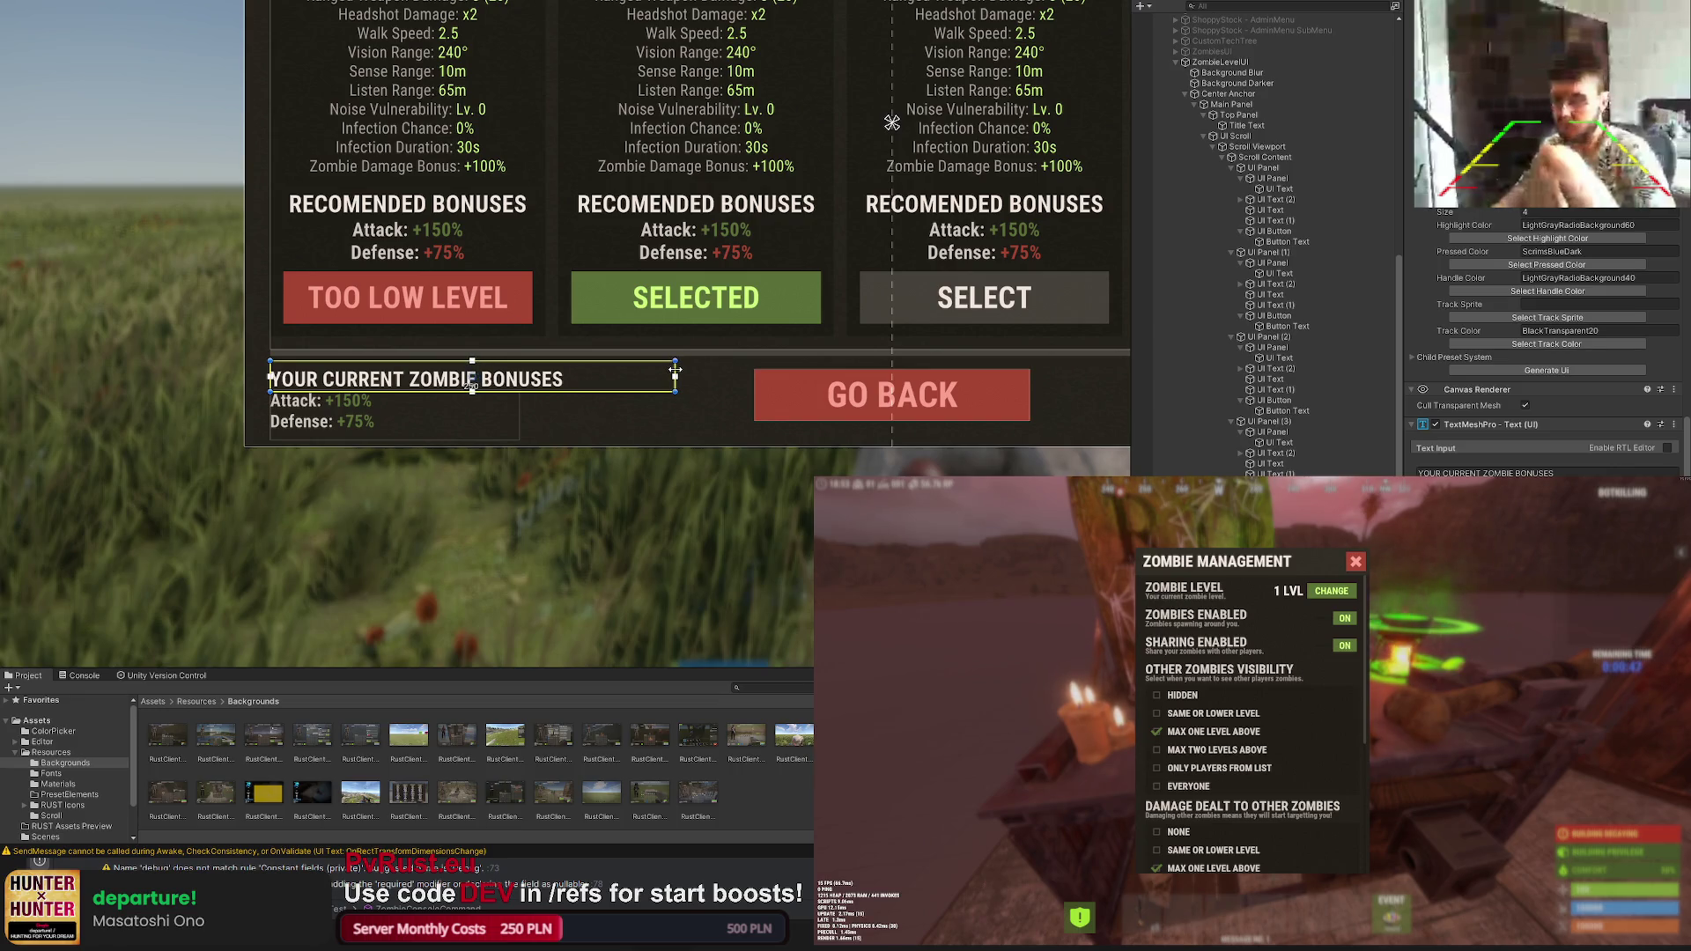
click(720, 412)
scroll(727, 416, down, 2)
scroll(715, 410, down, 2)
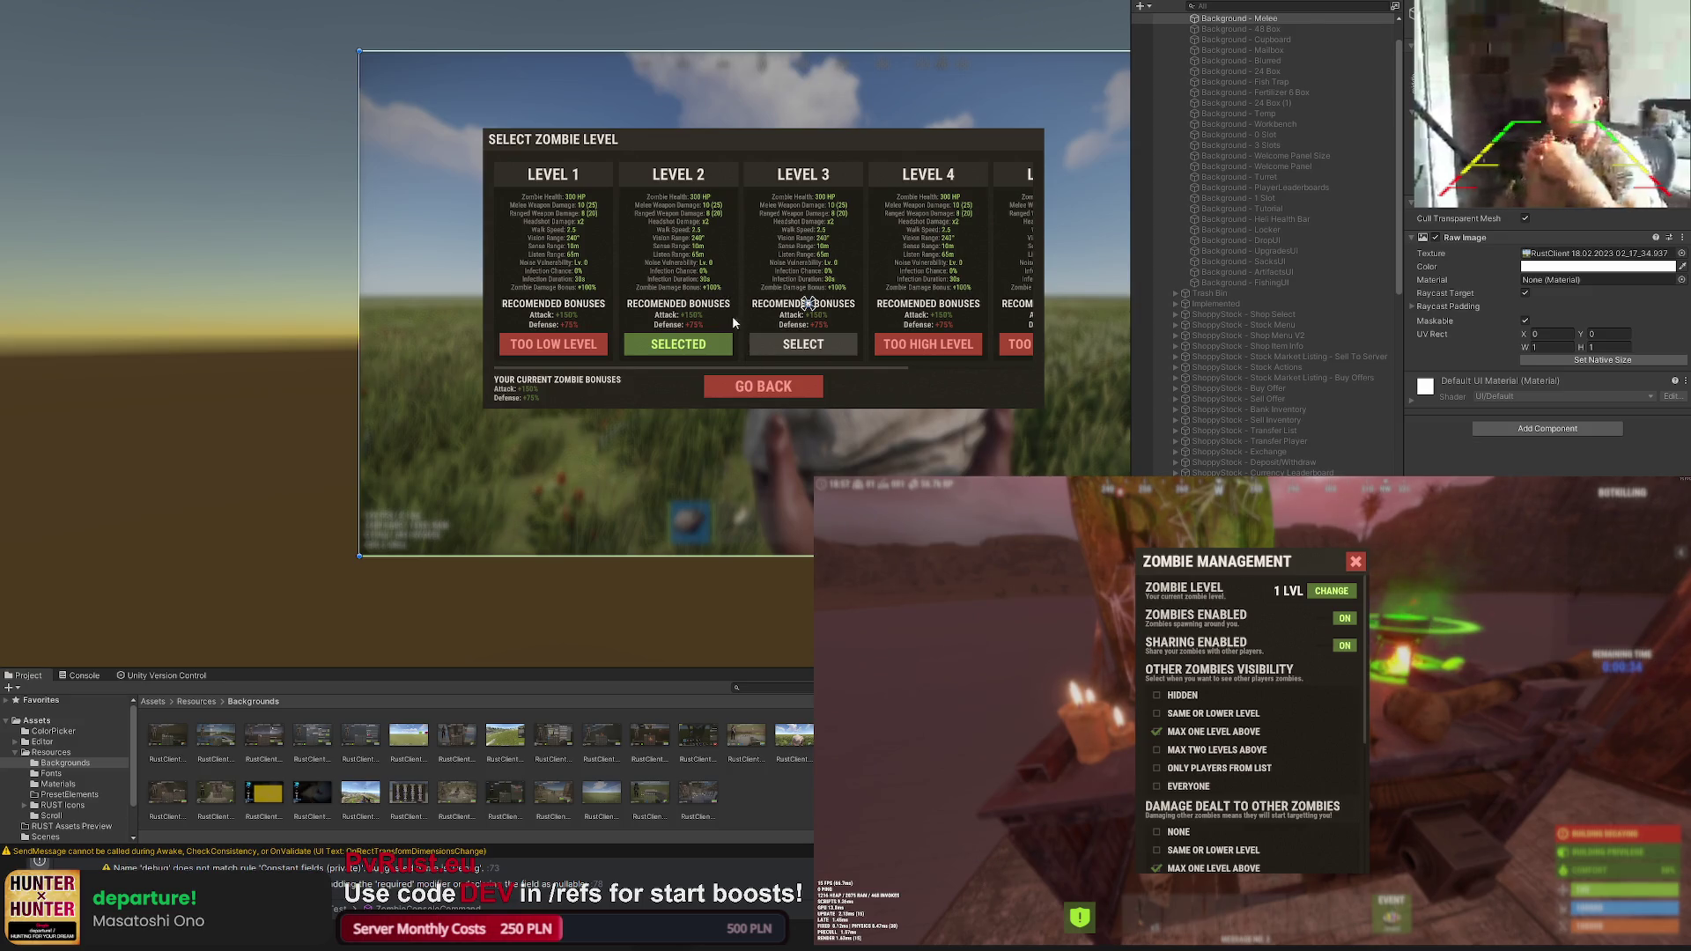
scroll(694, 398, up, 2)
click(694, 393)
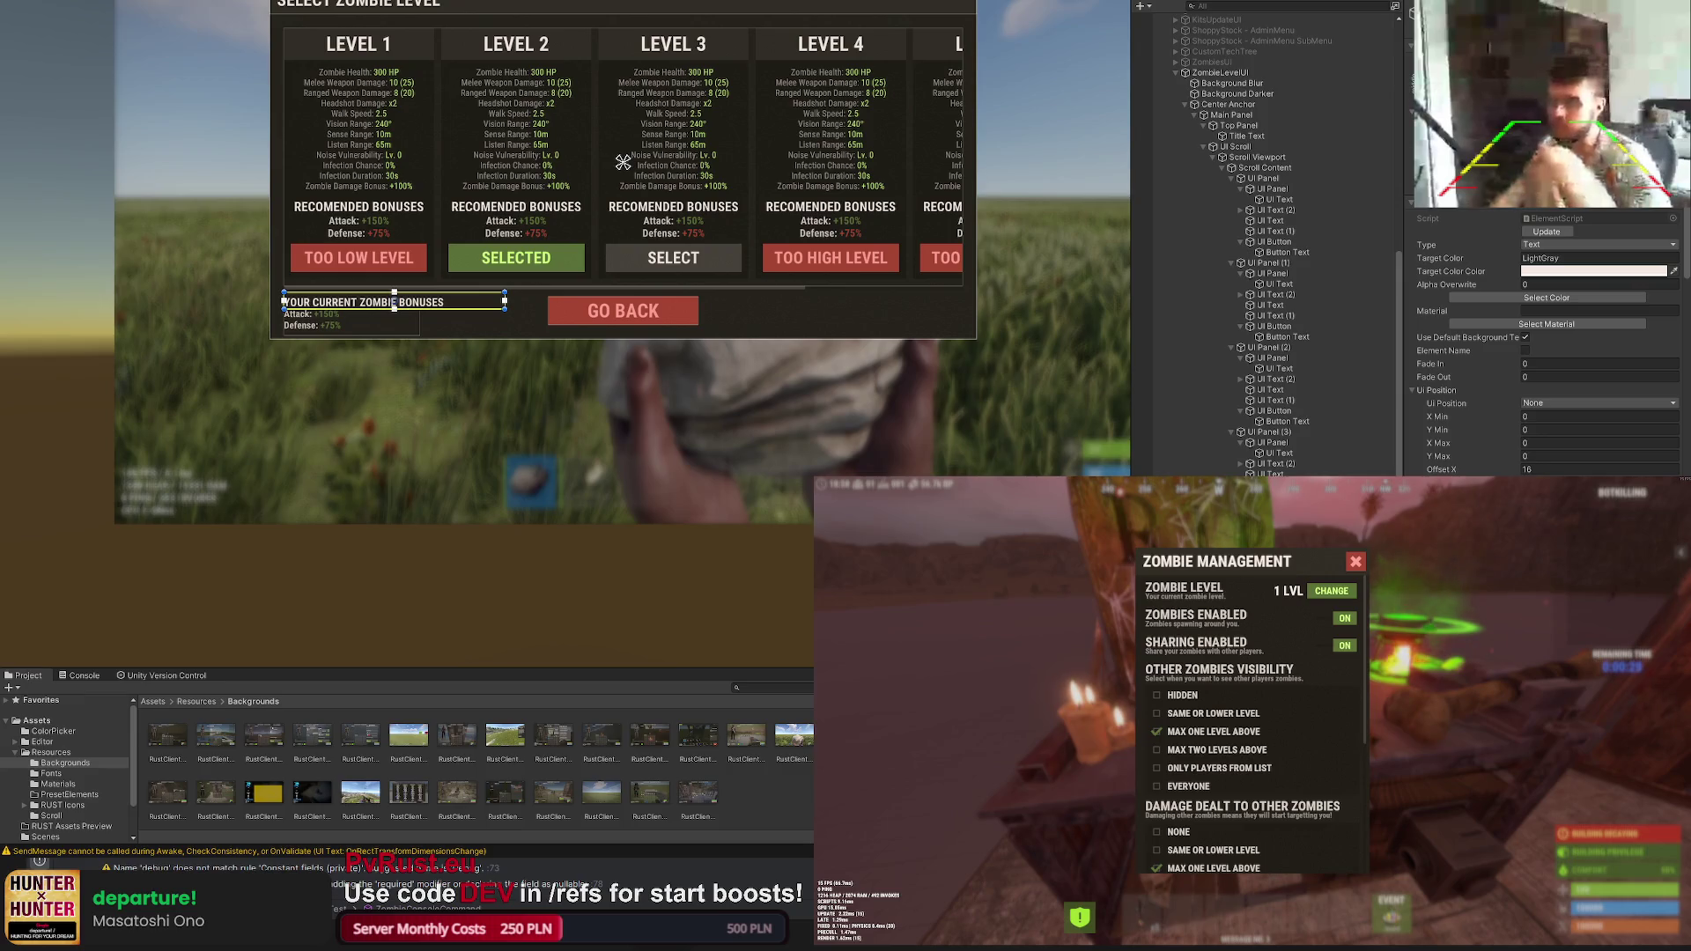
Step: Add an 'info' sprite image to the Main Panel in LTD50 grey
click(1235, 115)
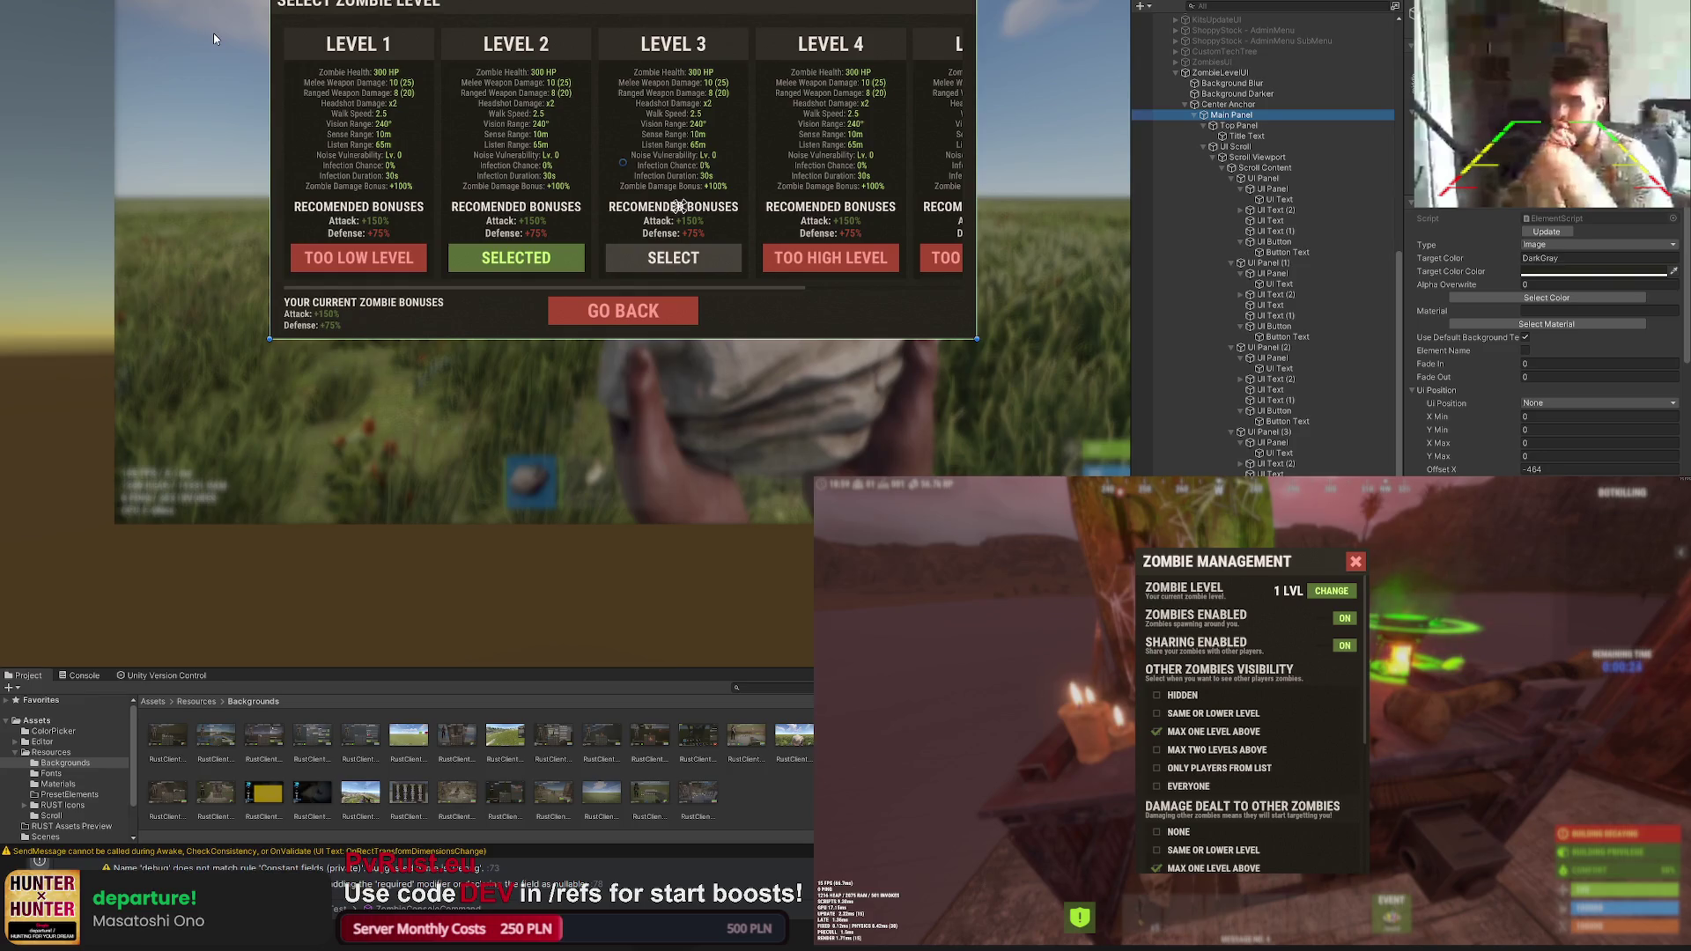
click(305, 305)
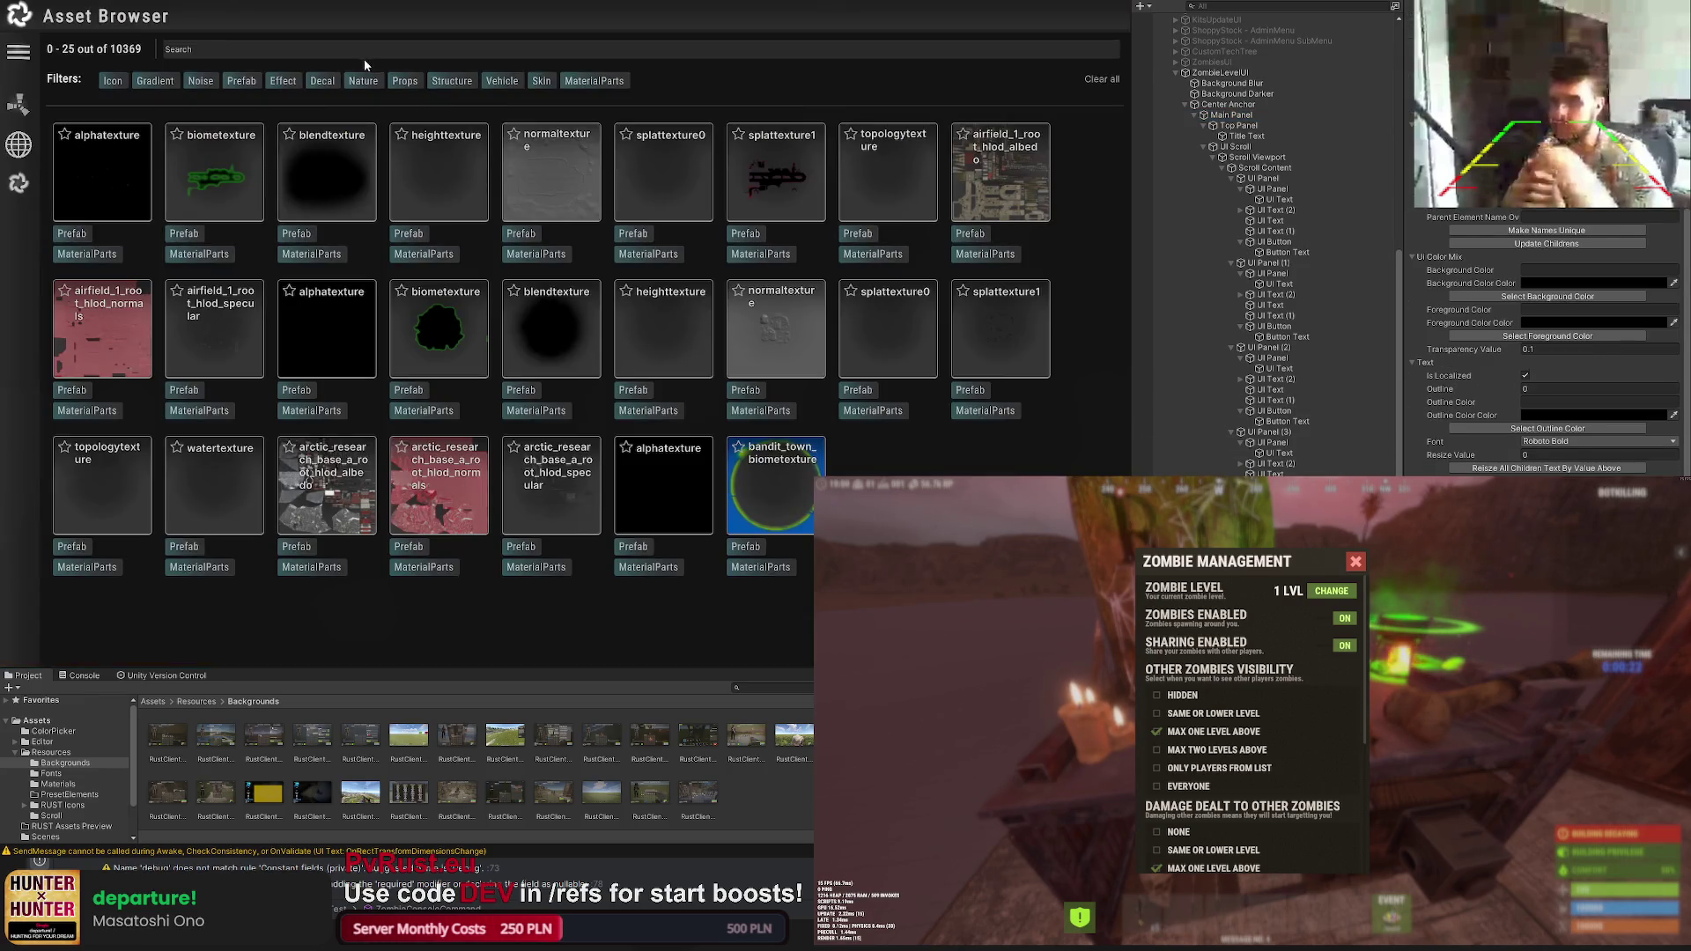
click(362, 53)
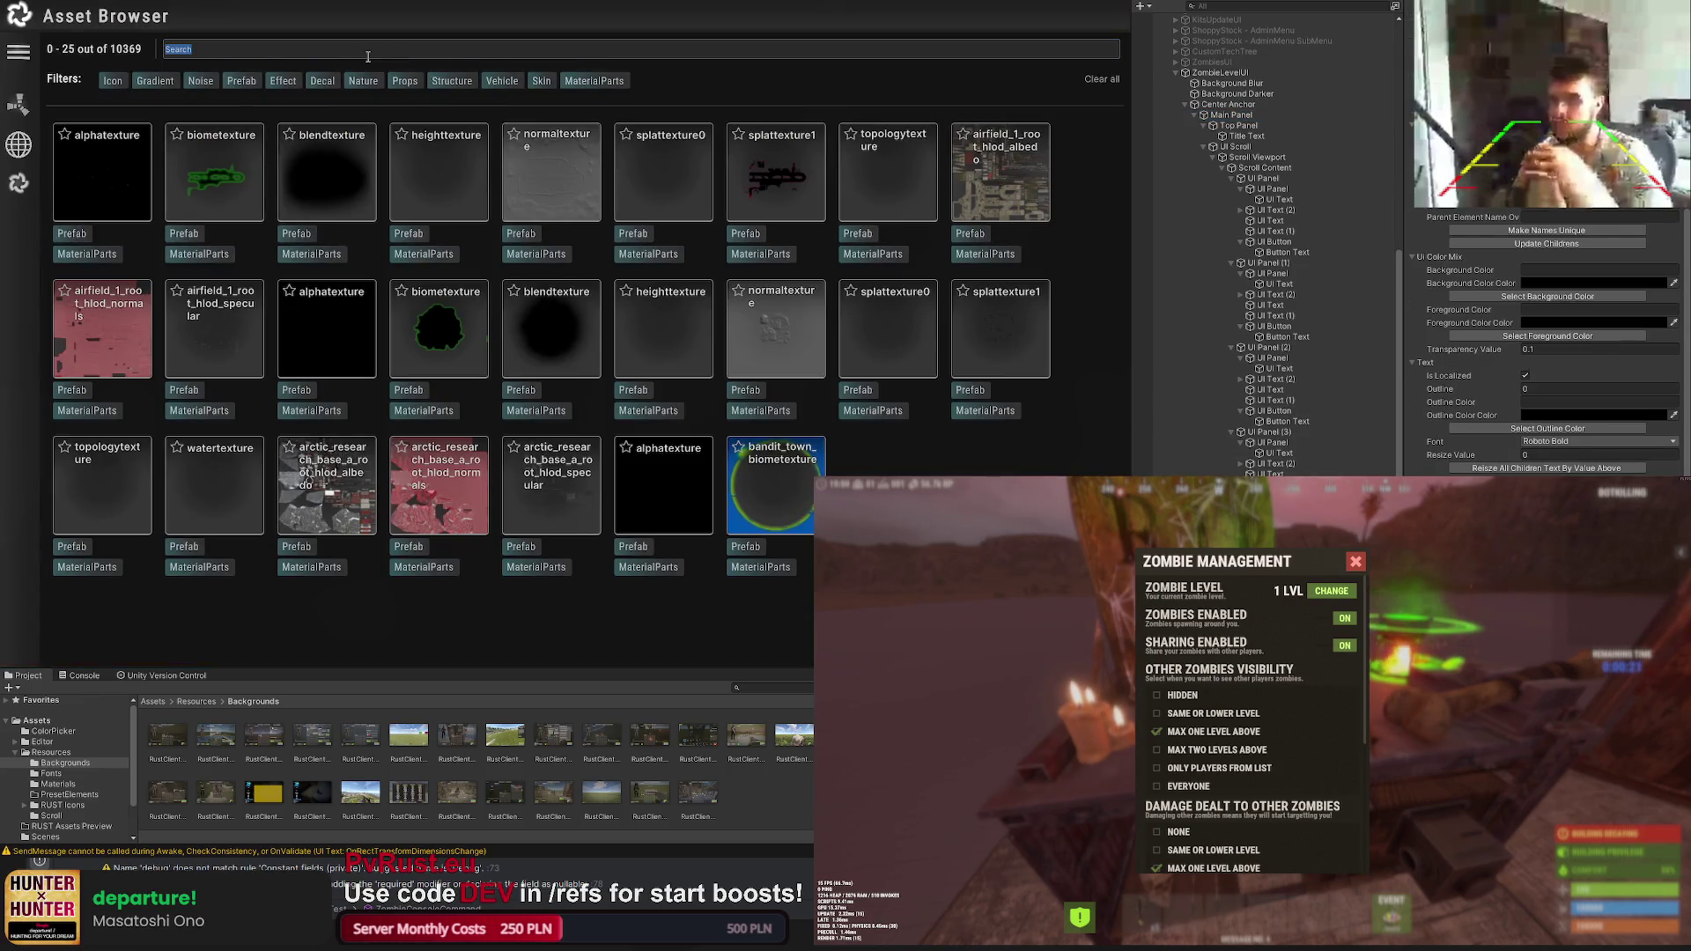
text(info)
click(551, 172)
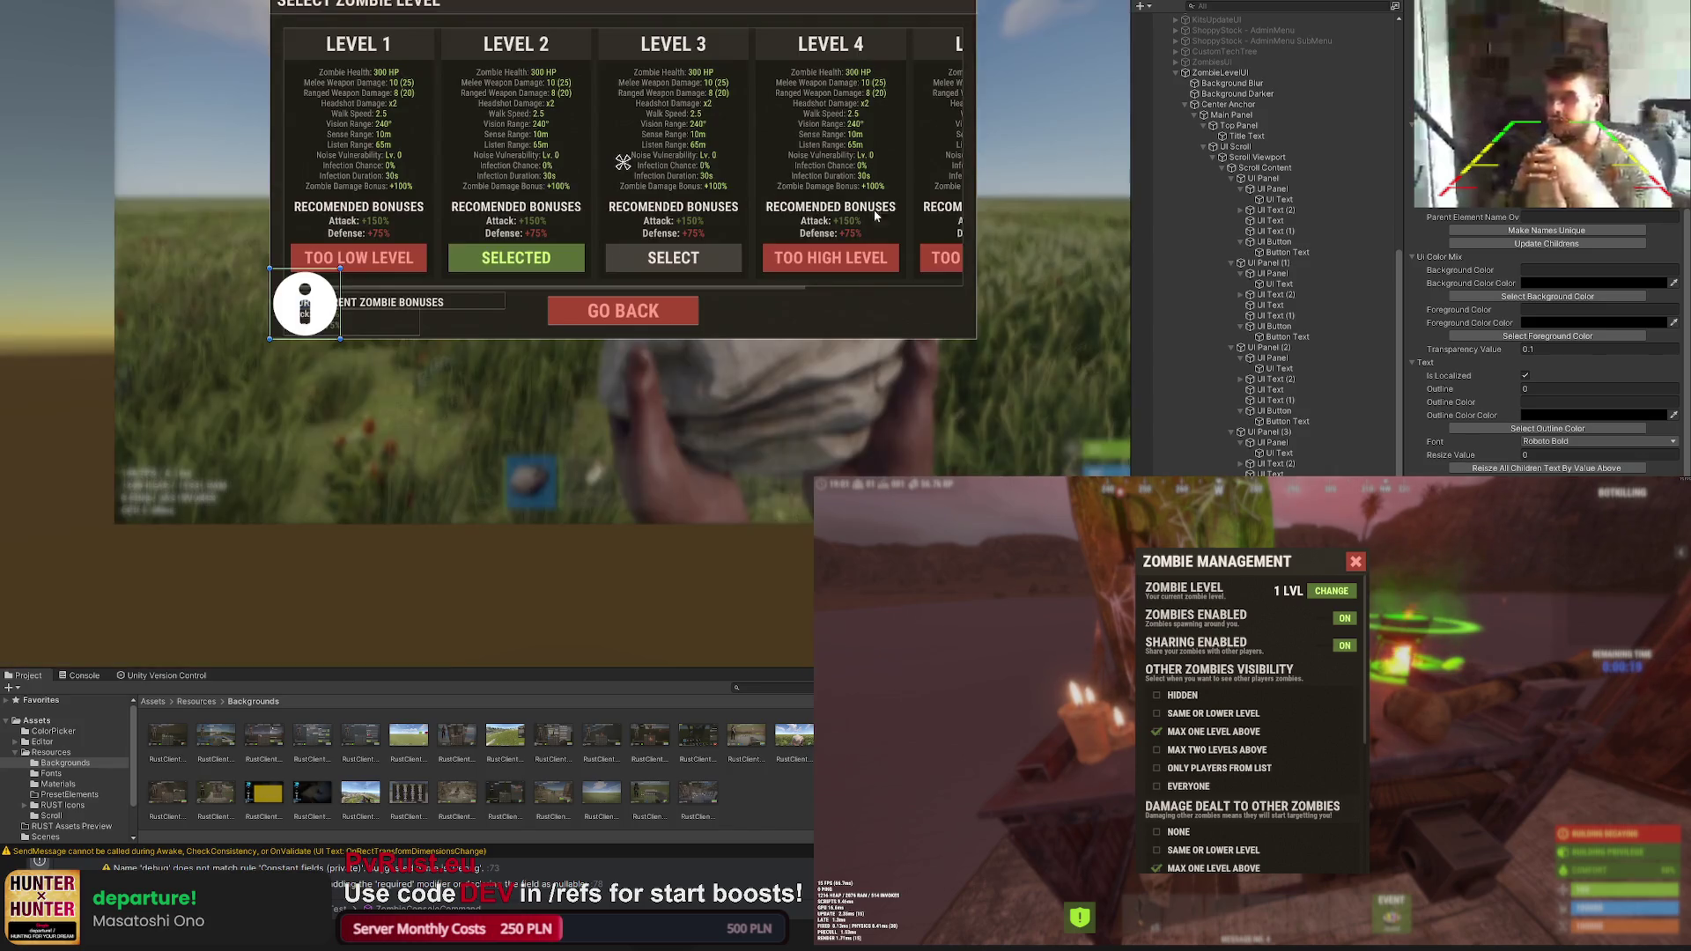
click(1545, 297)
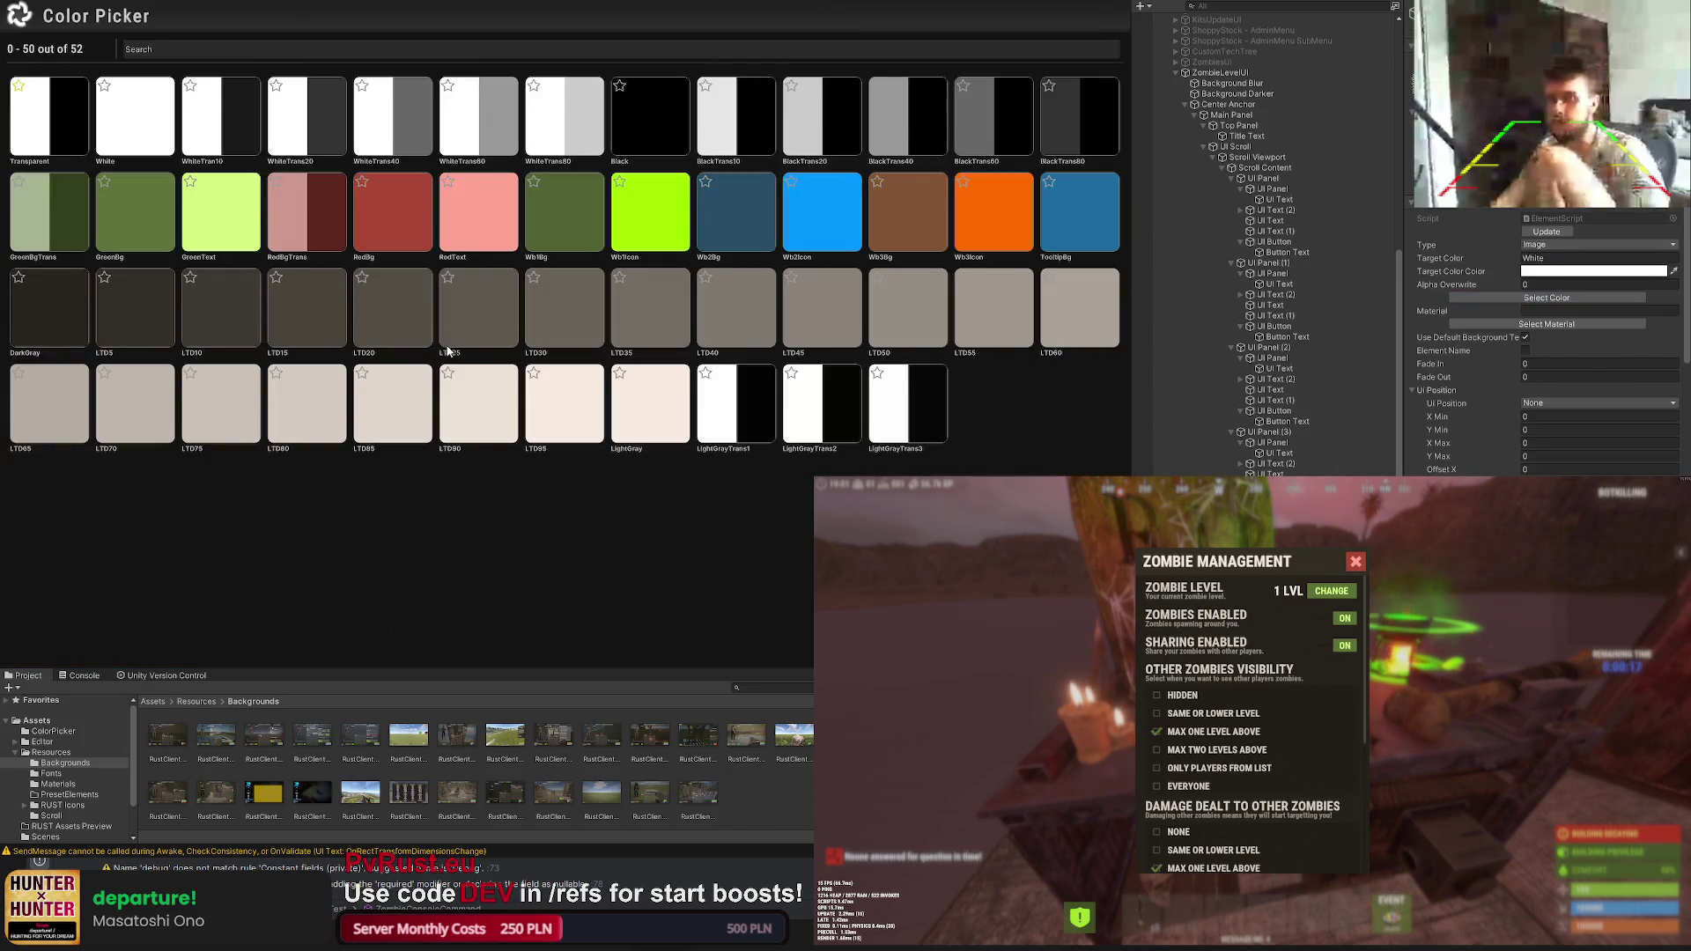
click(1059, 319)
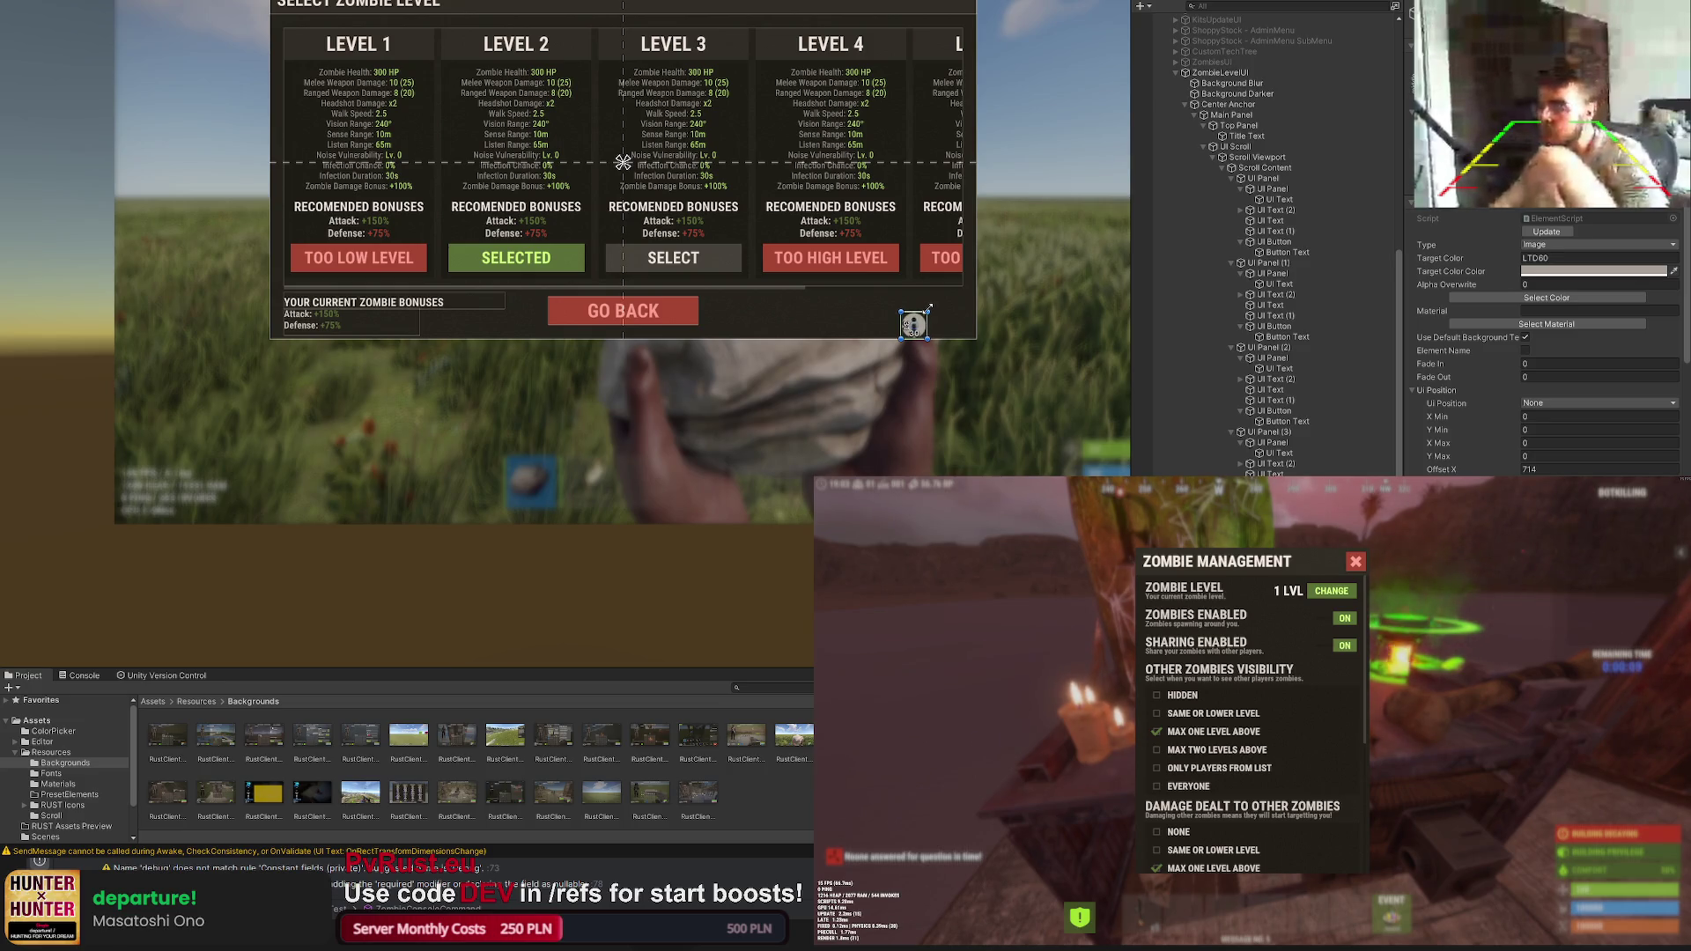
scroll(940, 332, up, 2)
scroll(942, 331, up, 3)
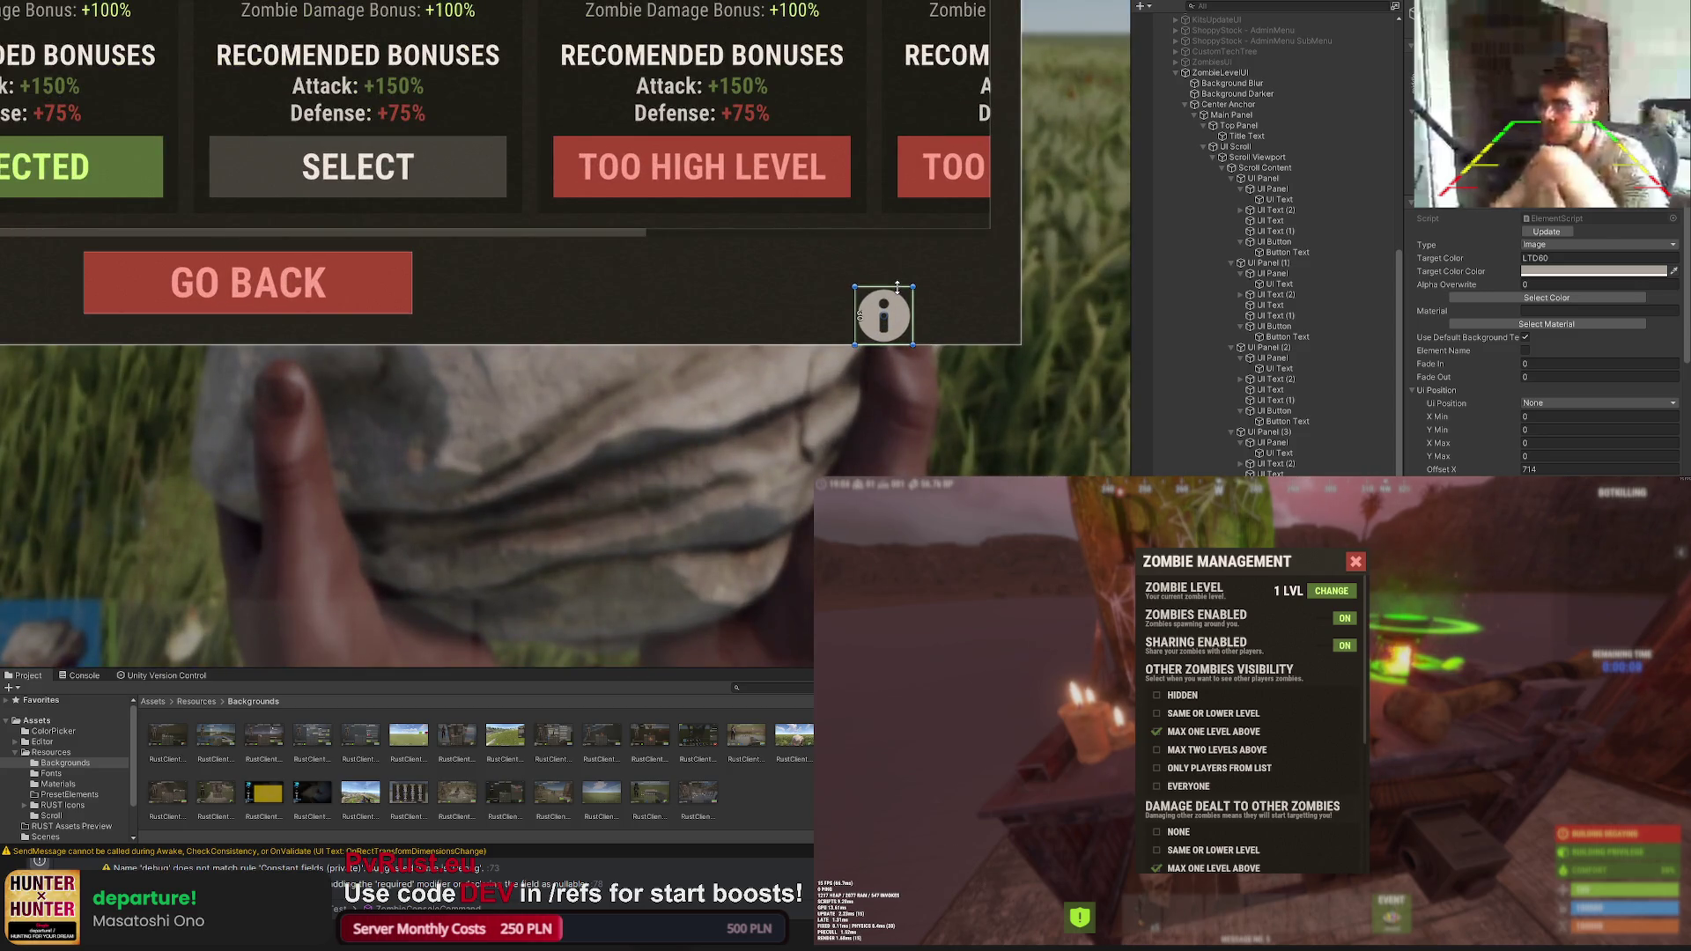
Step: Move the info icon to the bottom-right corner level with GO BACK and shrink it slightly
mouse_move(889, 285)
mouse_down()
mouse_move(889, 260)
mouse_move(1001, 287)
mouse_up()
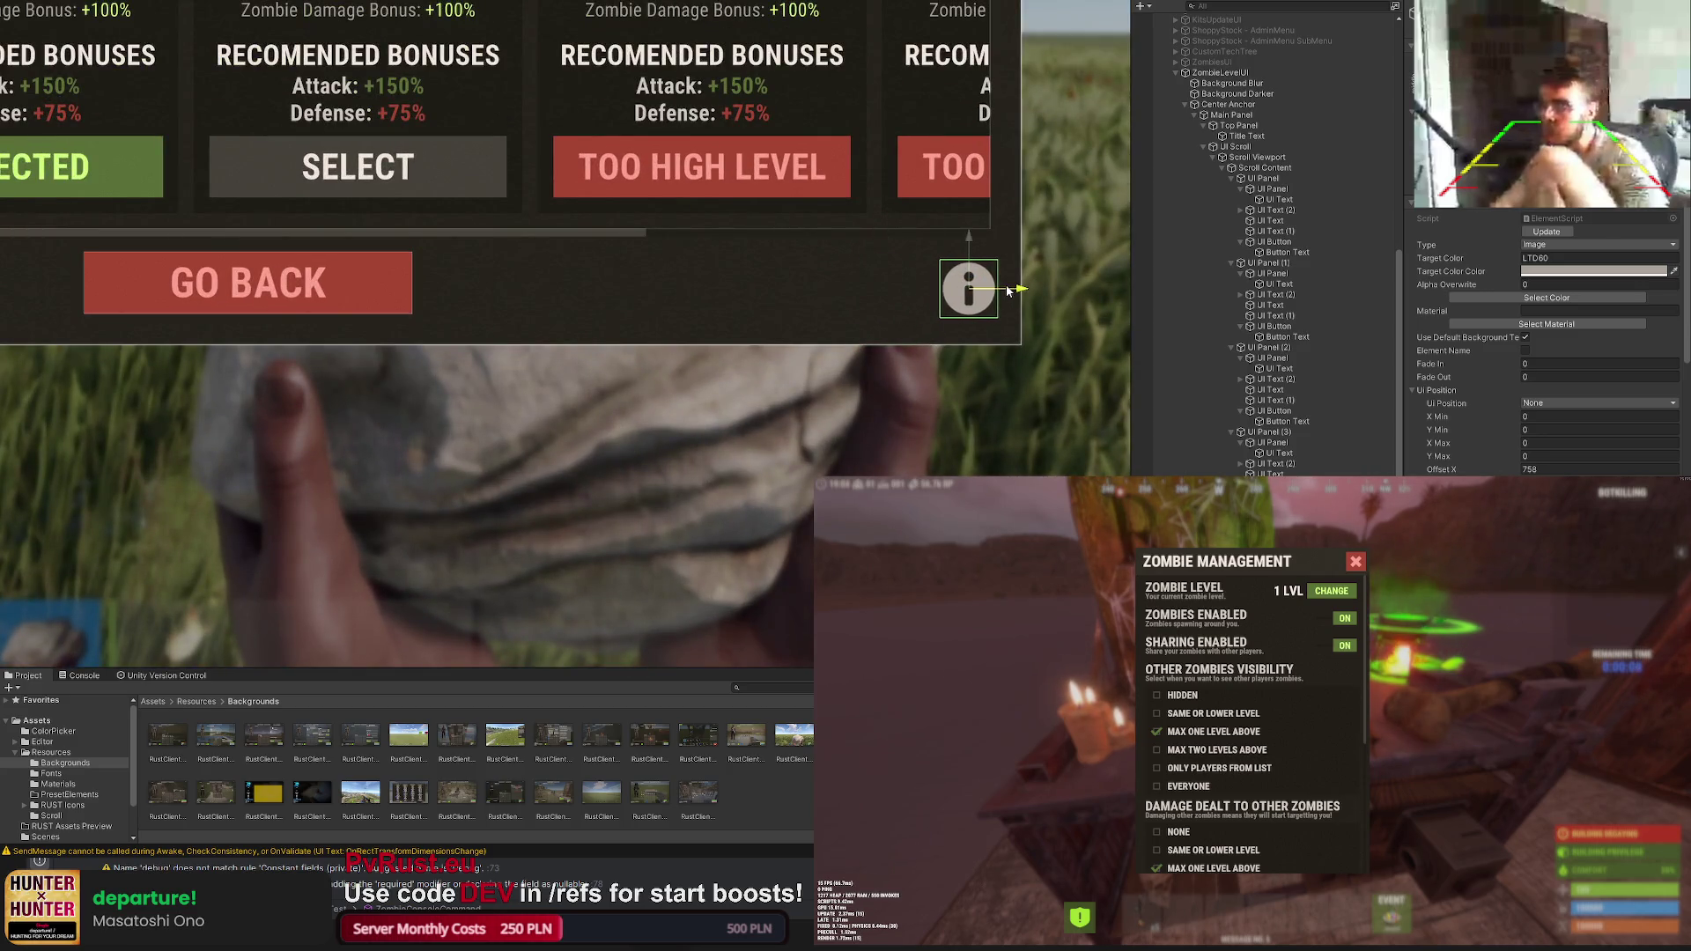
scroll(960, 276, up, 1)
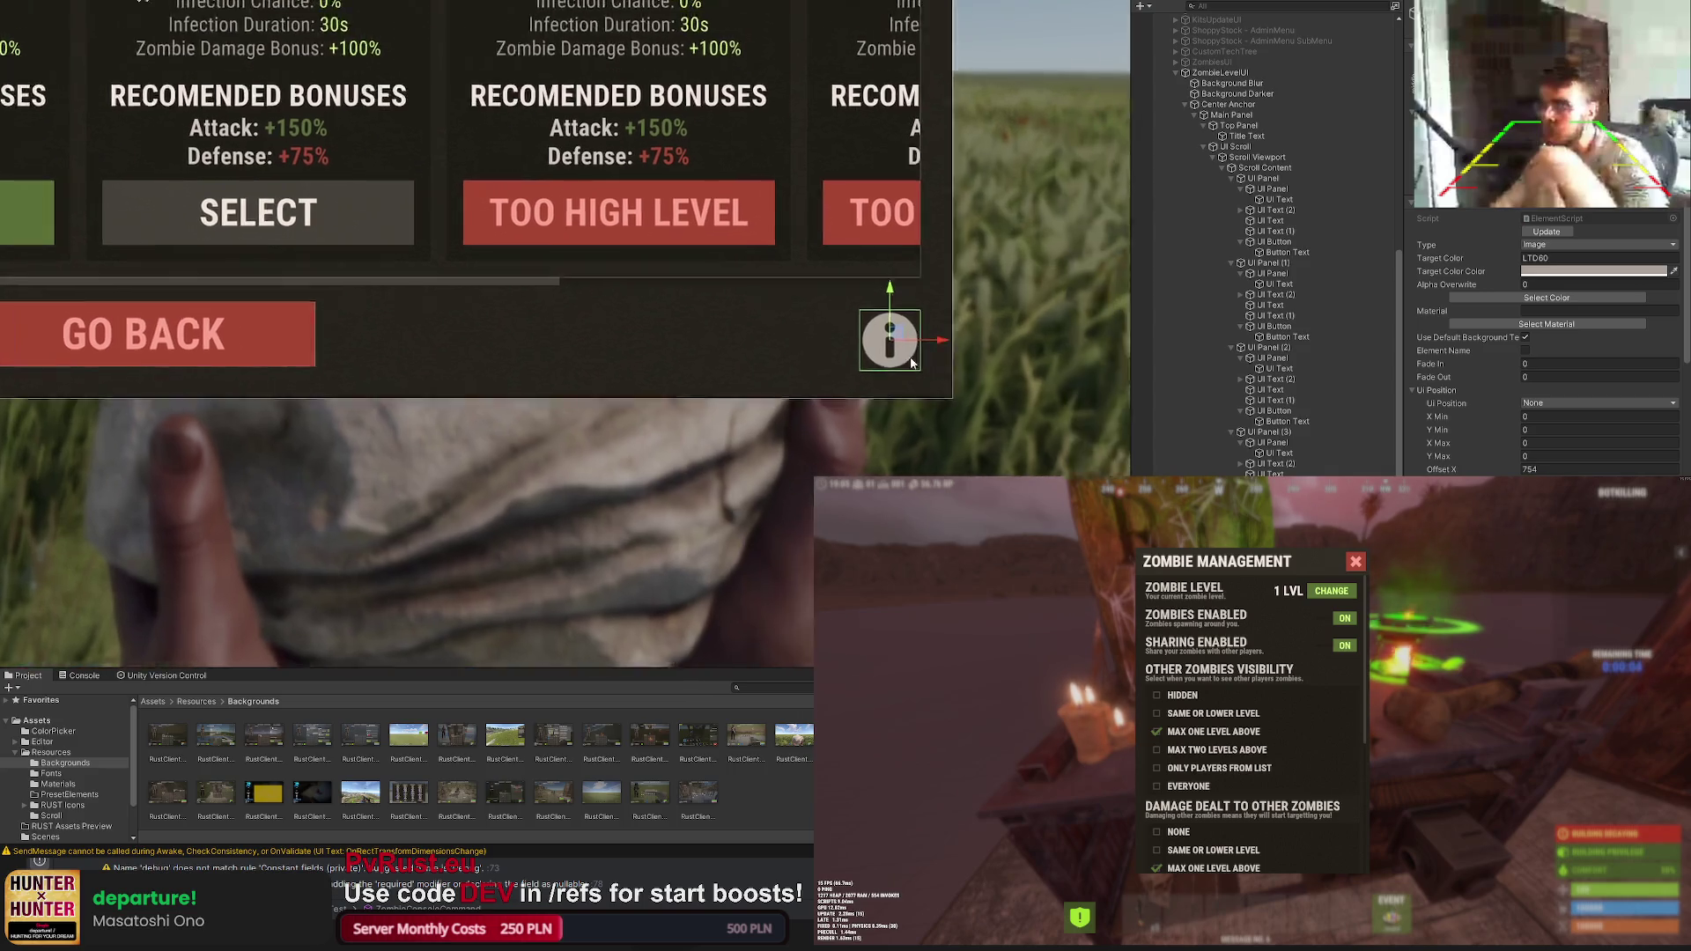
scroll(960, 276, up, 1)
scroll(961, 277, up, 1)
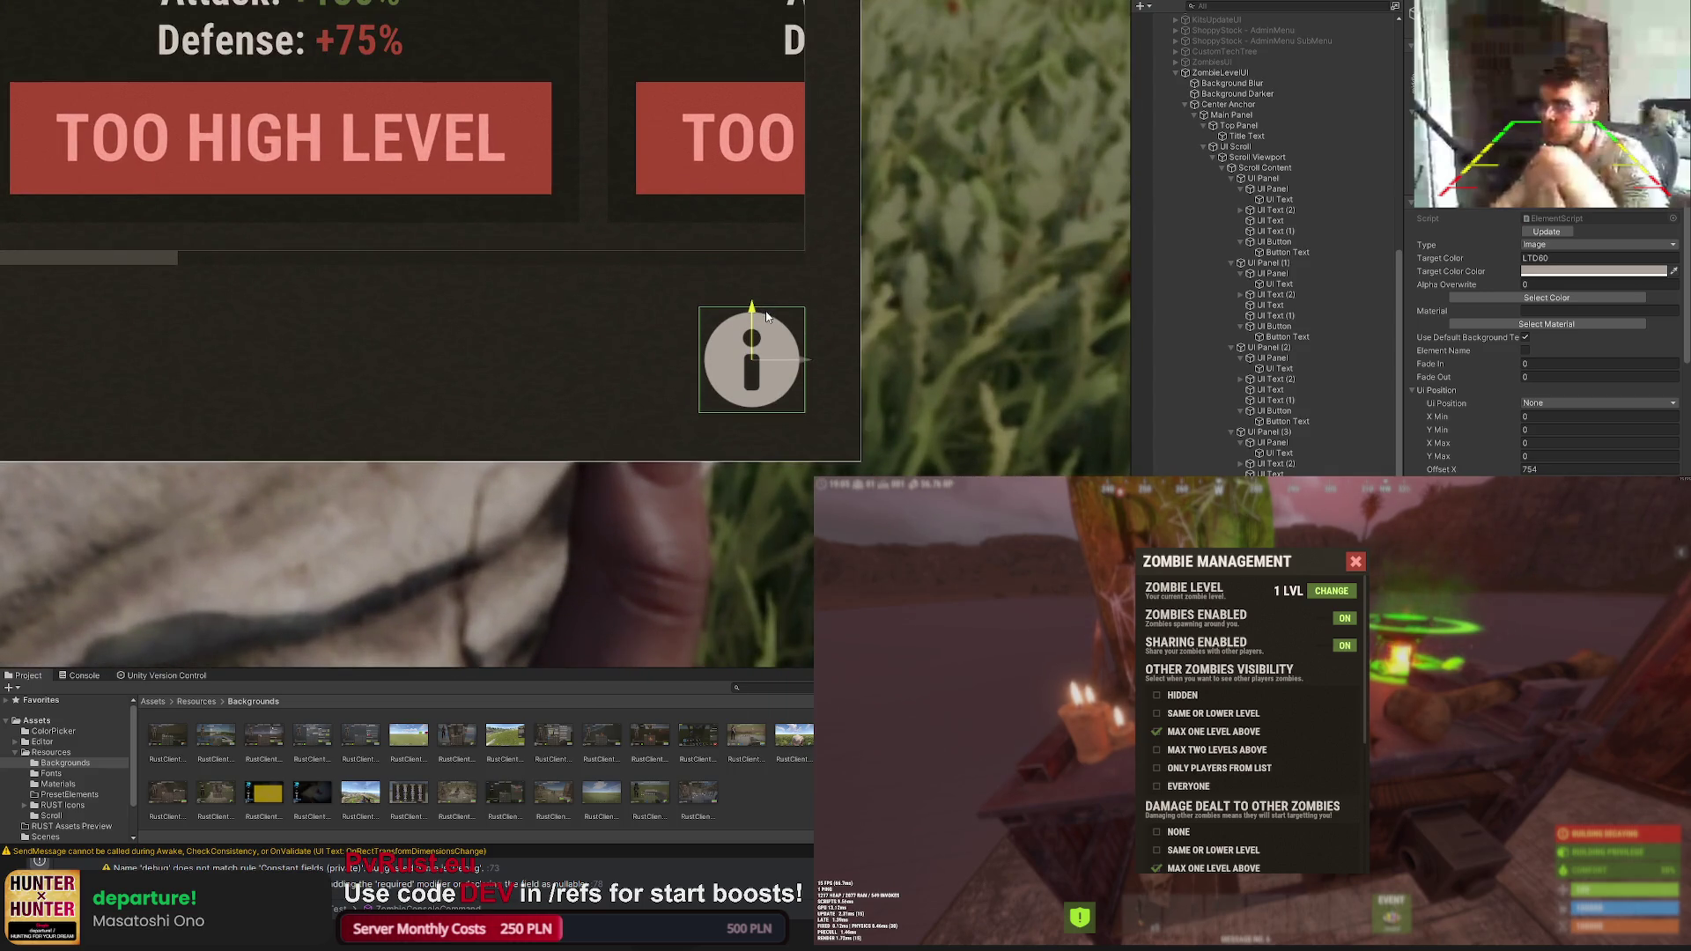
scroll(793, 343, down, 2)
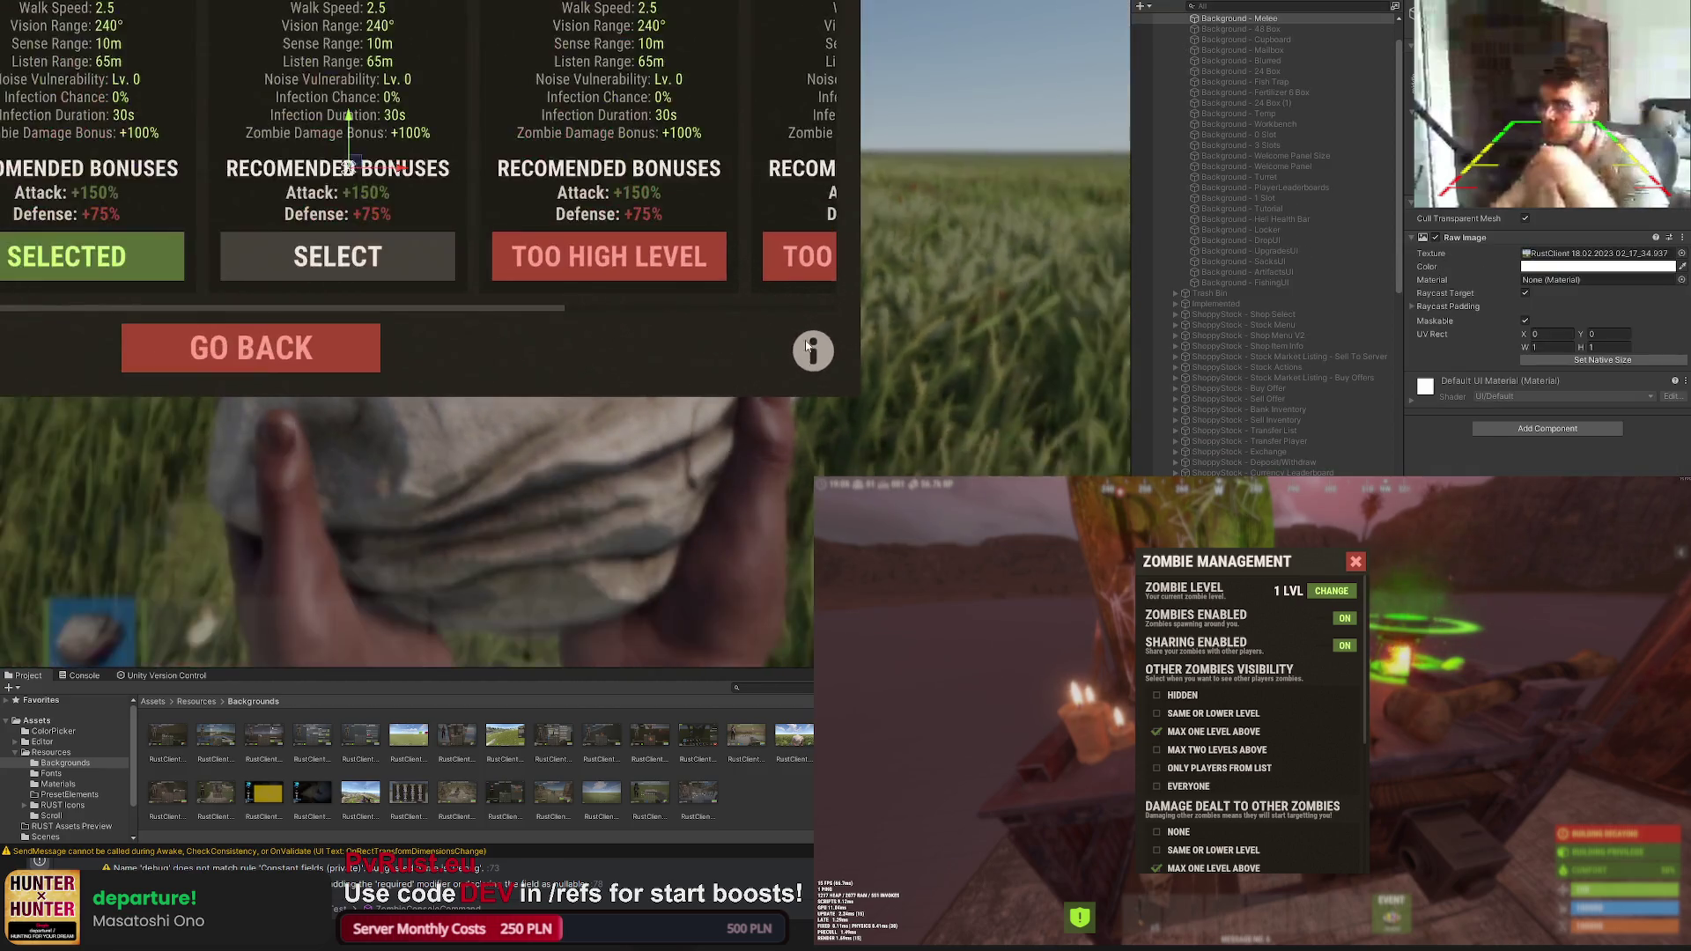
scroll(816, 375, down, 1)
scroll(817, 375, up, 2)
key(t)
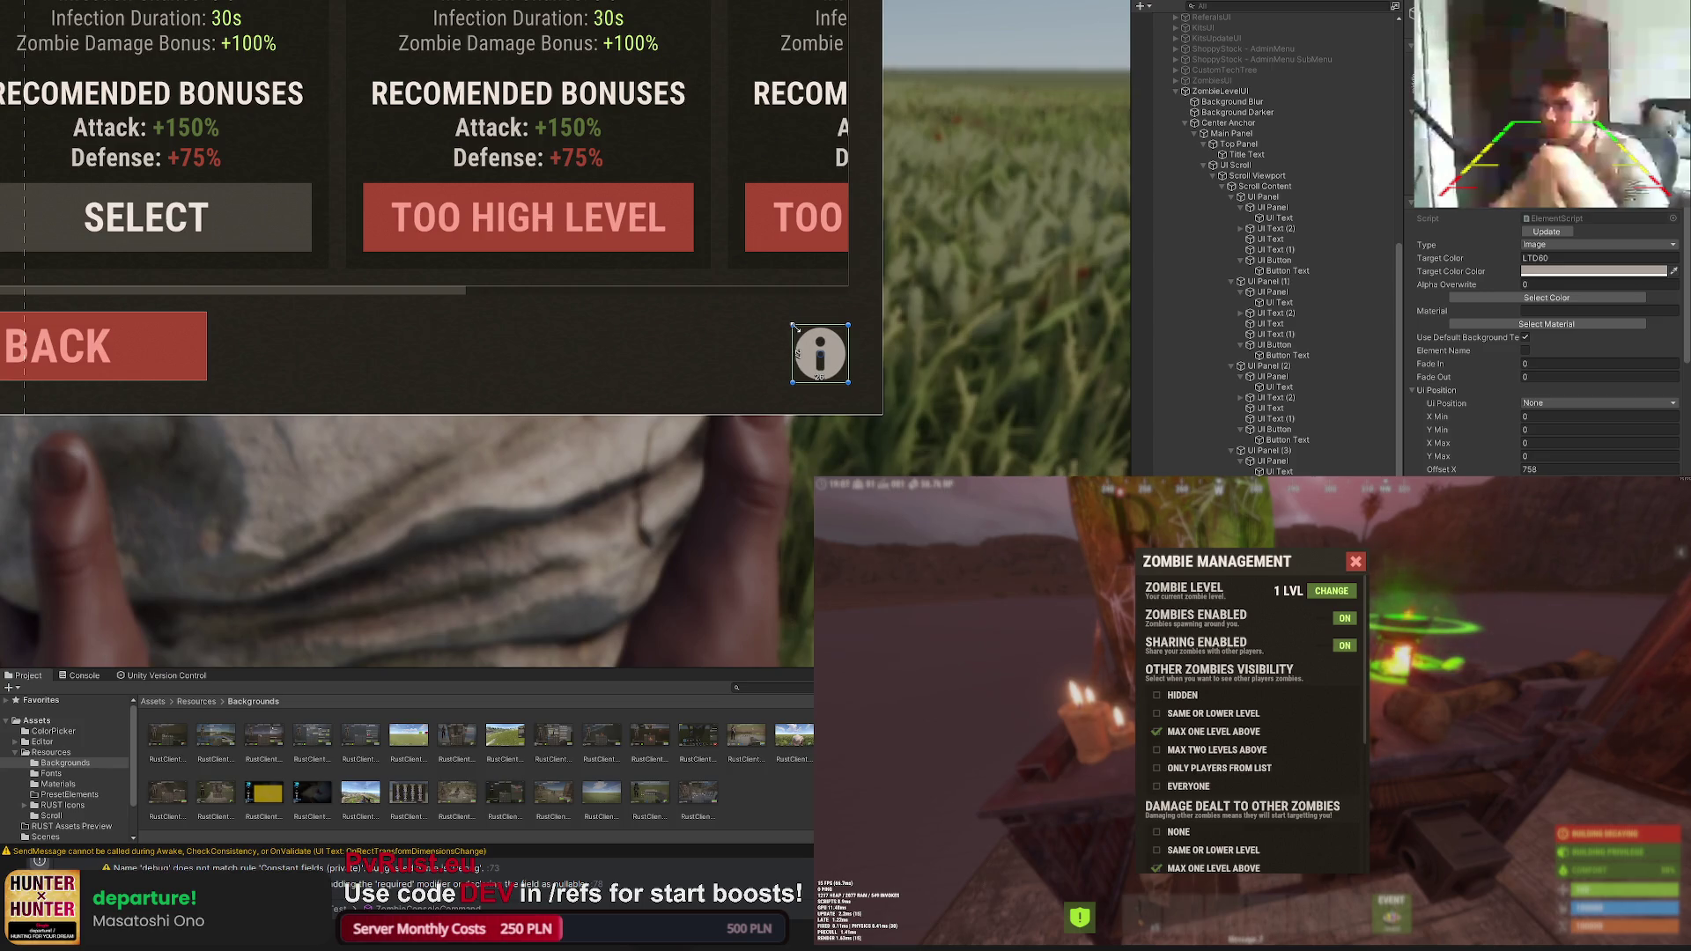
click(942, 337)
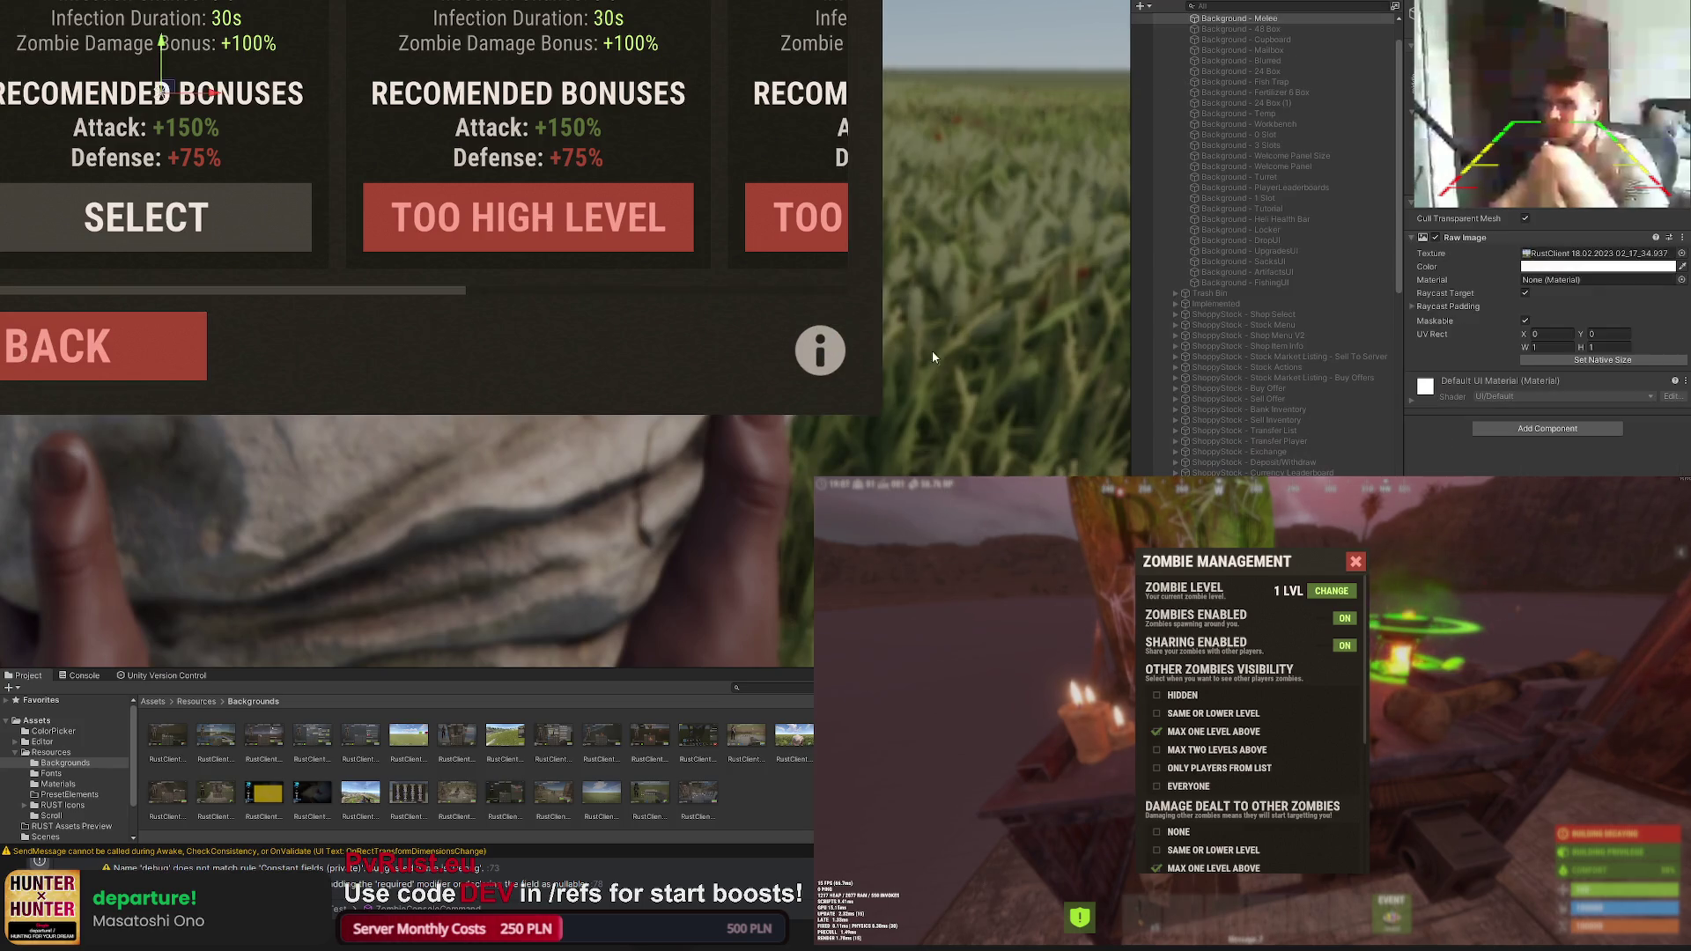
scroll(743, 414, down, 3)
click(845, 337)
scroll(840, 330, up, 4)
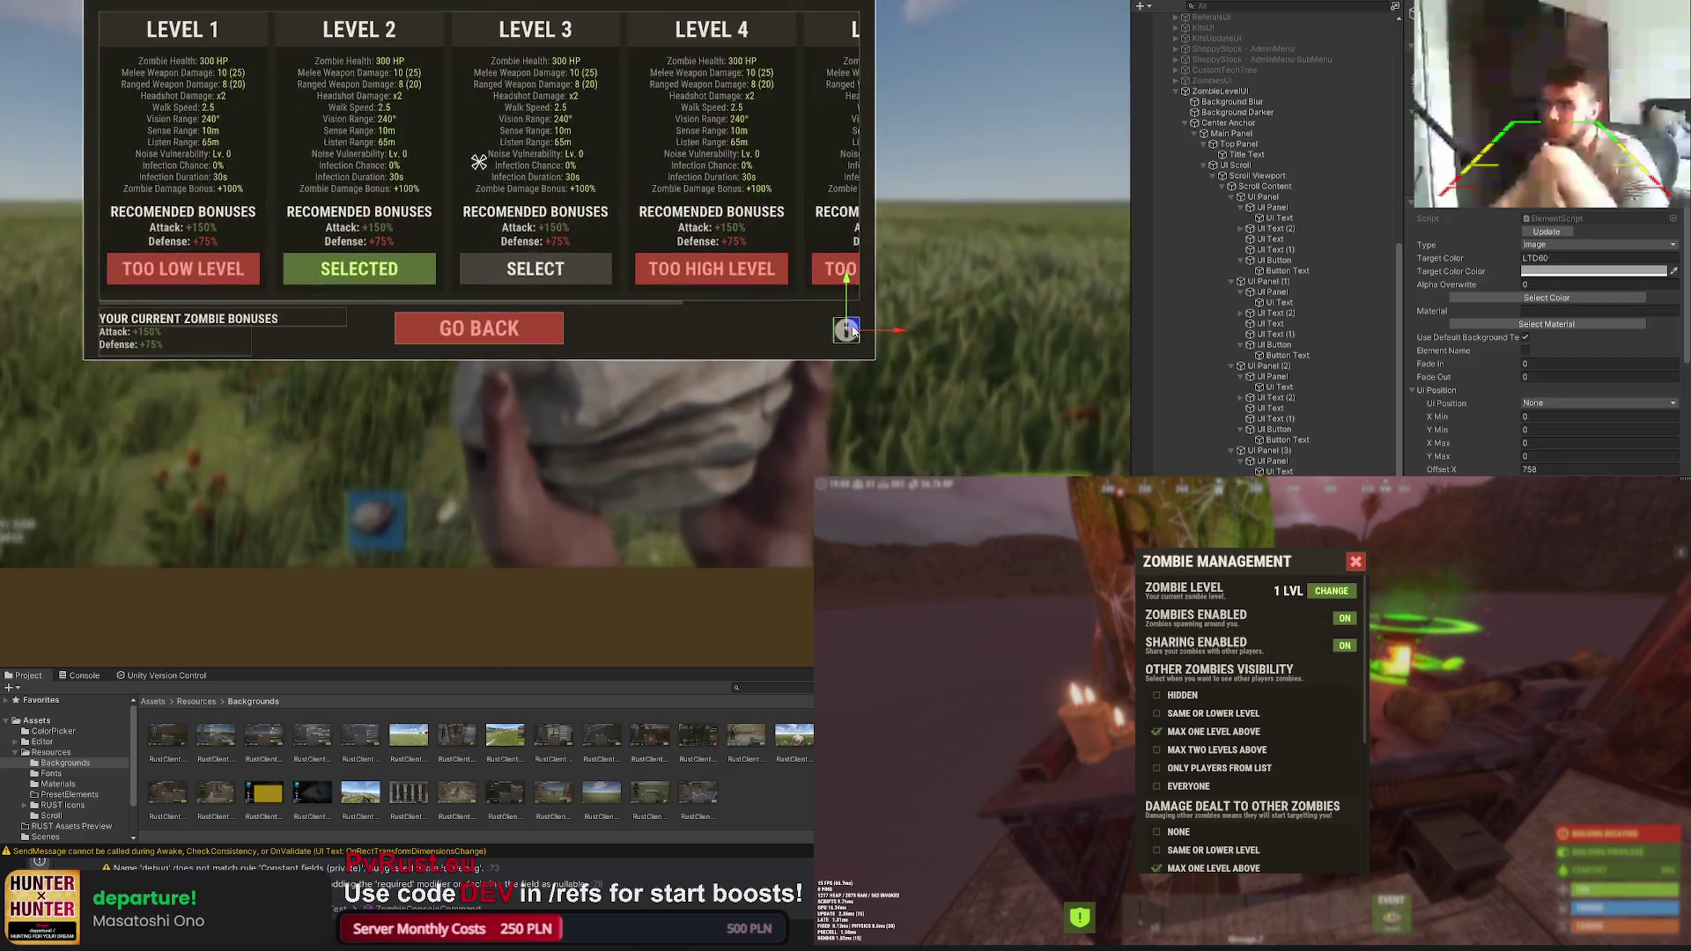
scroll(829, 322, up, 3)
key(t)
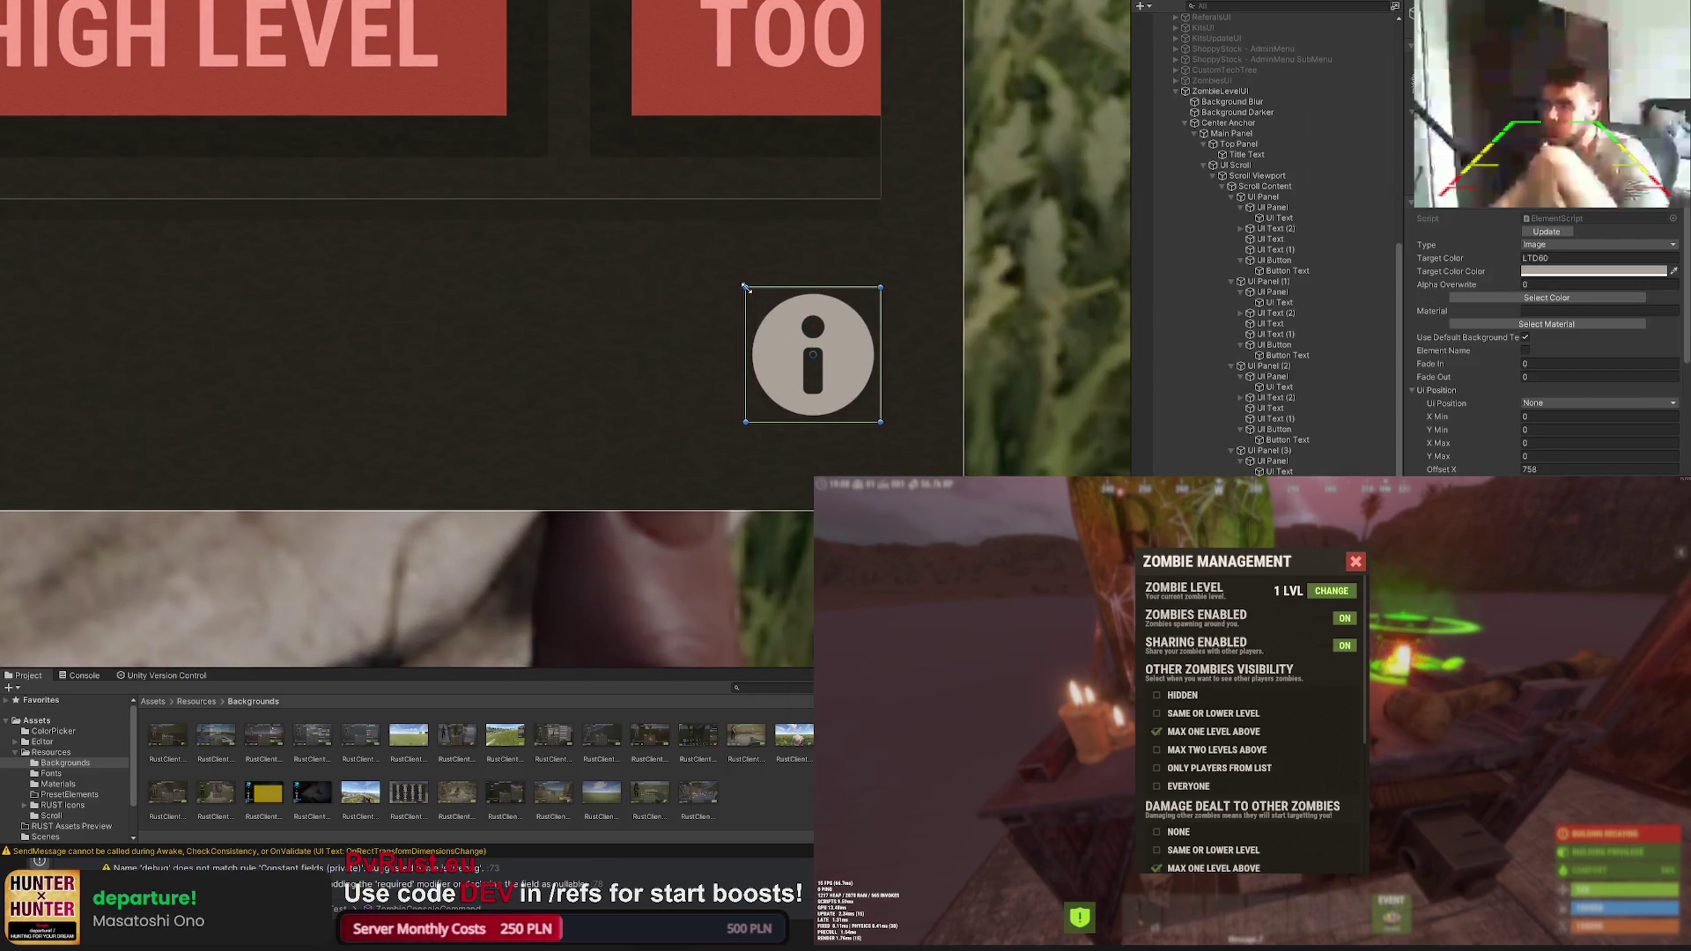
drag(745, 286, 756, 297)
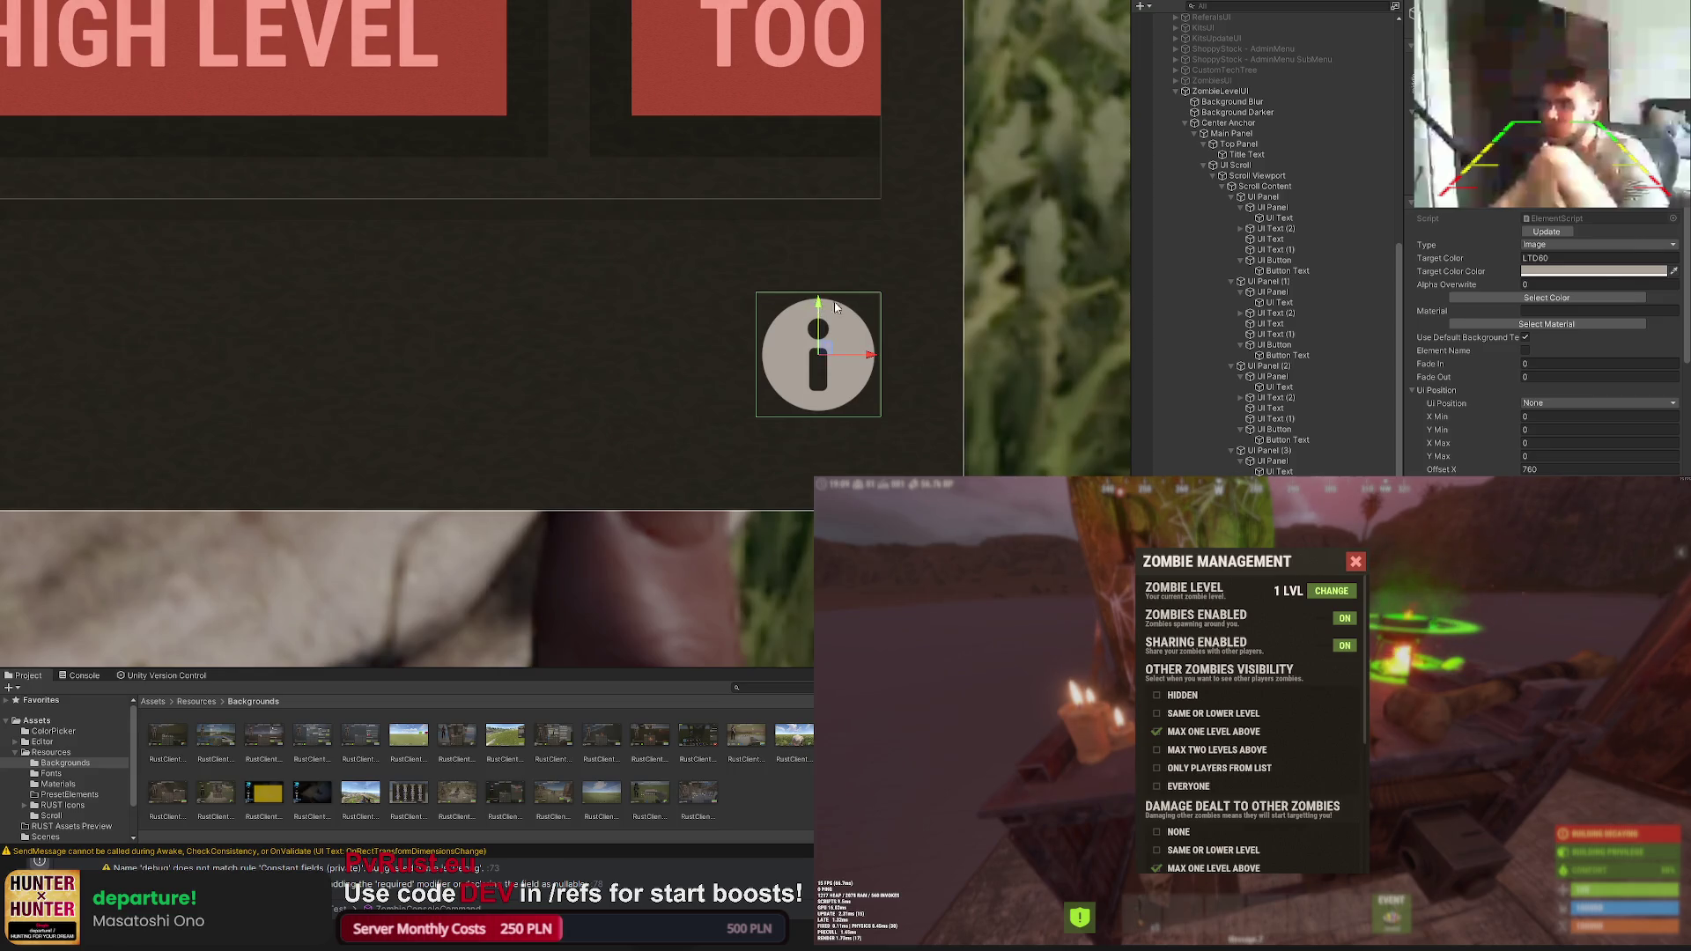
click(925, 349)
scroll(925, 351, down, 5)
scroll(878, 353, down, 4)
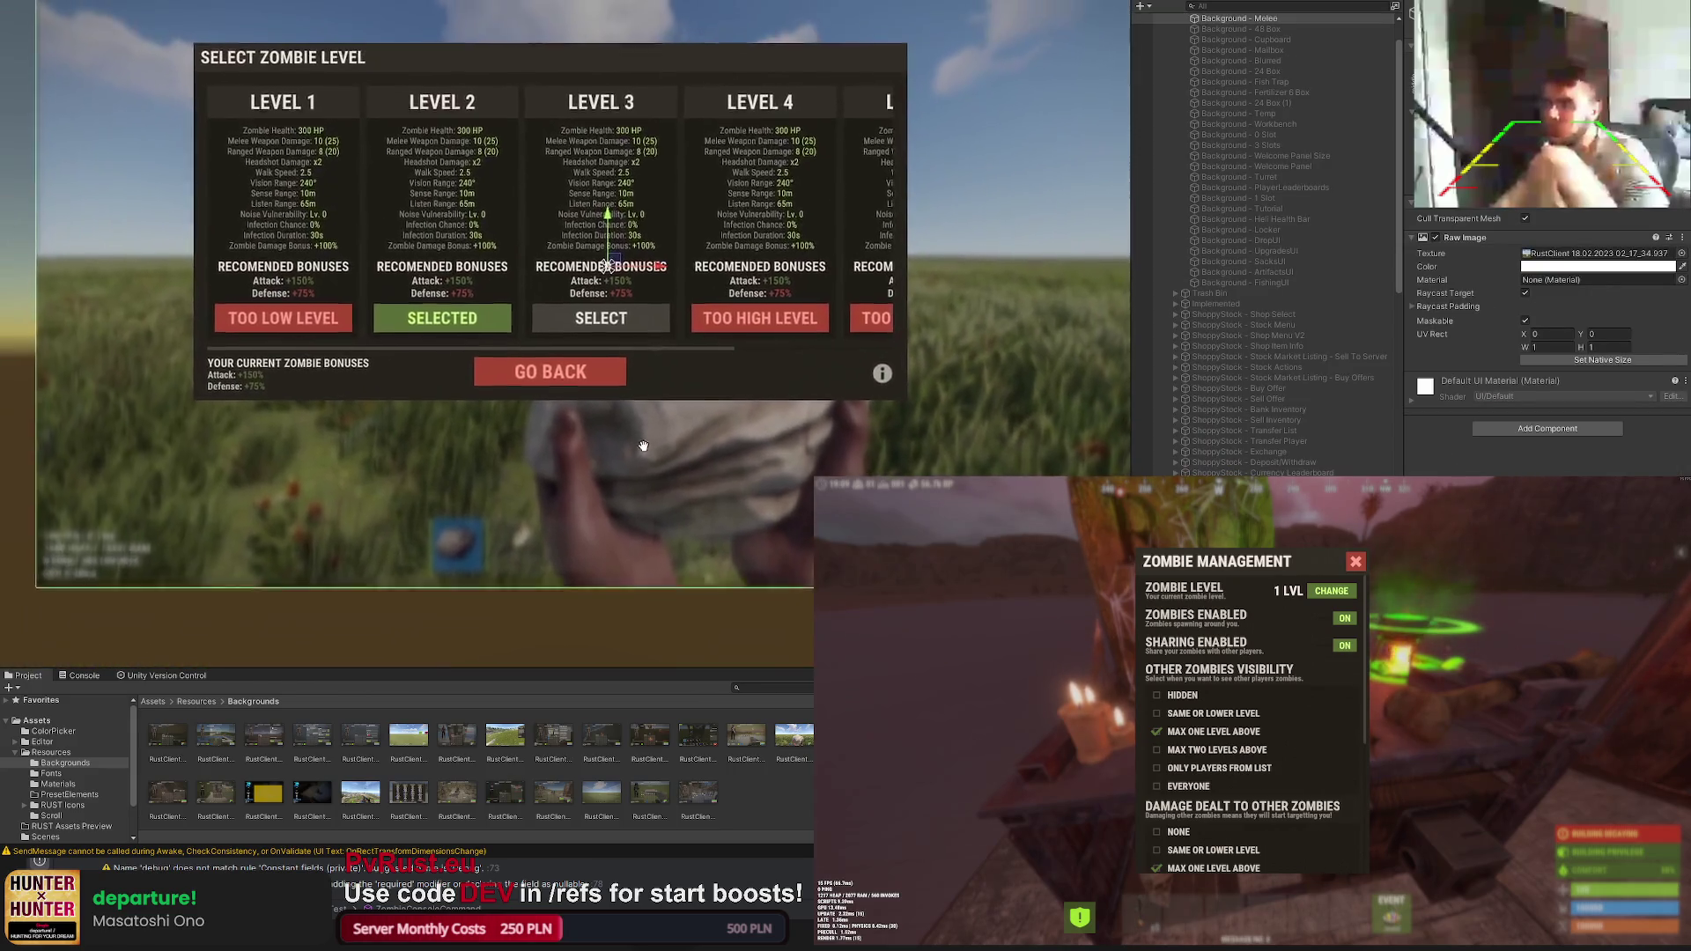
scroll(612, 466, up, 1)
scroll(648, 532, down, 1)
Step: Shift the Center Anchor left to move the whole level panel, then check Main Panel
click(648, 532)
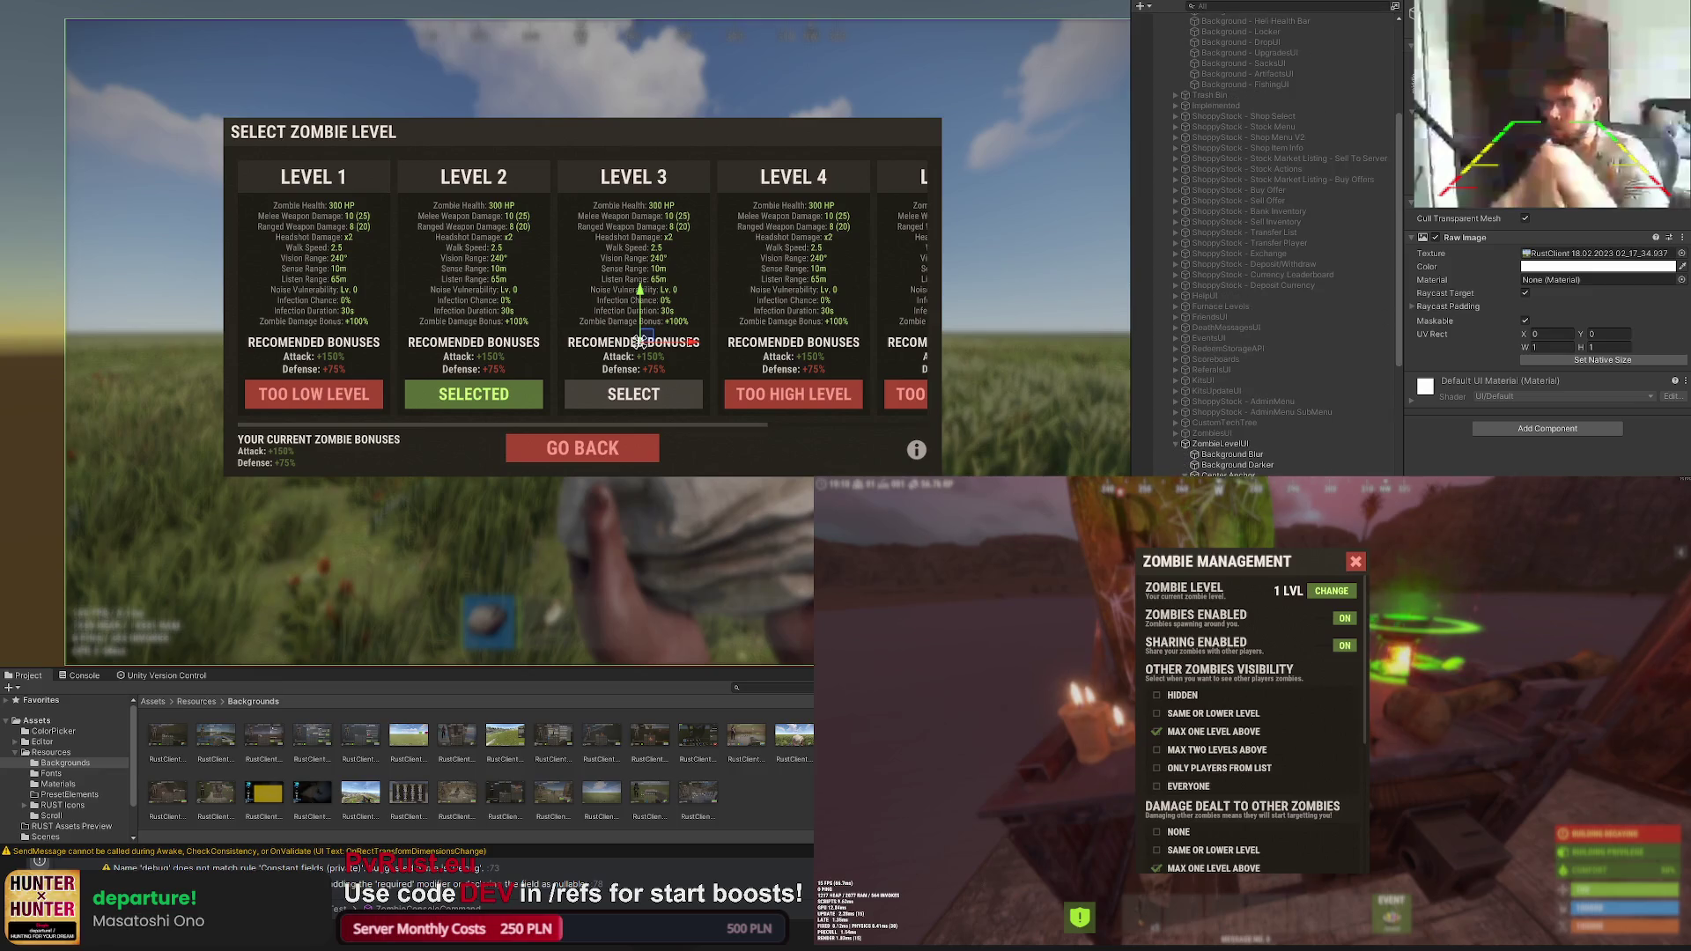
click(639, 342)
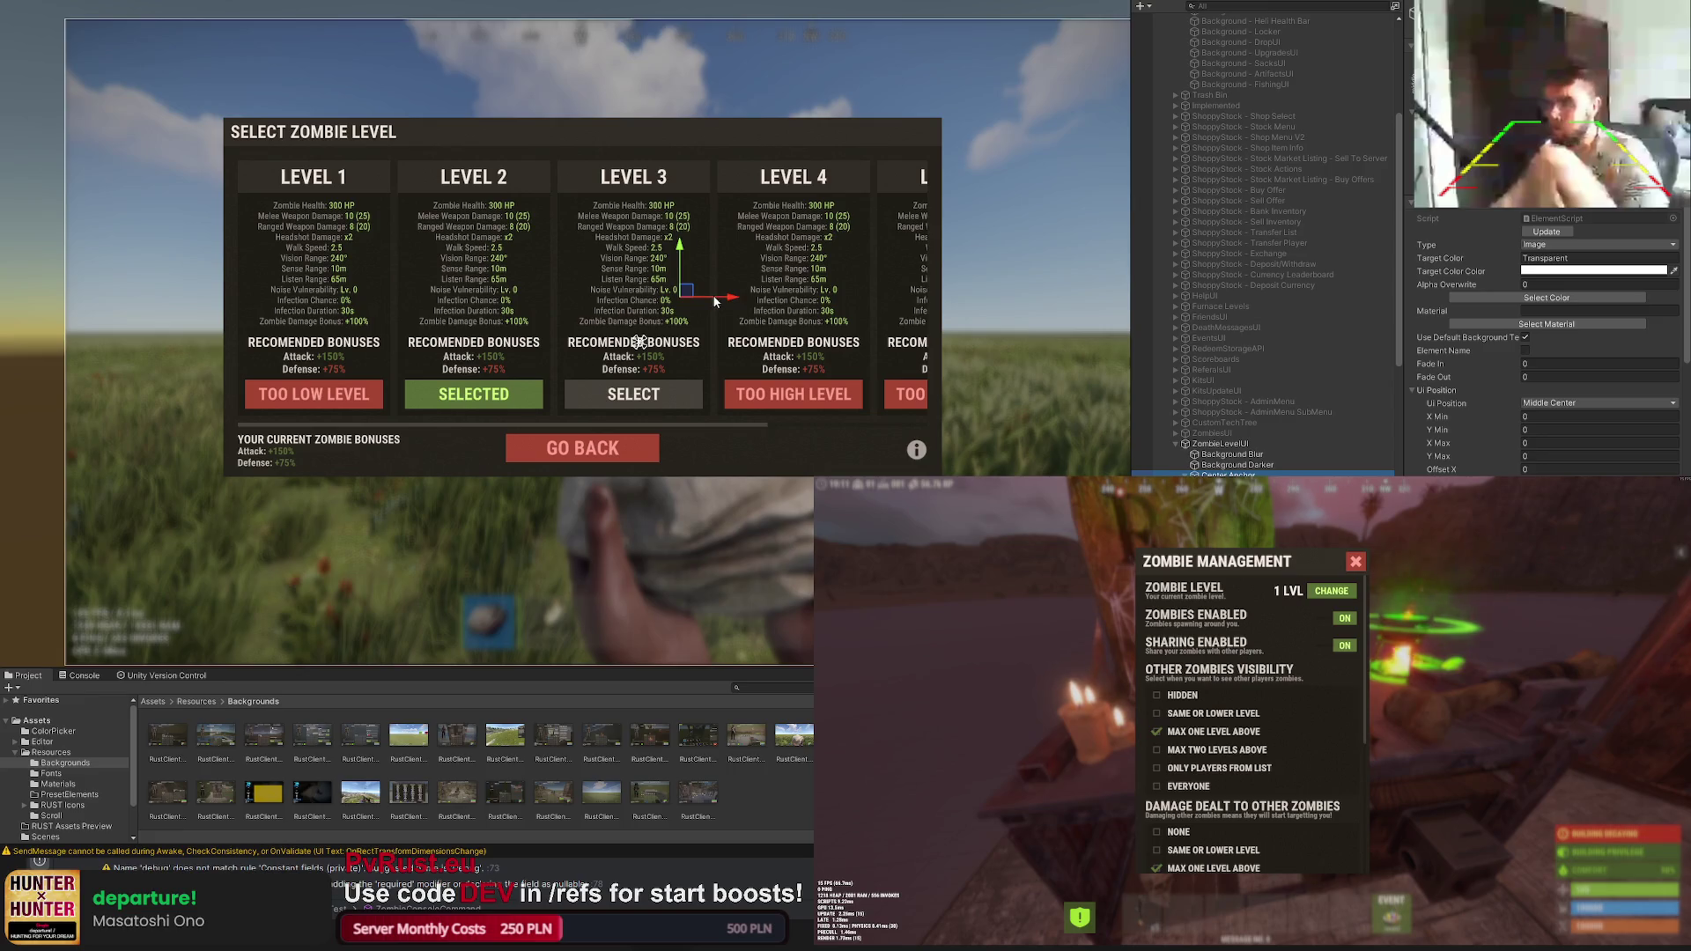
drag(713, 302, 672, 314)
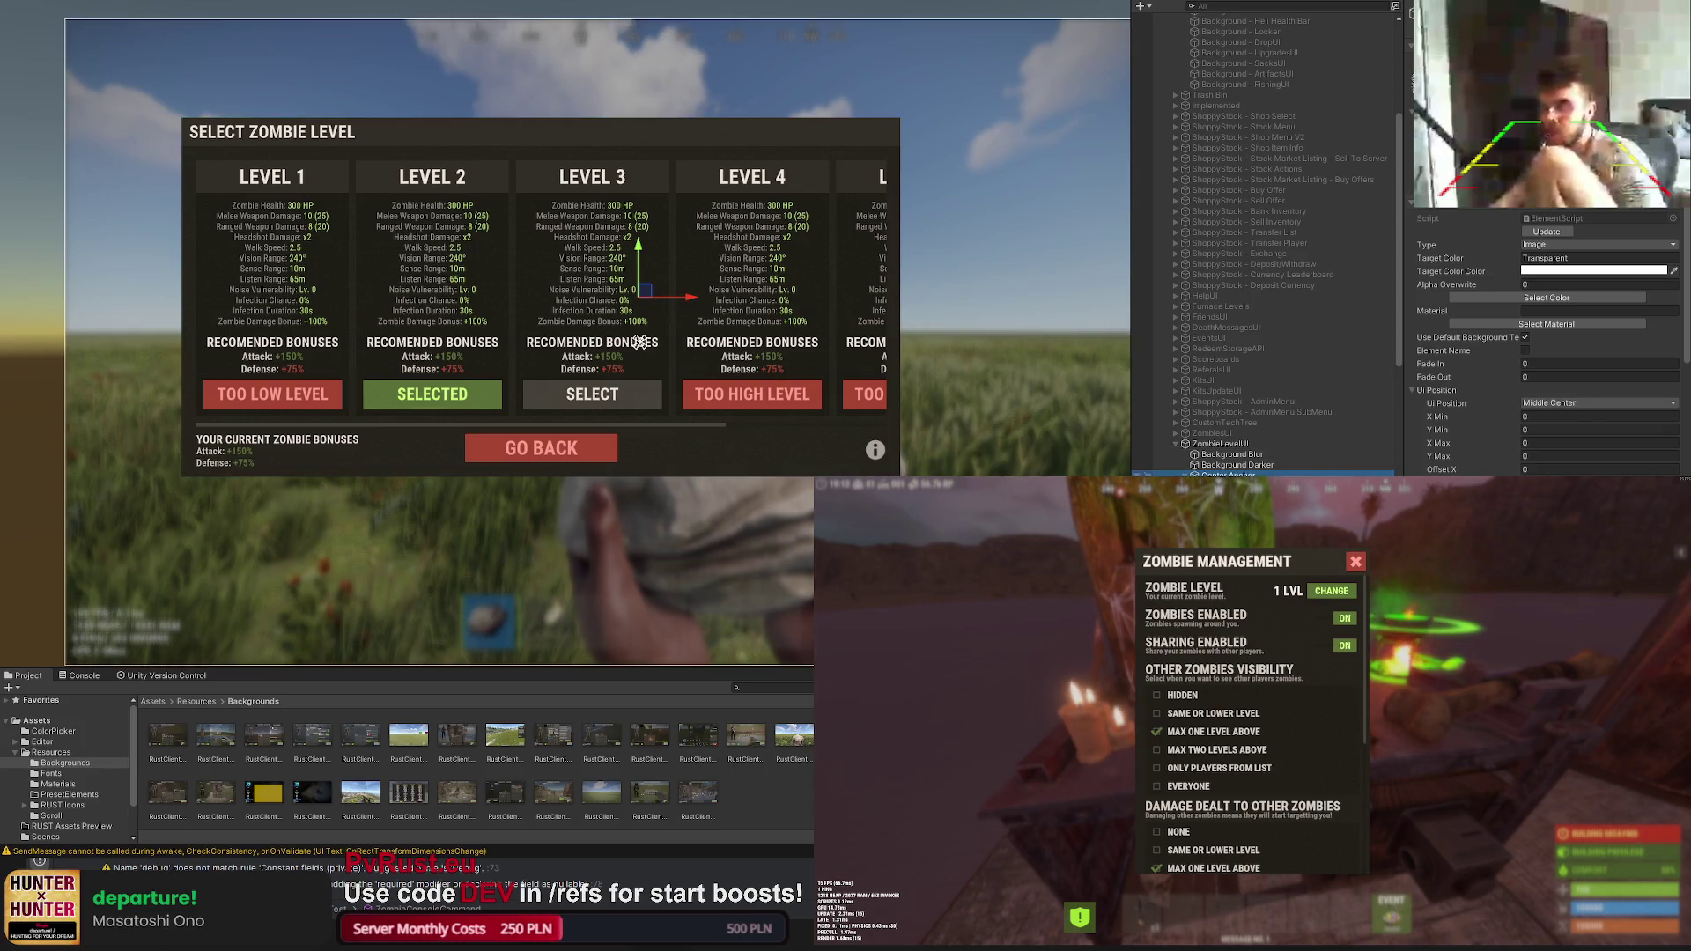
click(597, 341)
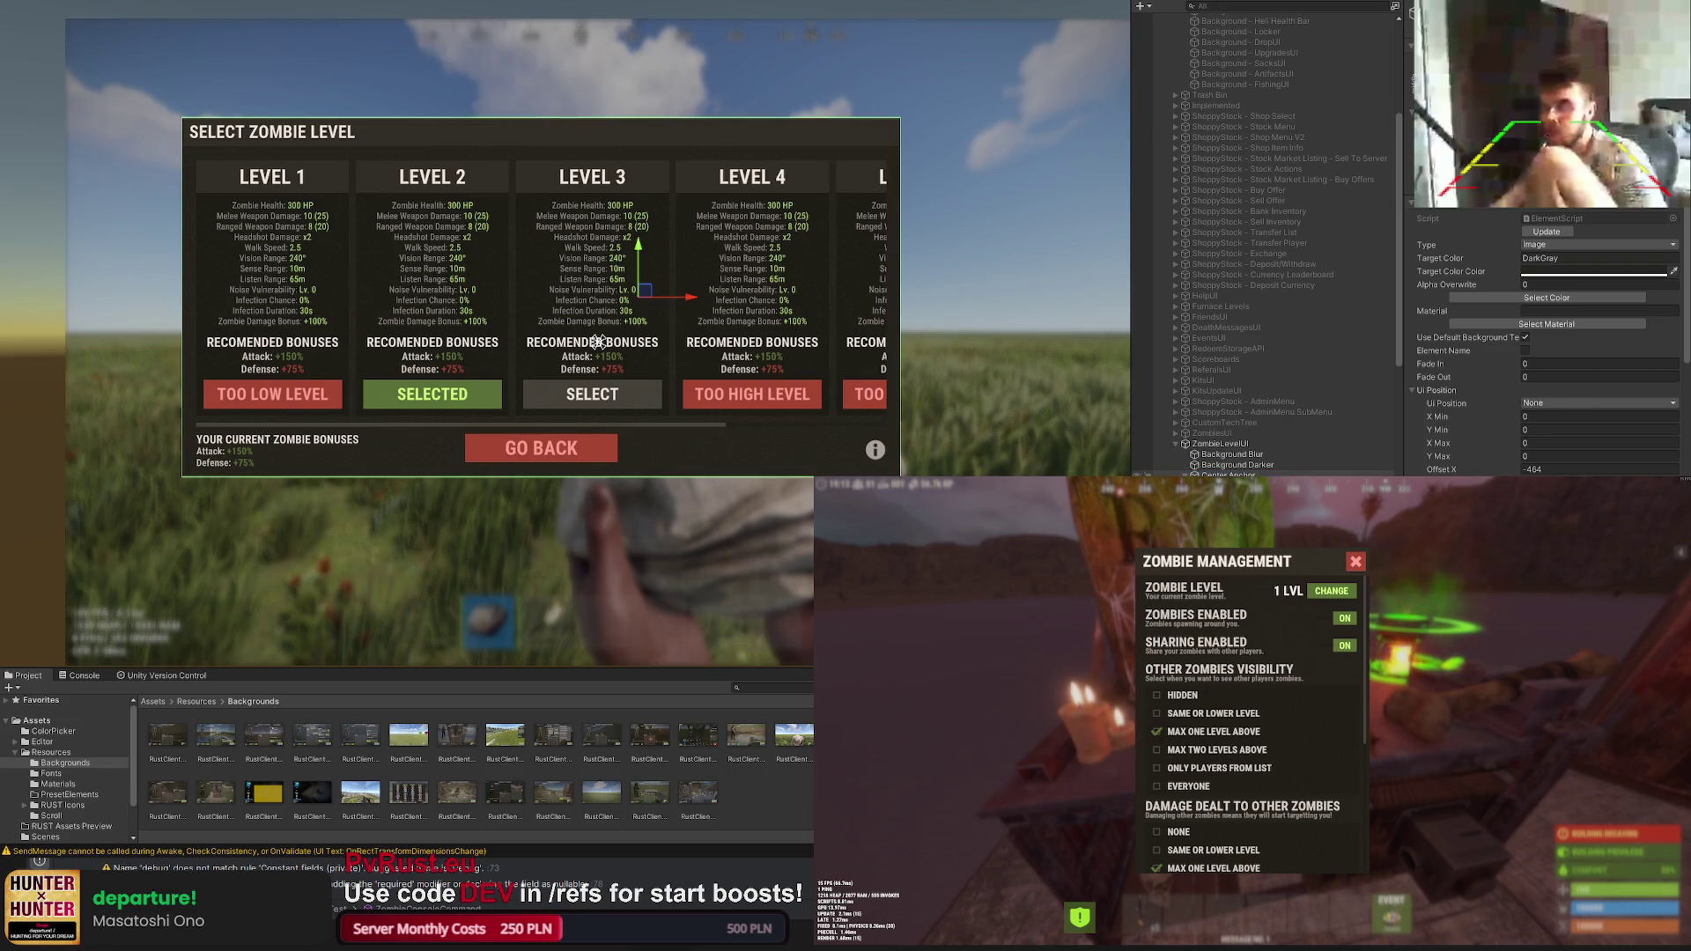
click(640, 340)
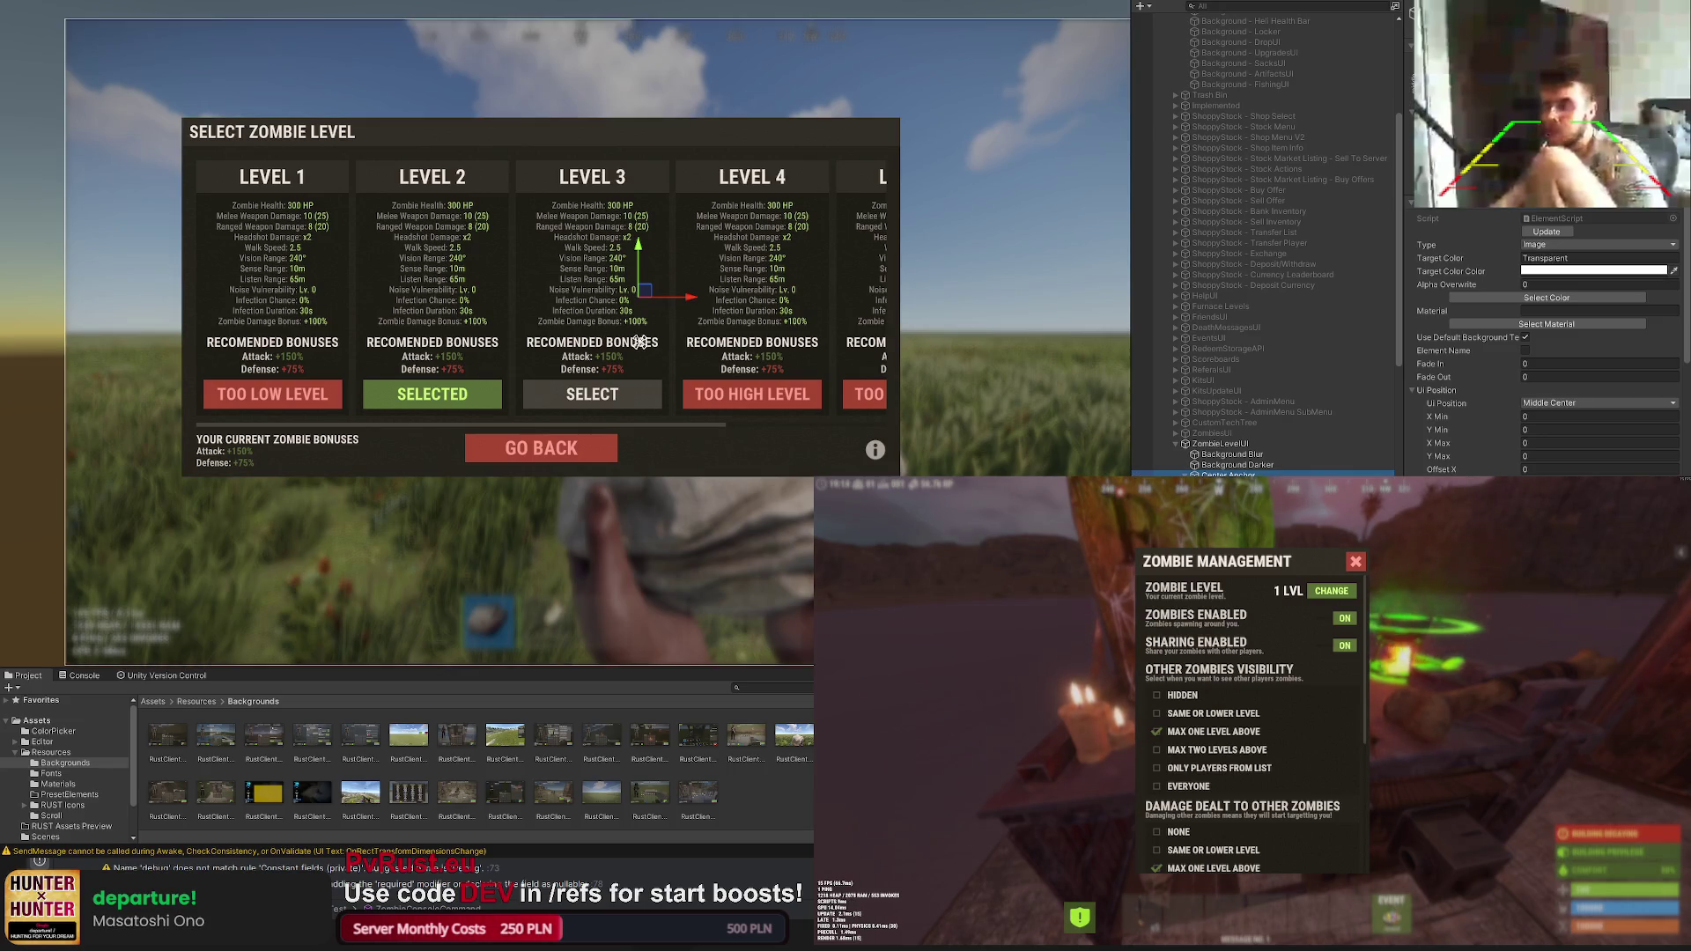
scroll(963, 435, down, 5)
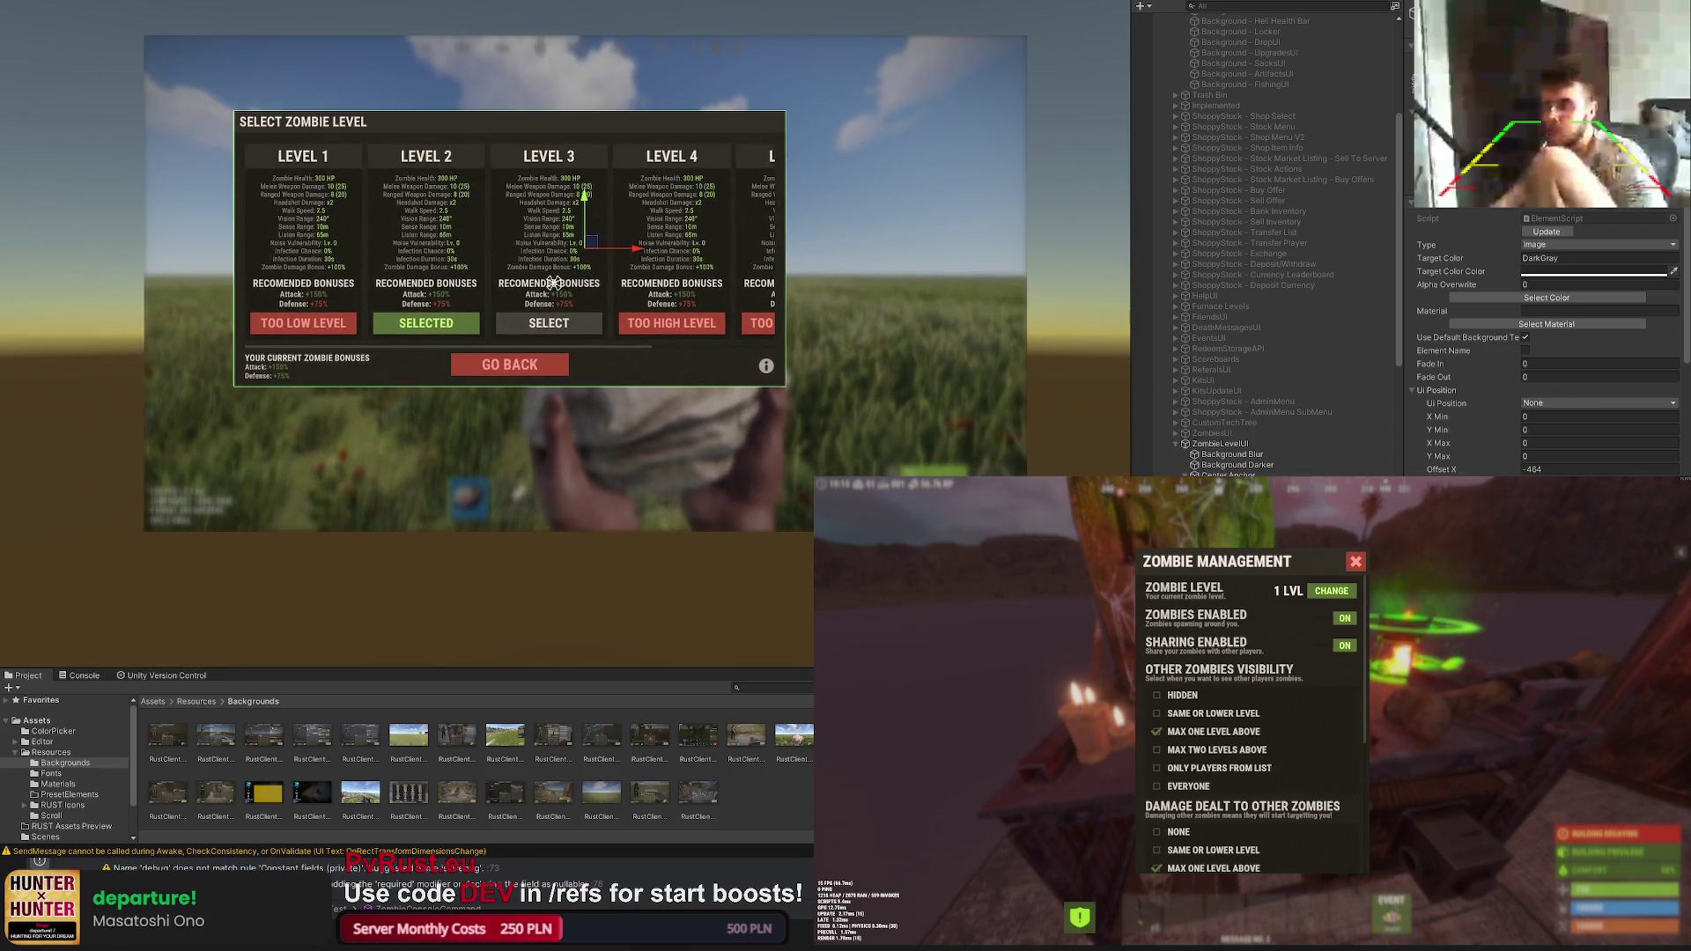
click(555, 283)
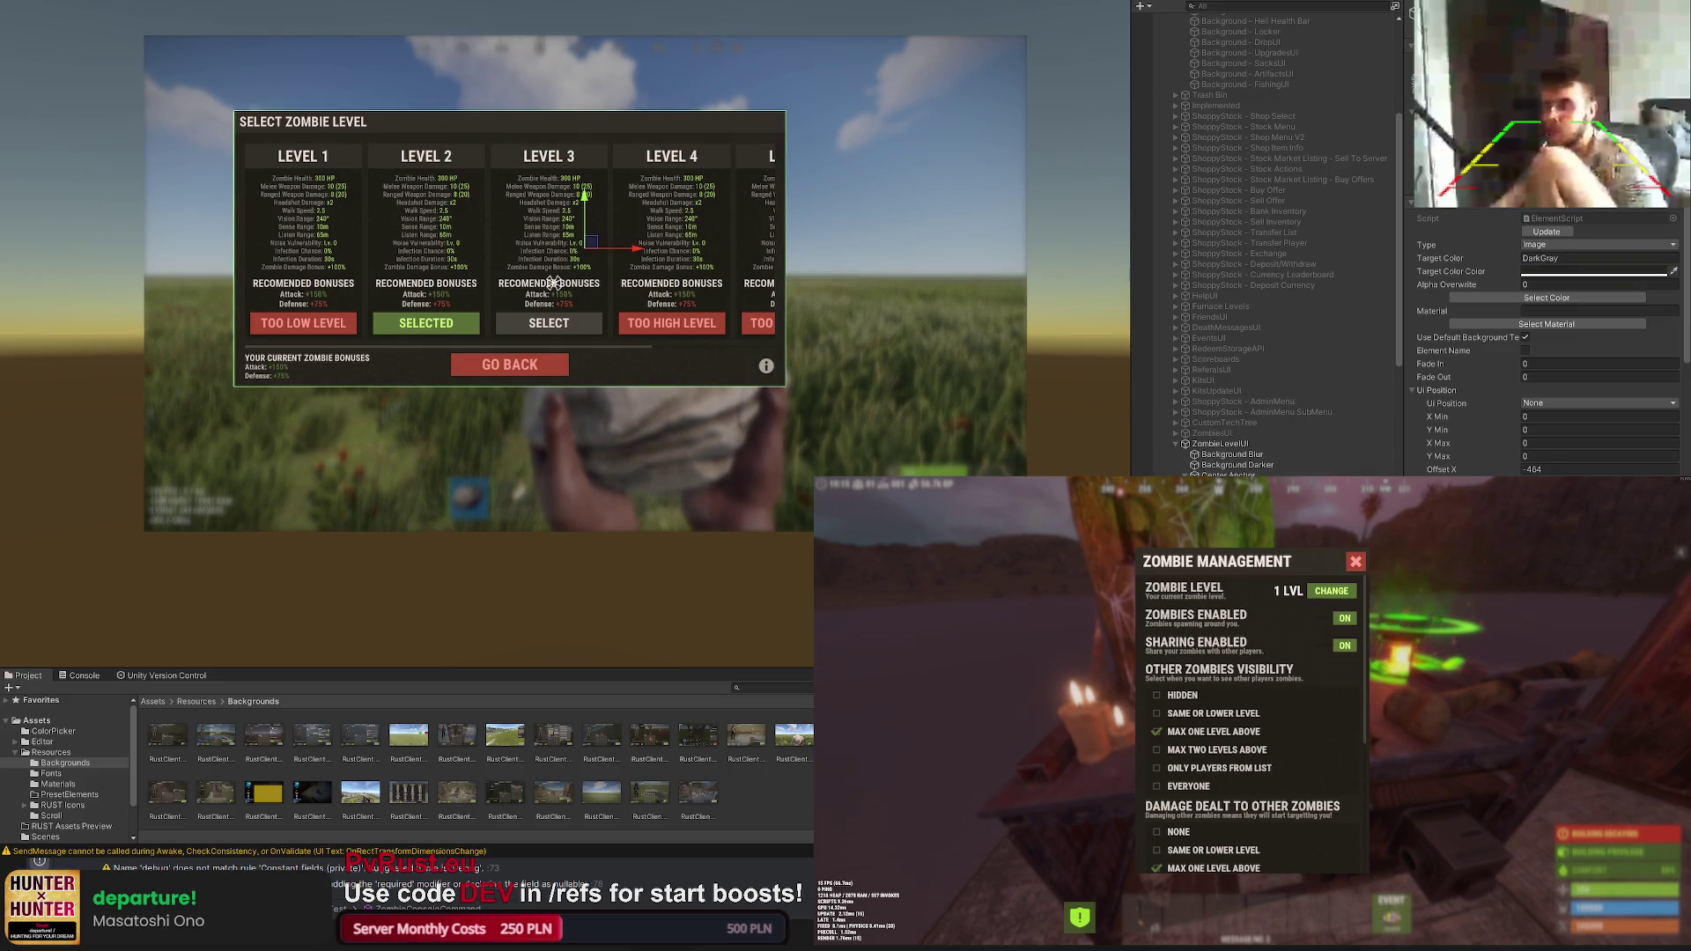
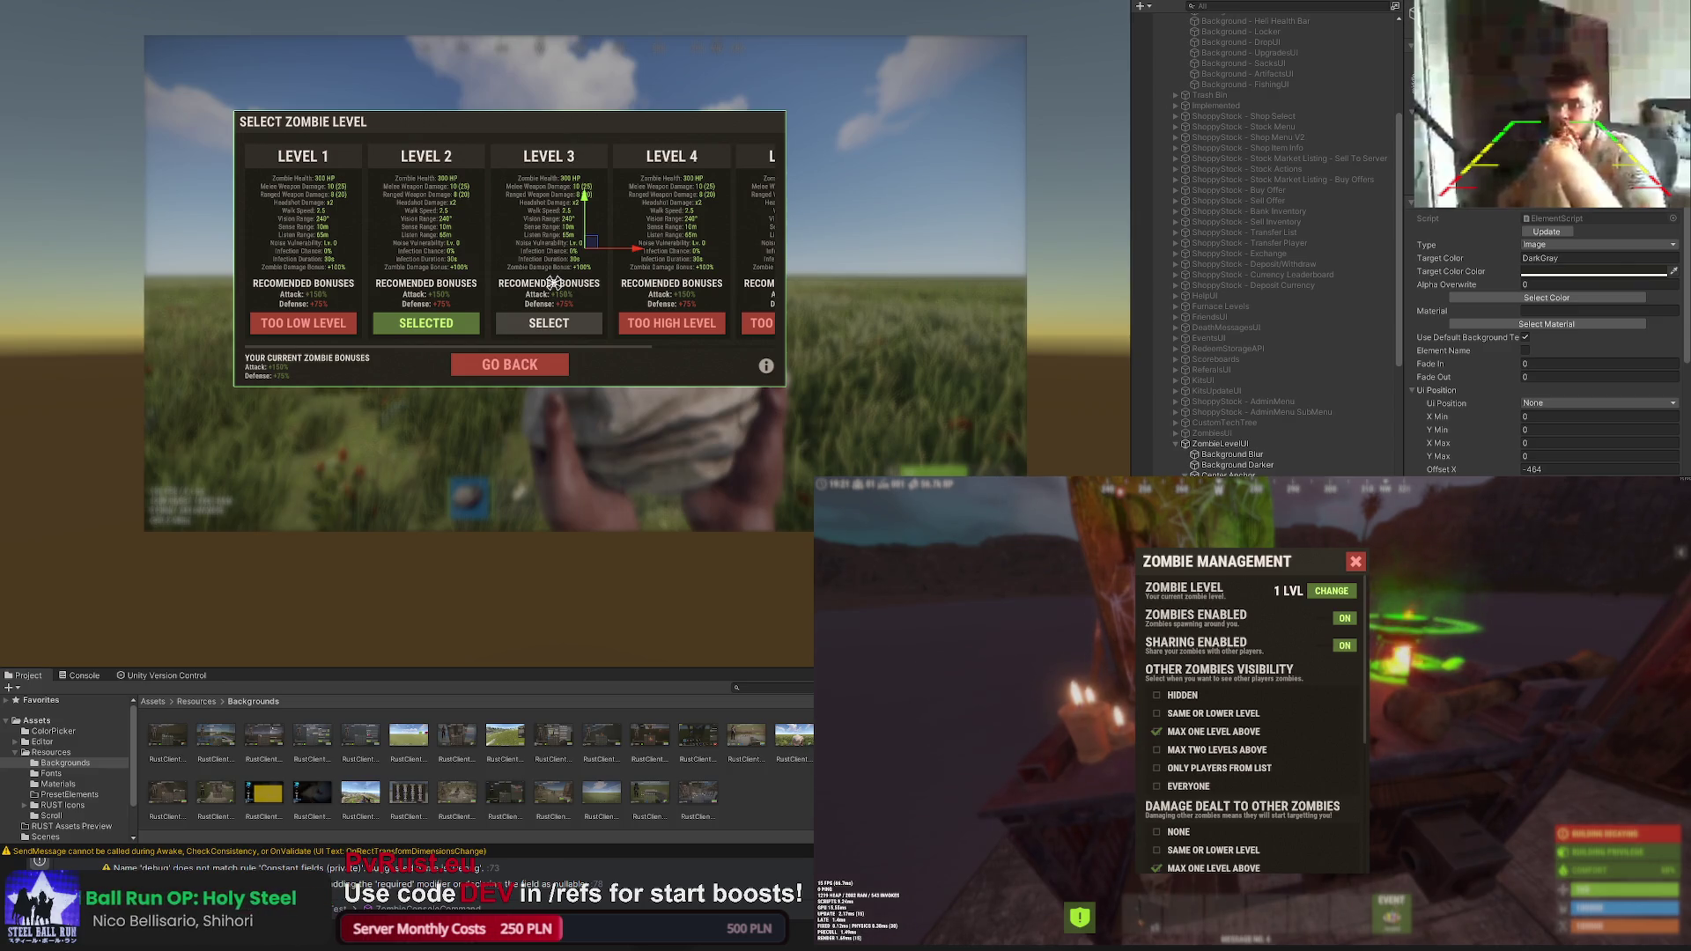
scroll(552, 327, up, 1)
scroll(552, 326, up, 1)
Step: Move the Select Zombie Level panel down and nudge it right with the gizmo handles
click(512, 268)
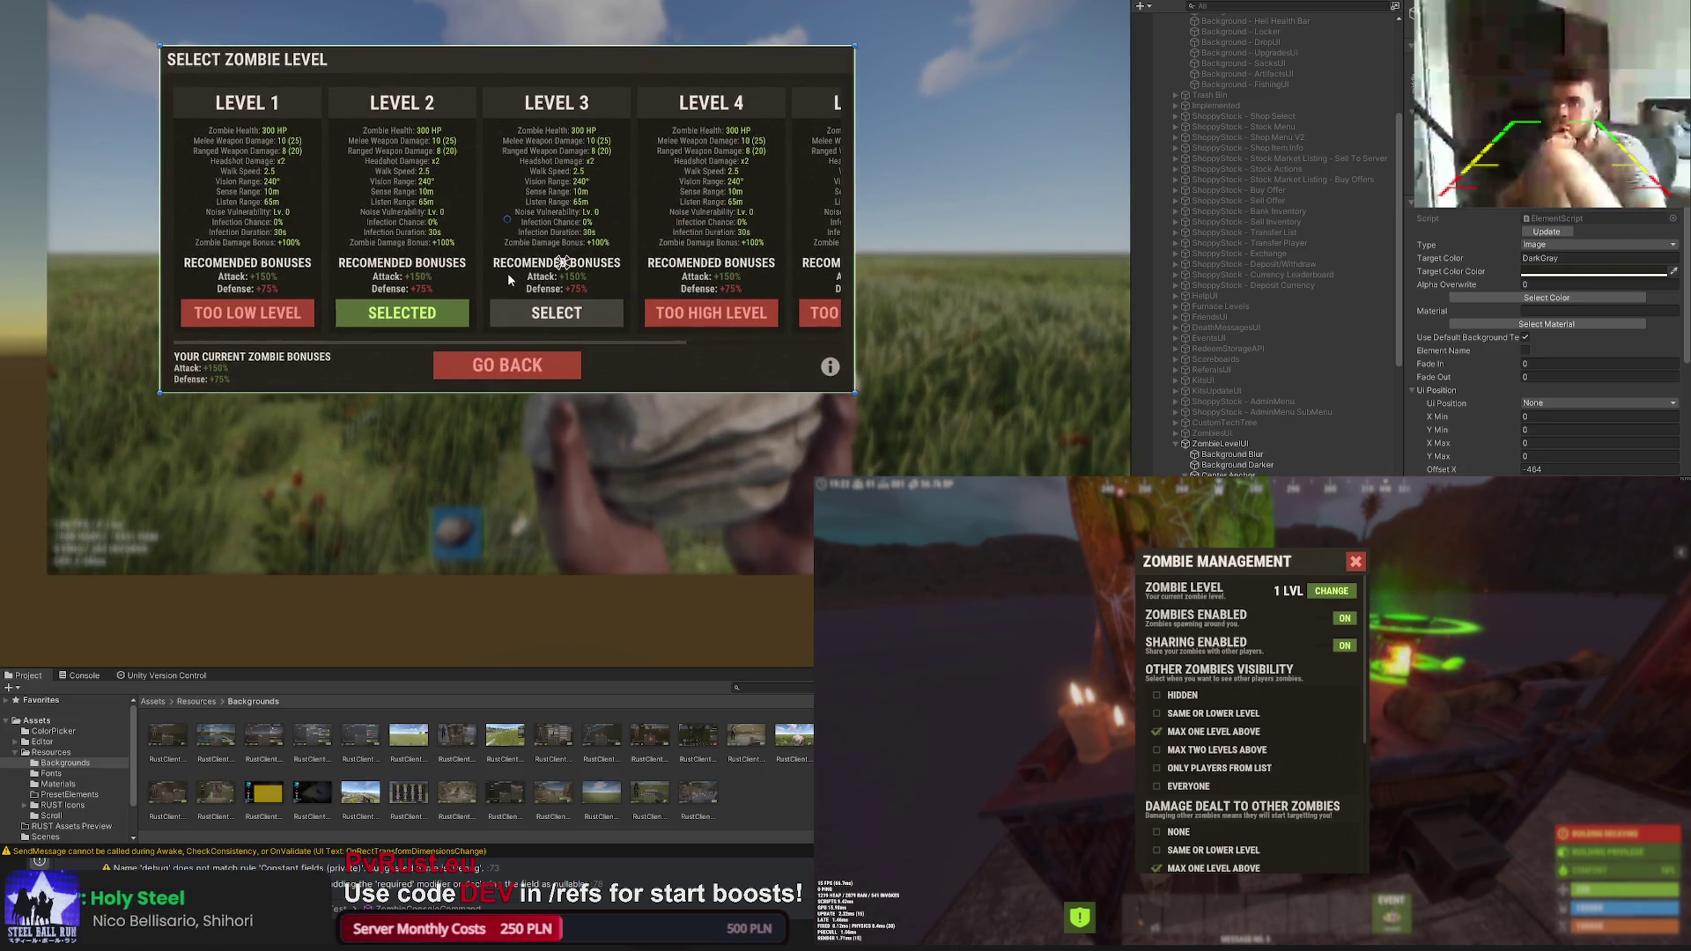
scroll(621, 429, up, 2)
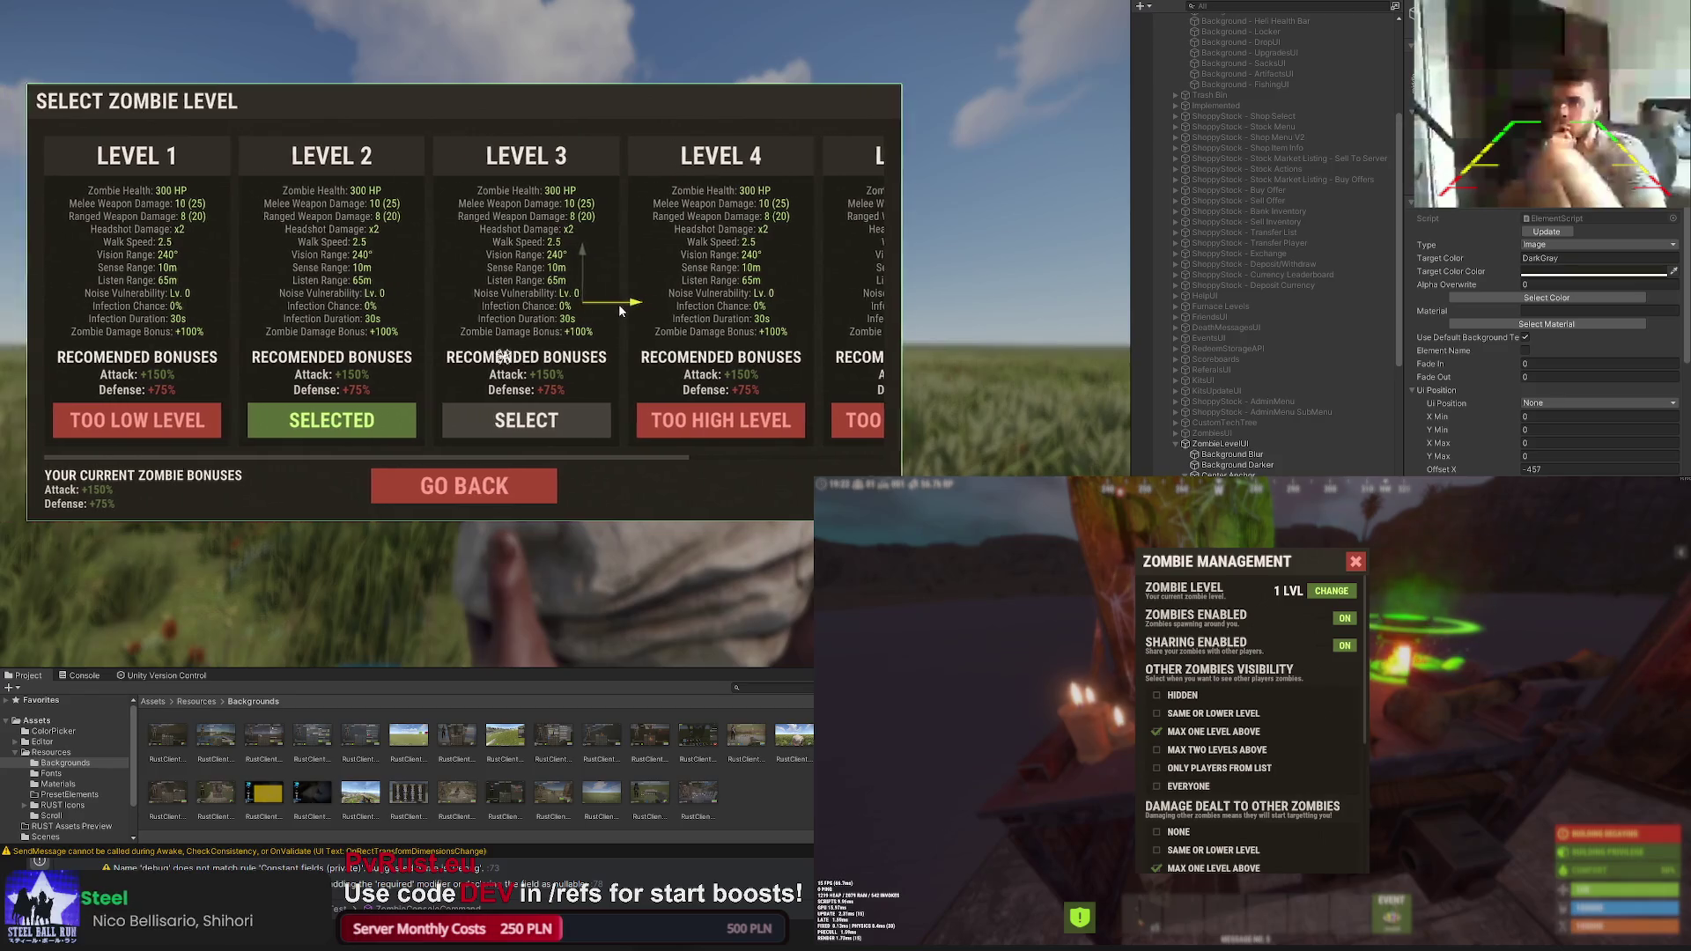
drag(649, 312, 593, 346)
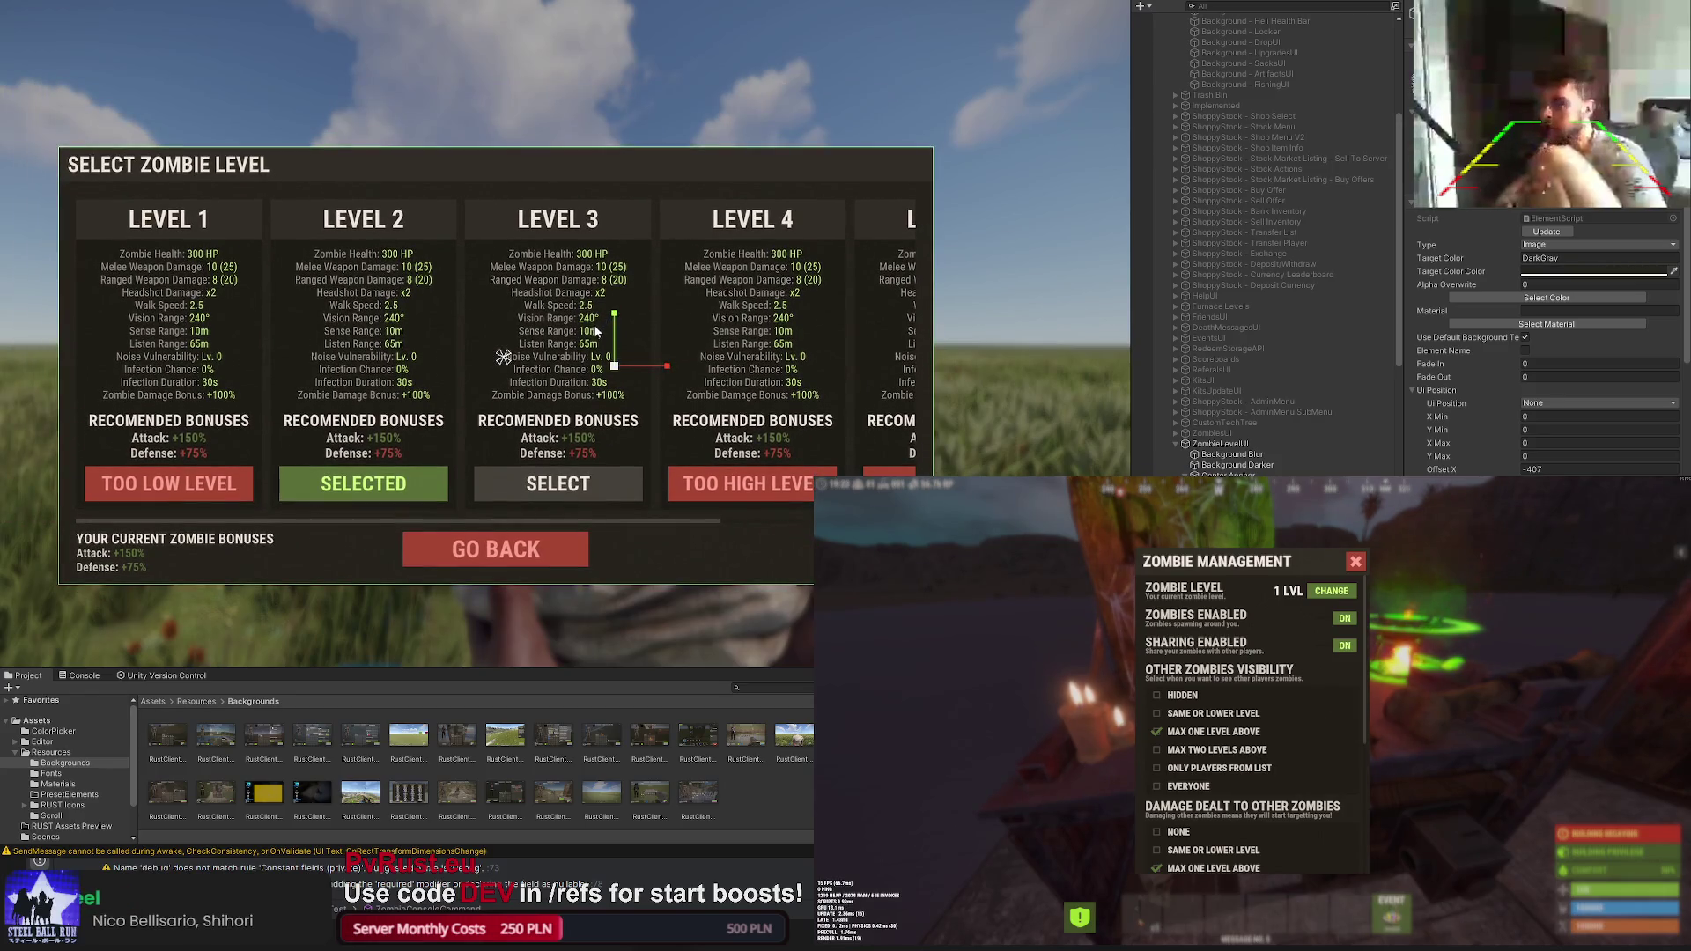
scroll(592, 346, up, 2)
scroll(660, 332, up, 2)
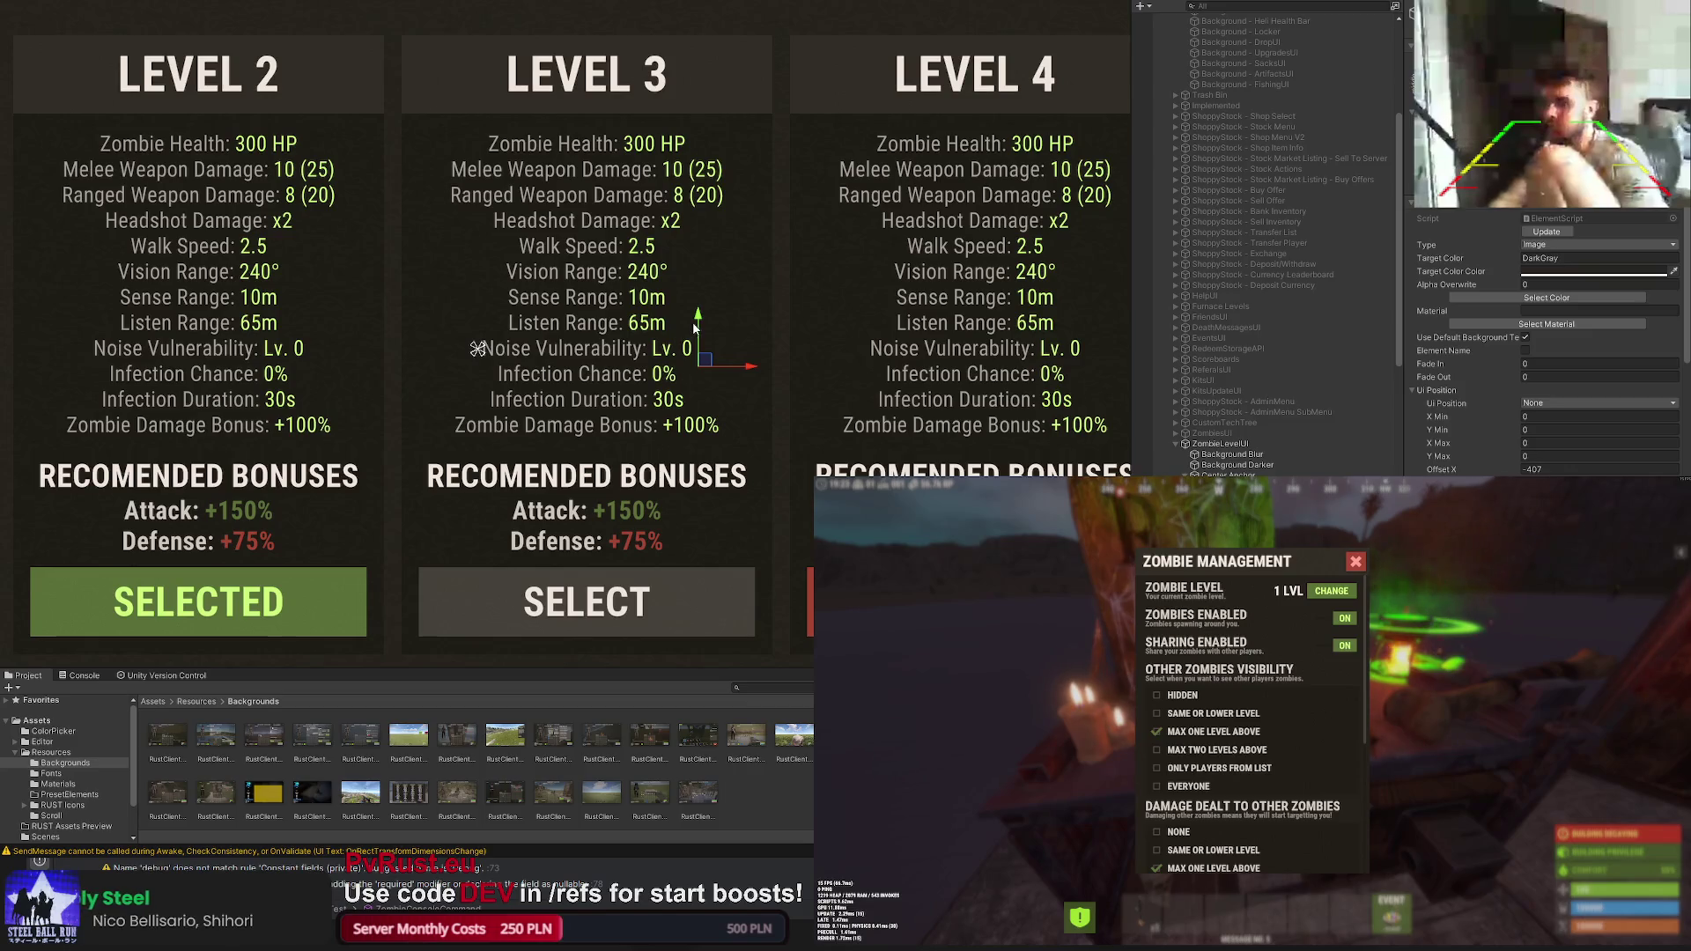
drag(698, 328, 753, 364)
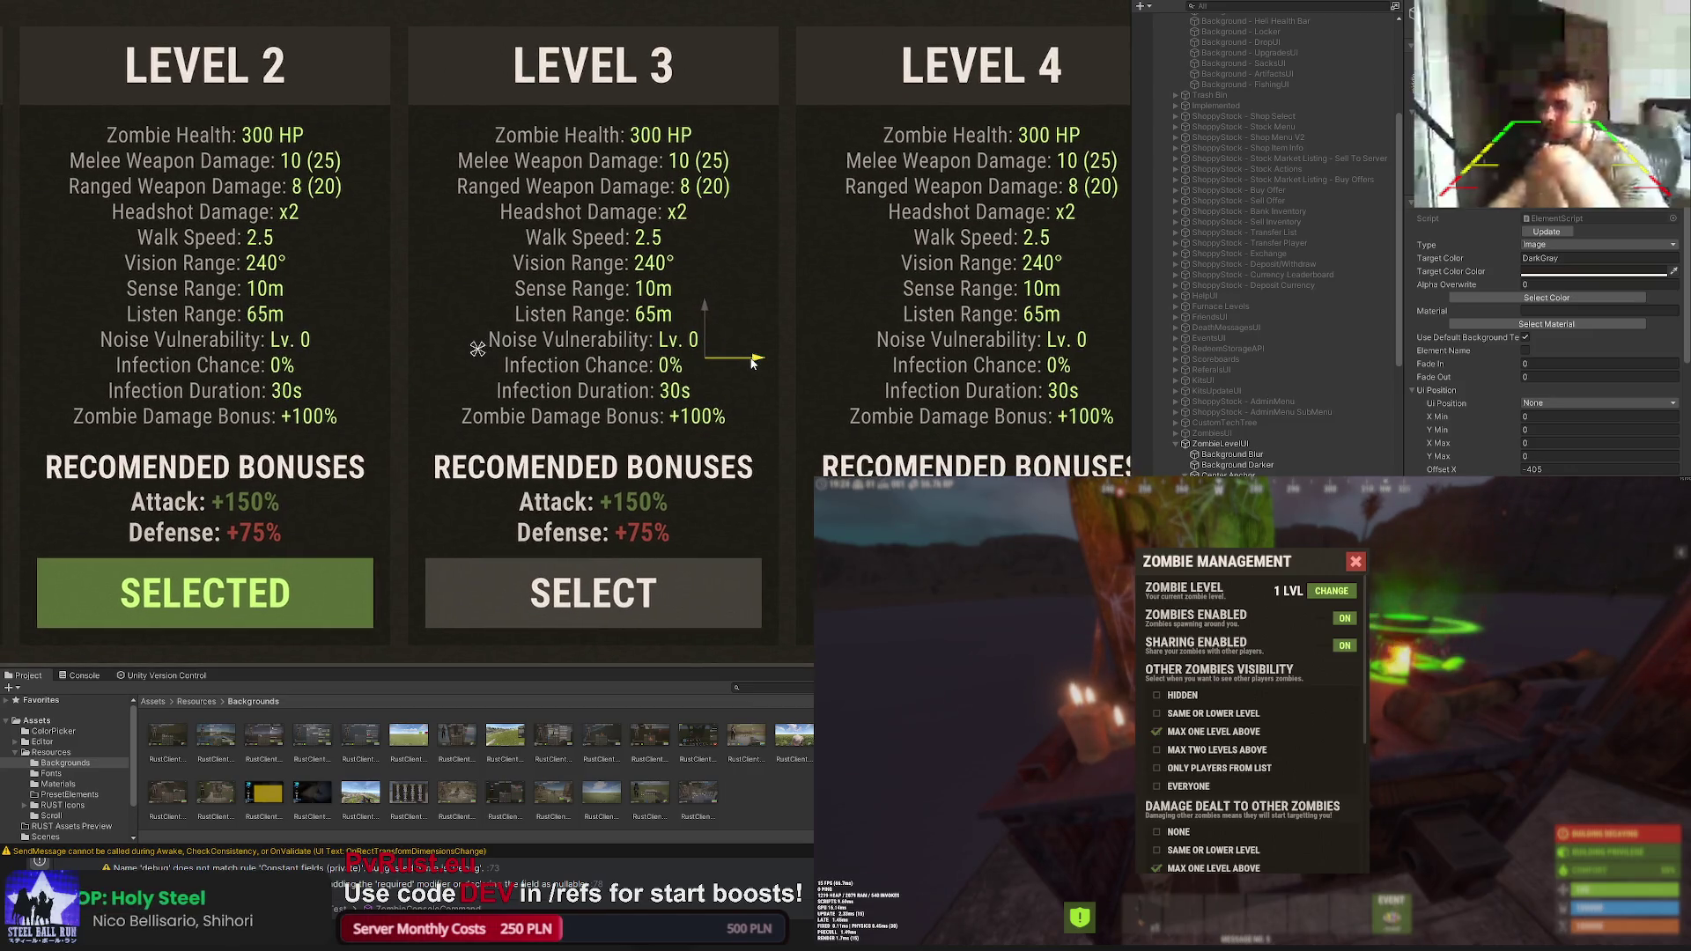
drag(709, 330, 762, 356)
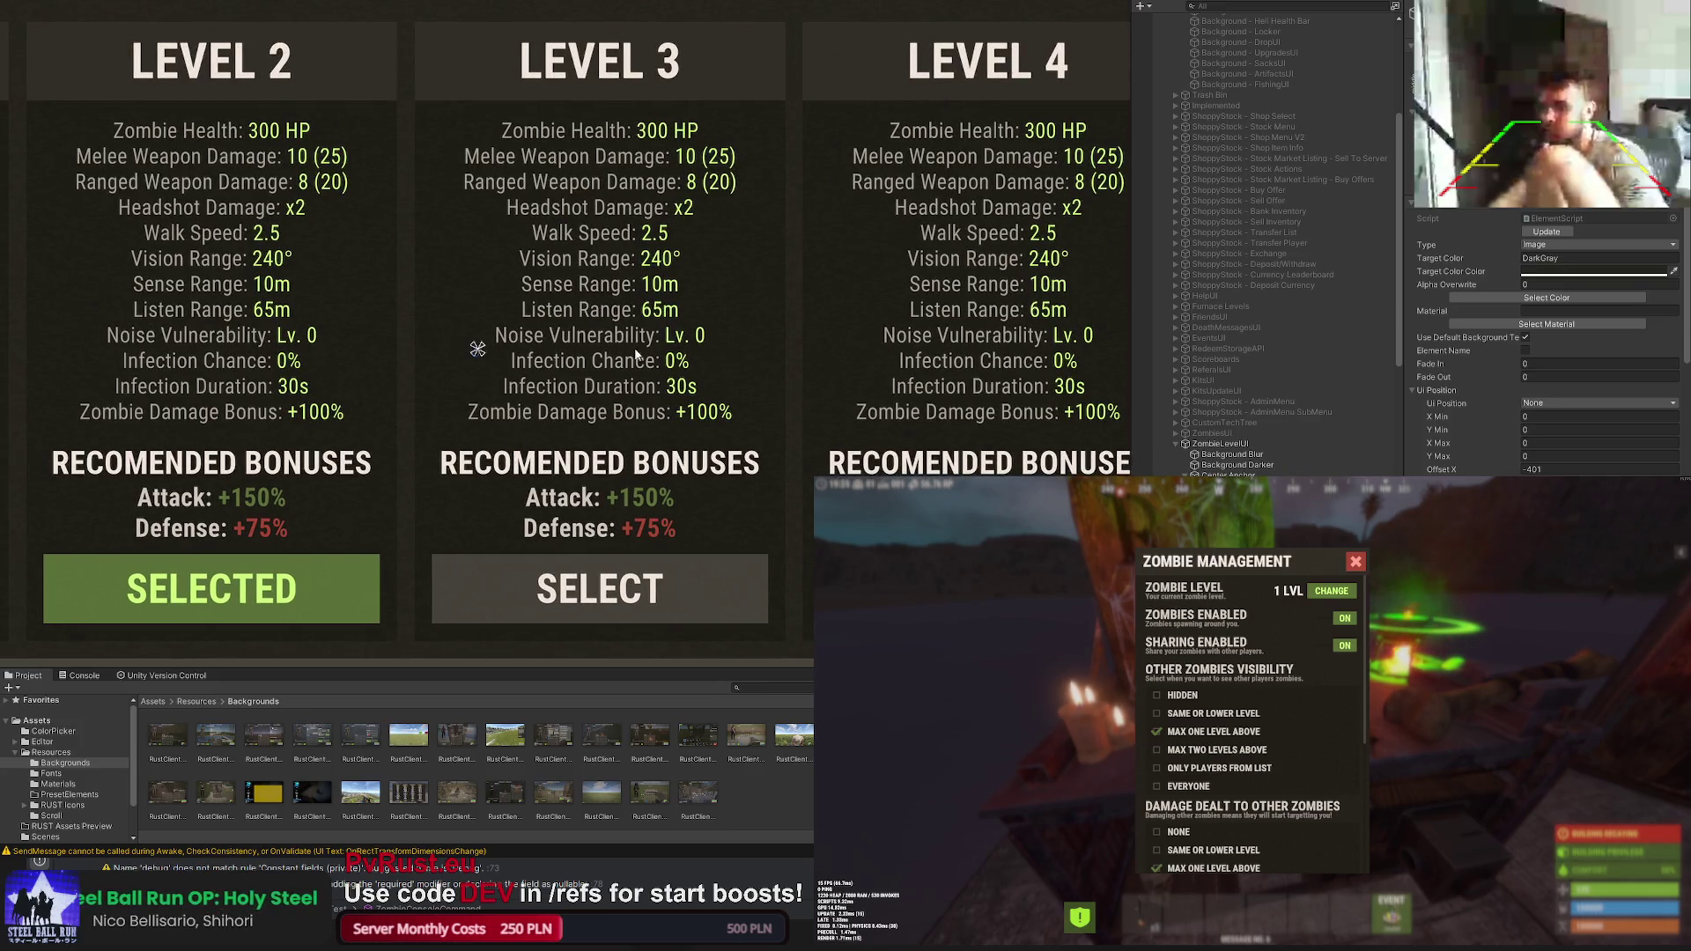
scroll(762, 356, up, 2)
scroll(778, 330, up, 1)
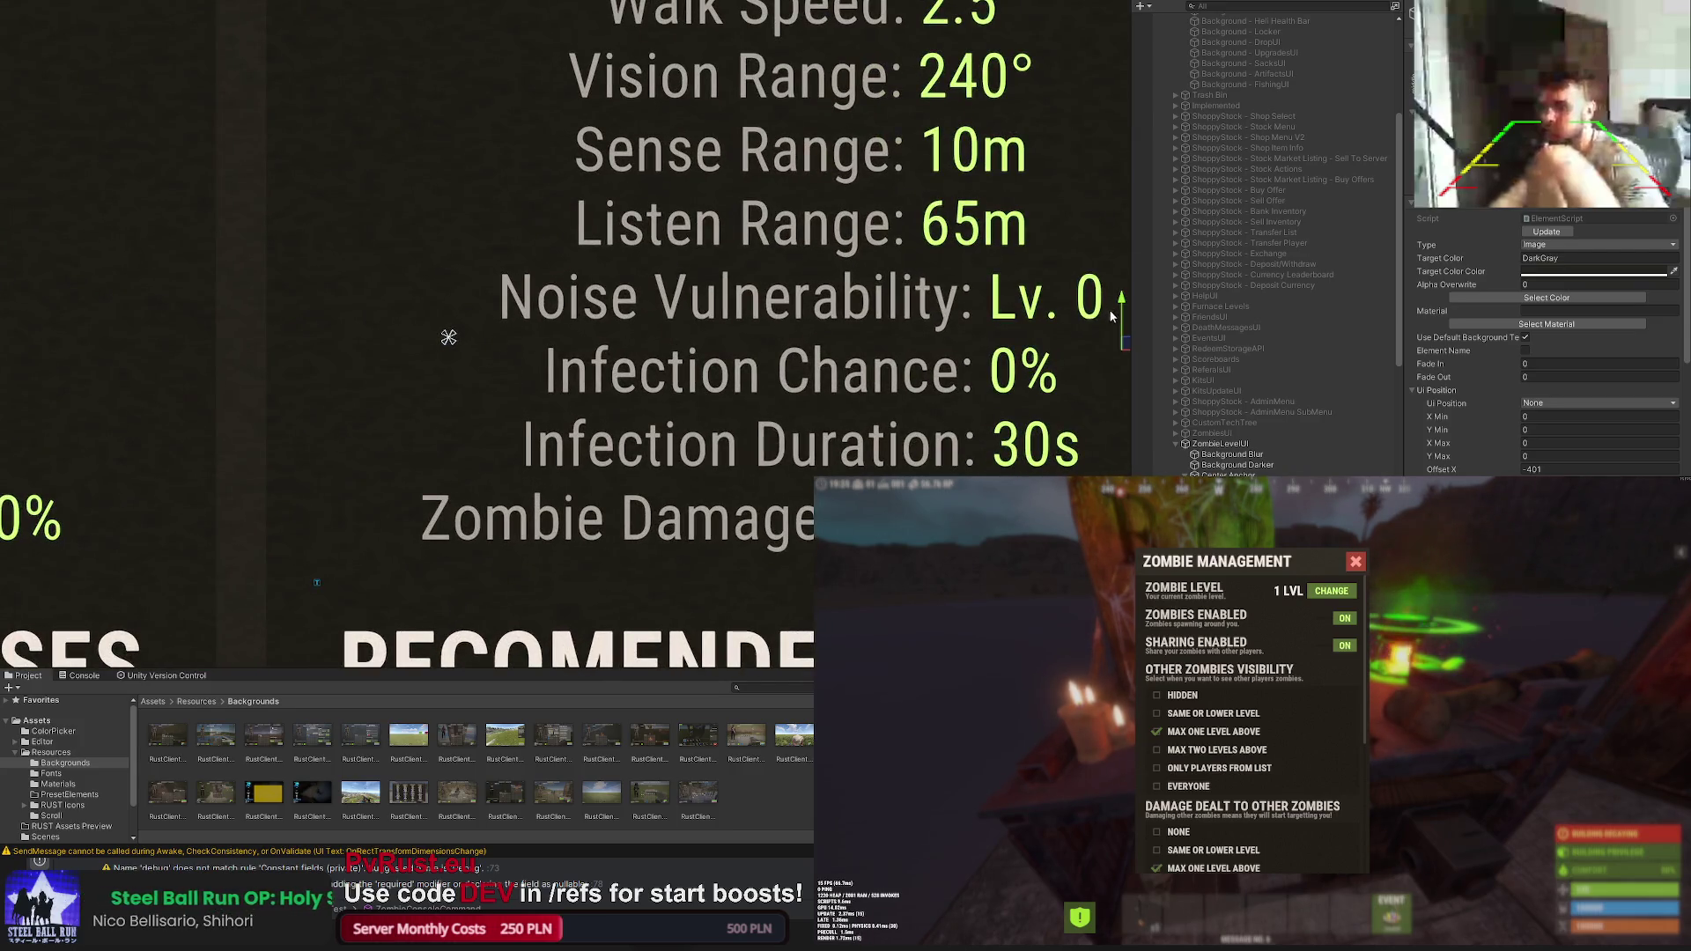
Step: Fine-tune the panel's position so Offset X settles at -400
drag(1122, 314, 1125, 307)
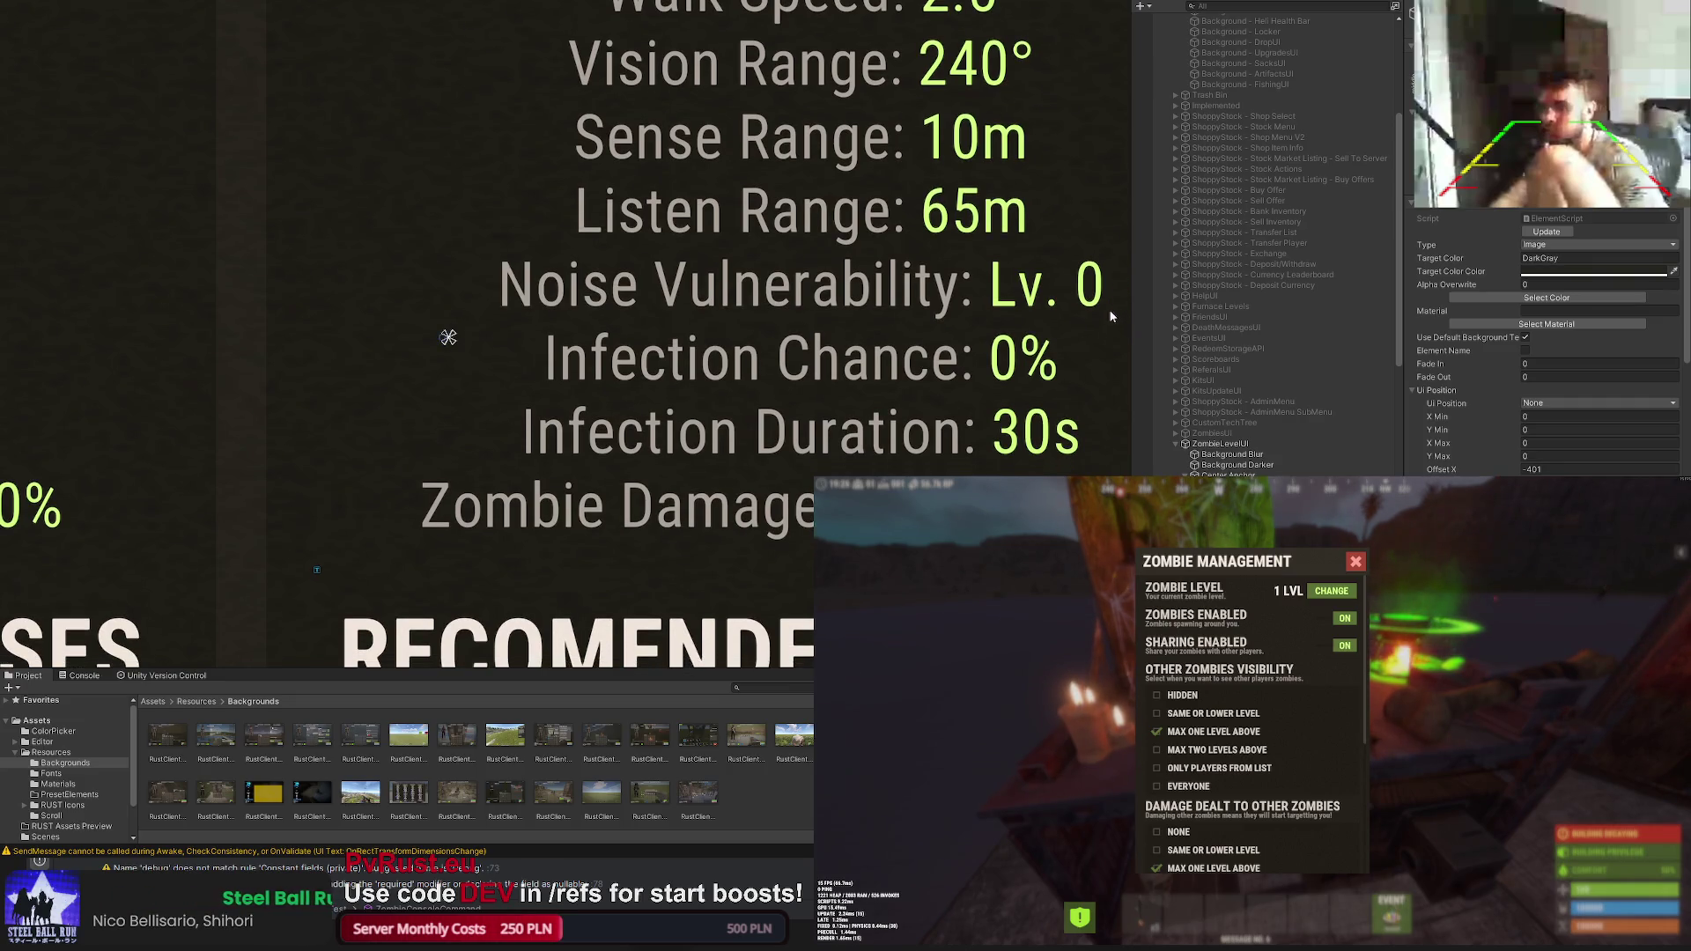
scroll(1109, 308, down, 1)
scroll(983, 371, down, 1)
drag(1037, 344, 1059, 347)
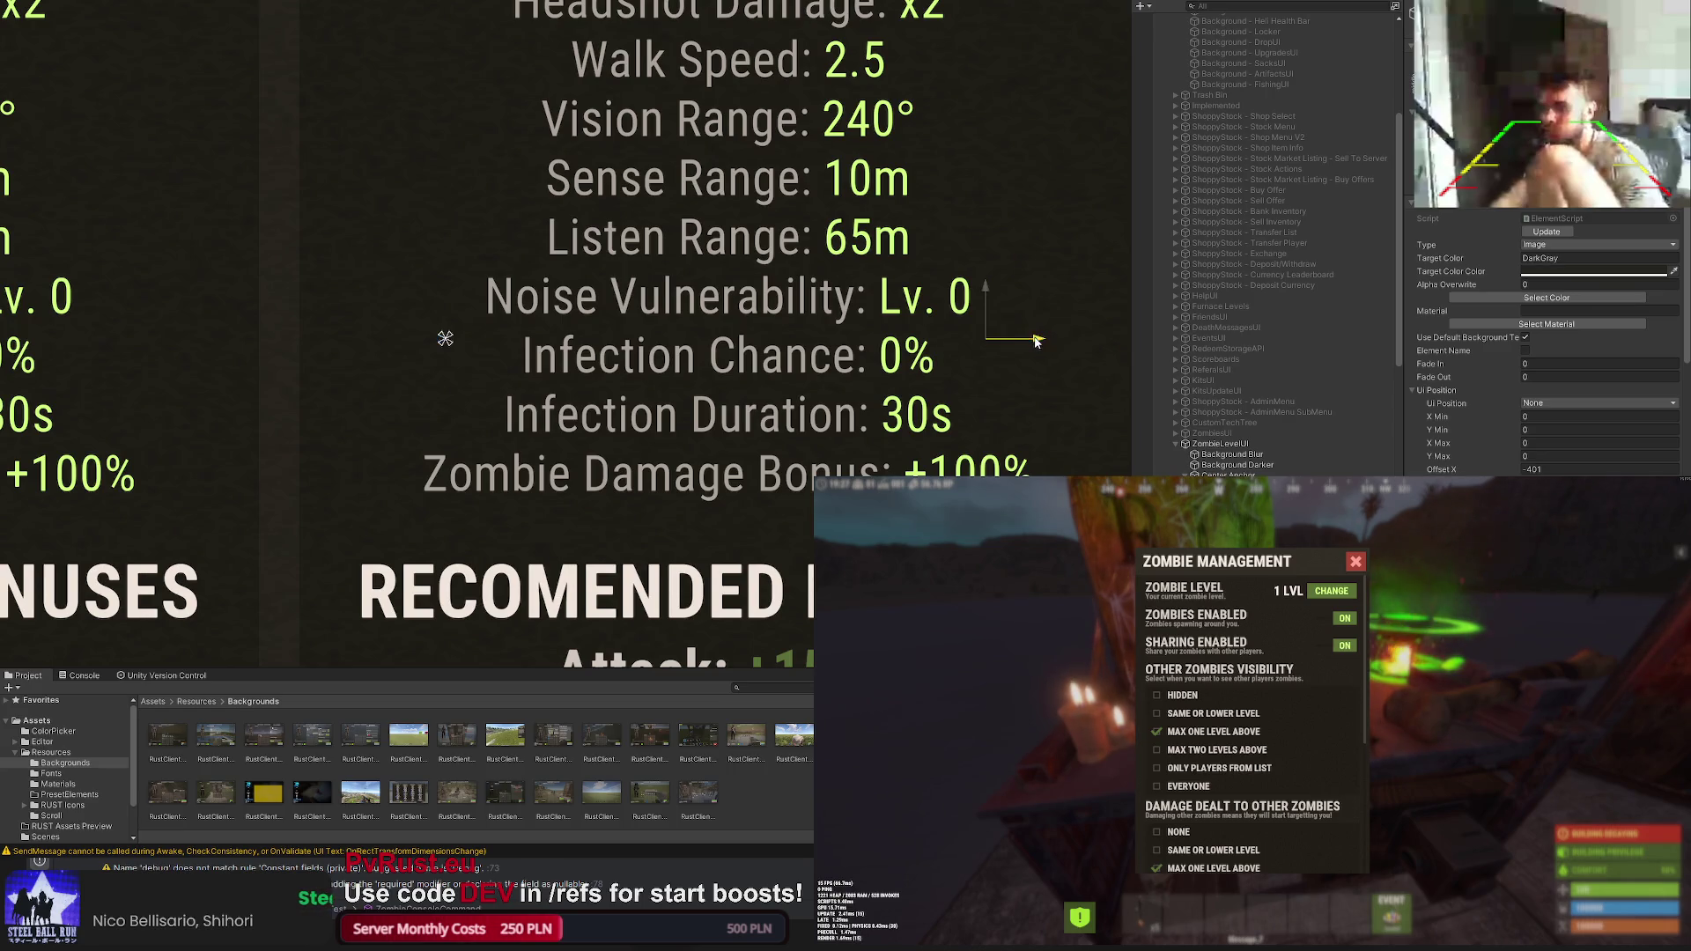
drag(1034, 340, 1039, 339)
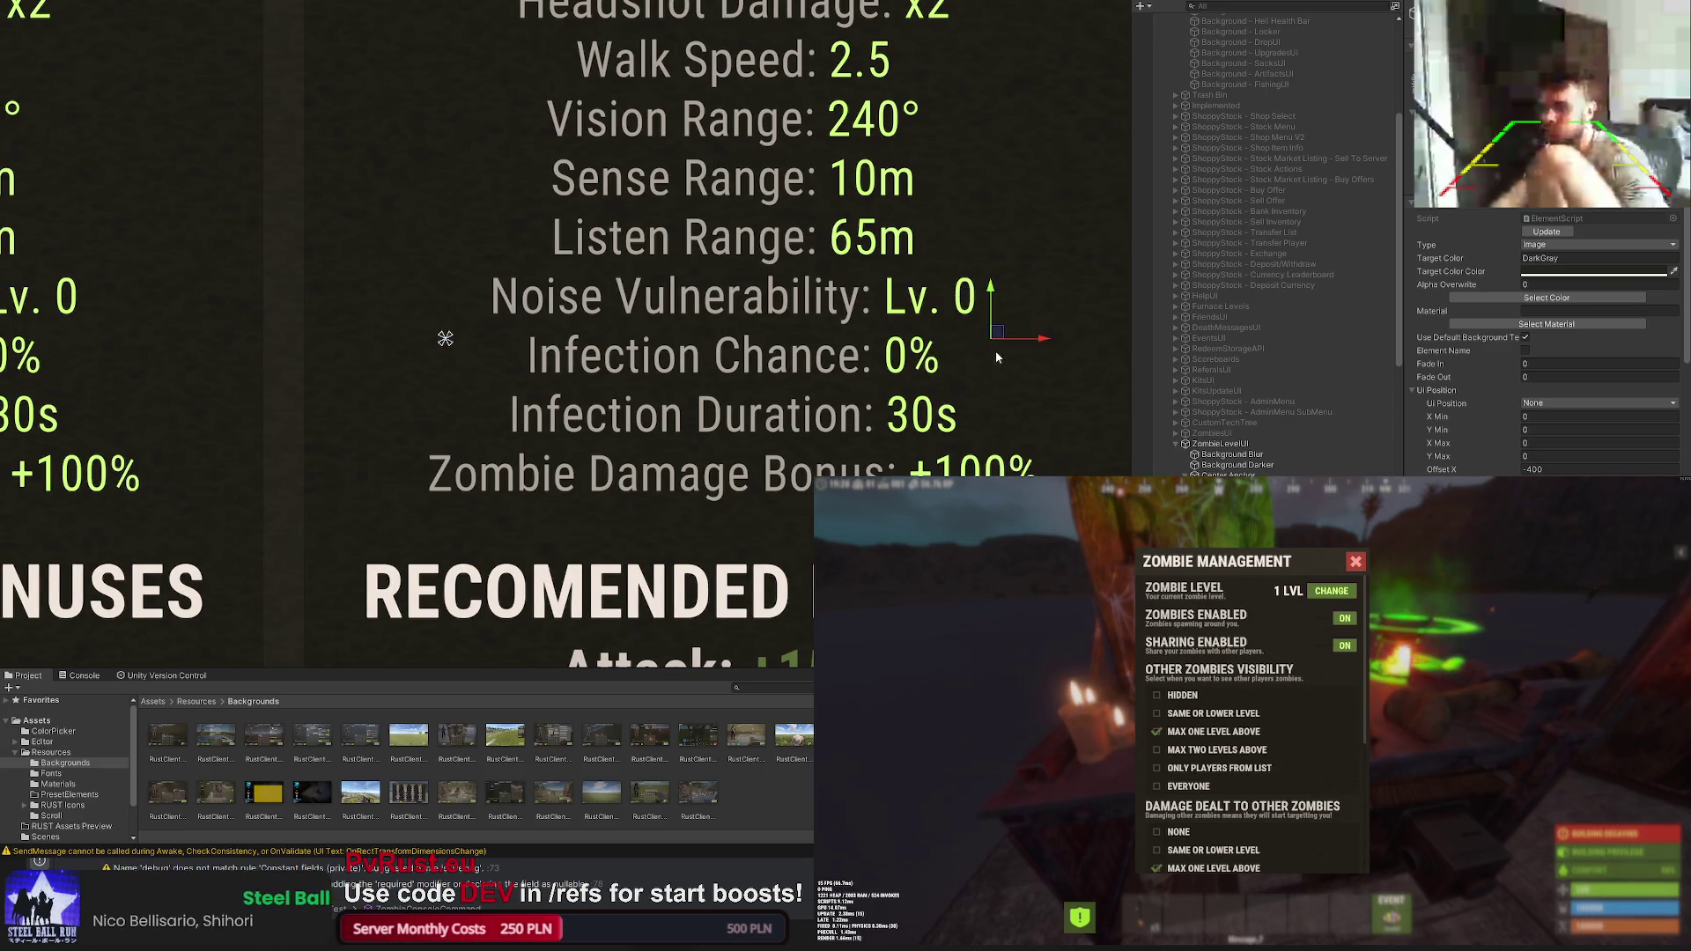
scroll(996, 349, down, 3)
scroll(996, 350, down, 3)
scroll(996, 349, down, 3)
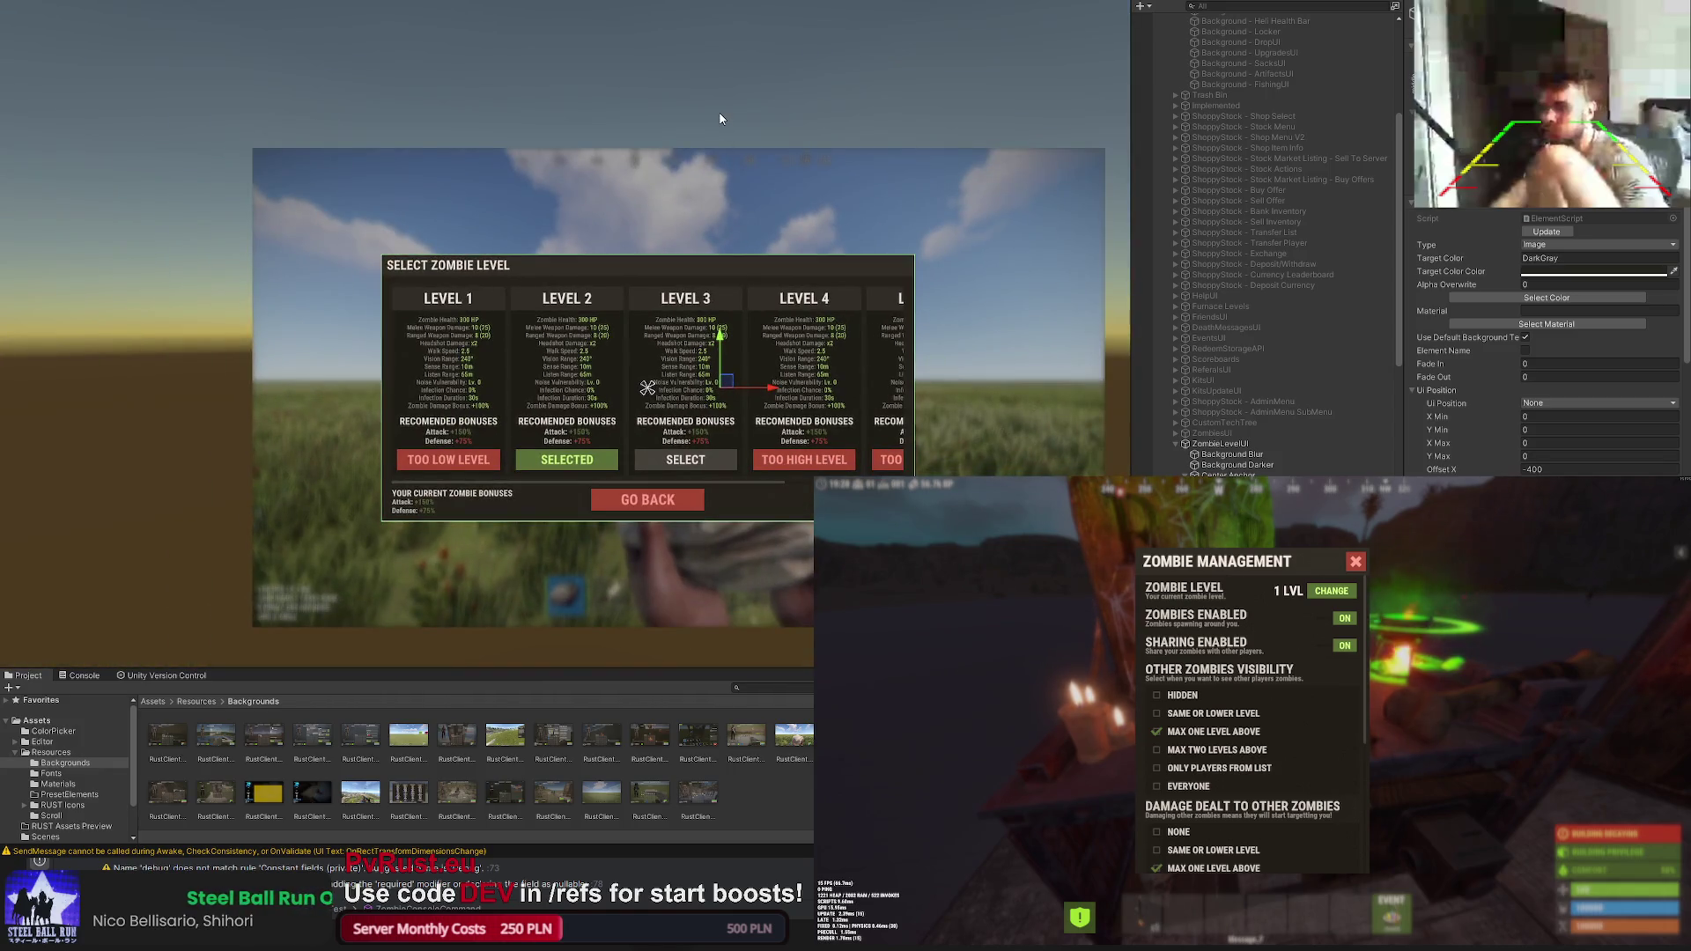
scroll(720, 119, up, 1)
scroll(654, 67, up, 2)
mouse_move(616, 233)
mouse_down()
mouse_move(584, 198)
mouse_move(591, 176)
mouse_up()
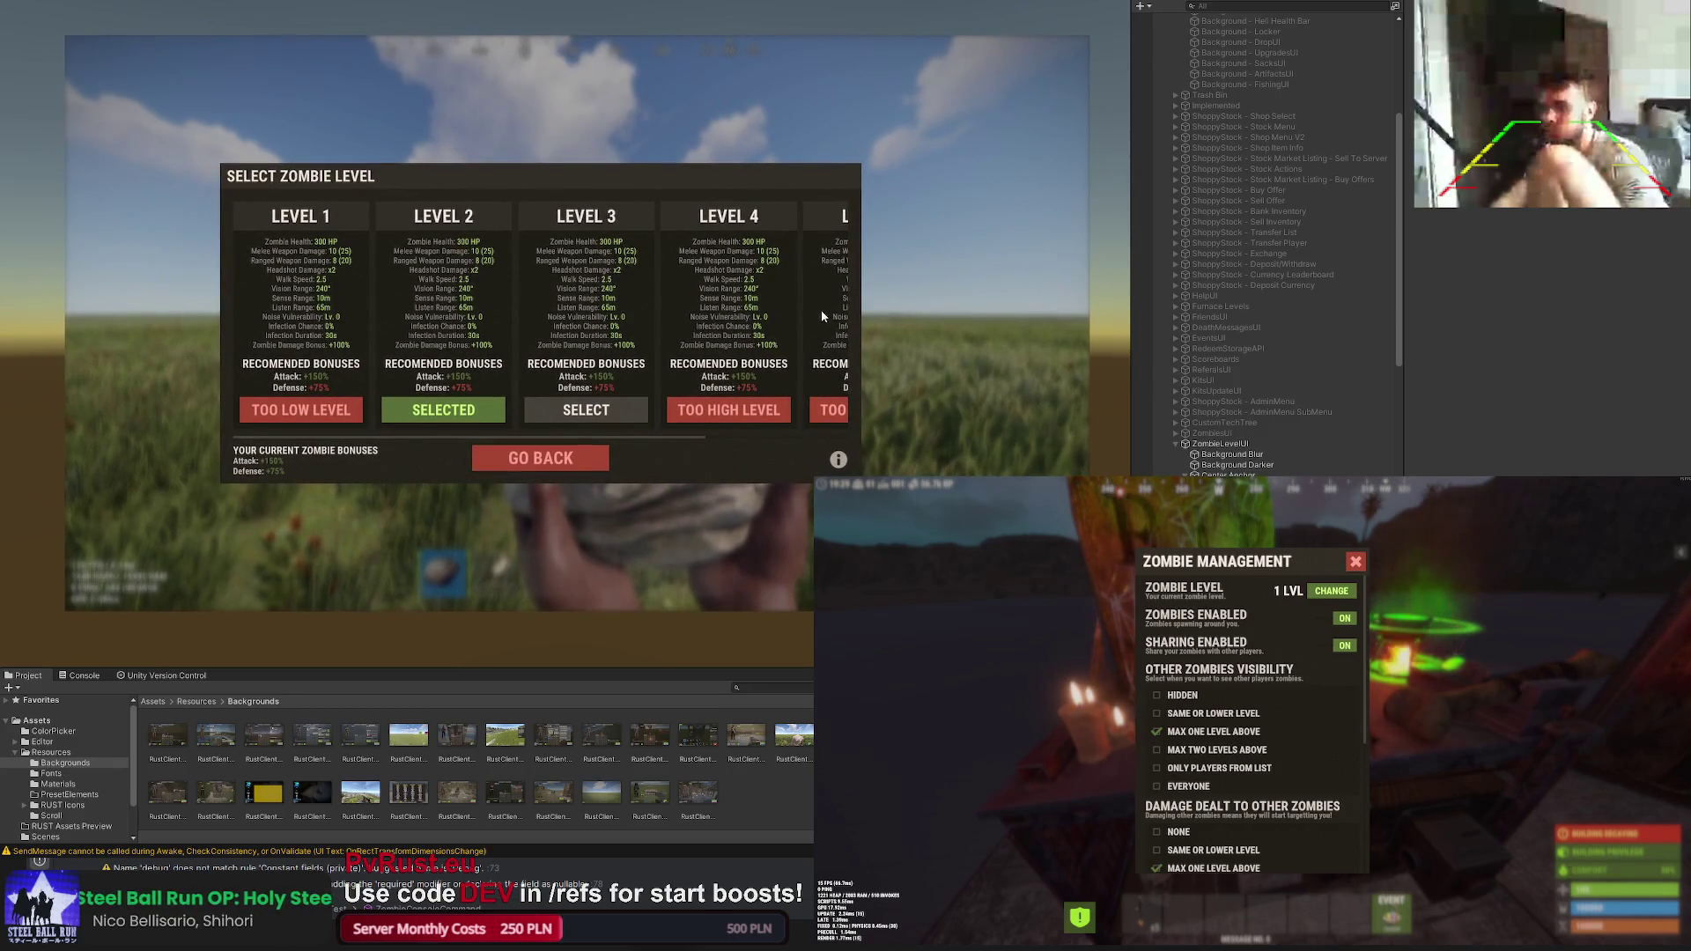
drag(725, 411, 749, 395)
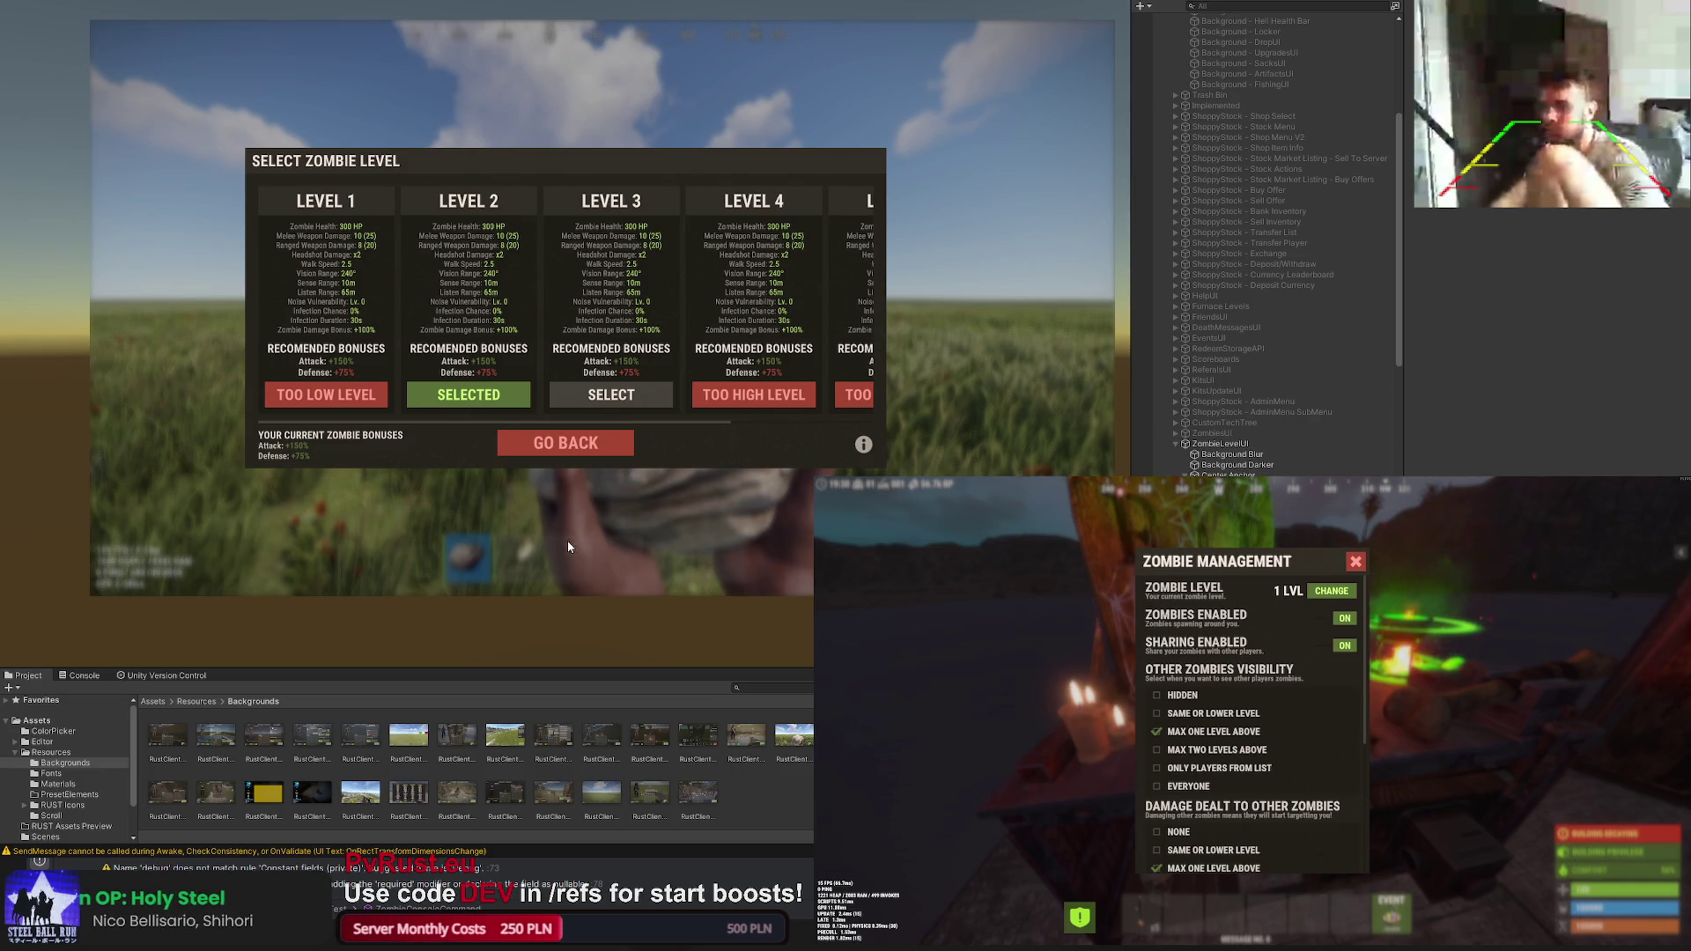
drag(568, 546, 523, 551)
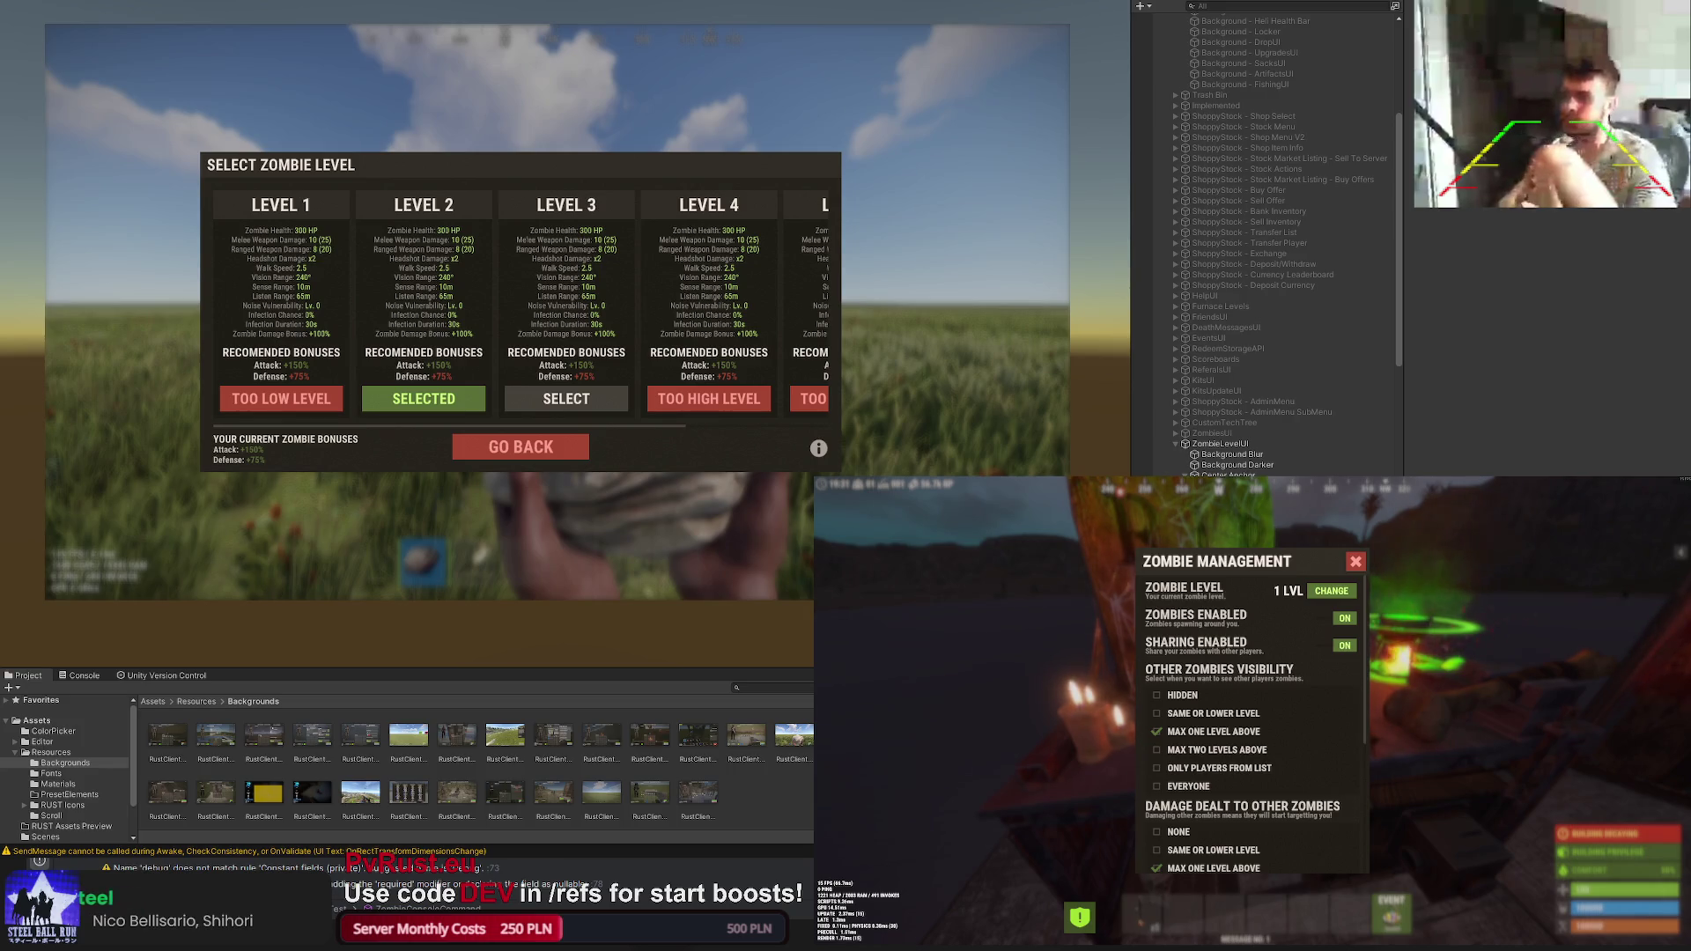
click(522, 312)
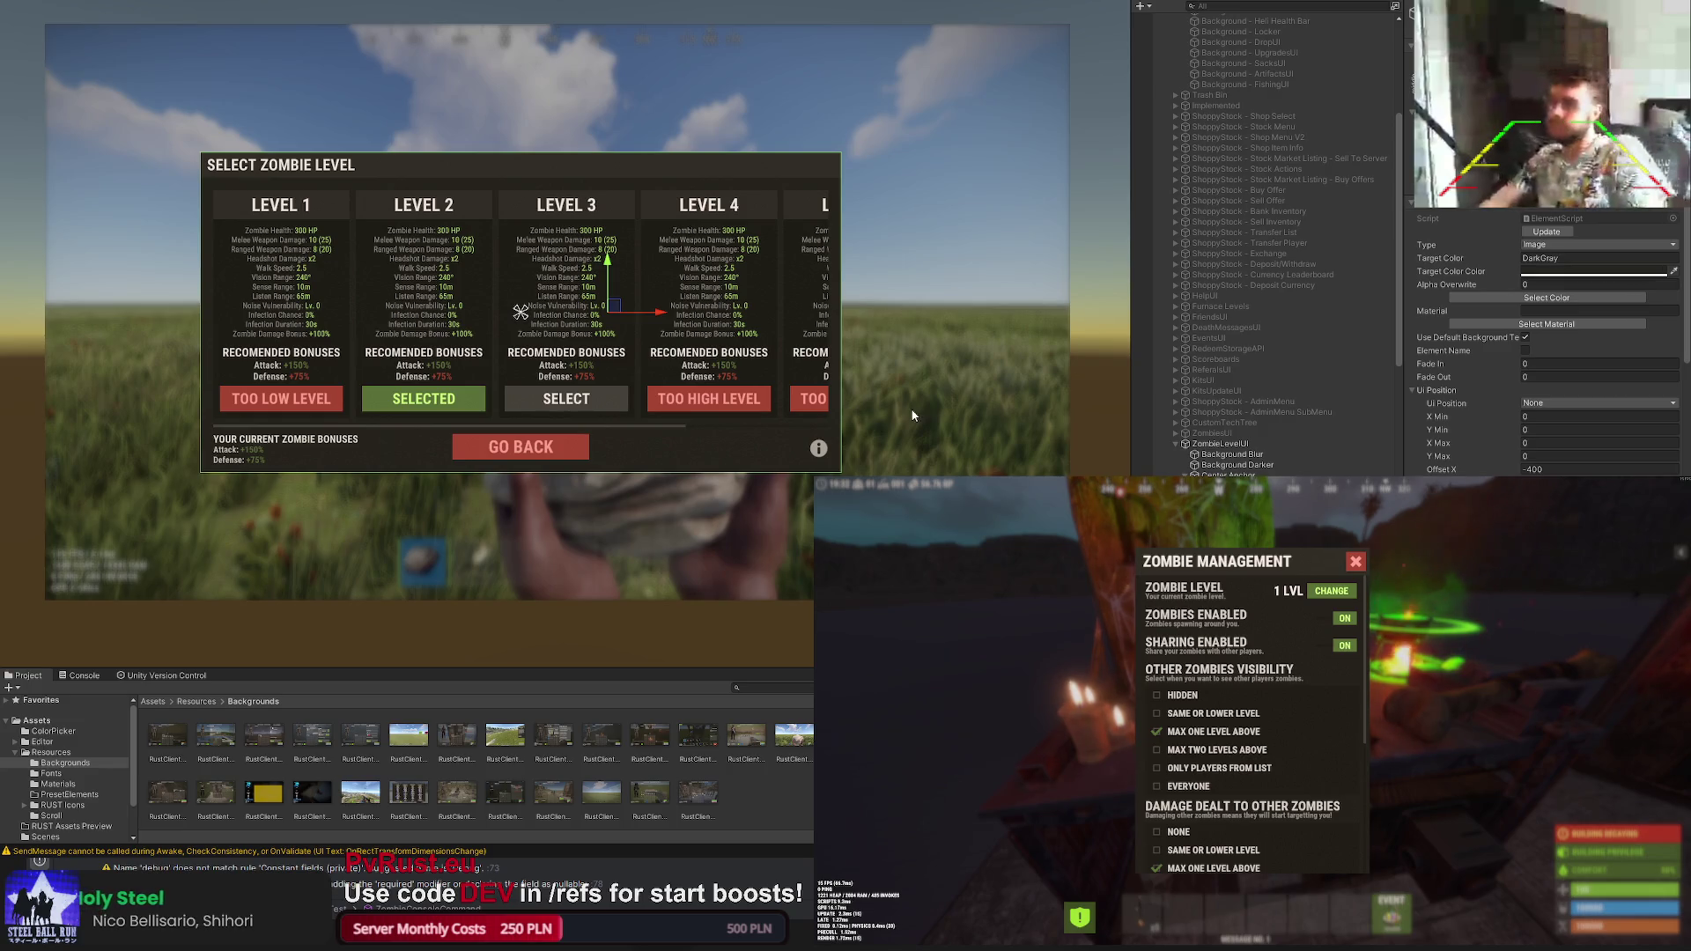
drag(762, 379, 660, 447)
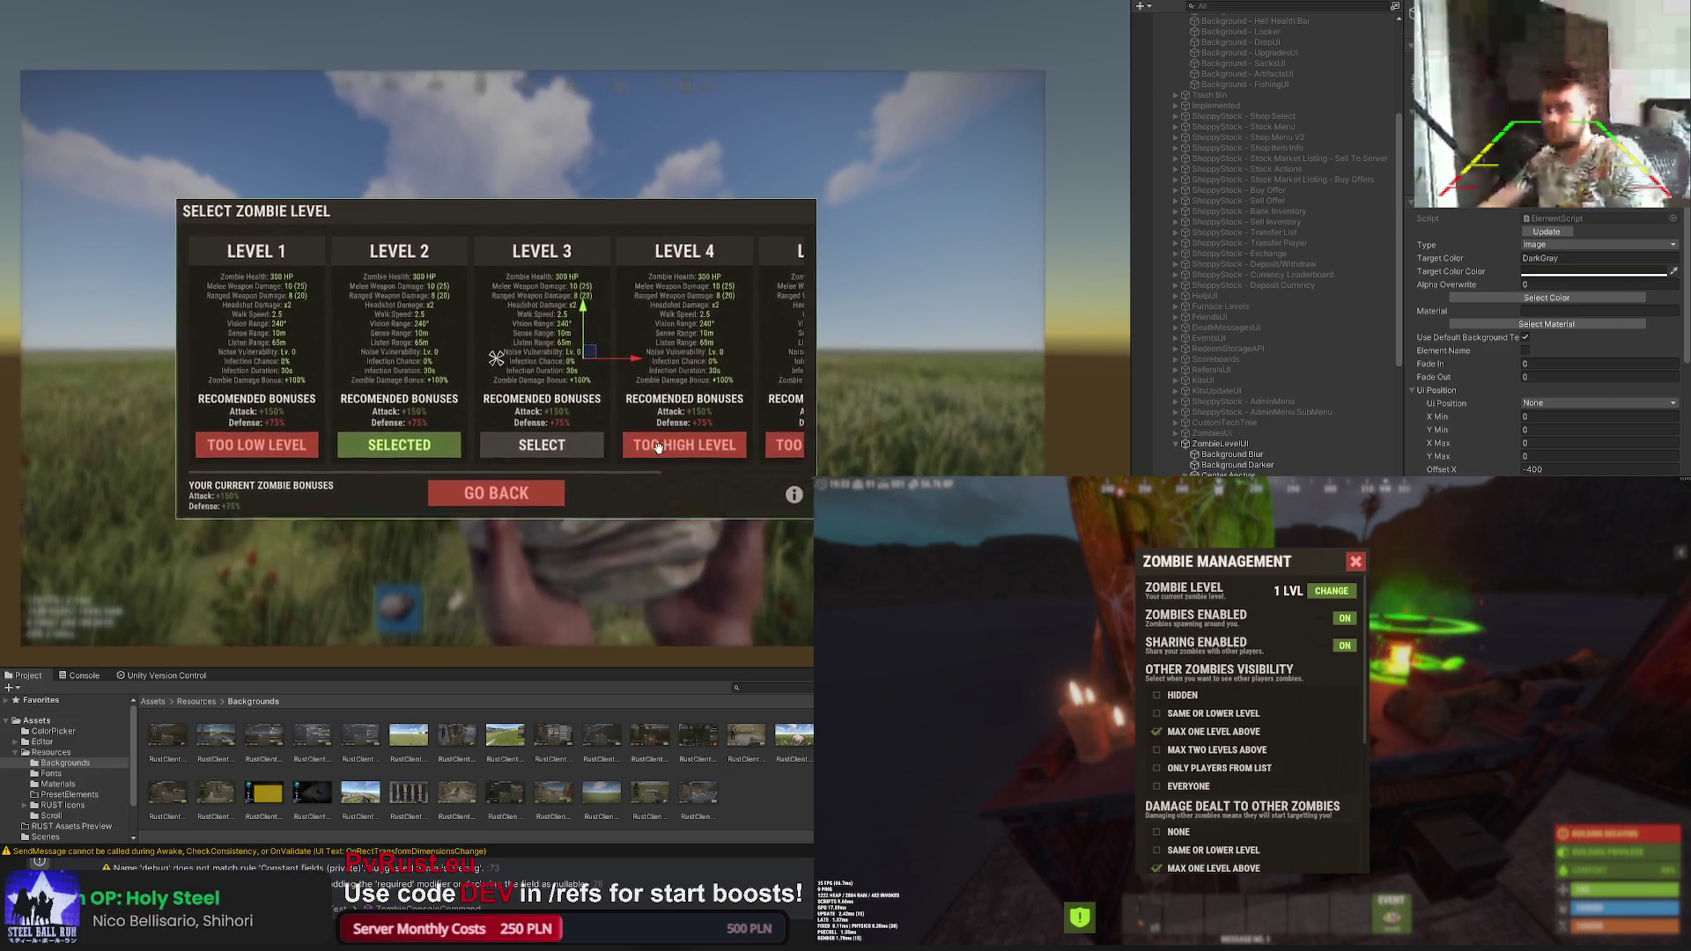
scroll(661, 446, up, 1)
drag(596, 361, 835, 380)
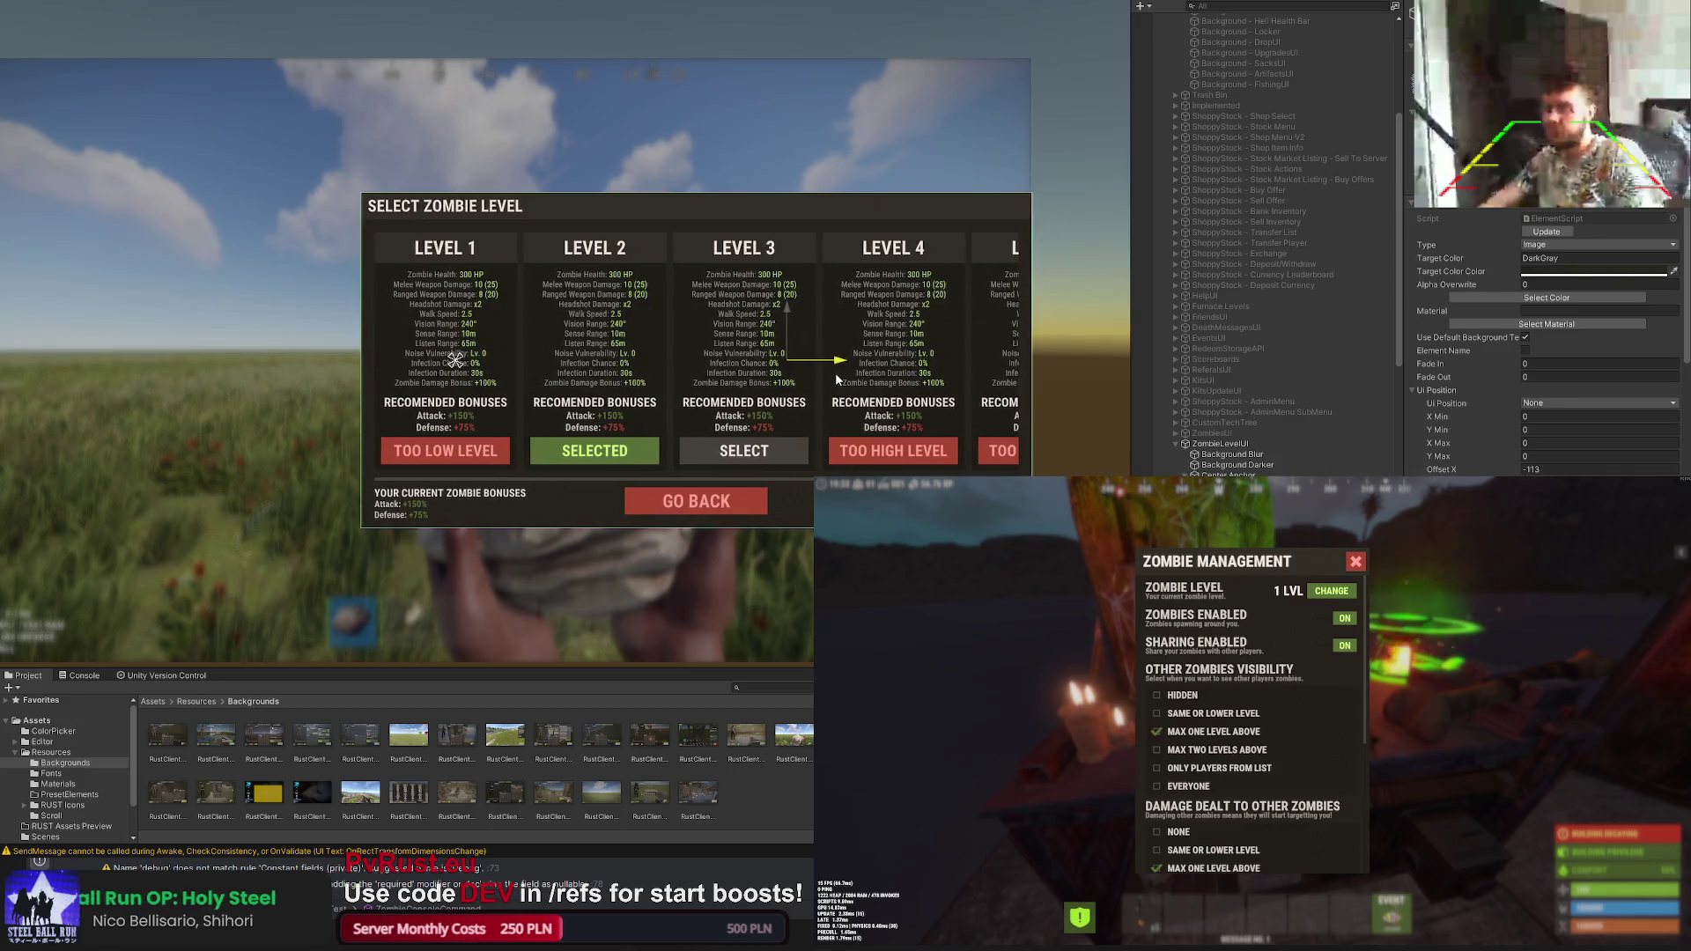
key(ctrl+z)
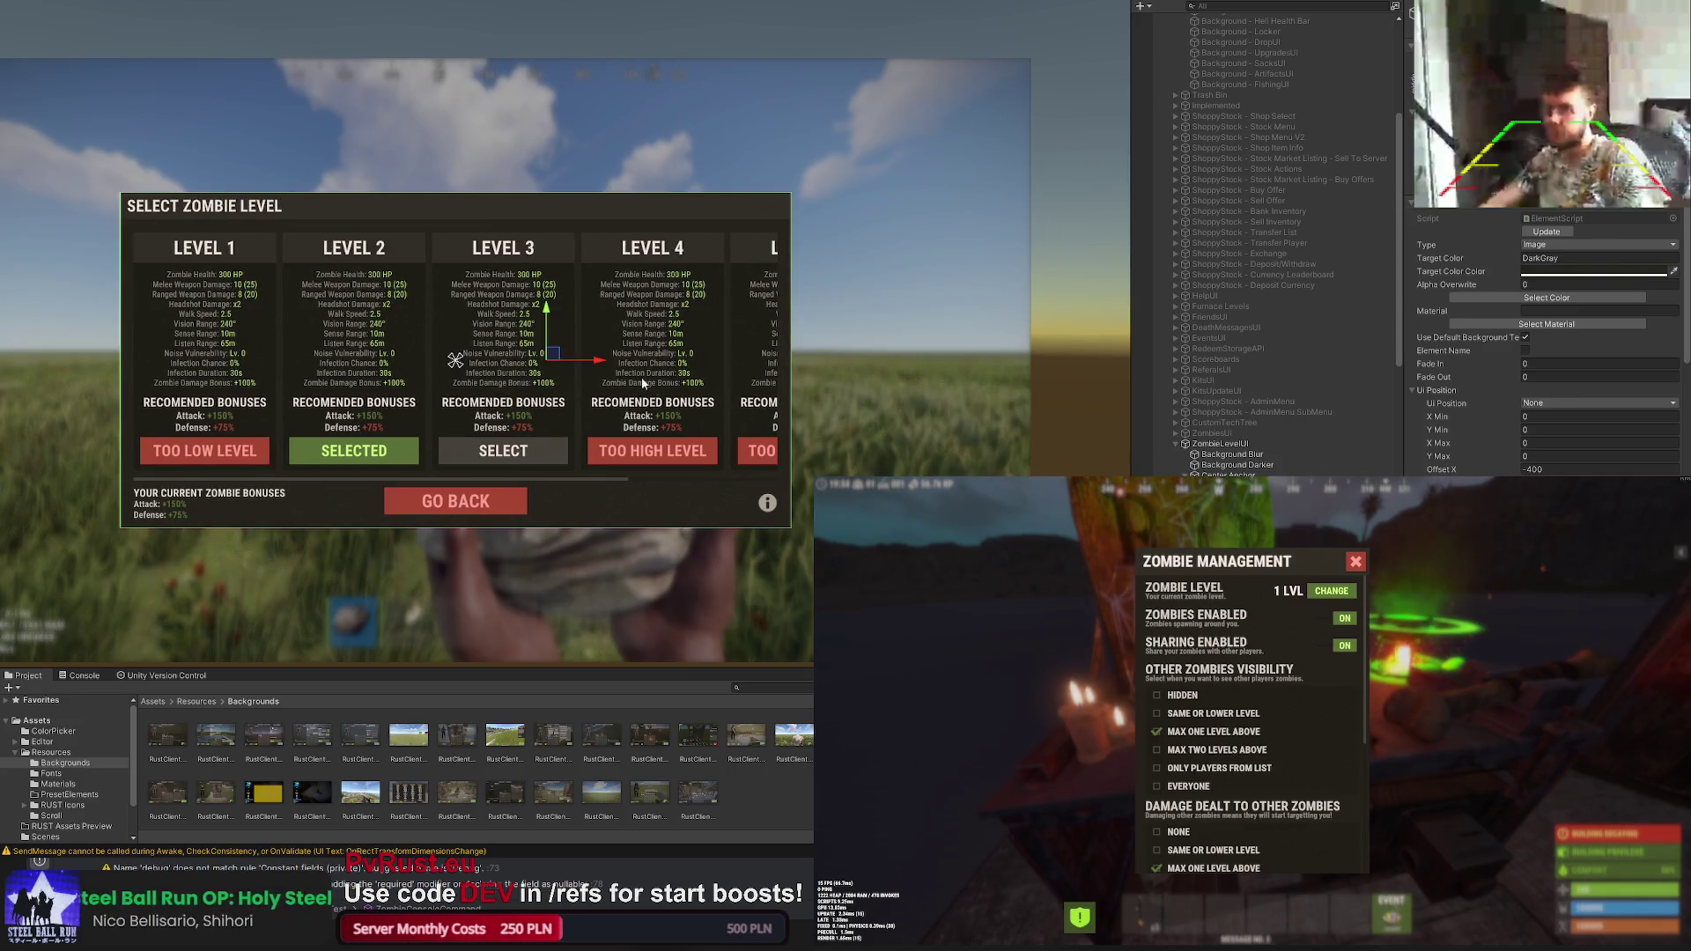
scroll(589, 374, down, 2)
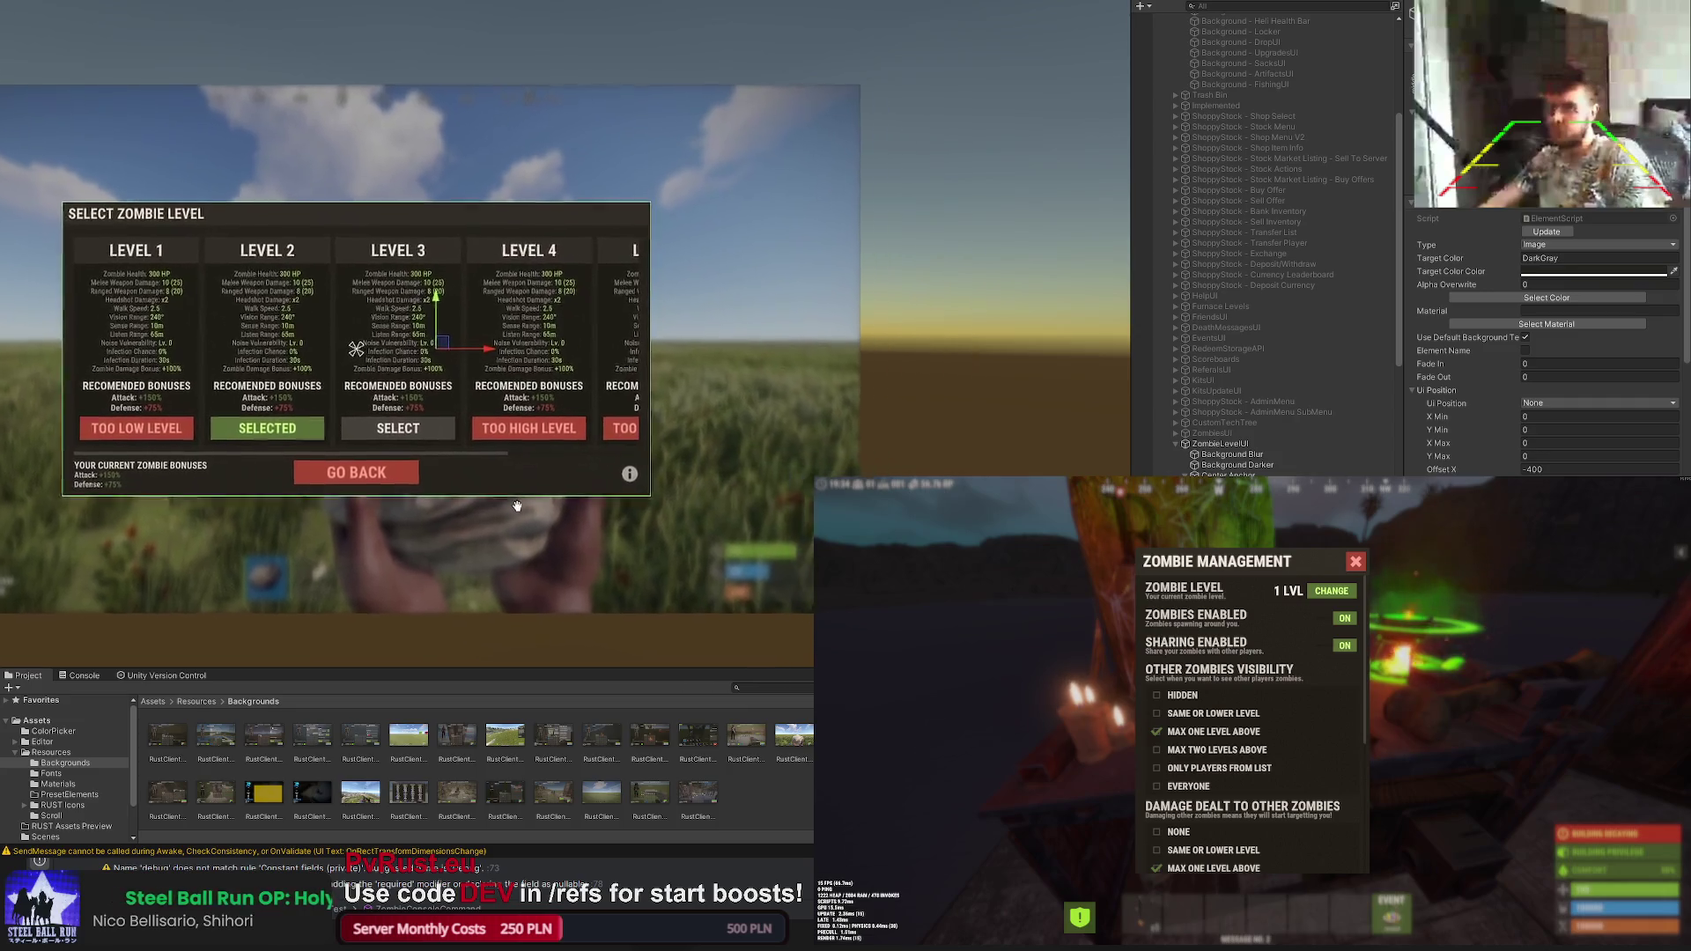
drag(504, 347, 713, 381)
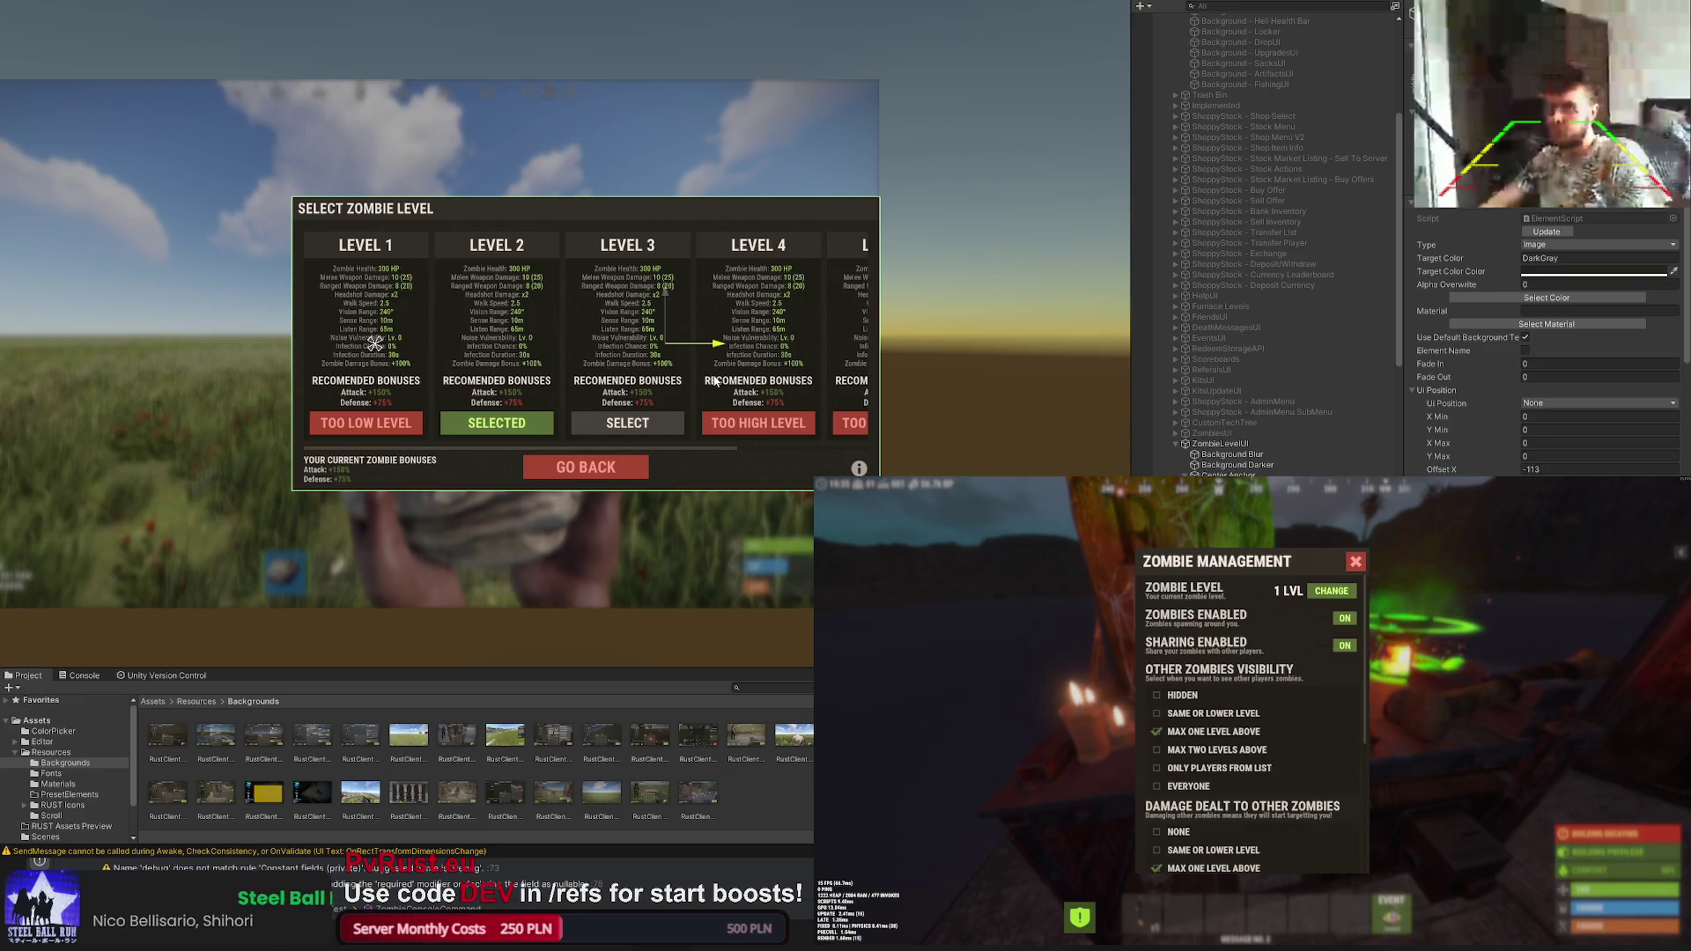
scroll(714, 382, up, 2)
scroll(810, 376, up, 3)
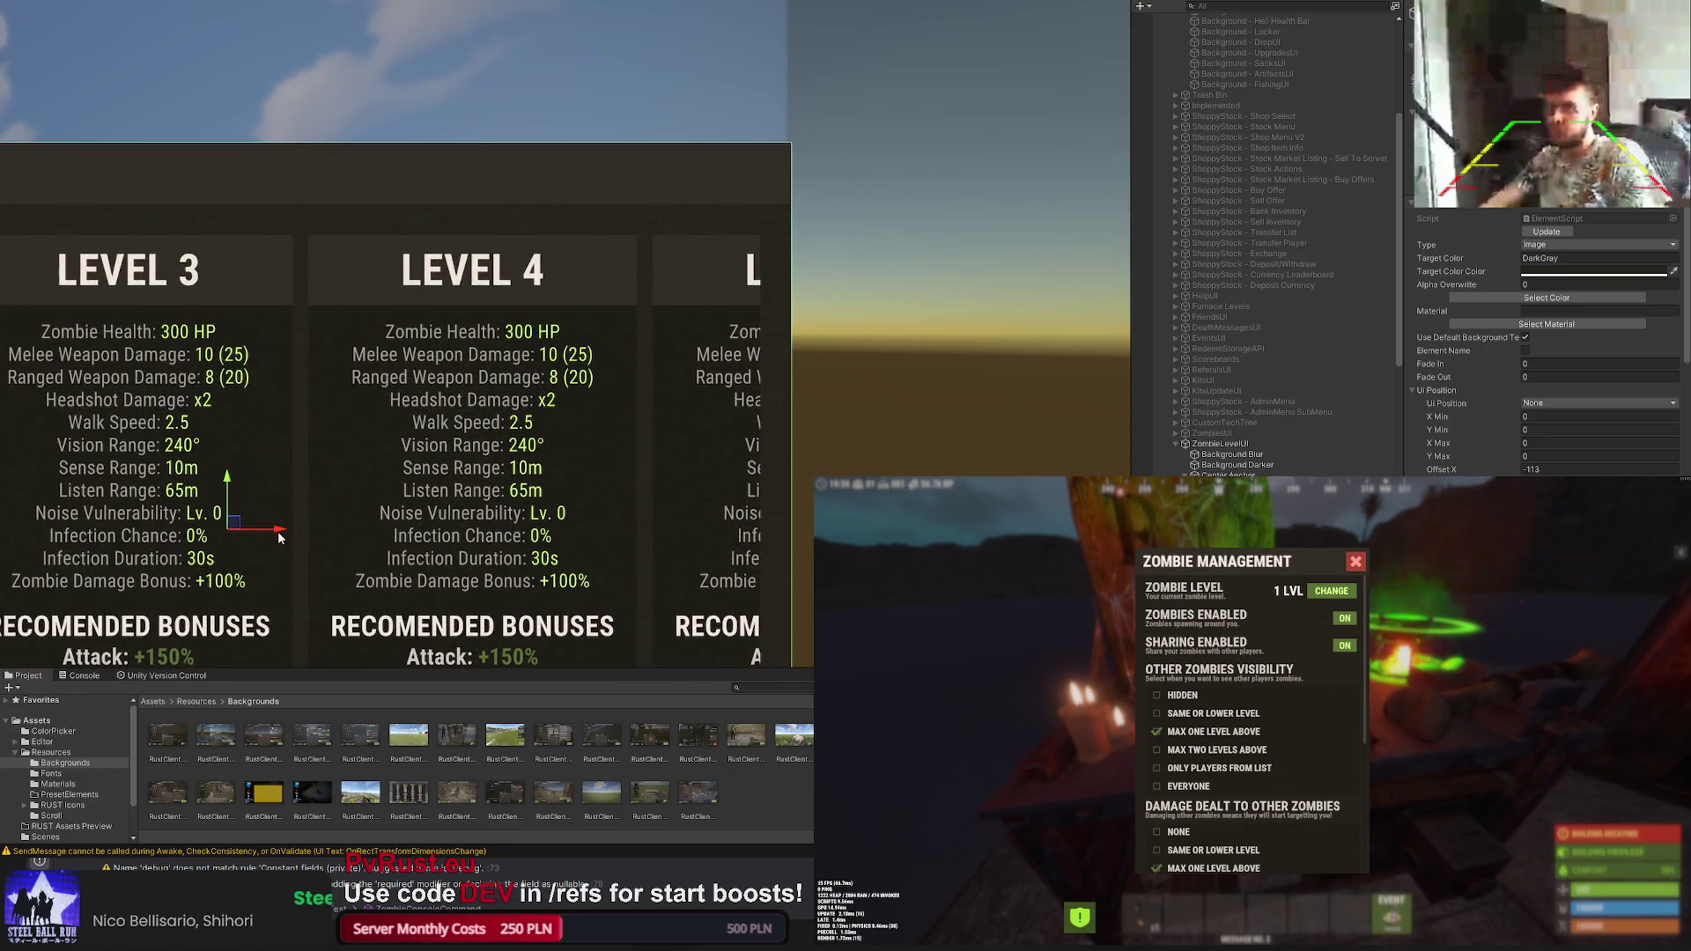
scroll(800, 244, up, 1)
scroll(799, 245, up, 1)
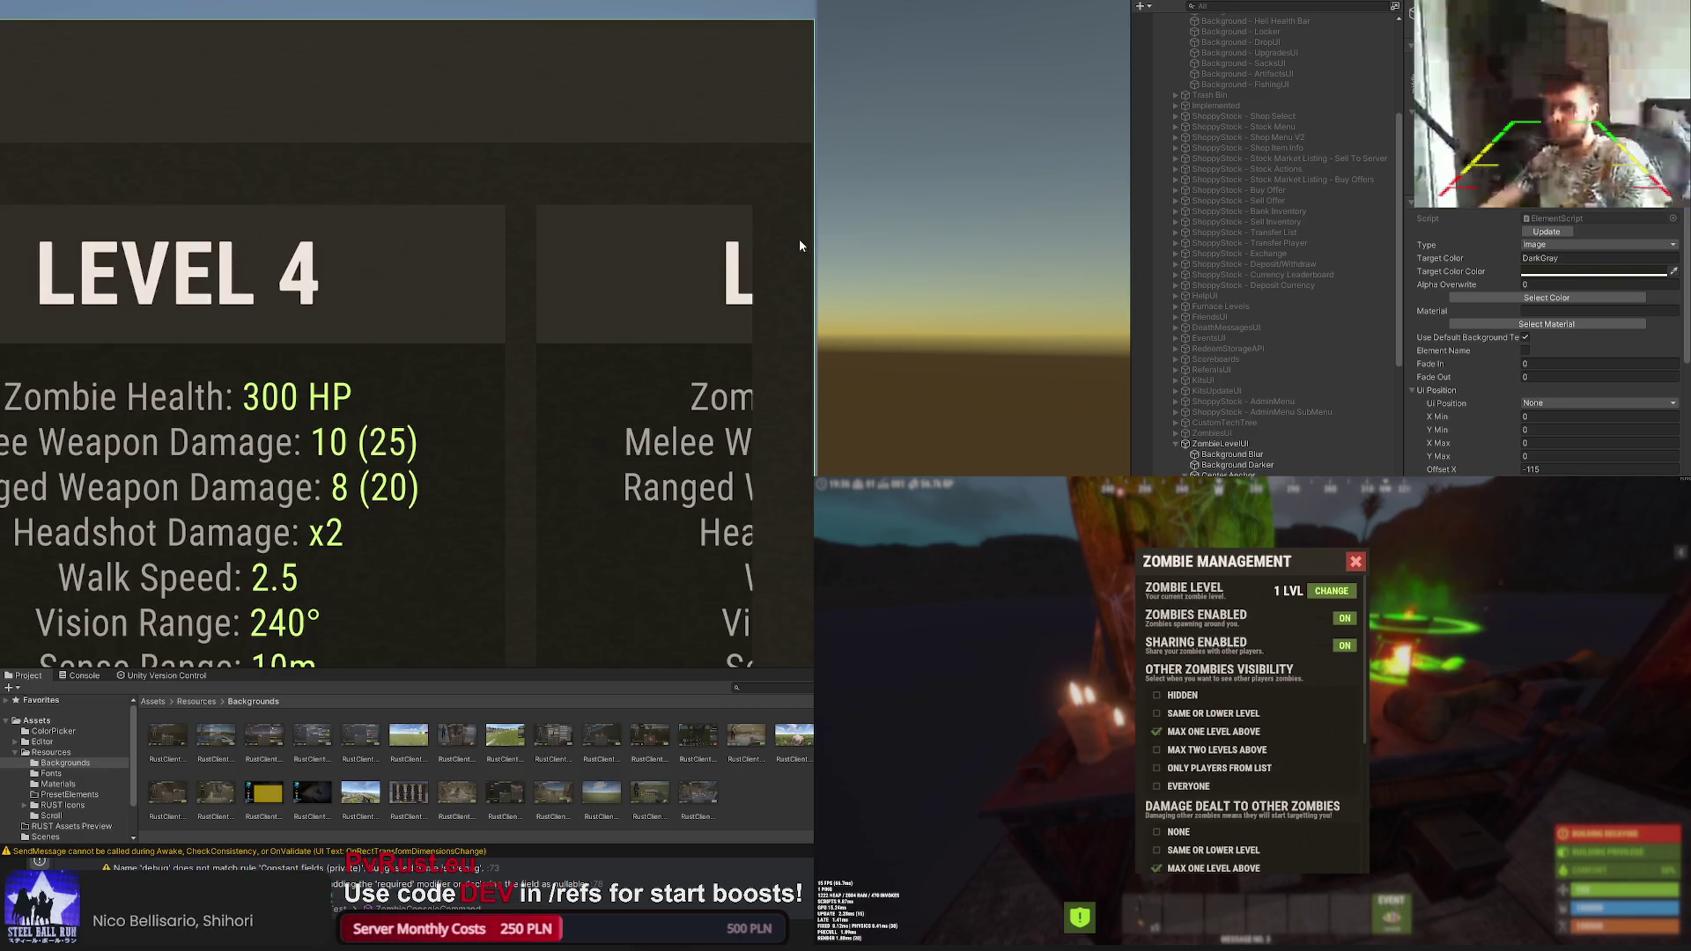
scroll(634, 390, down, 2)
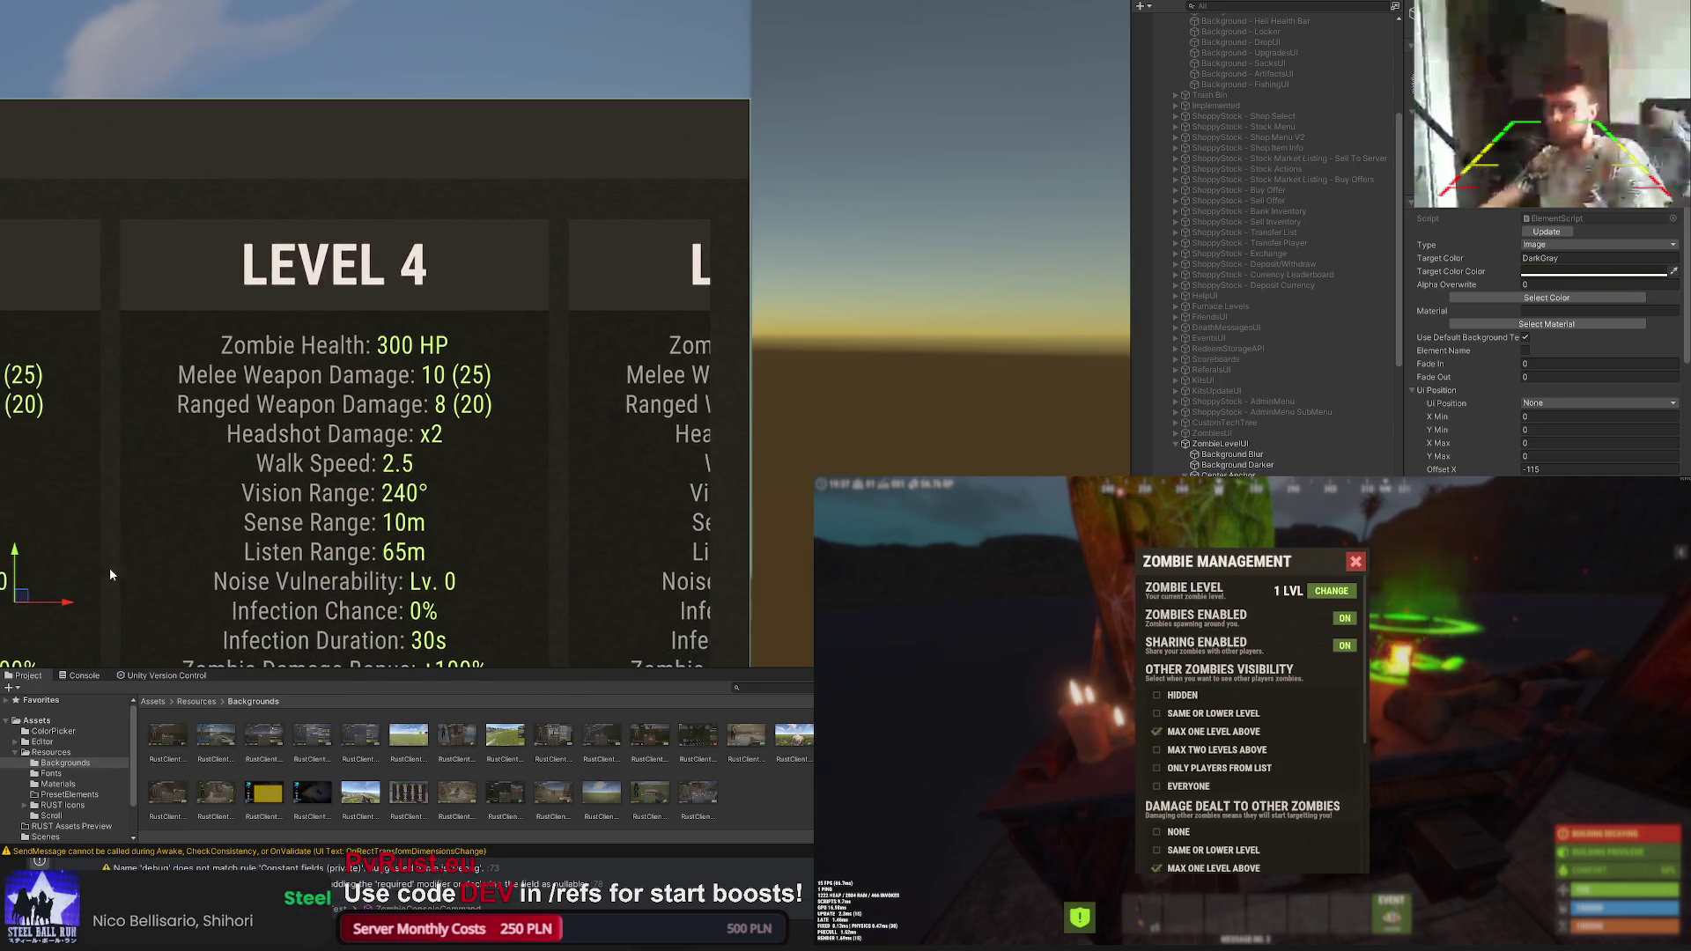
scroll(656, 211, up, 1)
scroll(694, 348, up, 1)
scroll(693, 354, up, 1)
scroll(723, 371, down, 3)
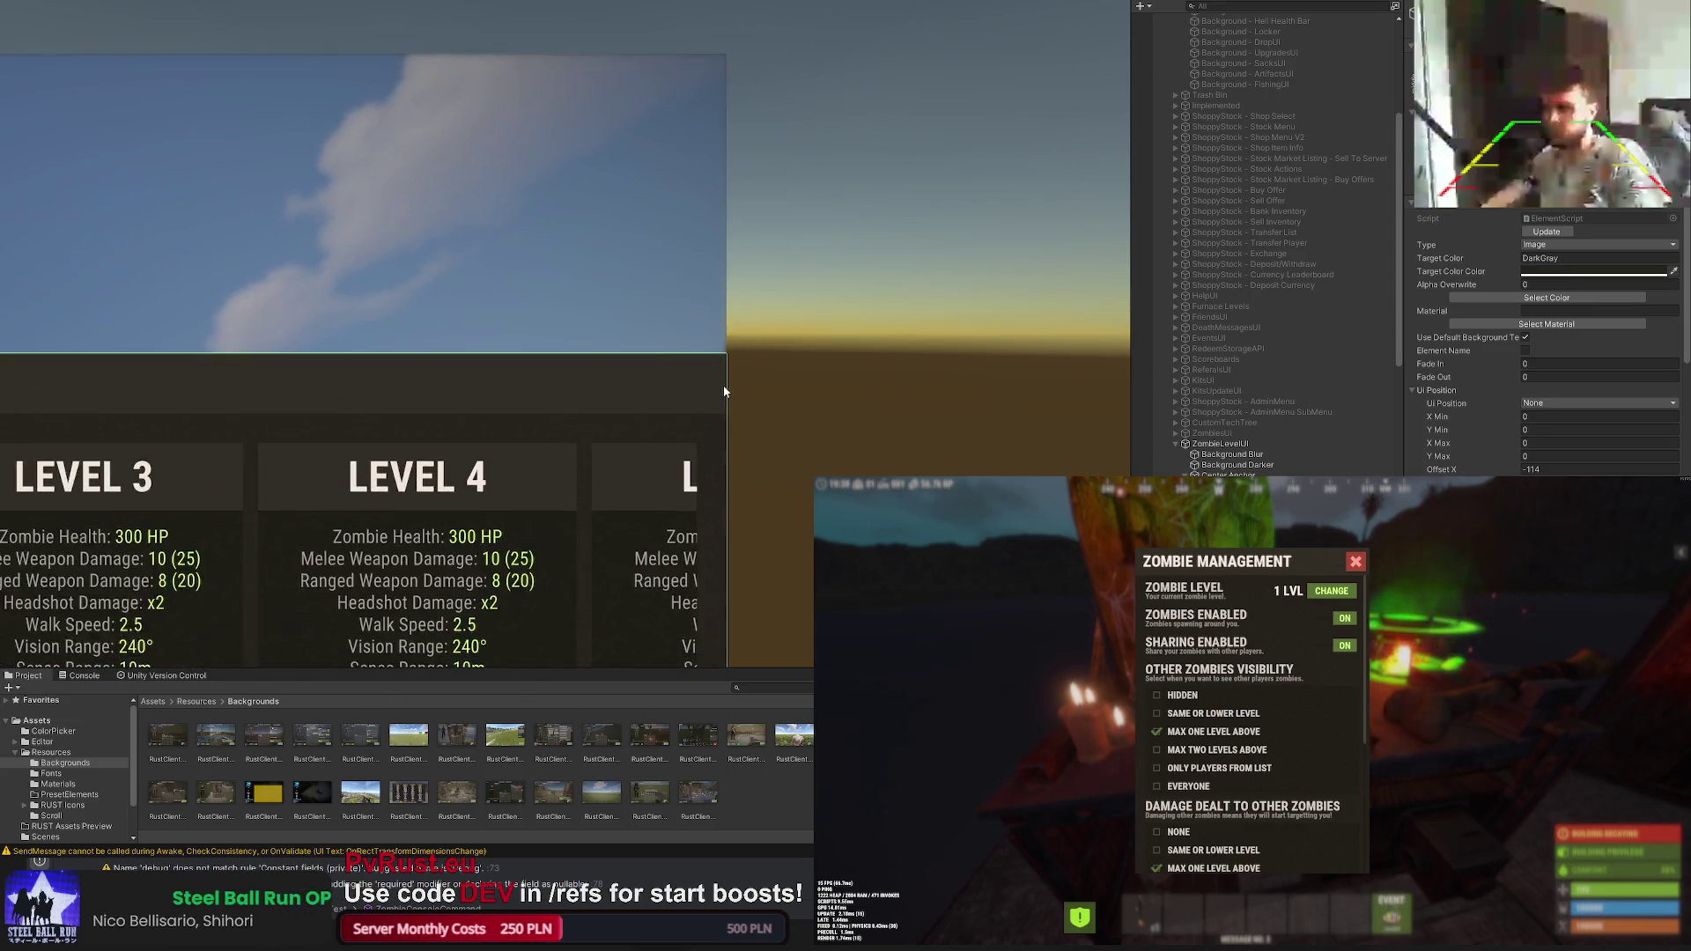
scroll(723, 385, down, 2)
scroll(704, 384, down, 1)
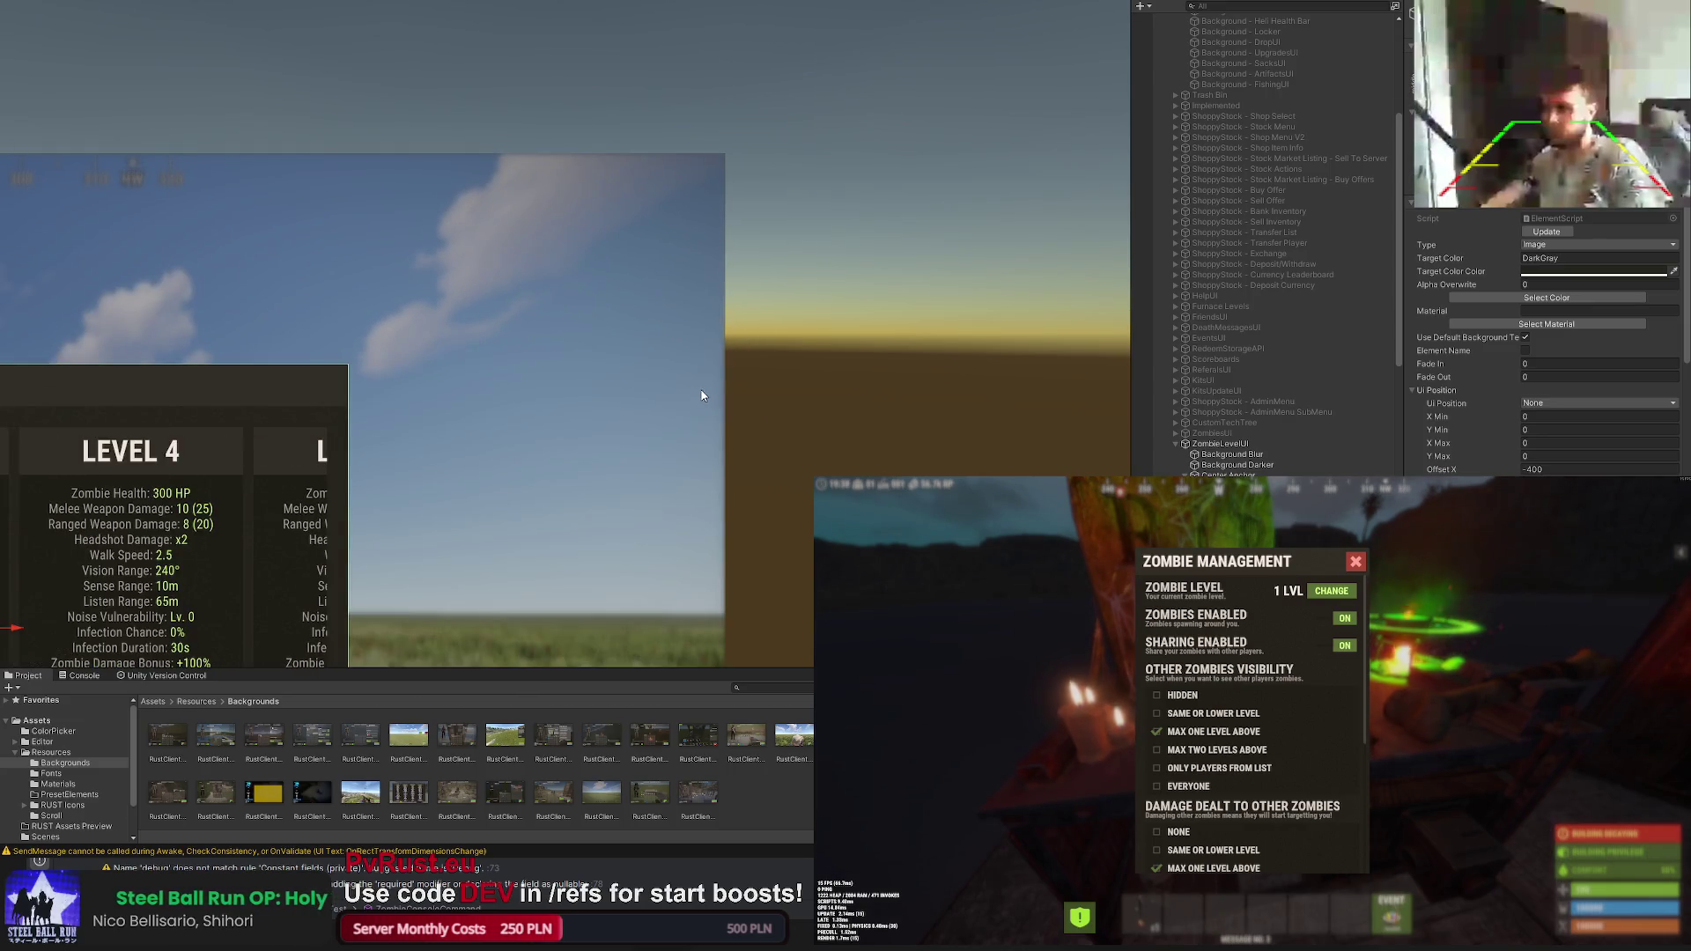
scroll(702, 388, down, 2)
scroll(714, 410, down, 1)
scroll(739, 424, down, 1)
scroll(776, 431, down, 1)
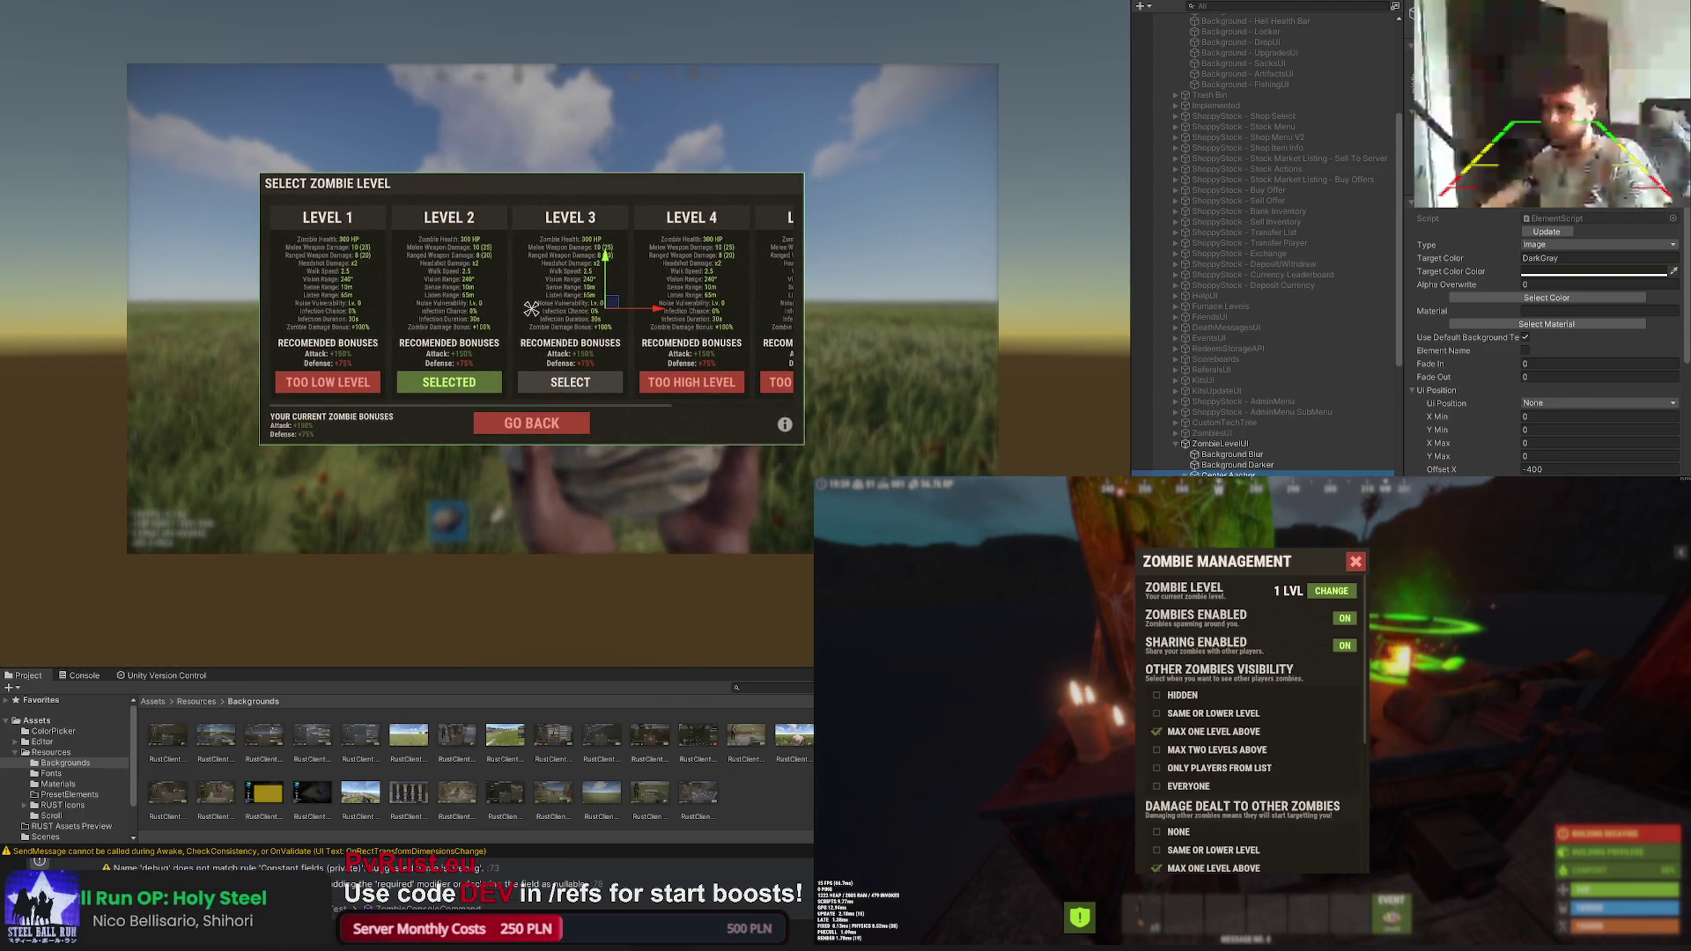
click(563, 309)
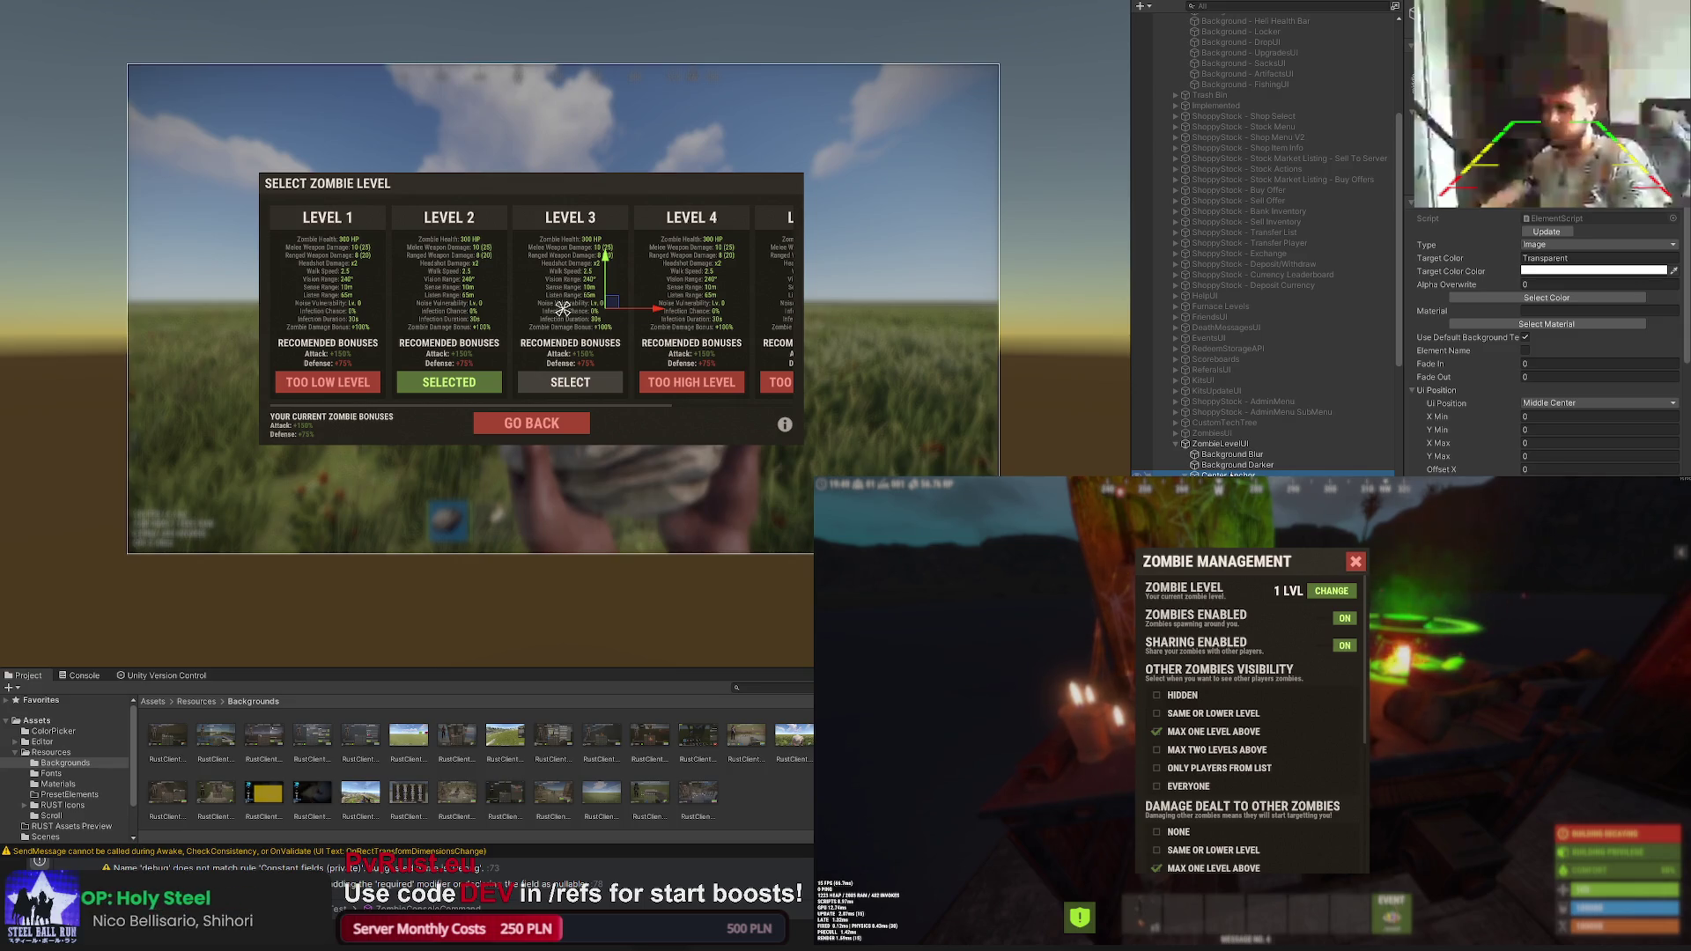
key(r)
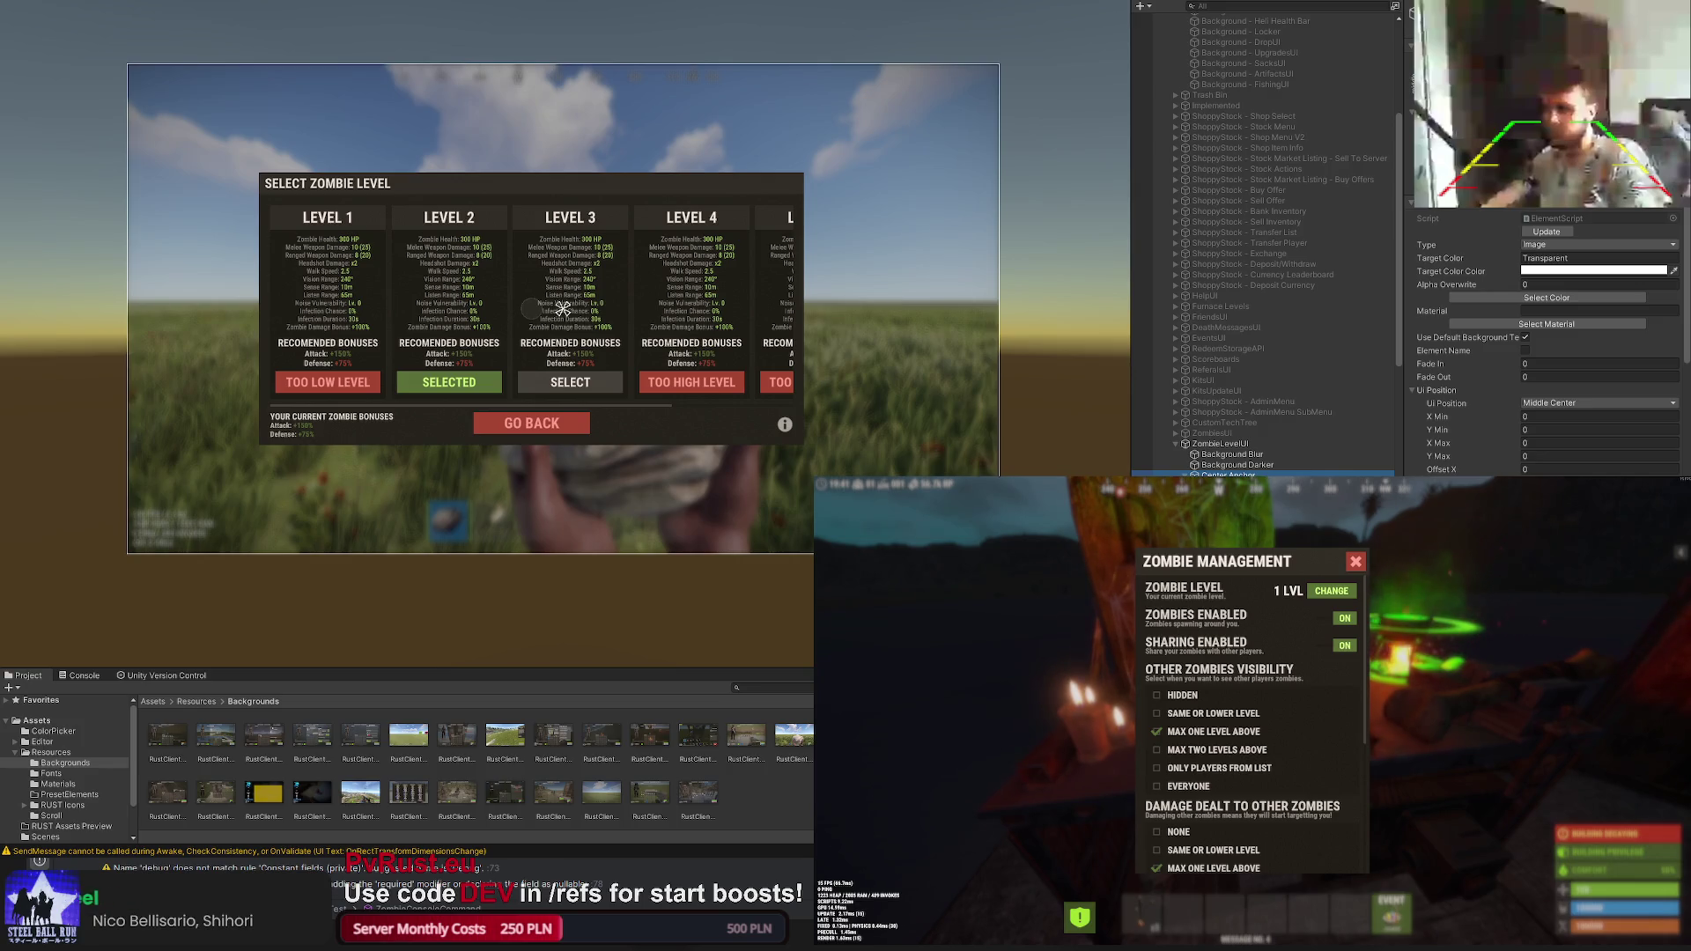
scroll(607, 329, up, 1)
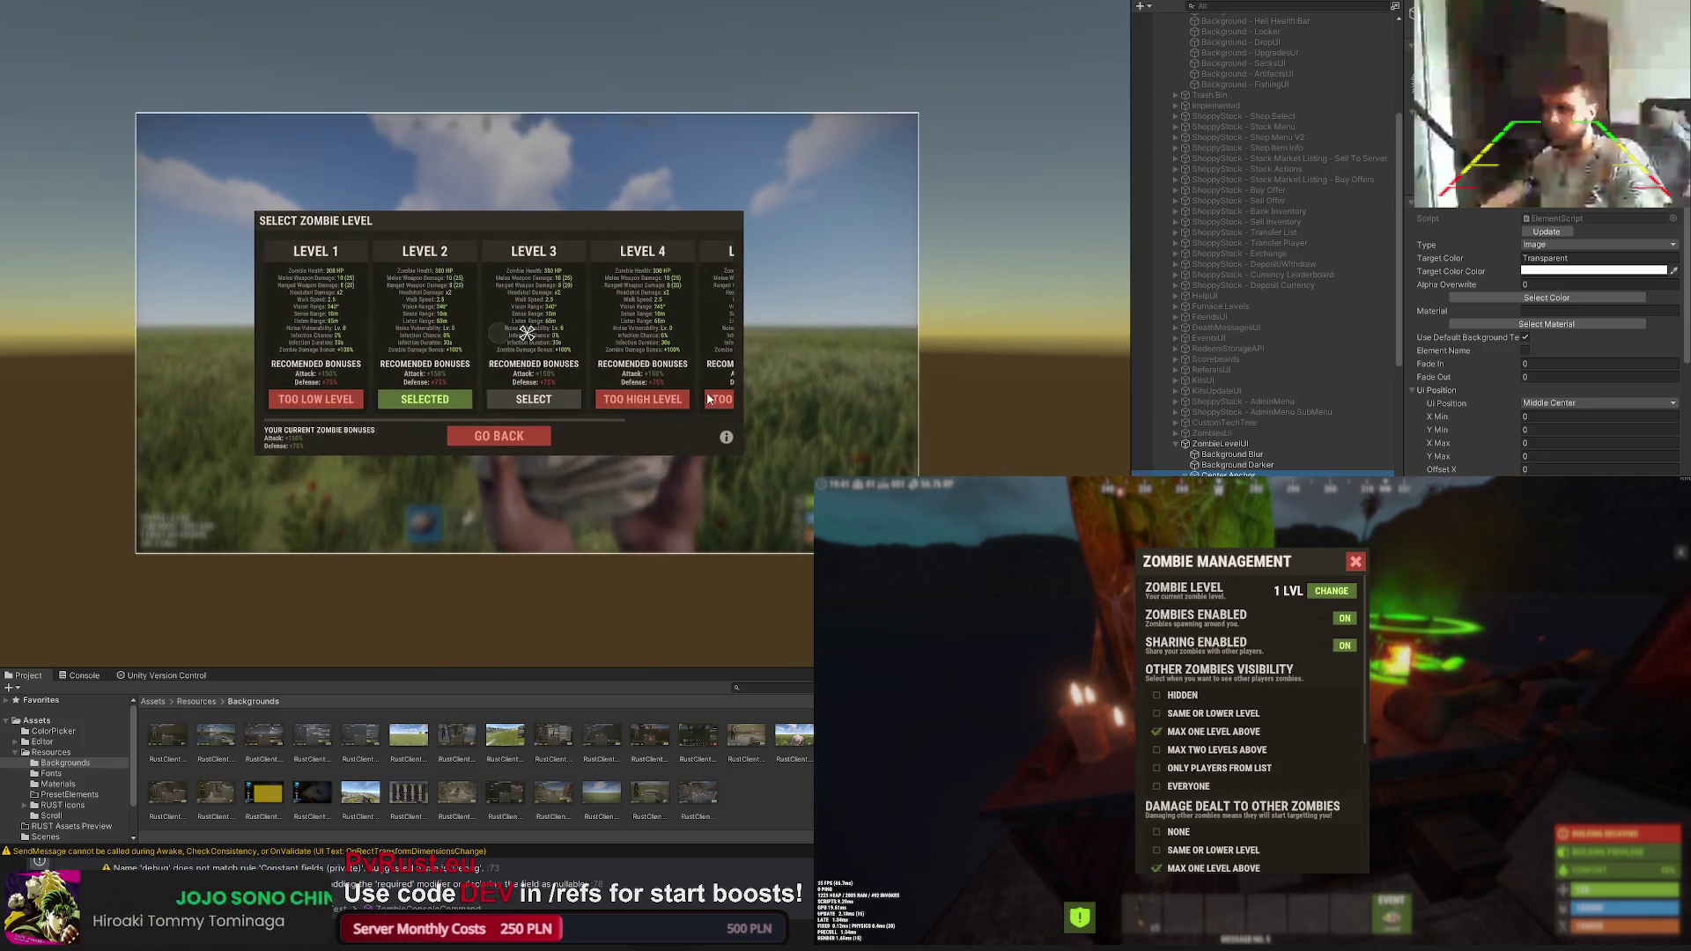
scroll(607, 330, up, 1)
mouse_move(607, 328)
mouse_down()
mouse_move(565, 336)
mouse_move(611, 346)
mouse_up()
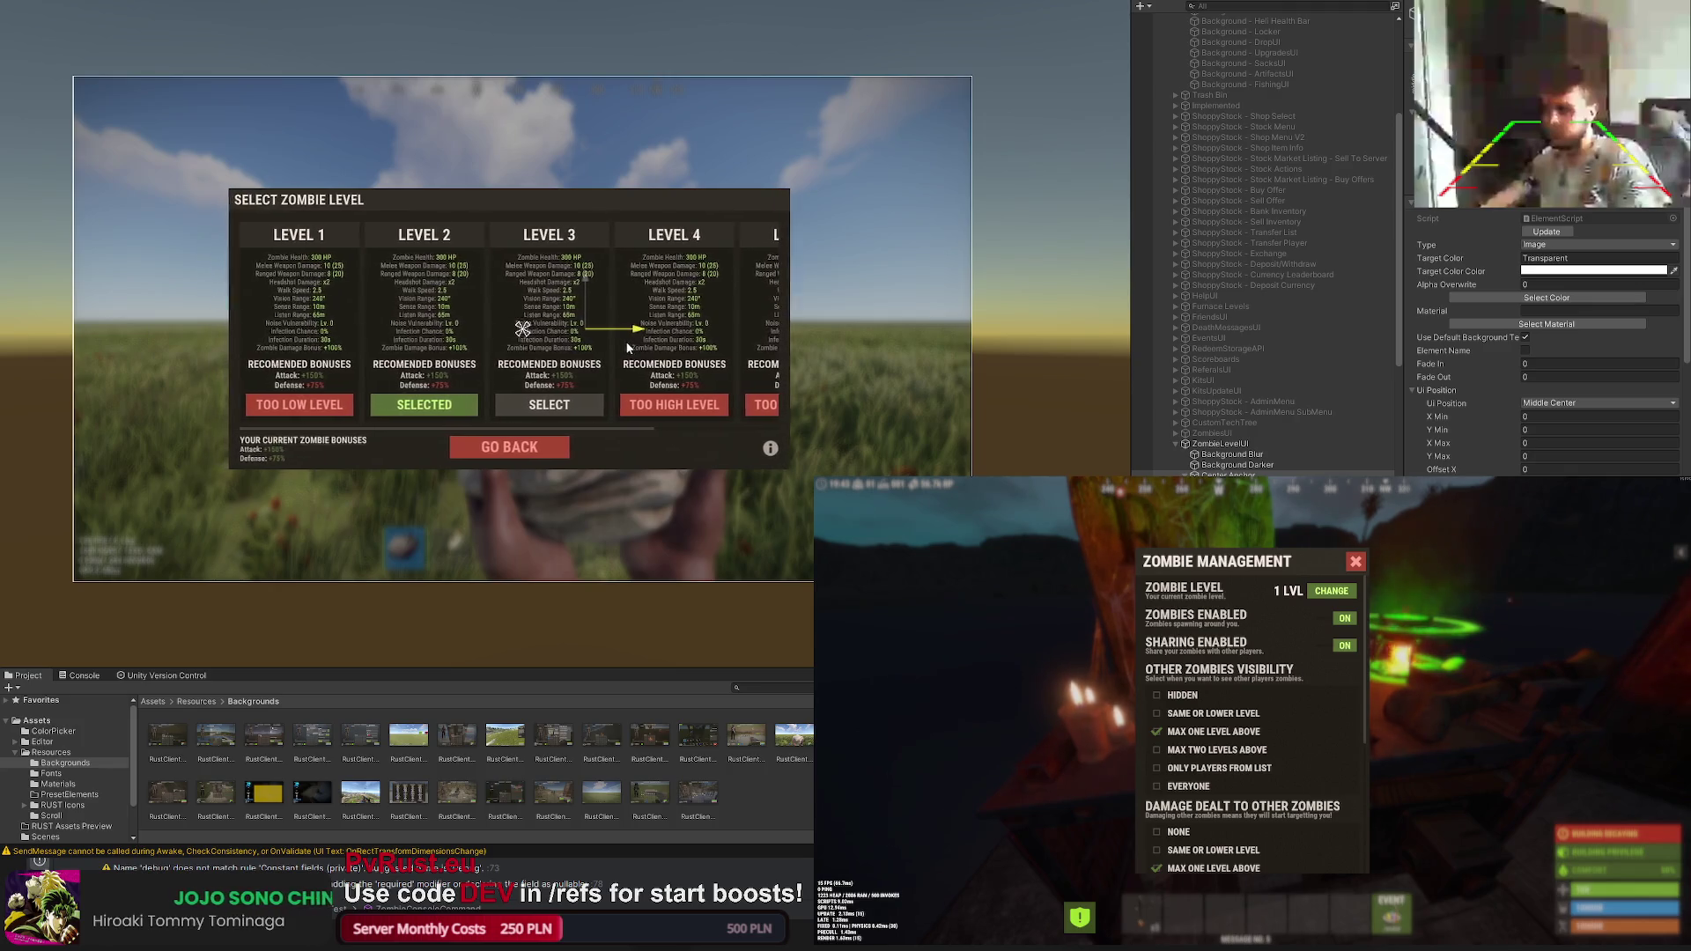
drag(611, 347, 640, 346)
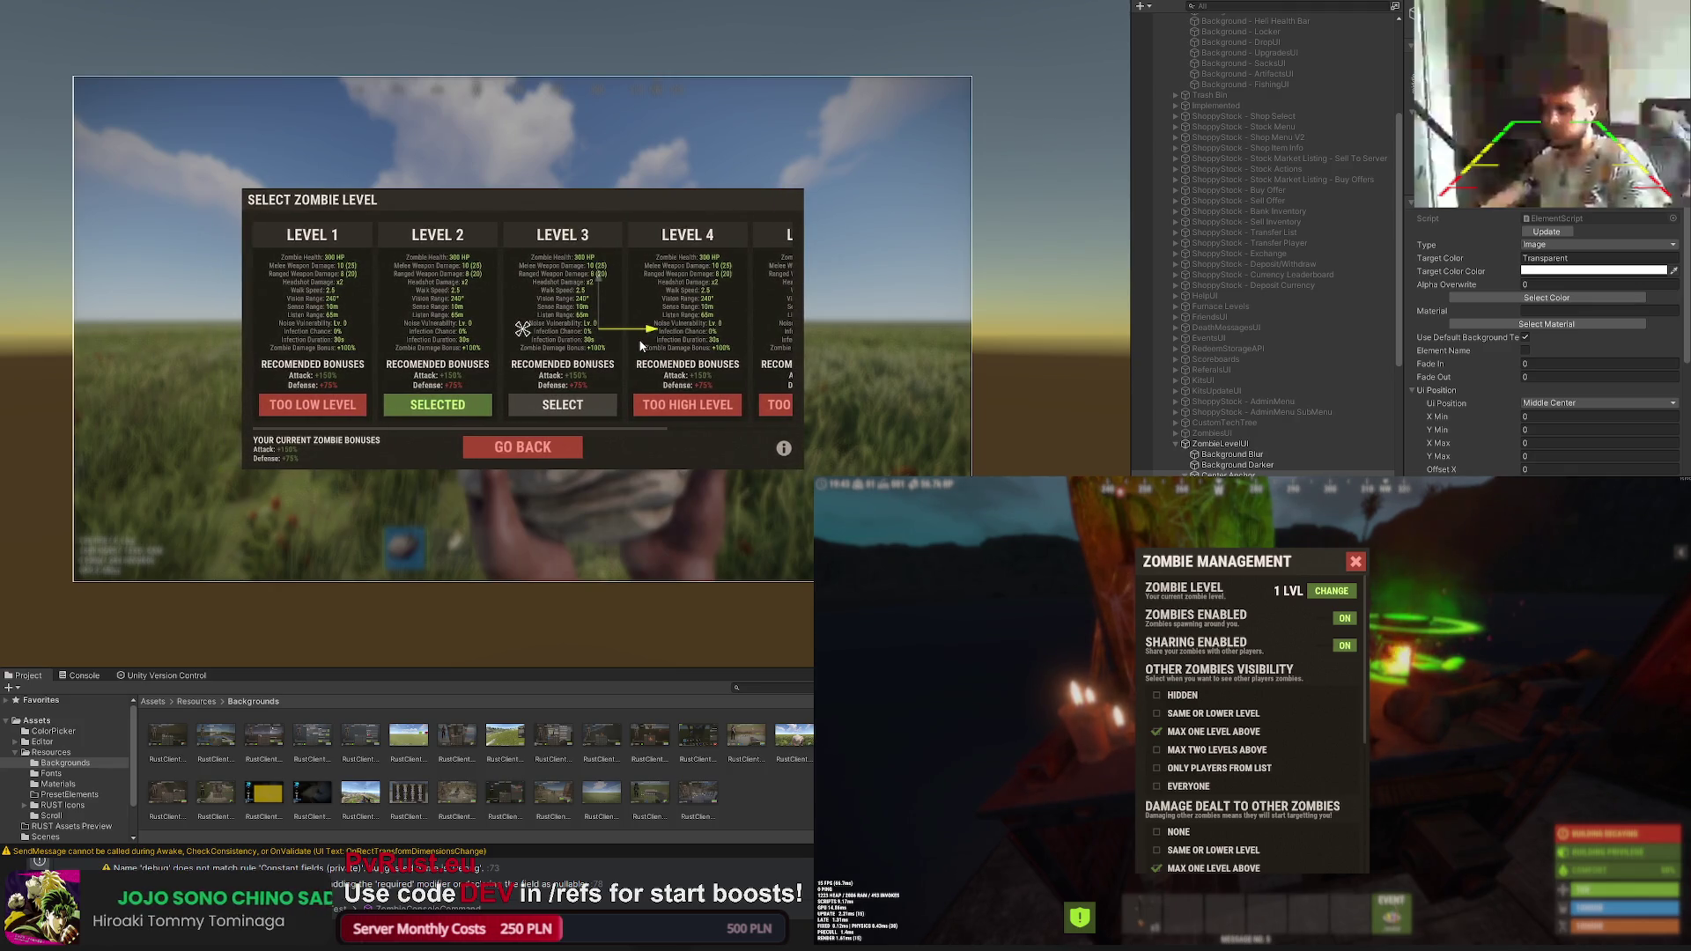
click(1238, 464)
drag(654, 328, 653, 340)
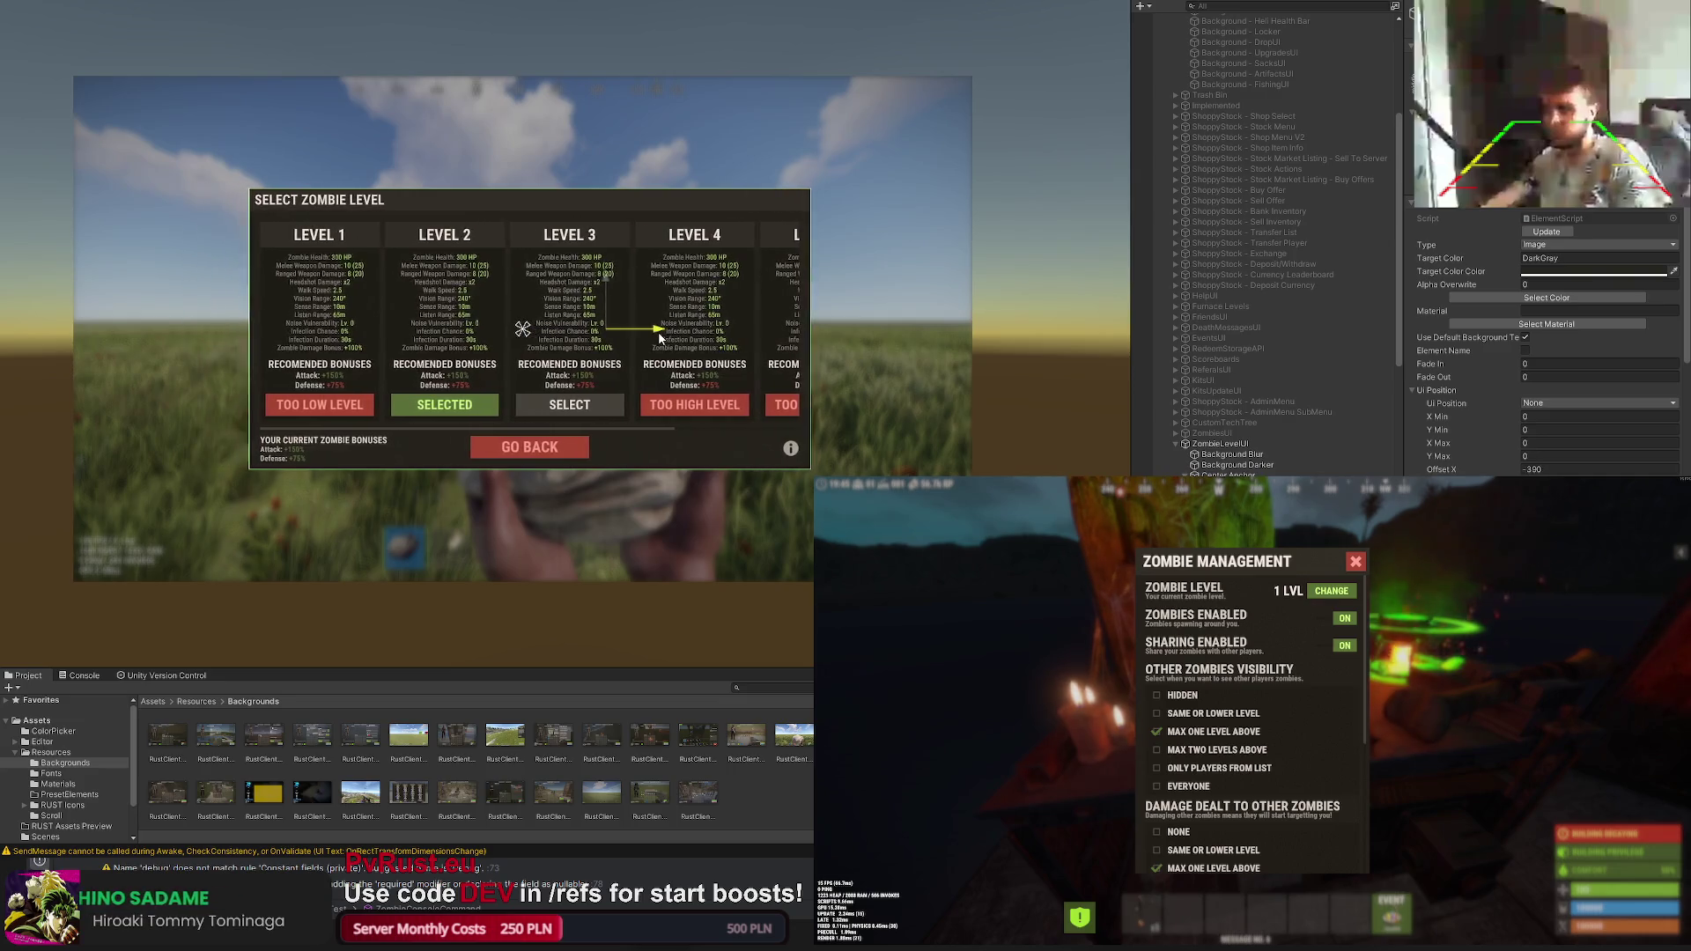
scroll(649, 340, up, 2)
scroll(702, 388, down, 3)
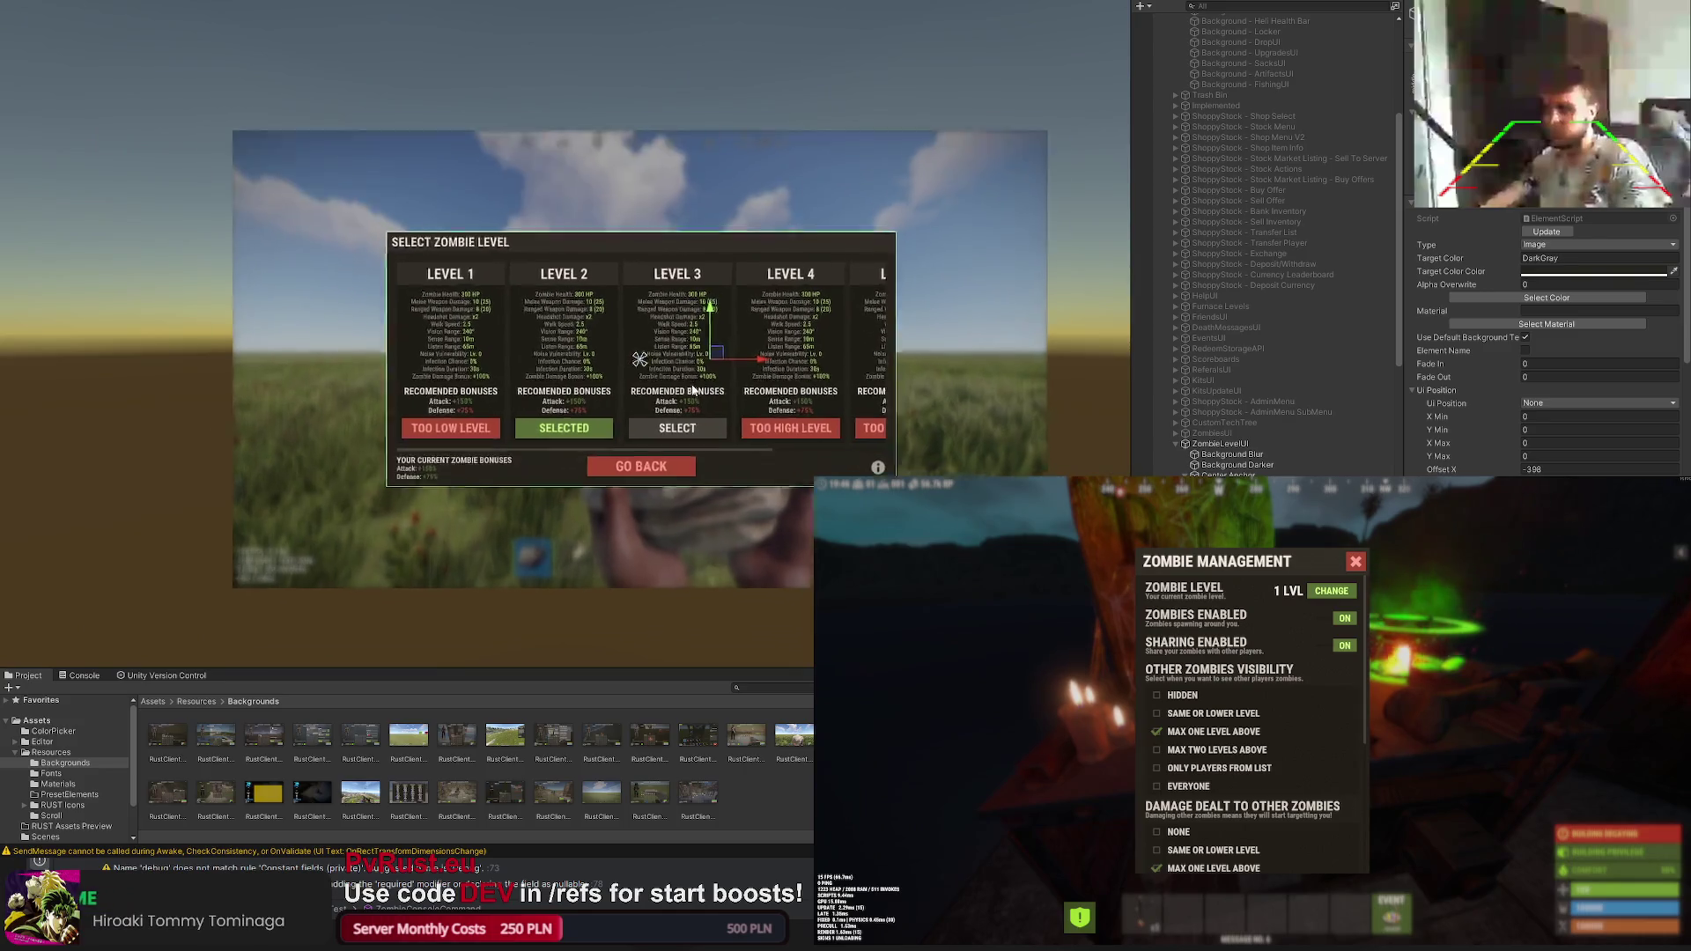
scroll(720, 364, up, 2)
scroll(634, 324, up, 2)
scroll(617, 326, up, 2)
scroll(618, 327, up, 1)
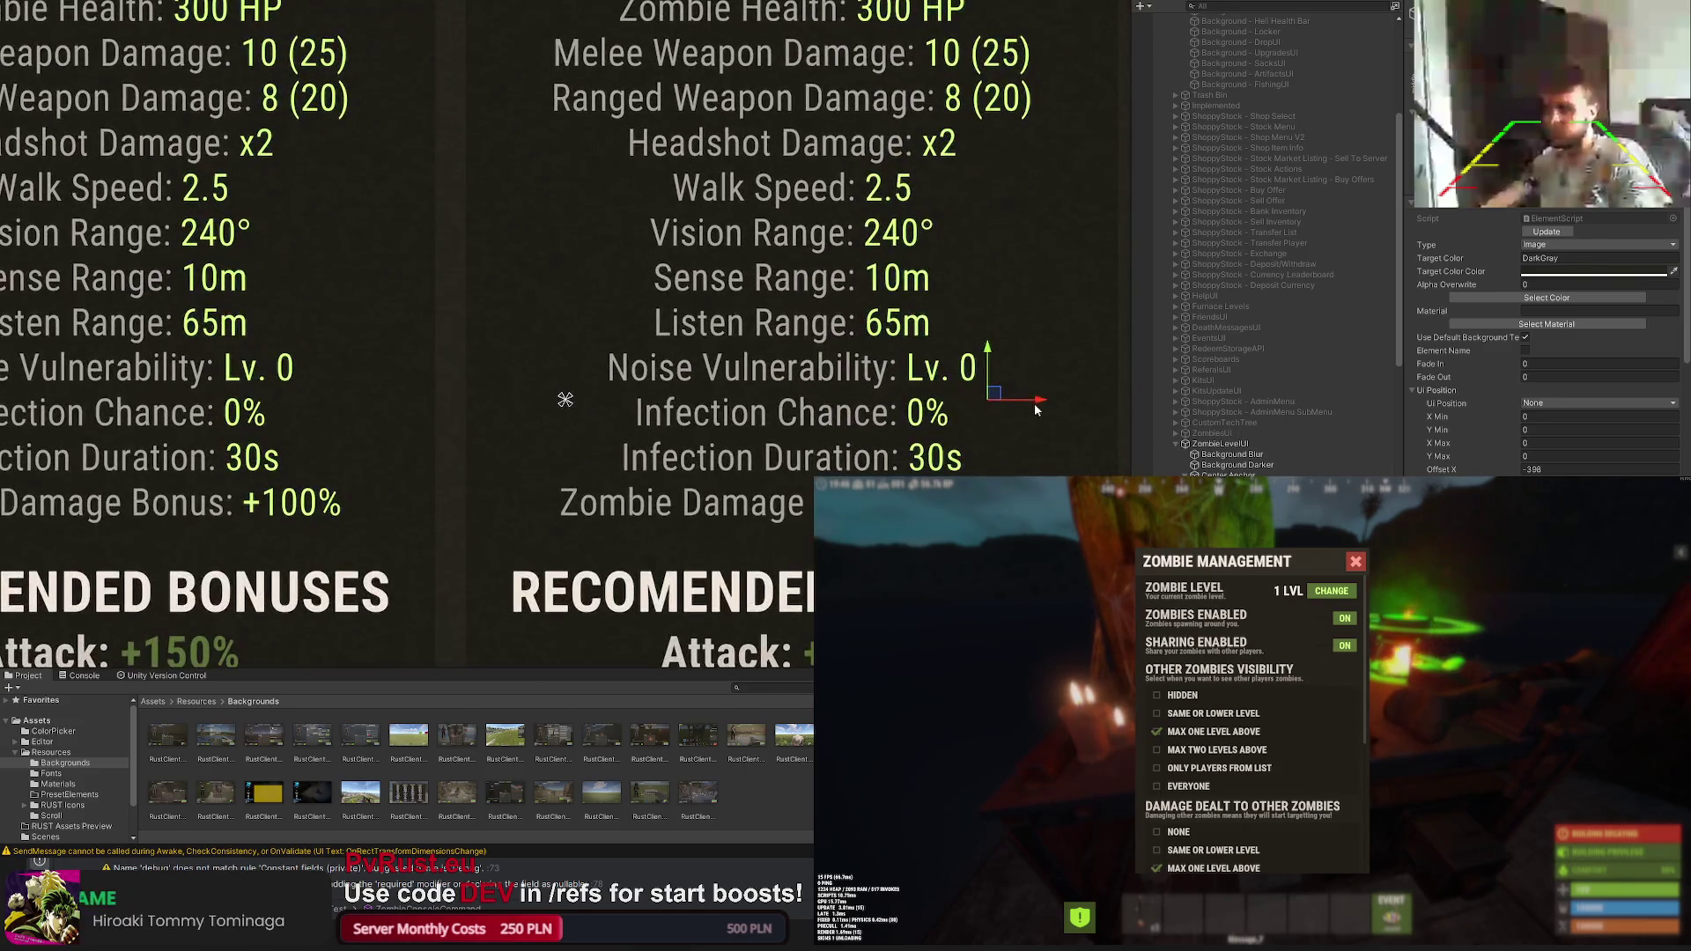
scroll(545, 406, down, 4)
scroll(639, 371, down, 1)
scroll(597, 363, down, 2)
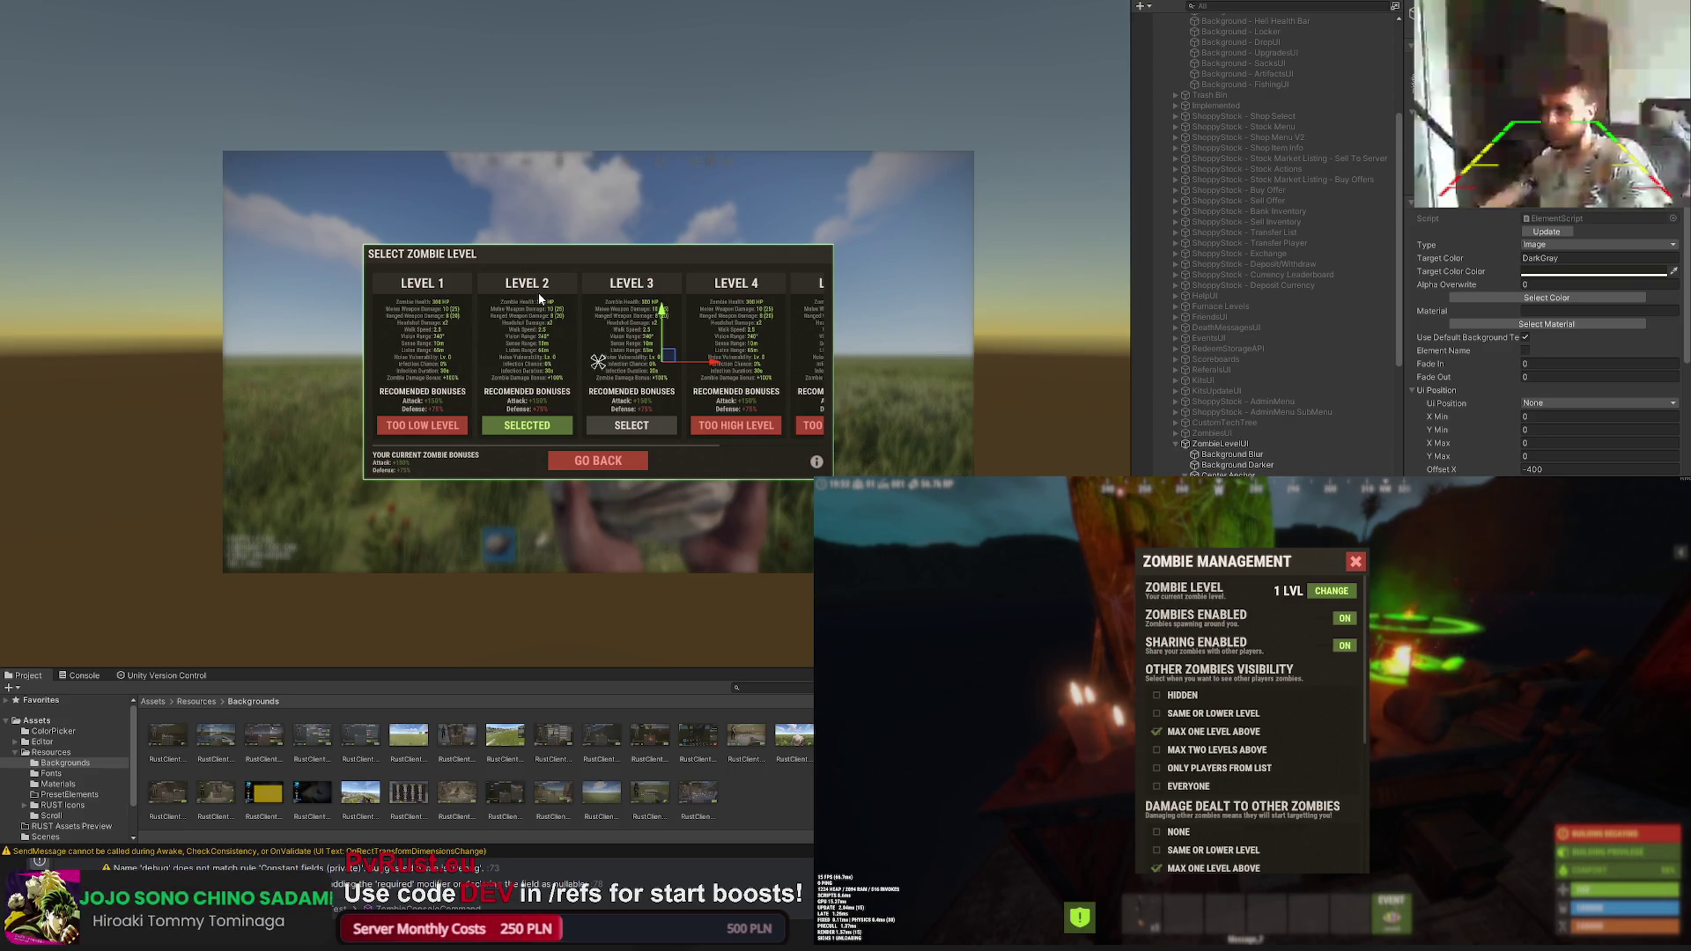
scroll(515, 136, up, 1)
scroll(515, 137, up, 1)
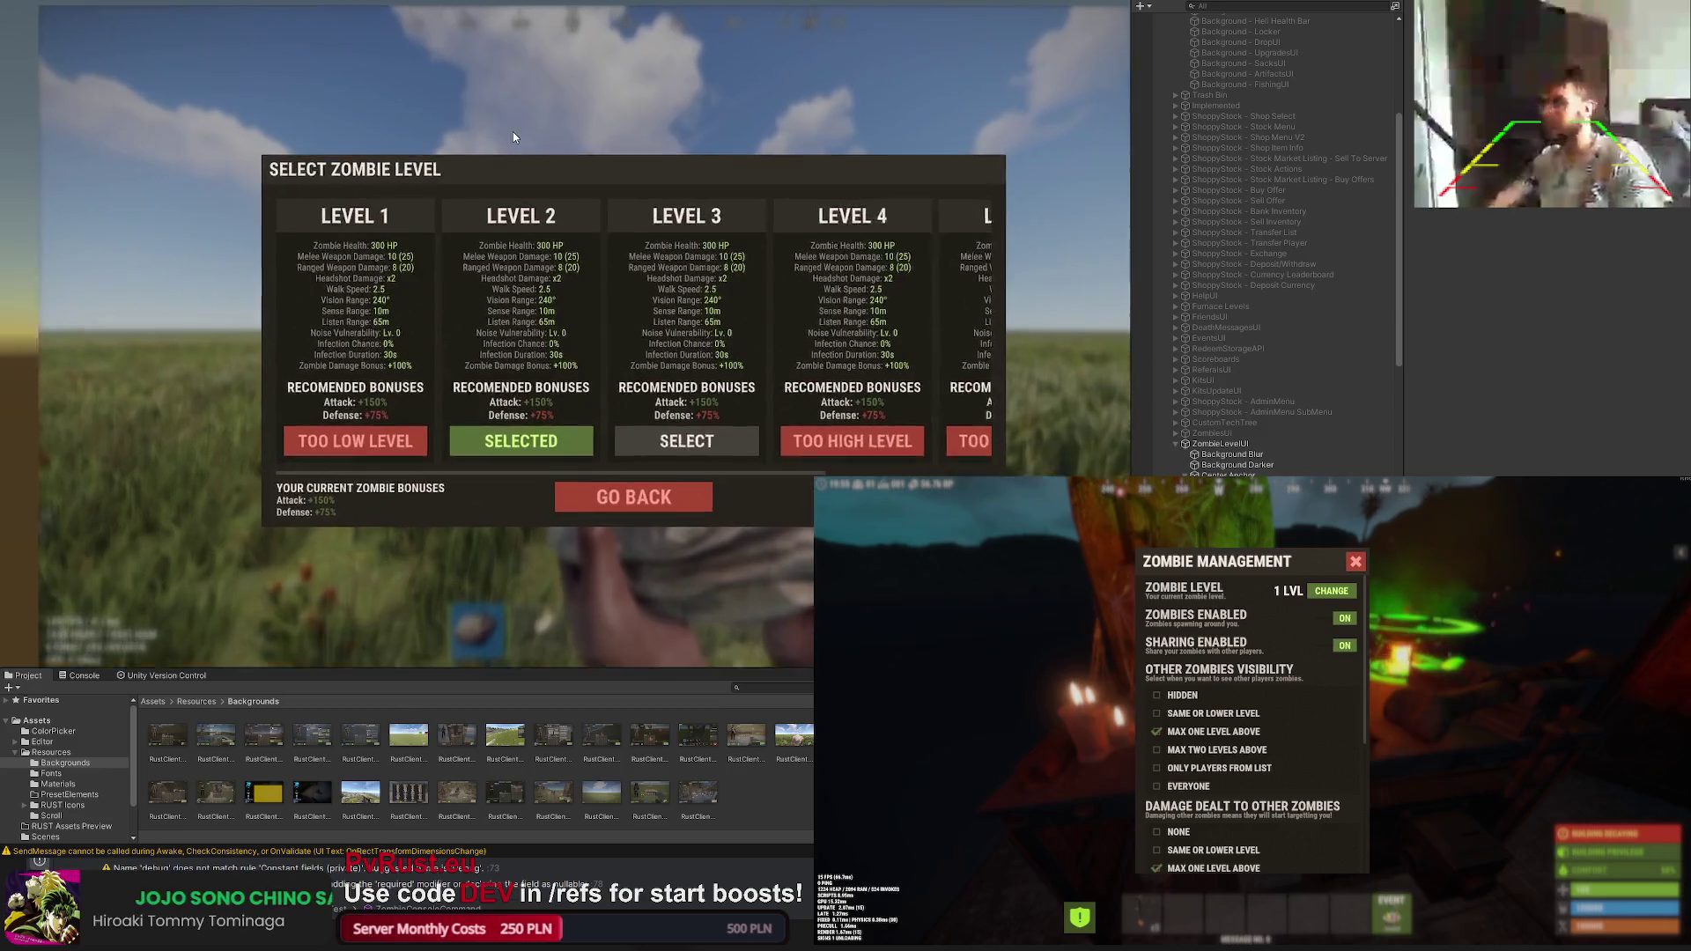
scroll(515, 136, up, 1)
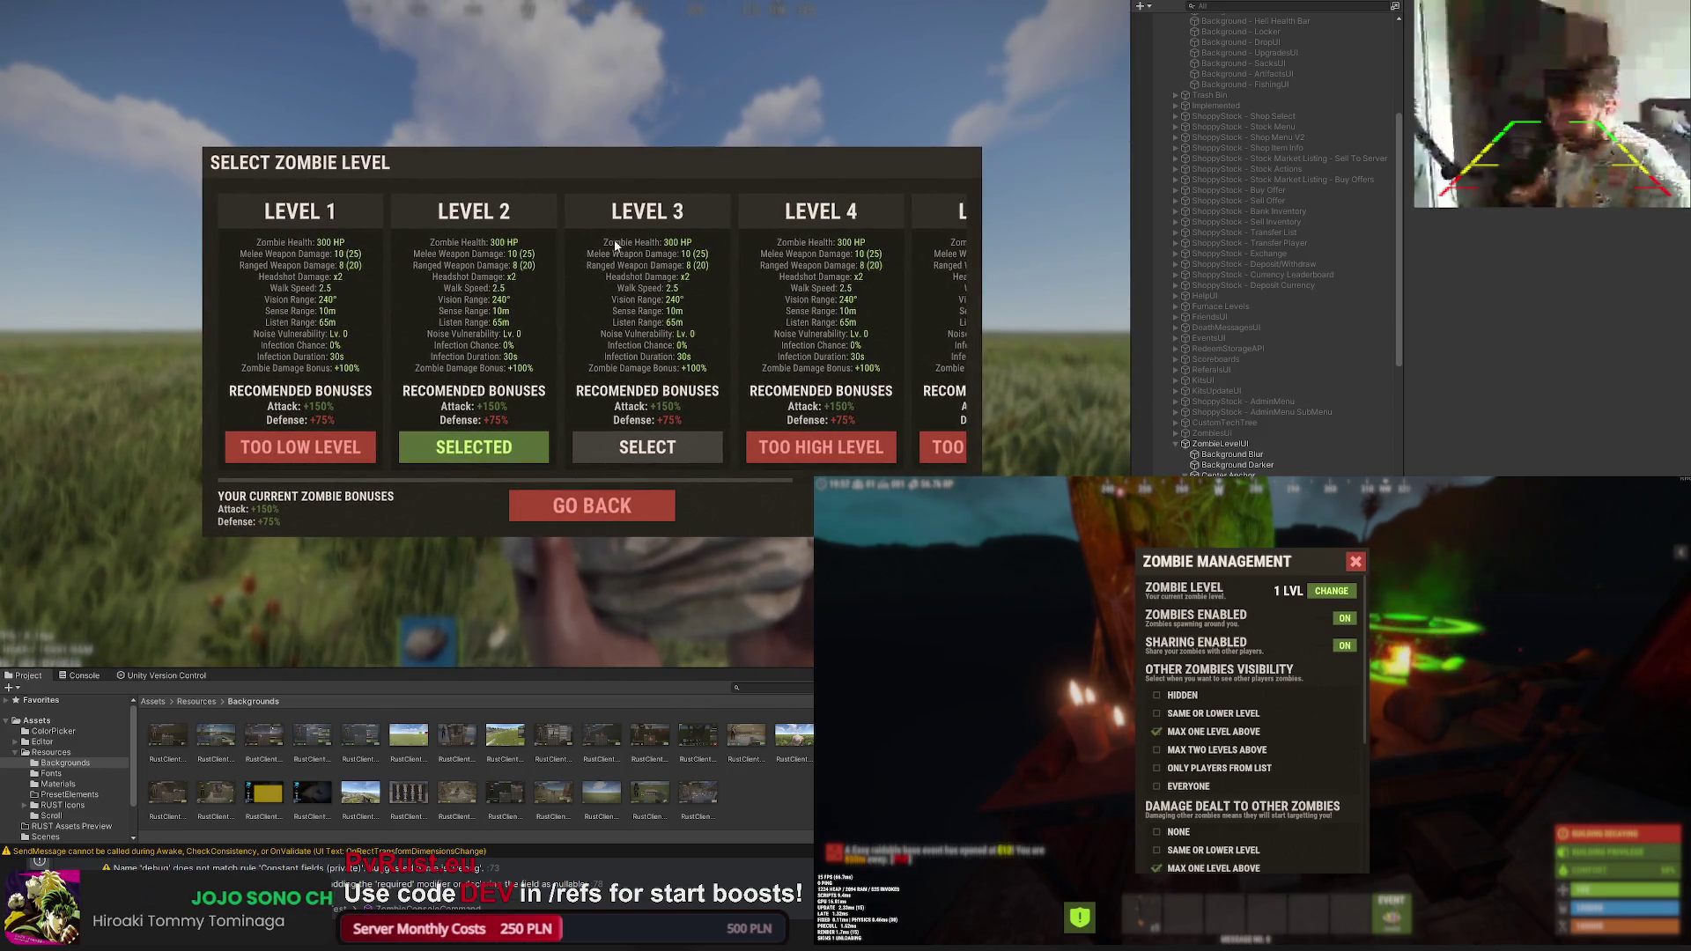
click(591, 341)
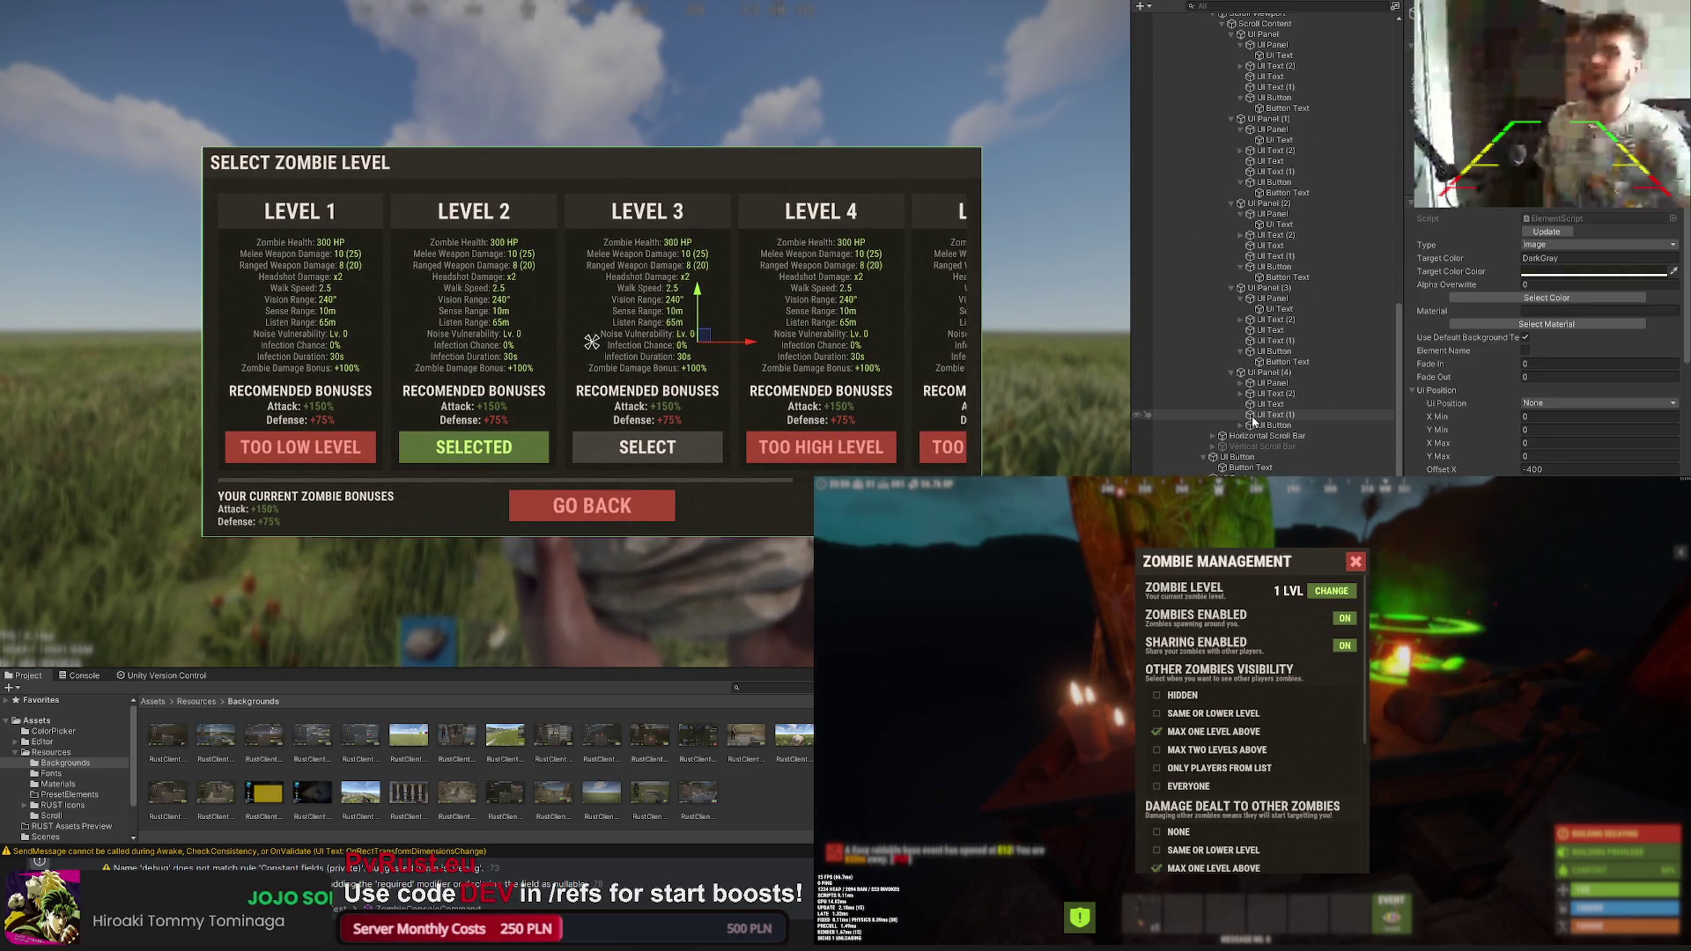
scroll(965, 474, up, 2)
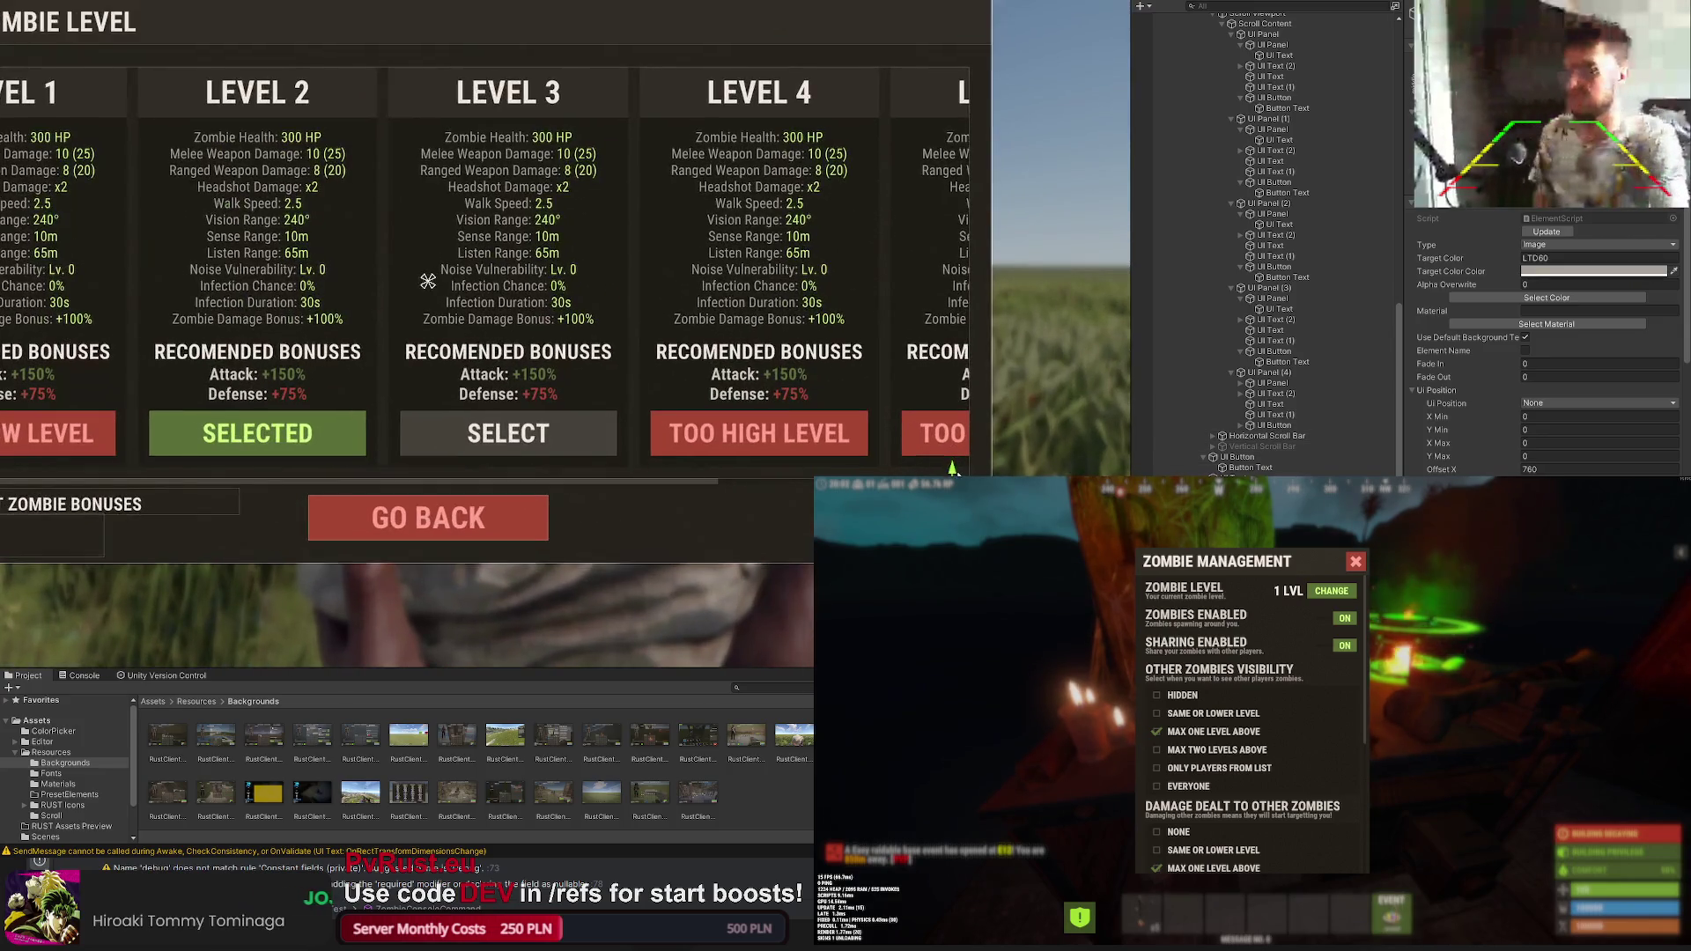
scroll(779, 463, up, 2)
scroll(779, 463, up, 2)
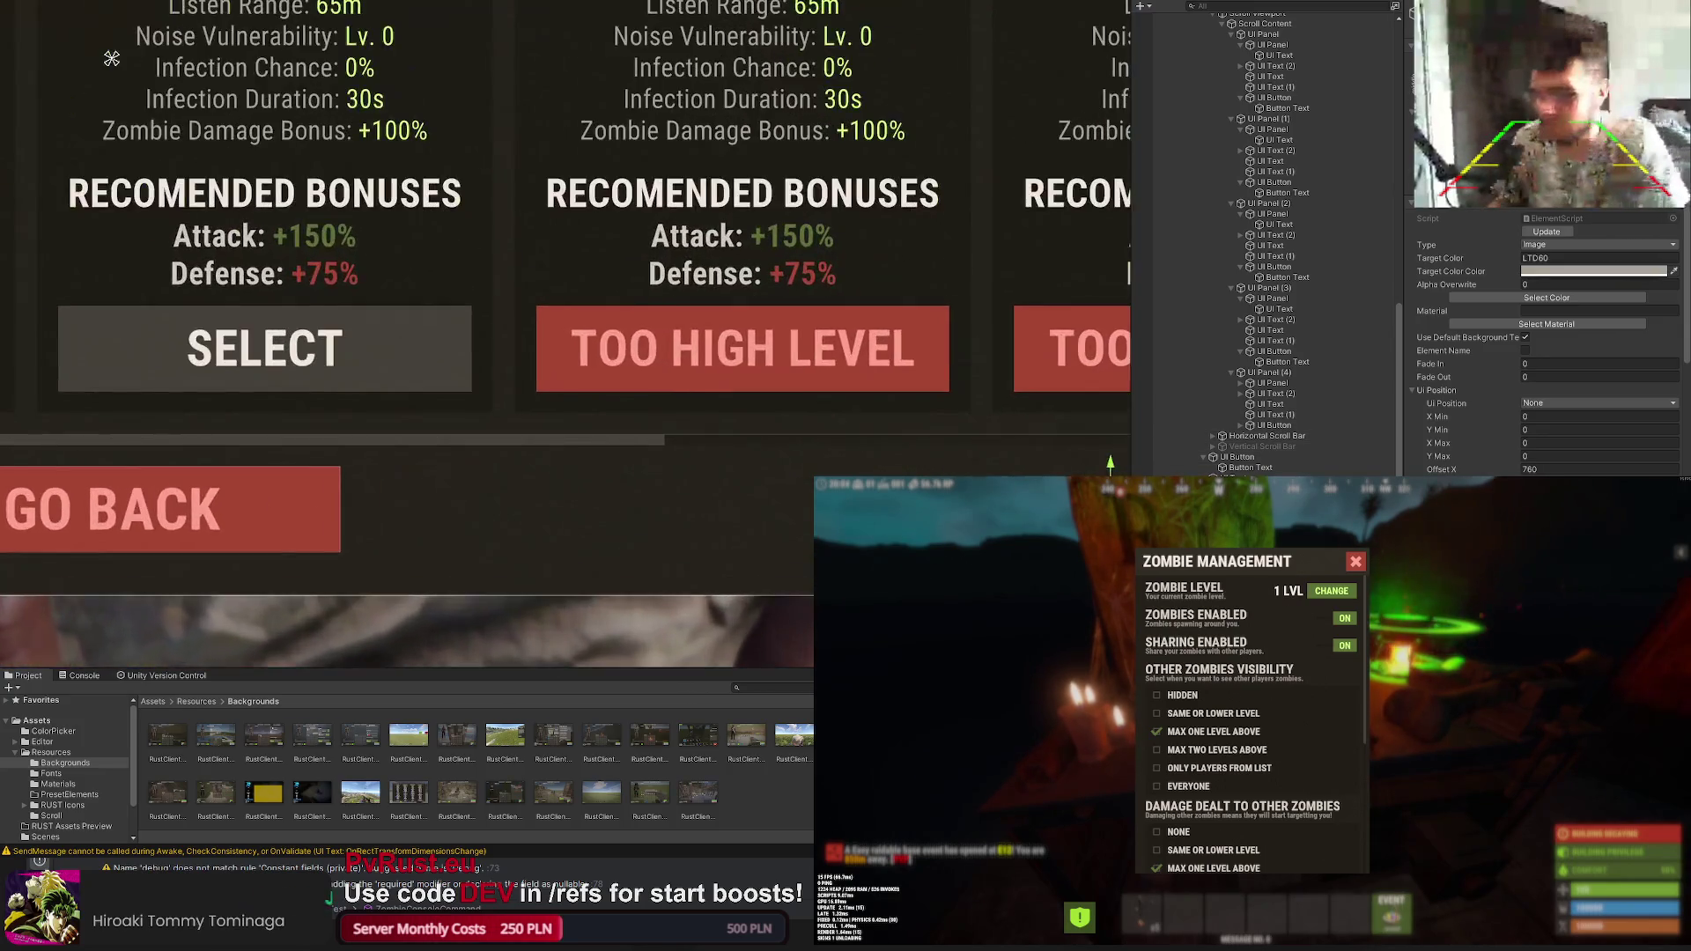
Step: Move the info icon beside Go Back, then return it to the right at Offset X 760
drag(112, 59, 0, 0)
drag(983, 458, 246, 450)
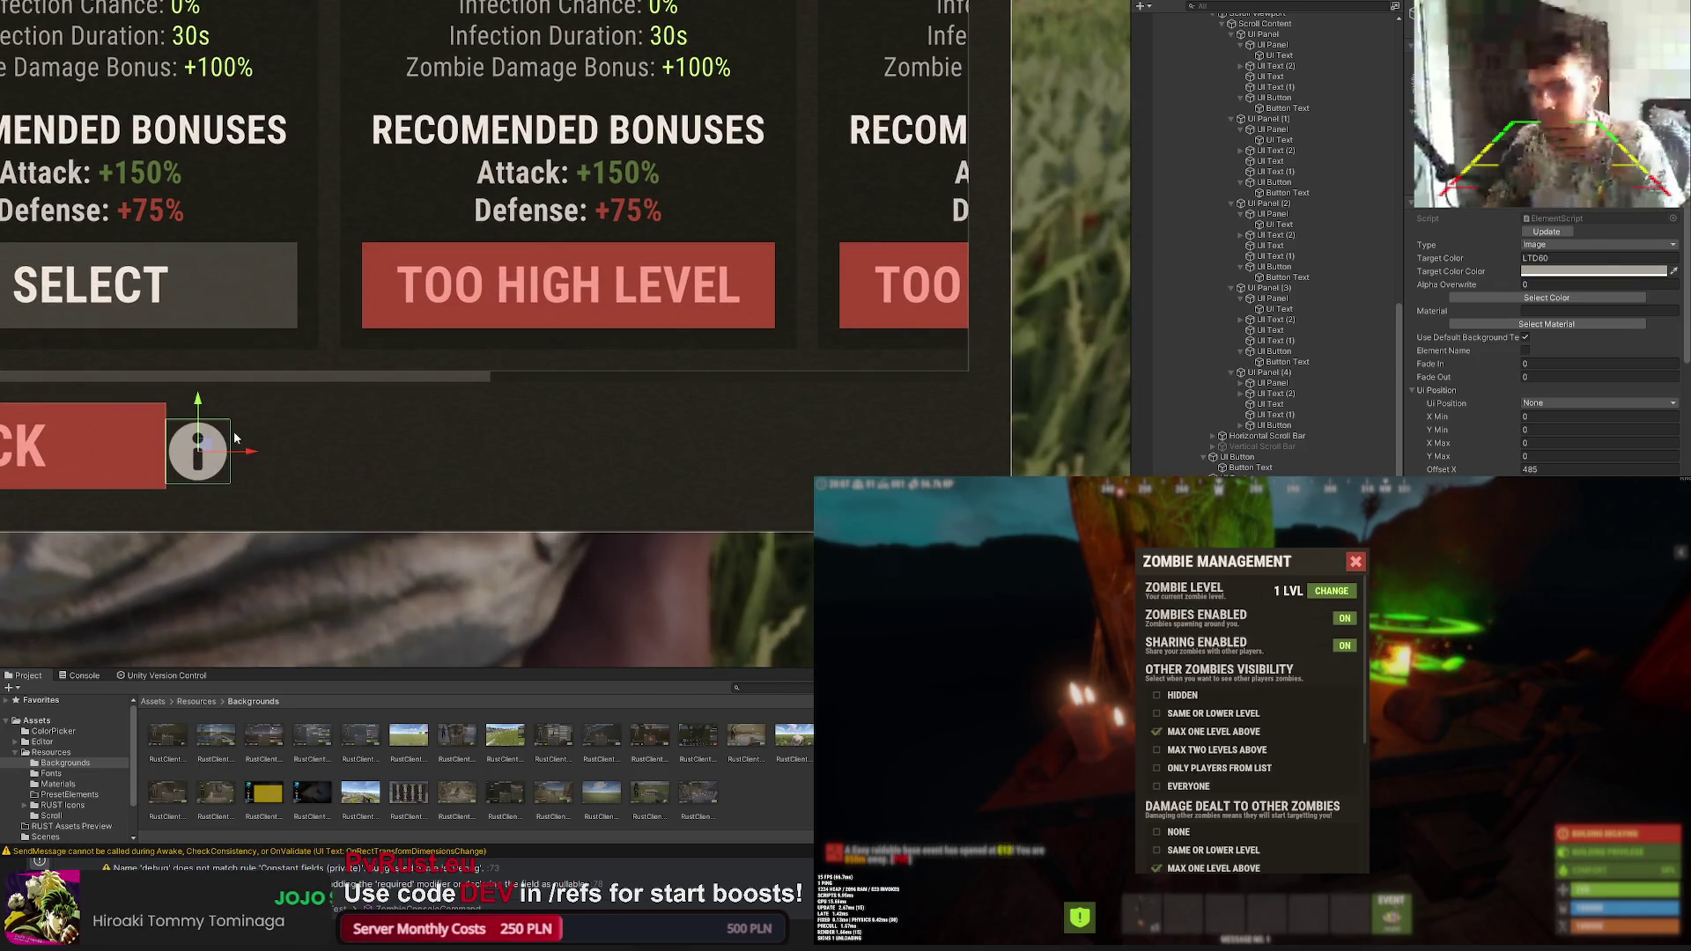
scroll(405, 453, up, 1)
scroll(405, 454, up, 1)
drag(406, 424, 719, 463)
scroll(436, 438, down, 2)
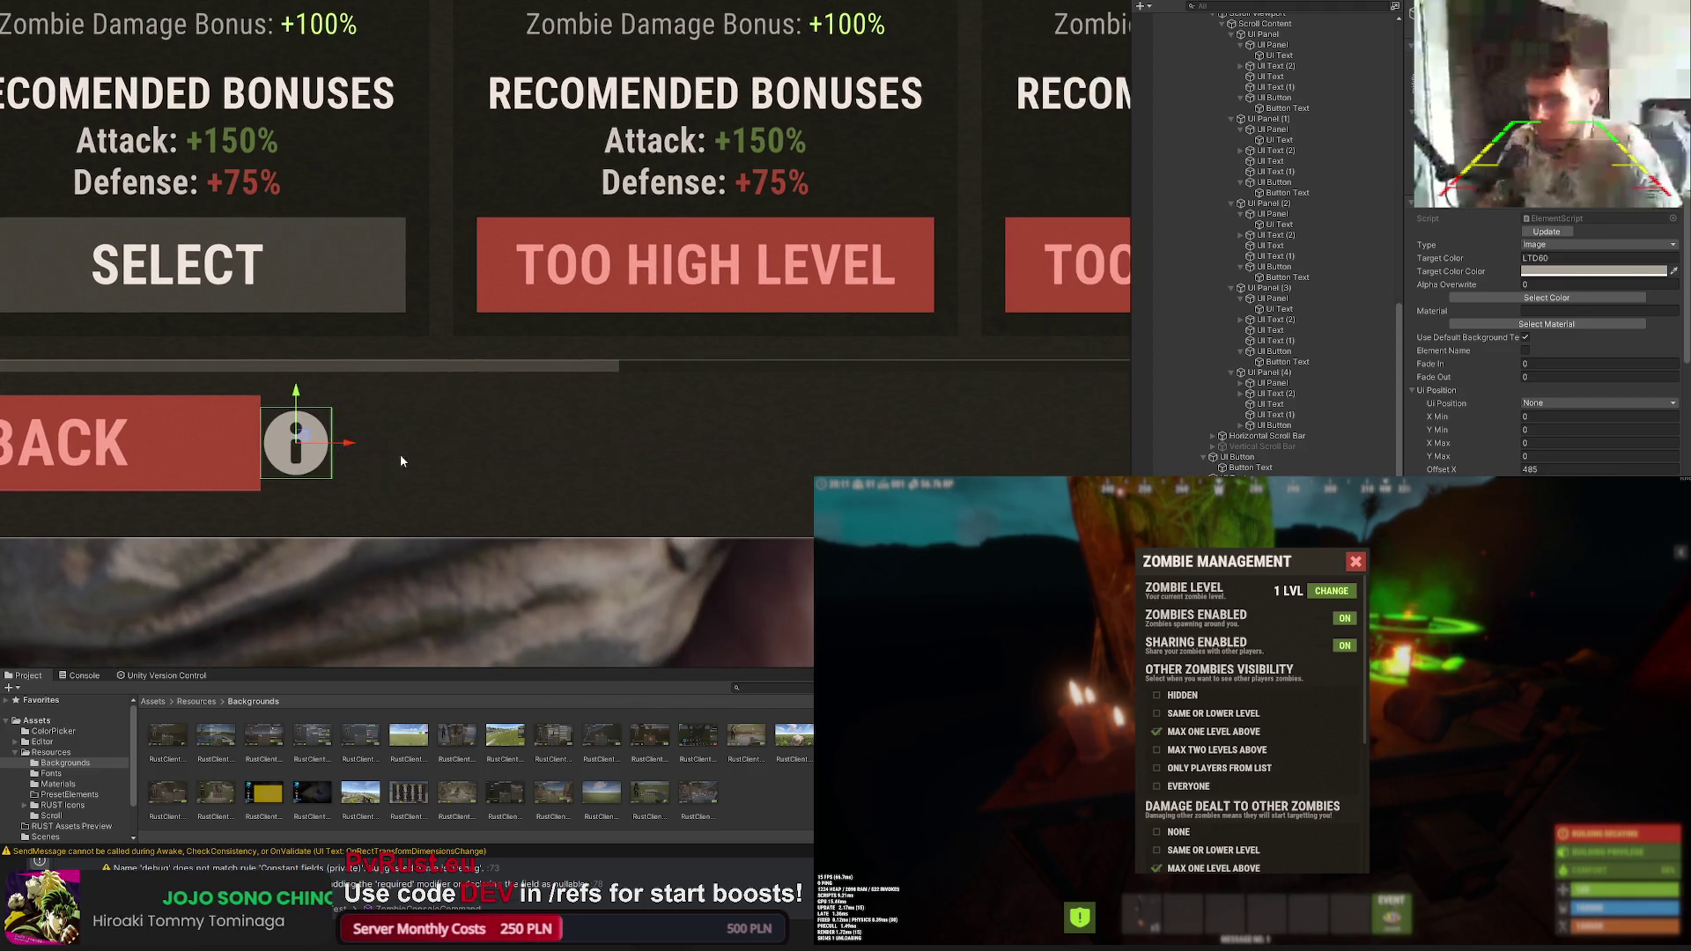
scroll(720, 463, down, 1)
scroll(620, 435, up, 1)
drag(435, 412, 656, 420)
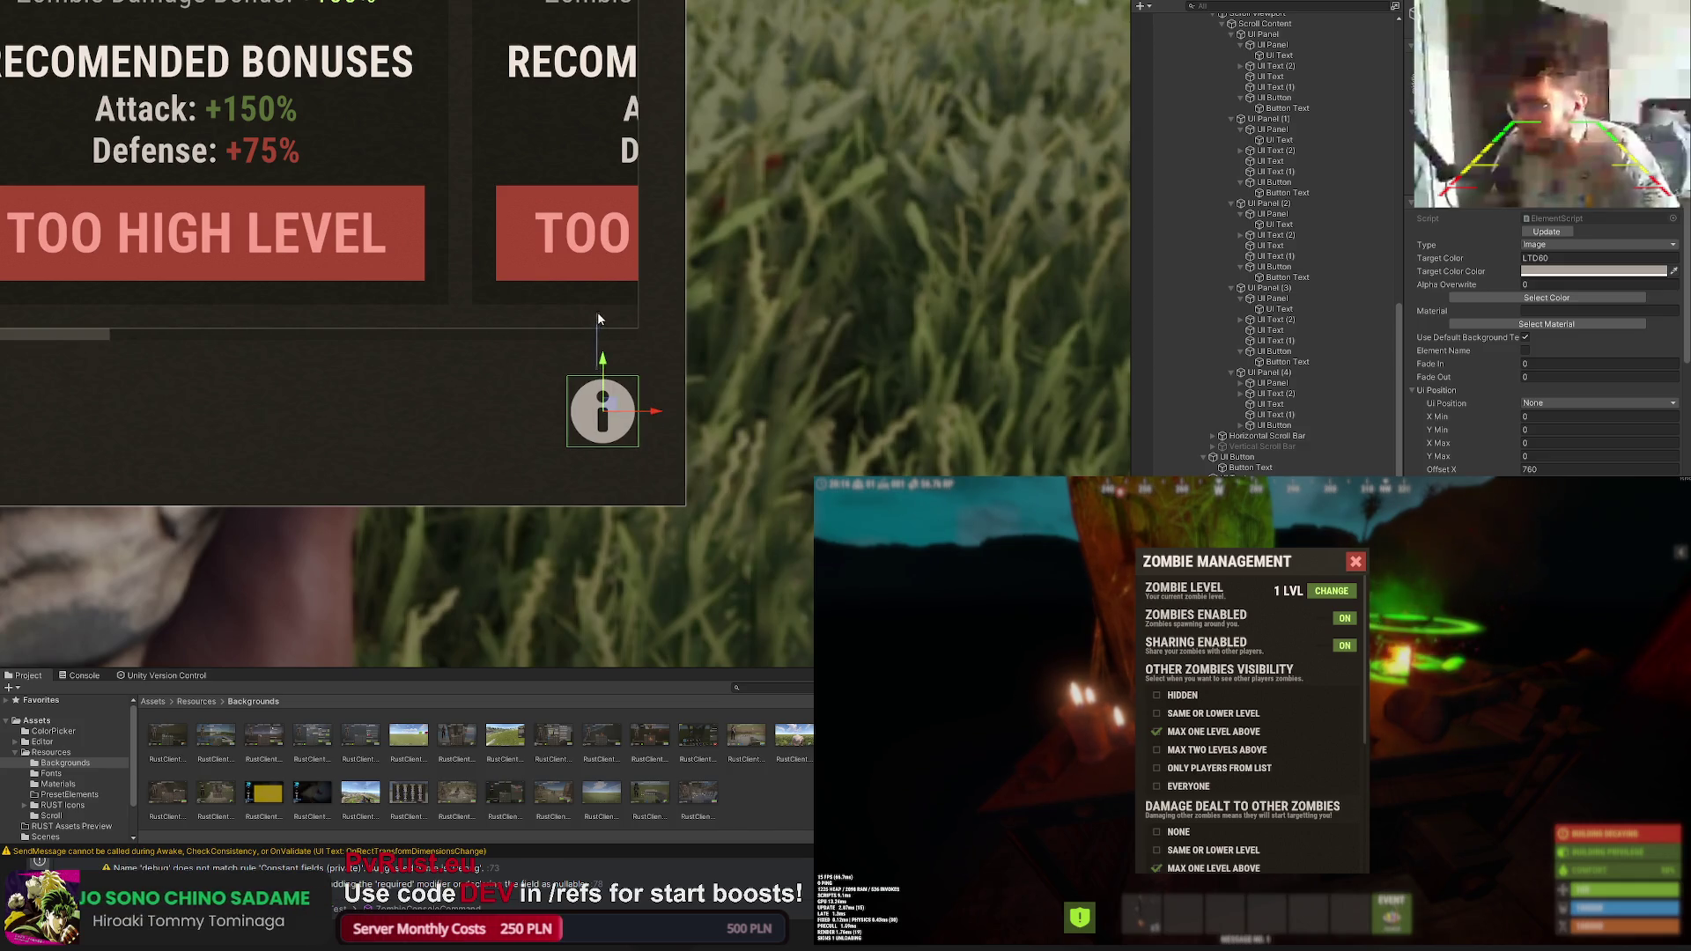
scroll(482, 399, down, 1)
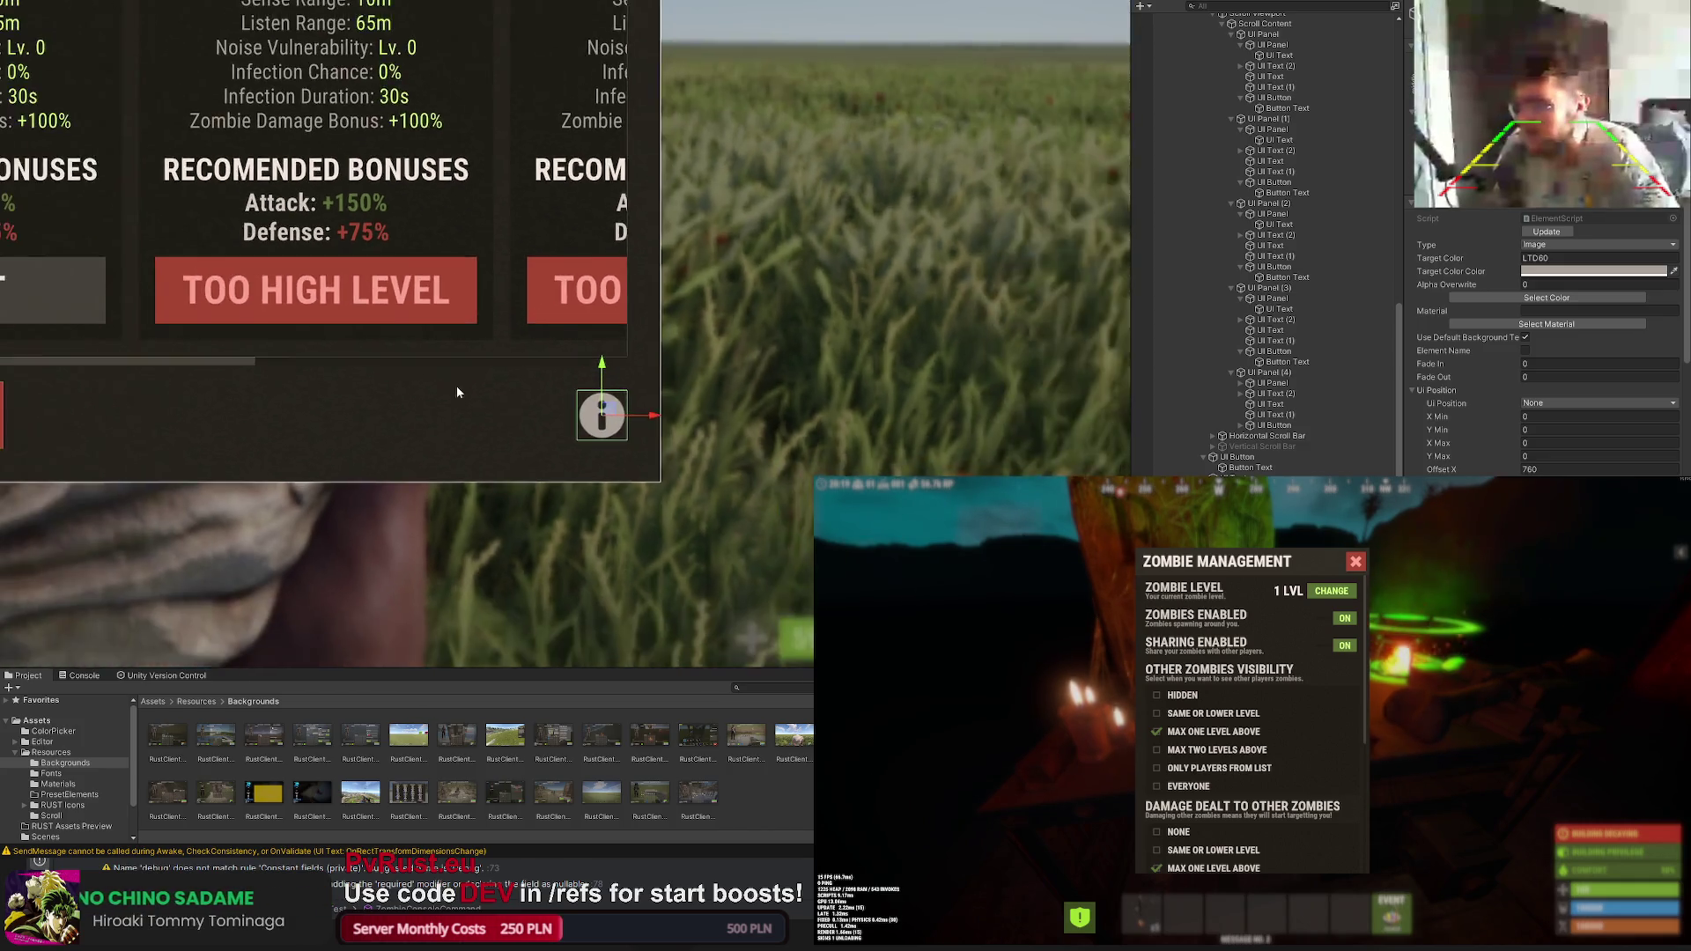
scroll(483, 400, down, 2)
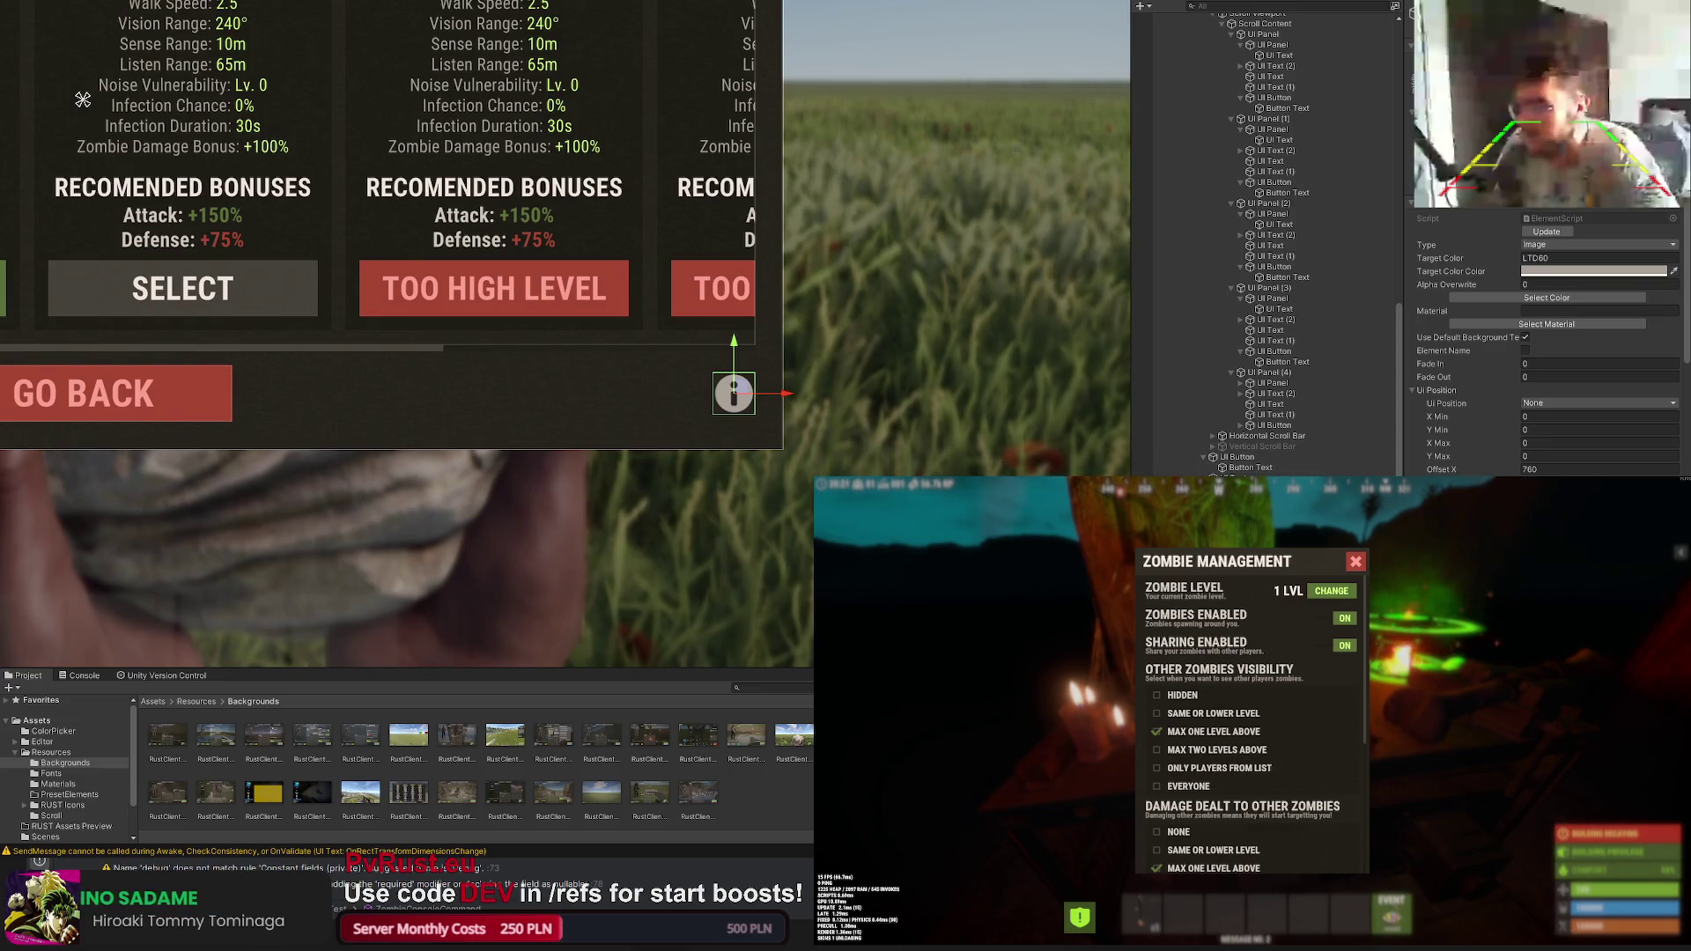
scroll(657, 390, down, 1)
scroll(651, 381, down, 1)
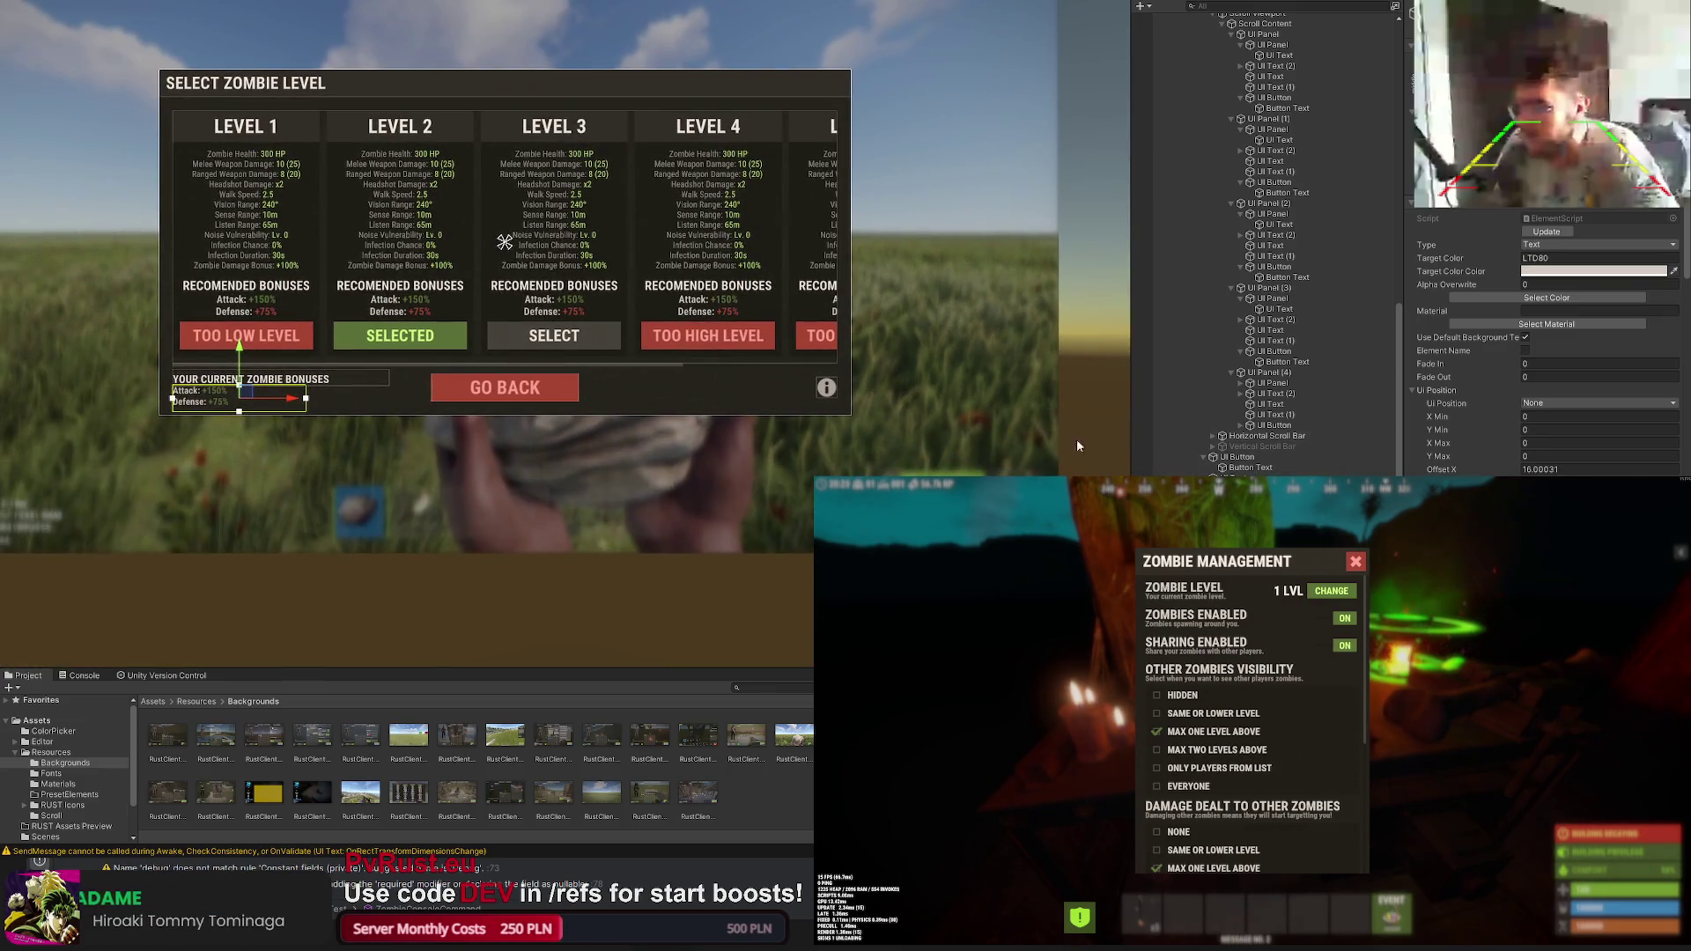
Step: Create a new 'Example Text' element at the info icon's position and select it
key(z)
click(1212, 457)
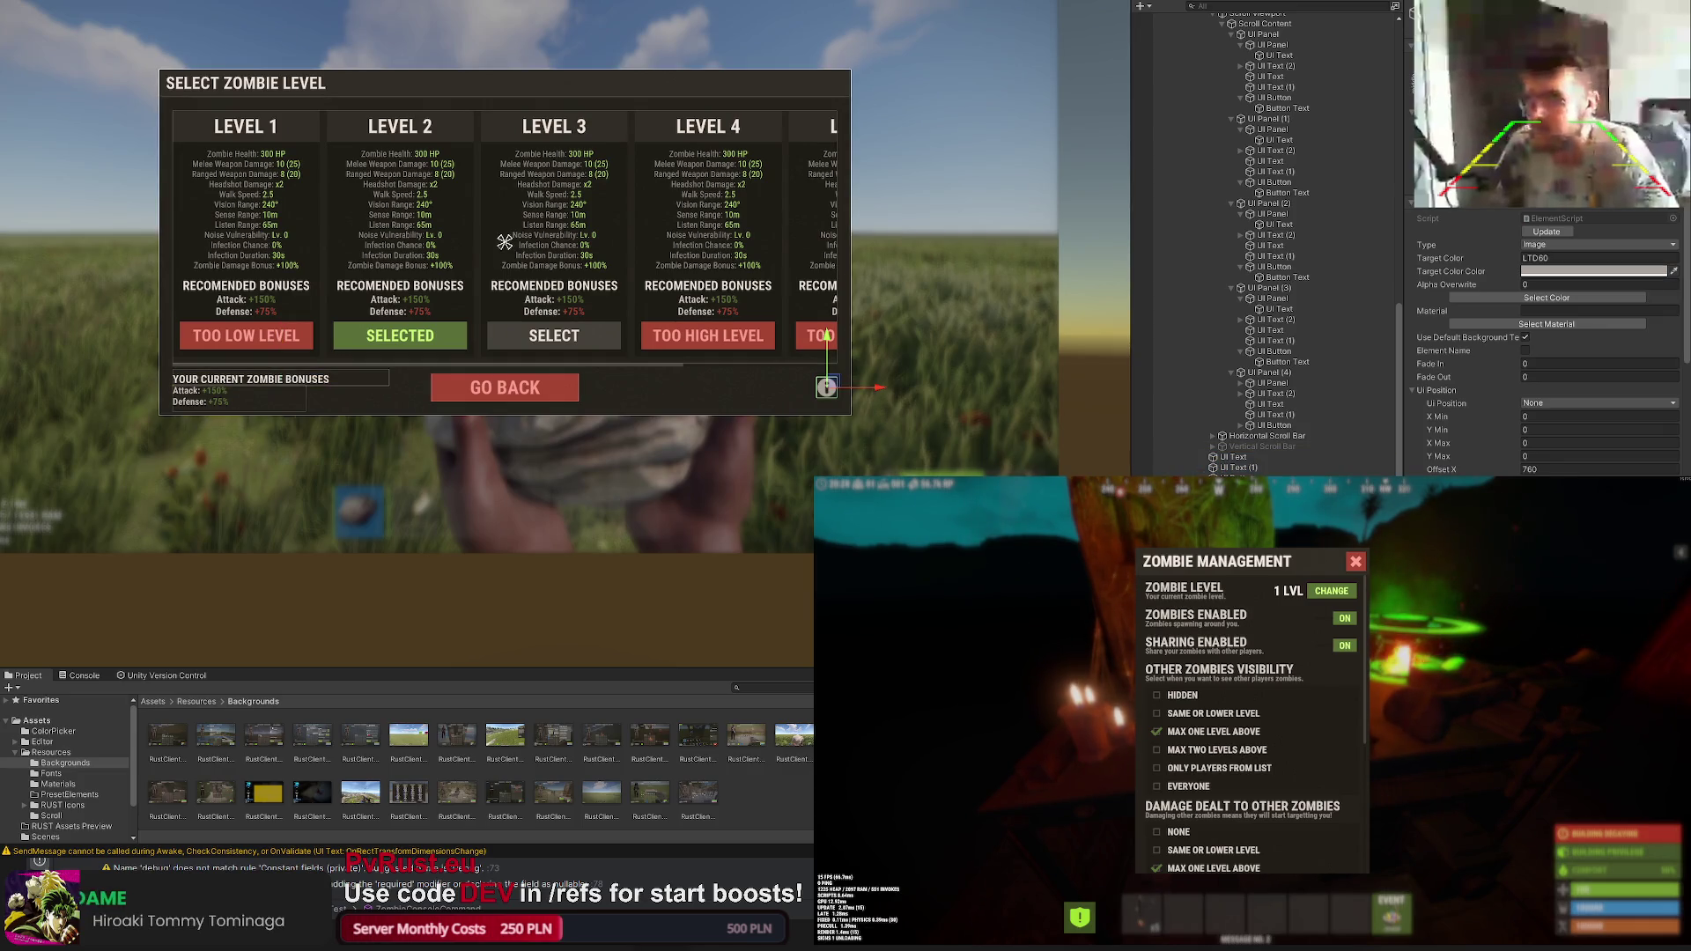
key(Down)
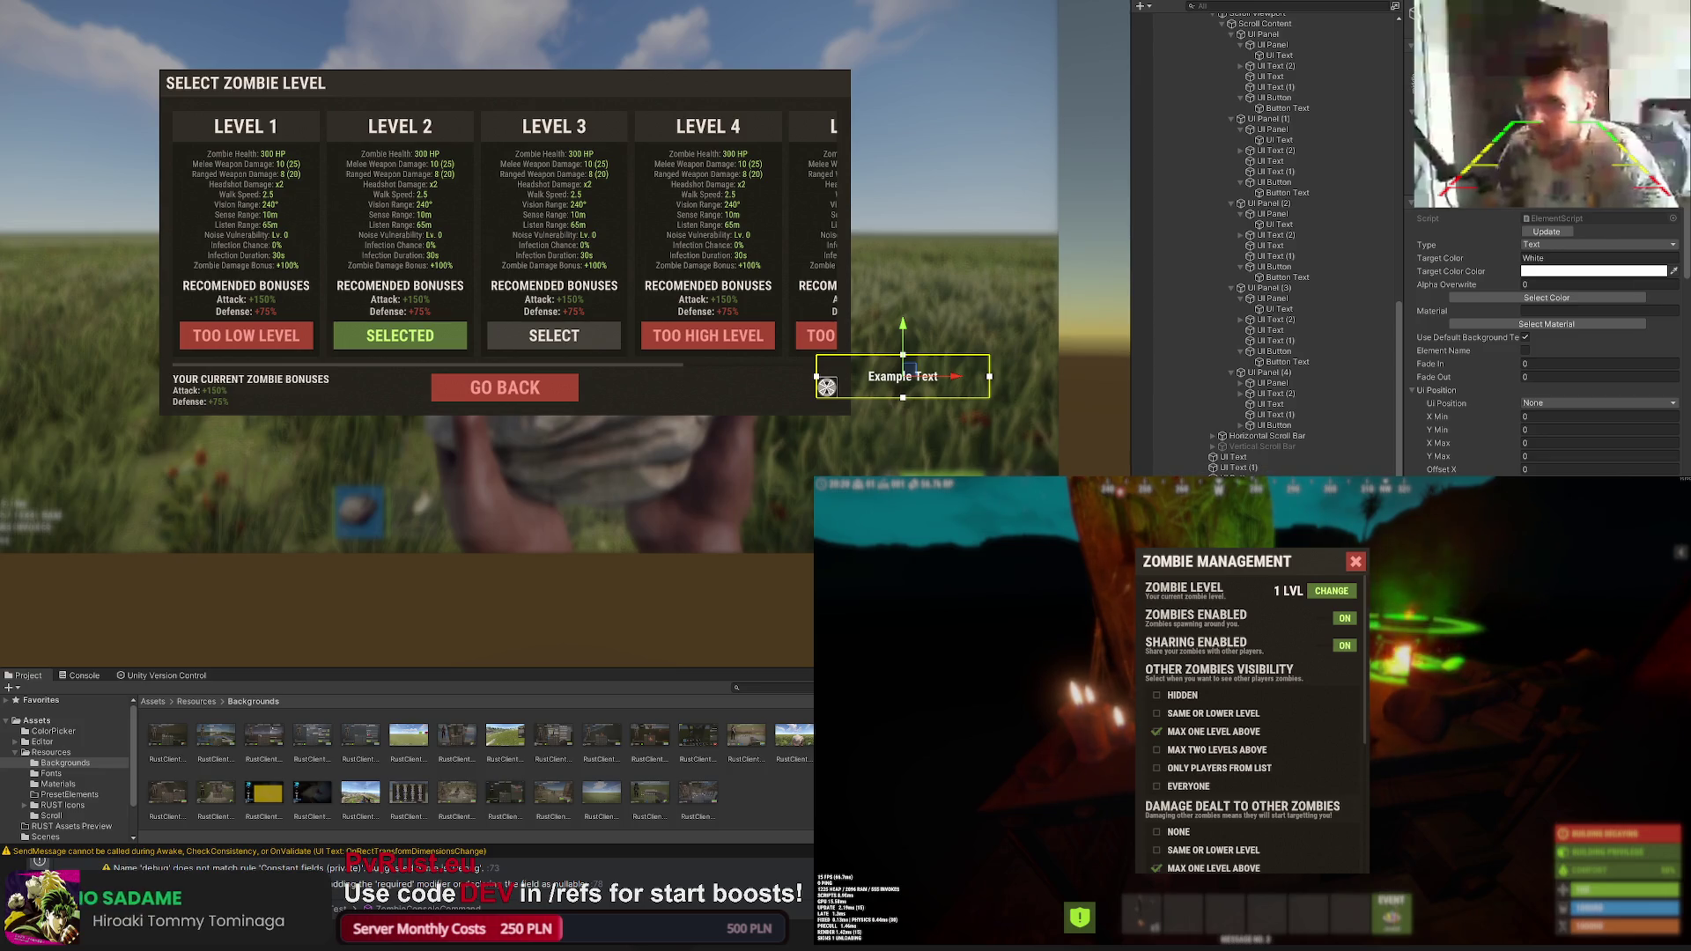
scroll(813, 353, up, 3)
scroll(767, 354, up, 2)
scroll(683, 356, up, 2)
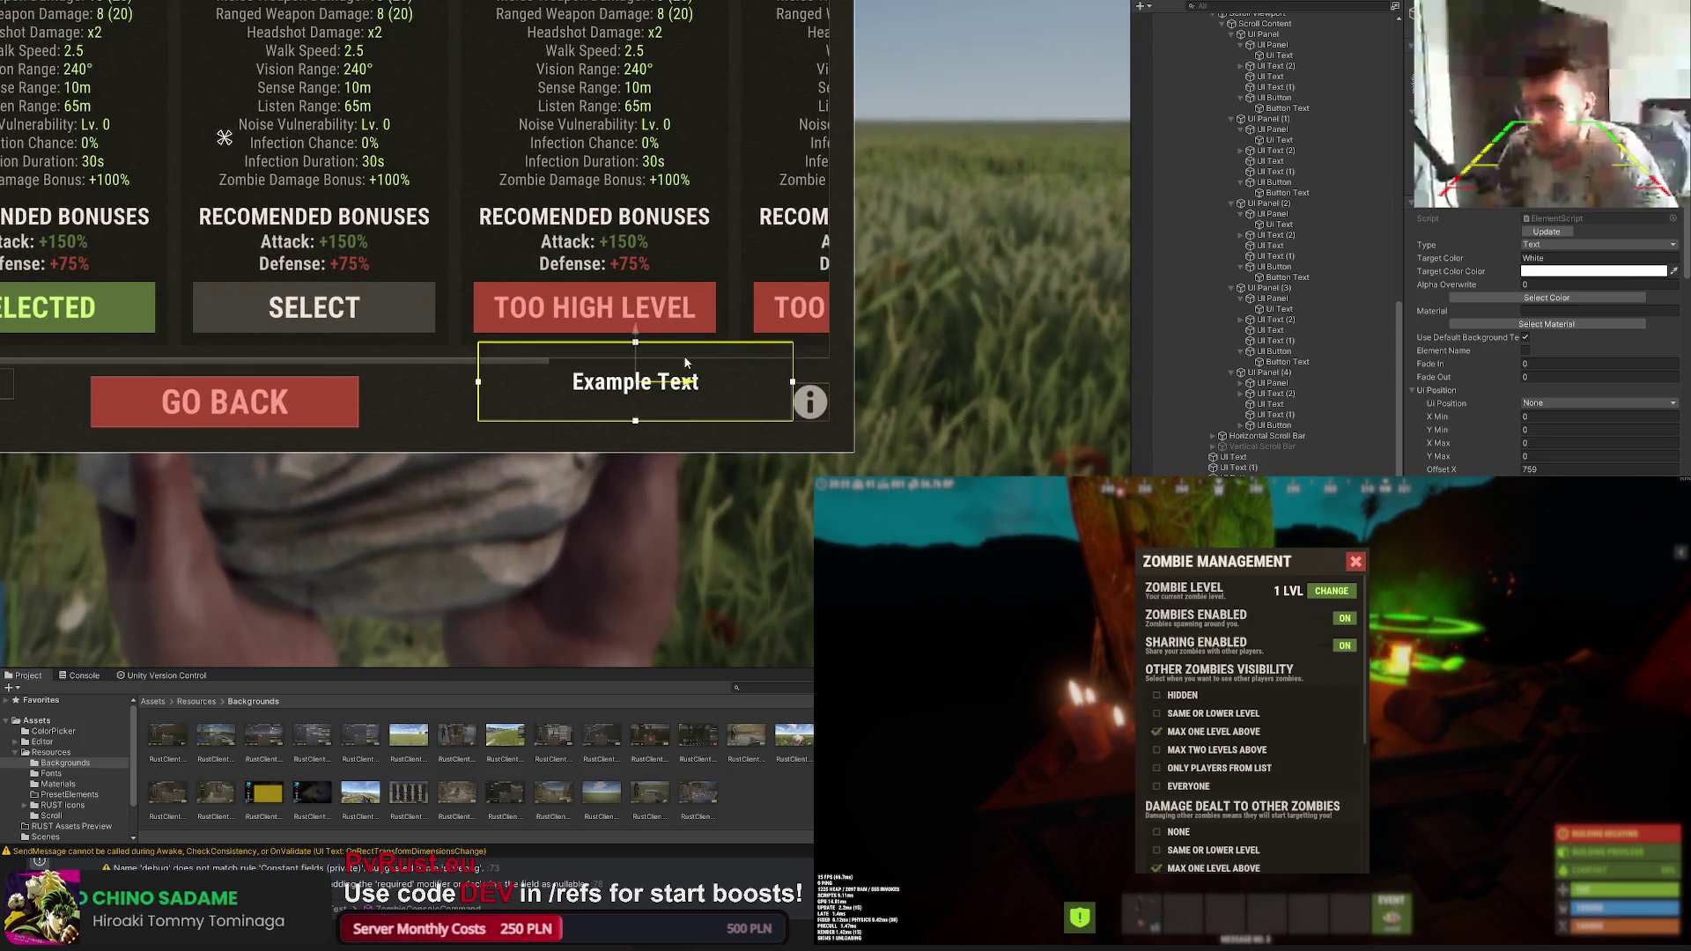
scroll(676, 376, up, 2)
Step: Resize the Example Text box and set its text to 'Each zombie level have it's own loot table'
drag(687, 430, 688, 456)
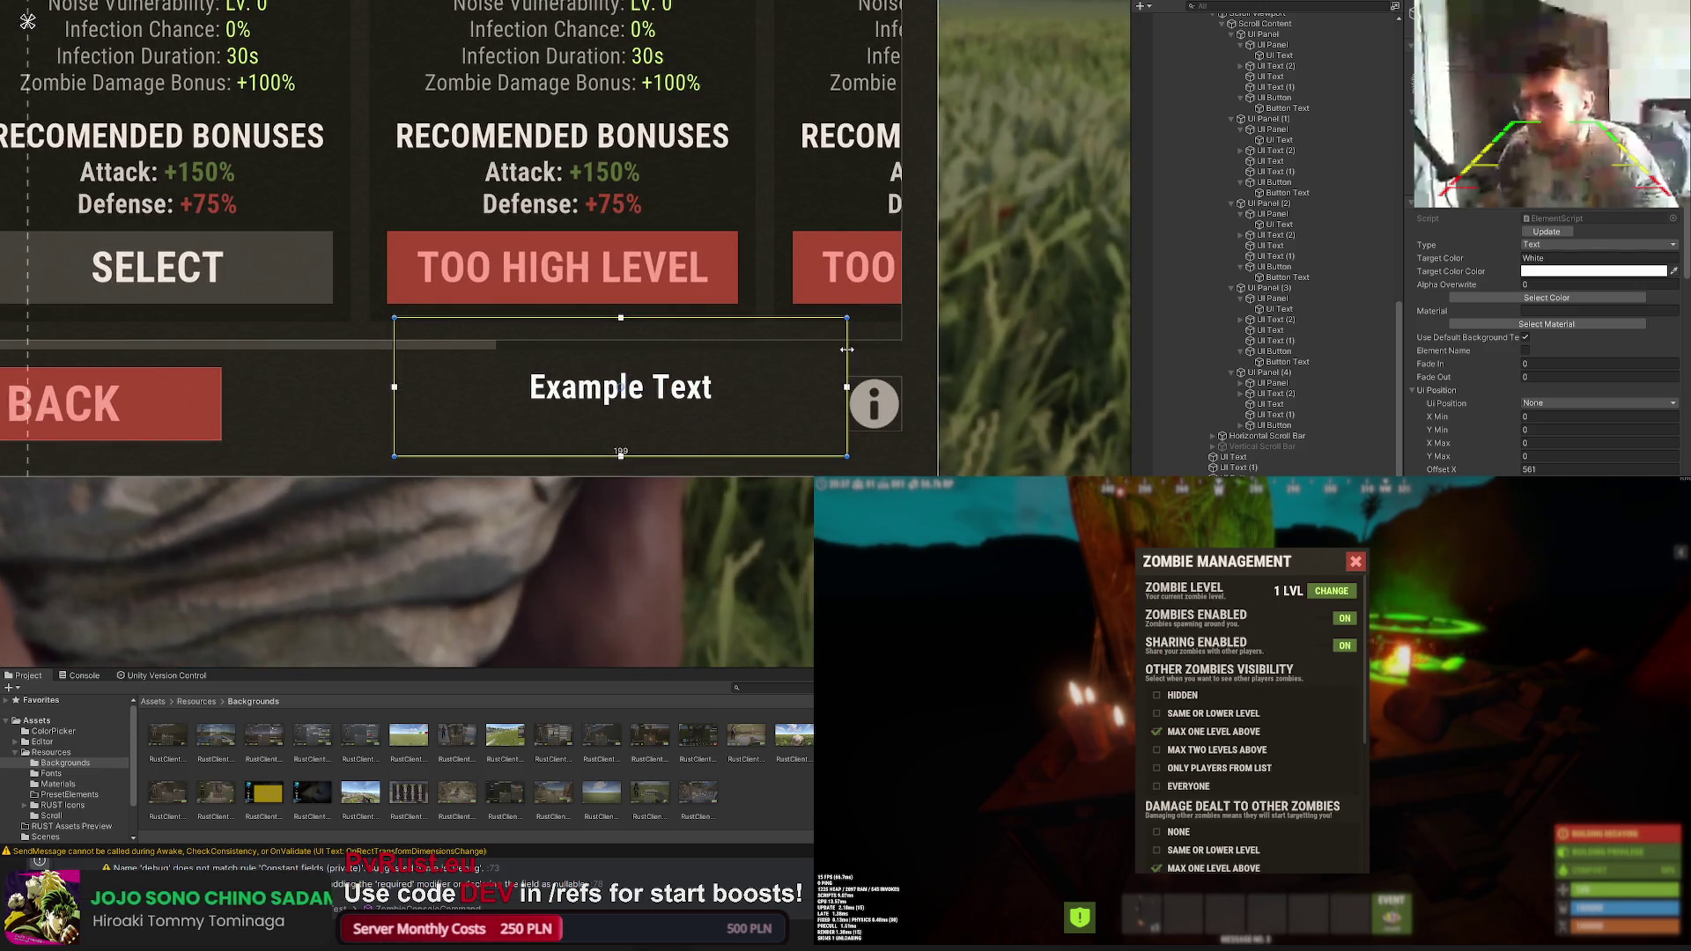
drag(848, 317, 849, 358)
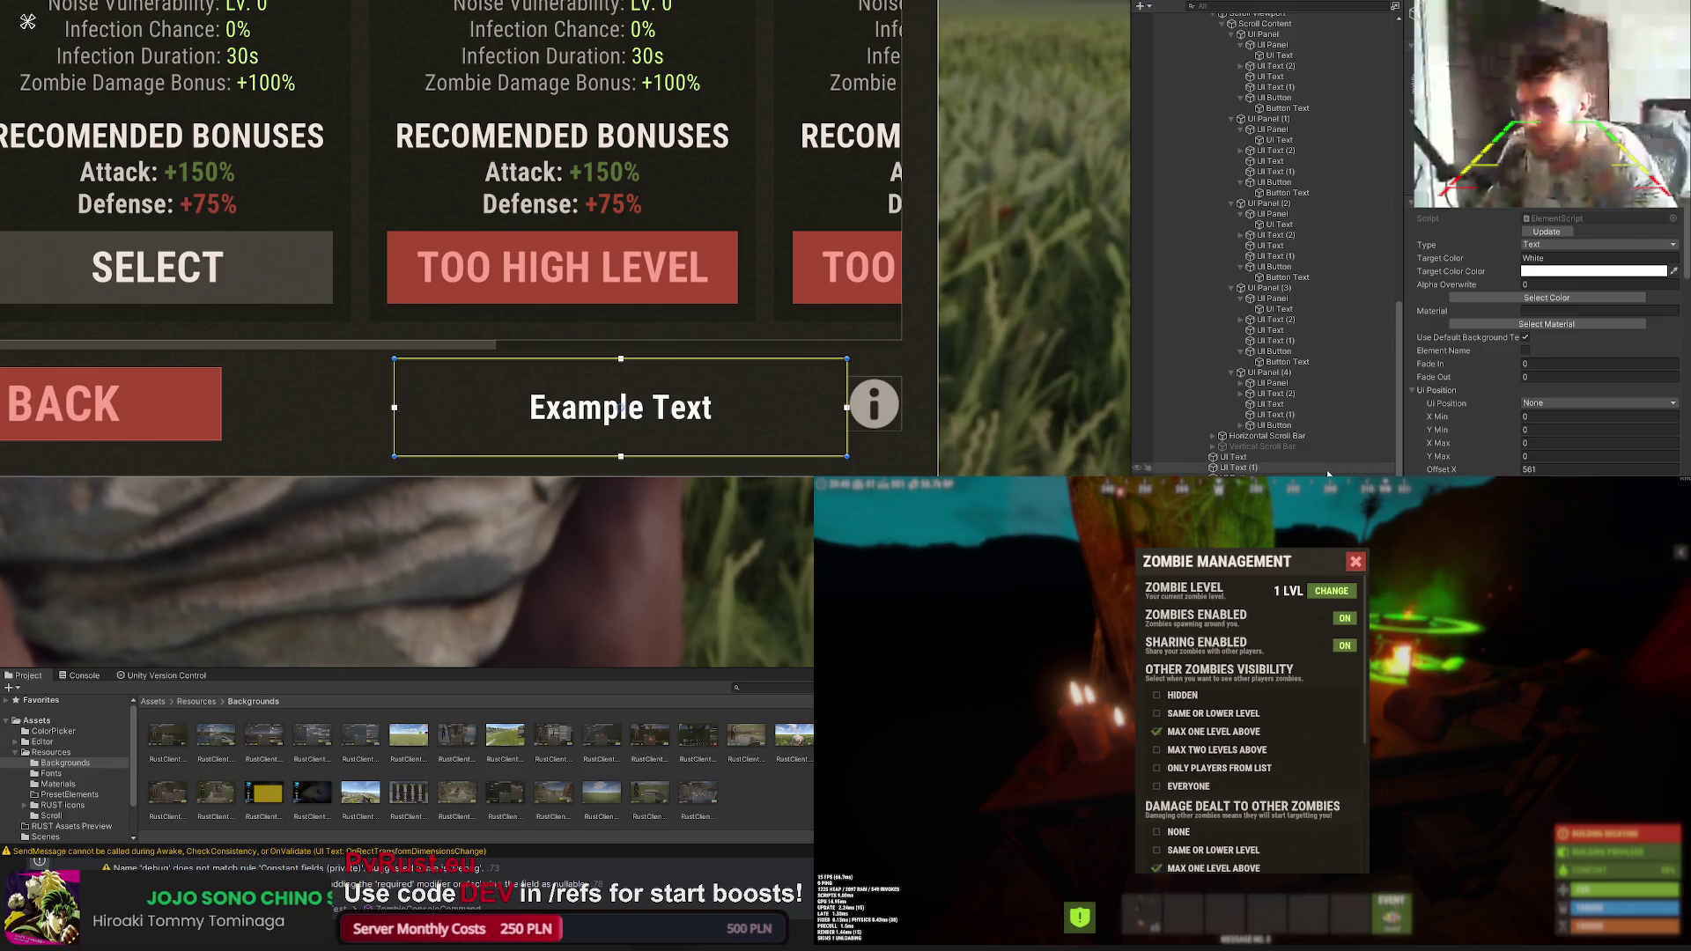
scroll(1545, 343, down, 5)
scroll(1546, 343, down, 5)
scroll(1545, 344, down, 5)
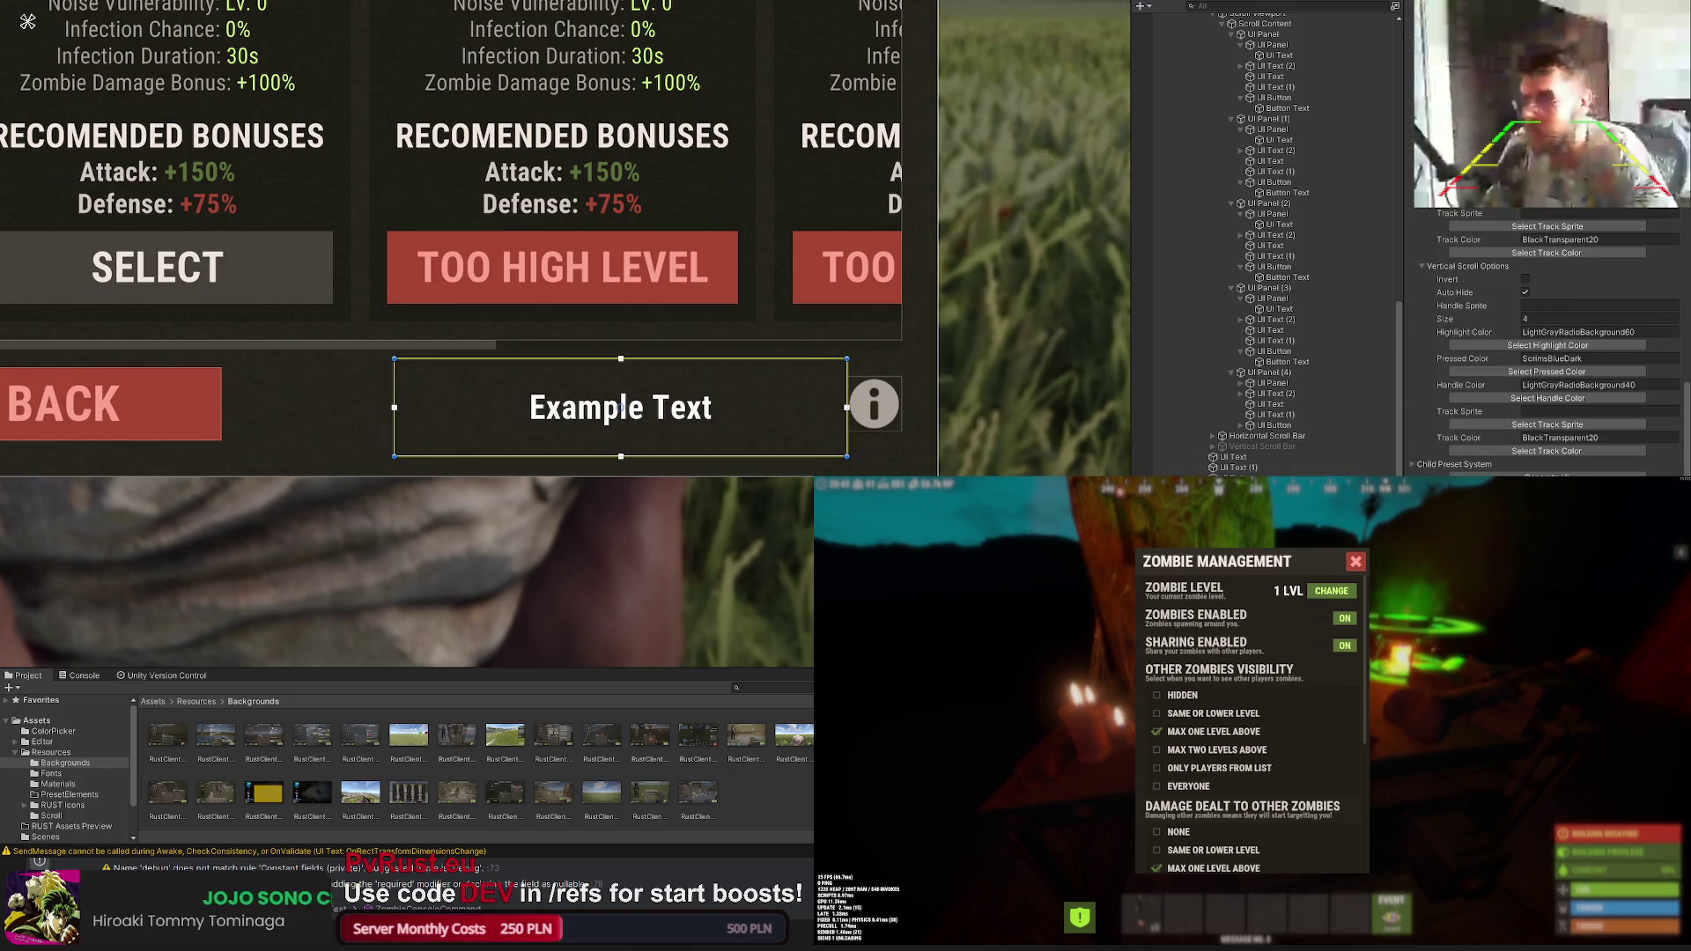
text(Each zombie level have it's own)
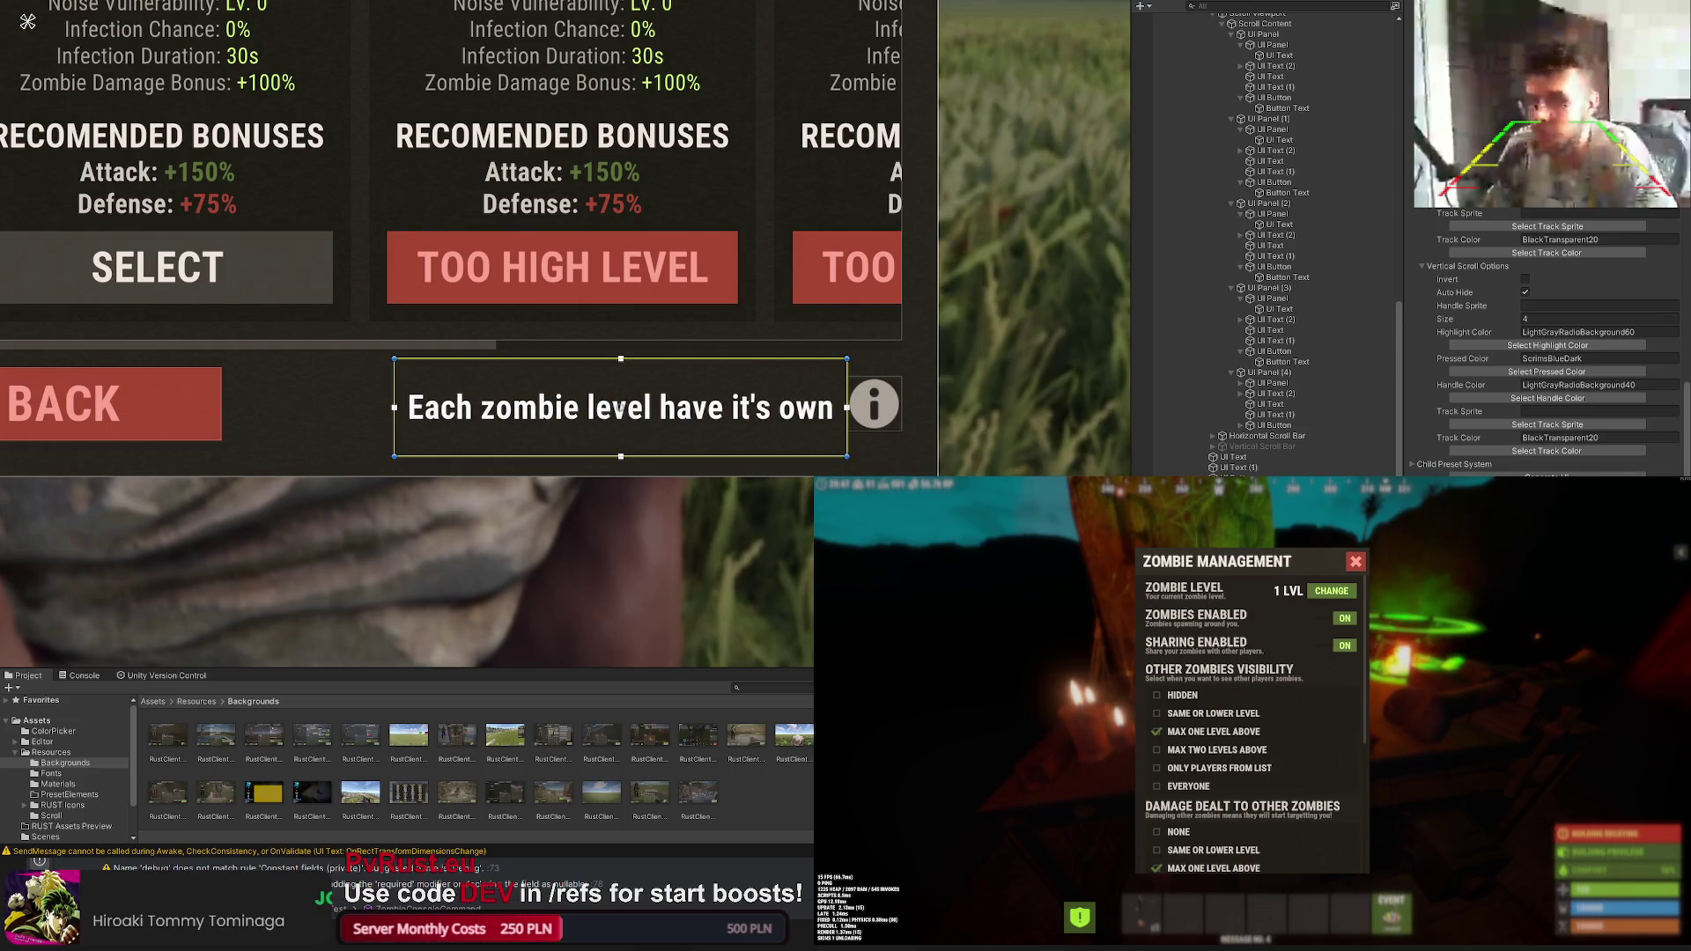
text( l)
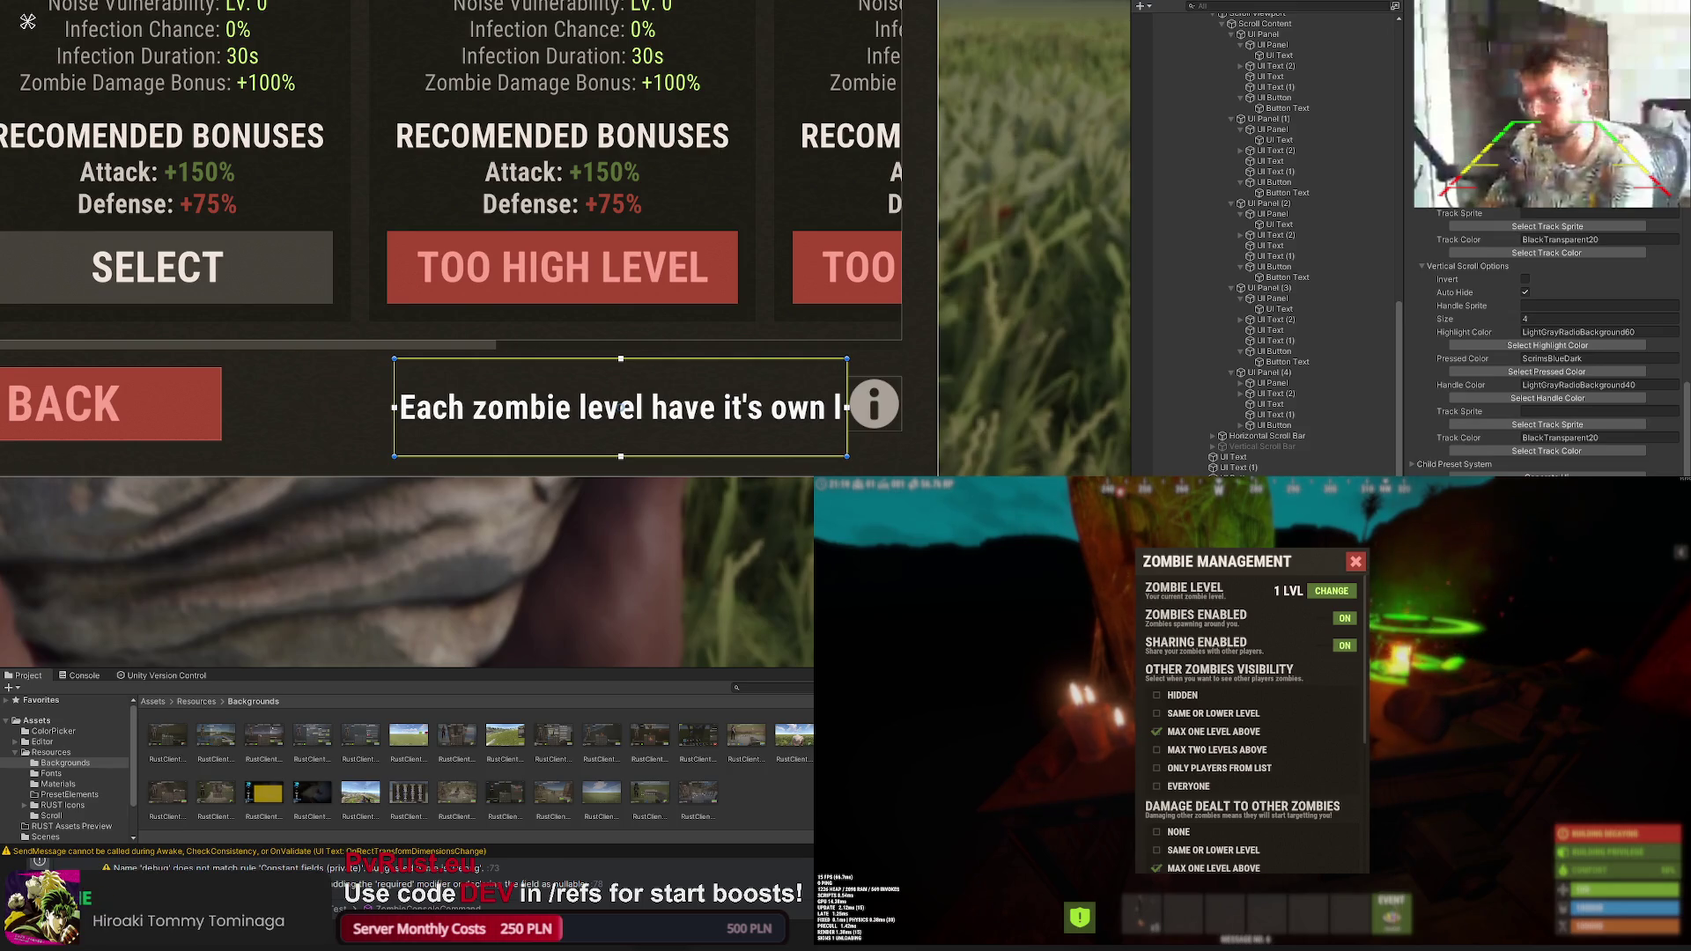
scroll(1562, 259, up, 5)
scroll(1562, 259, up, 5)
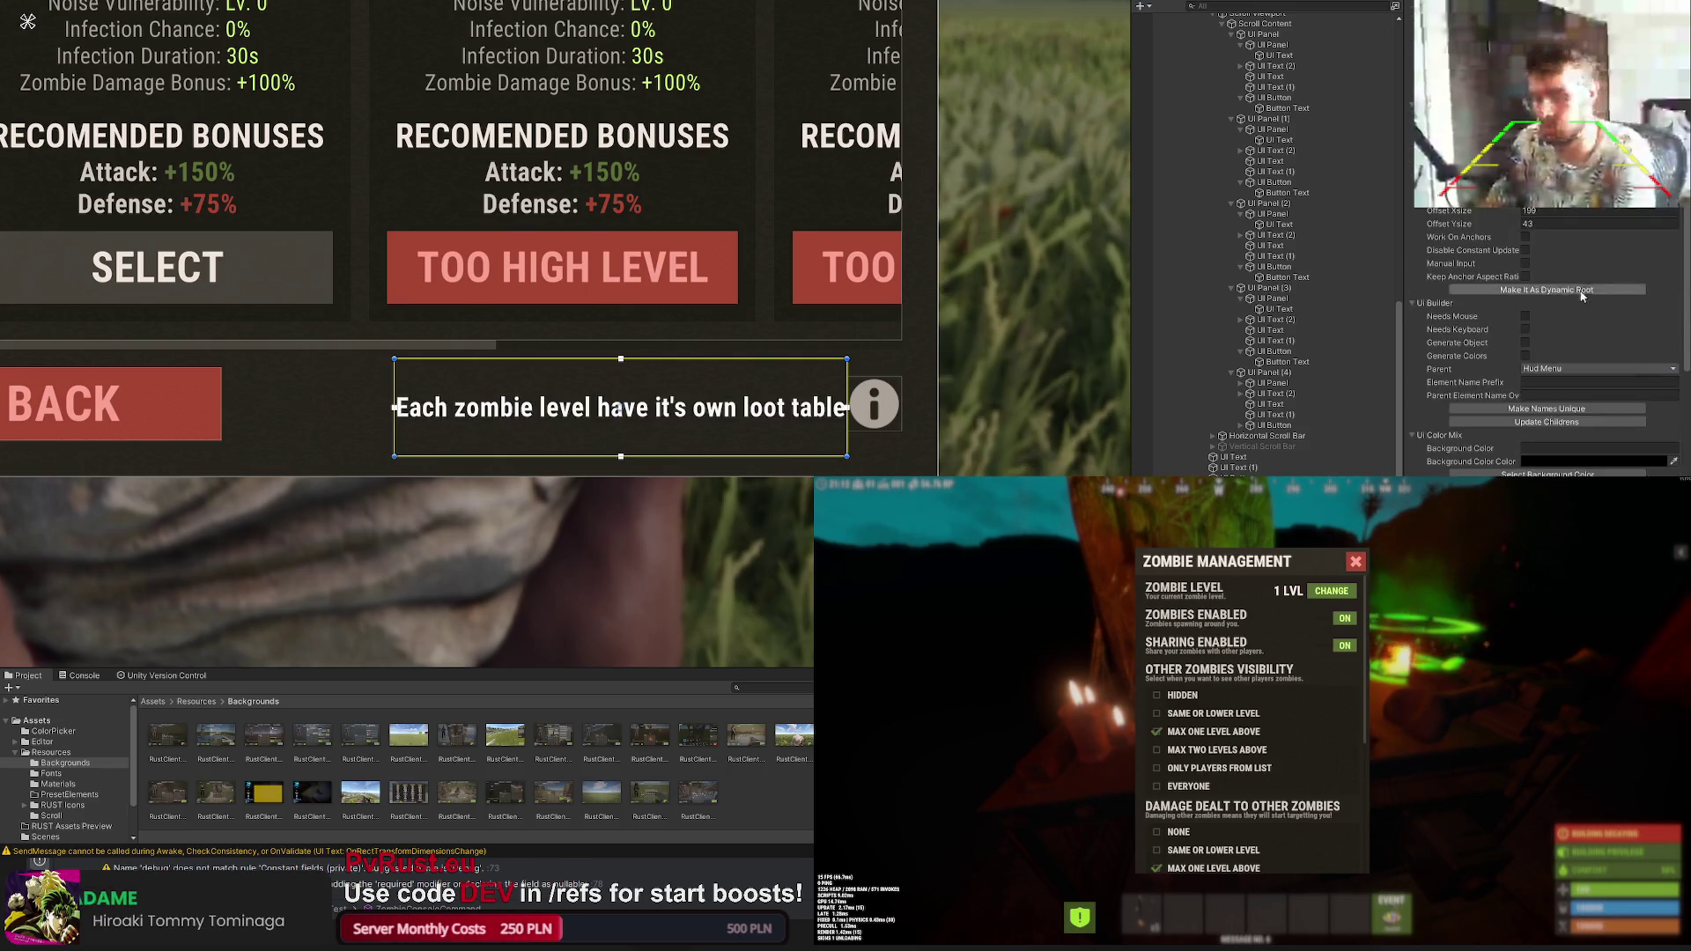
scroll(1563, 259, up, 5)
Step: Keep the note's colour, switch its font to Roboto Regular and change its alignment
click(1546, 298)
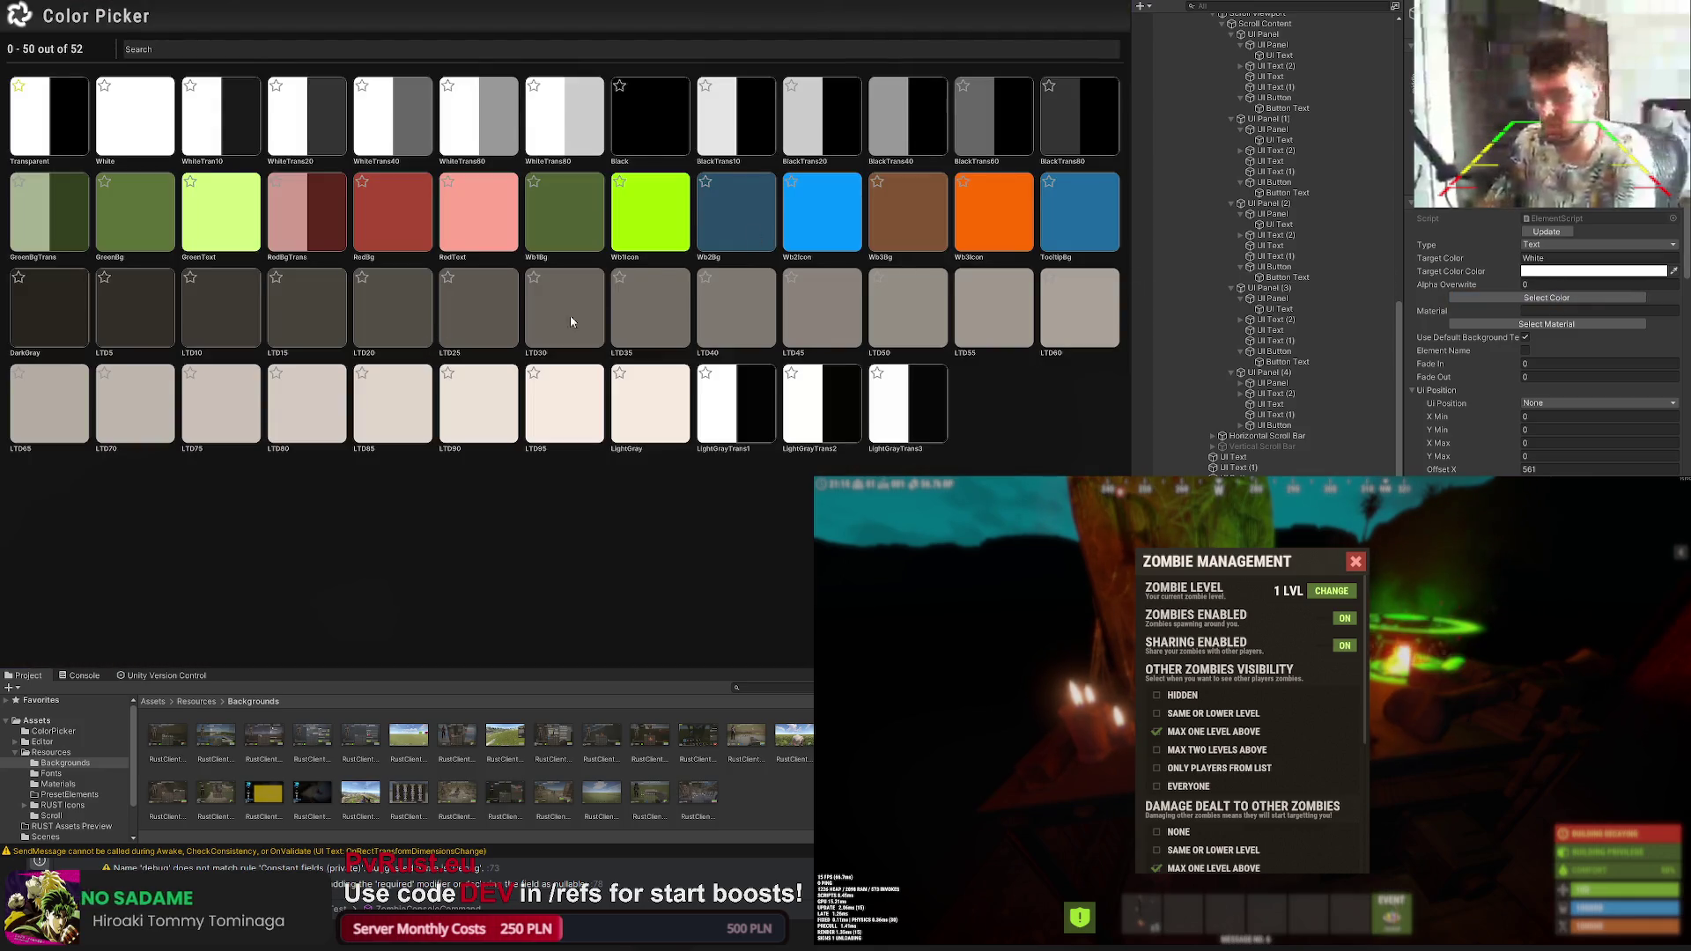
click(787, 375)
scroll(1545, 343, down, 5)
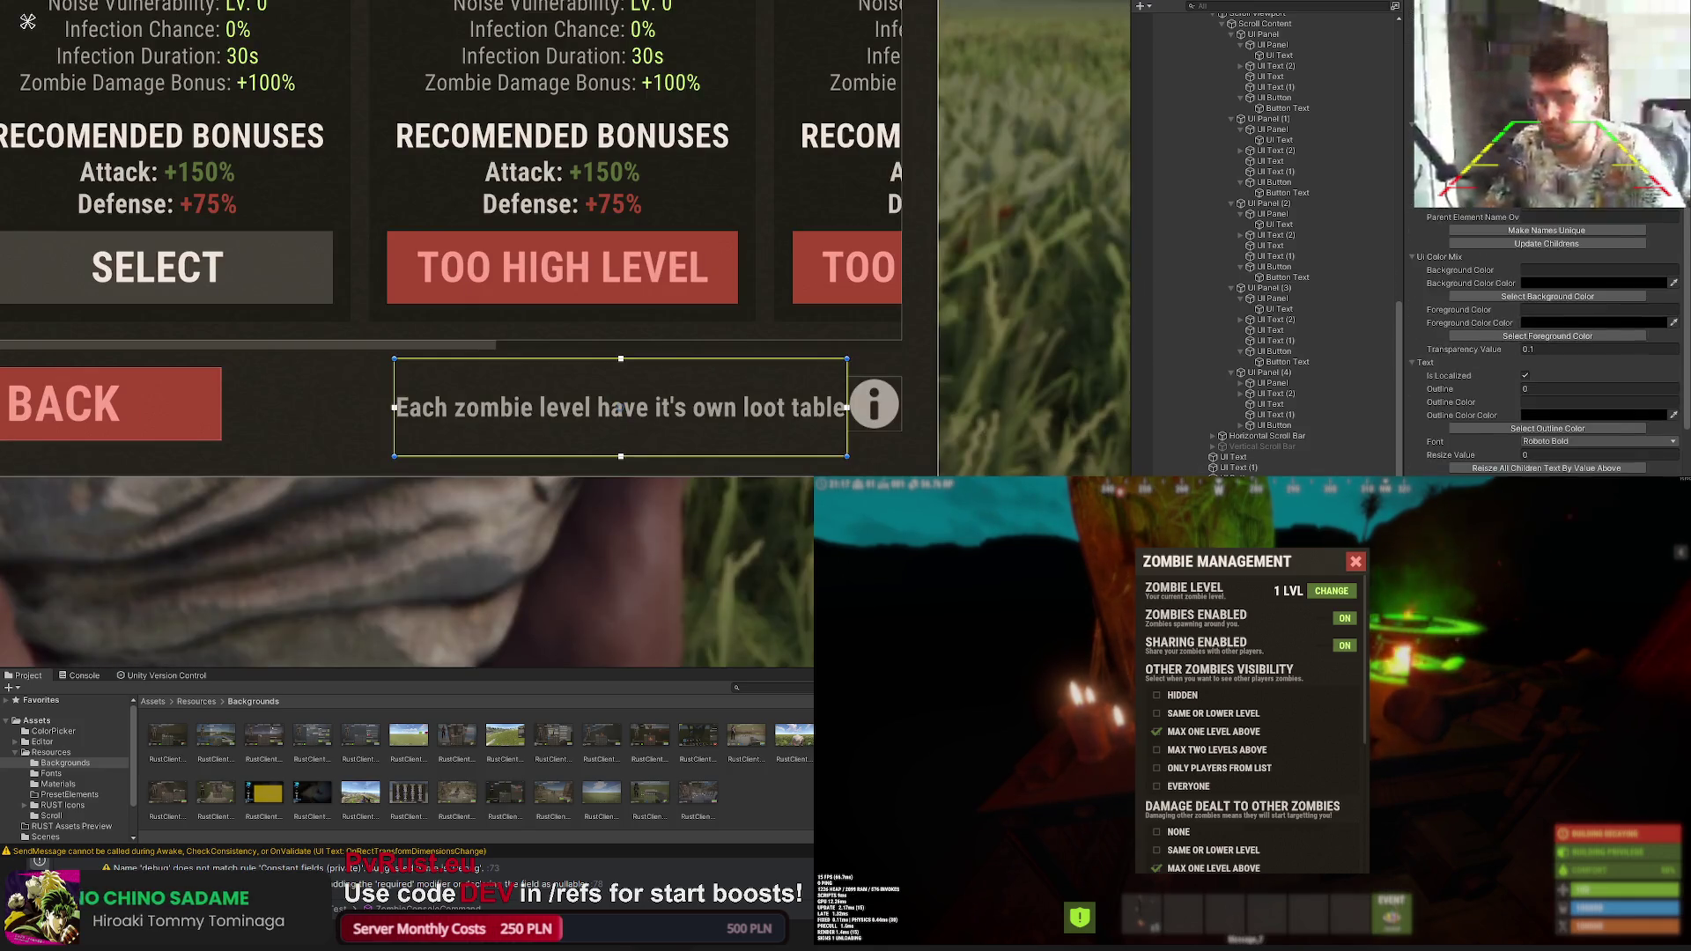
click(1553, 405)
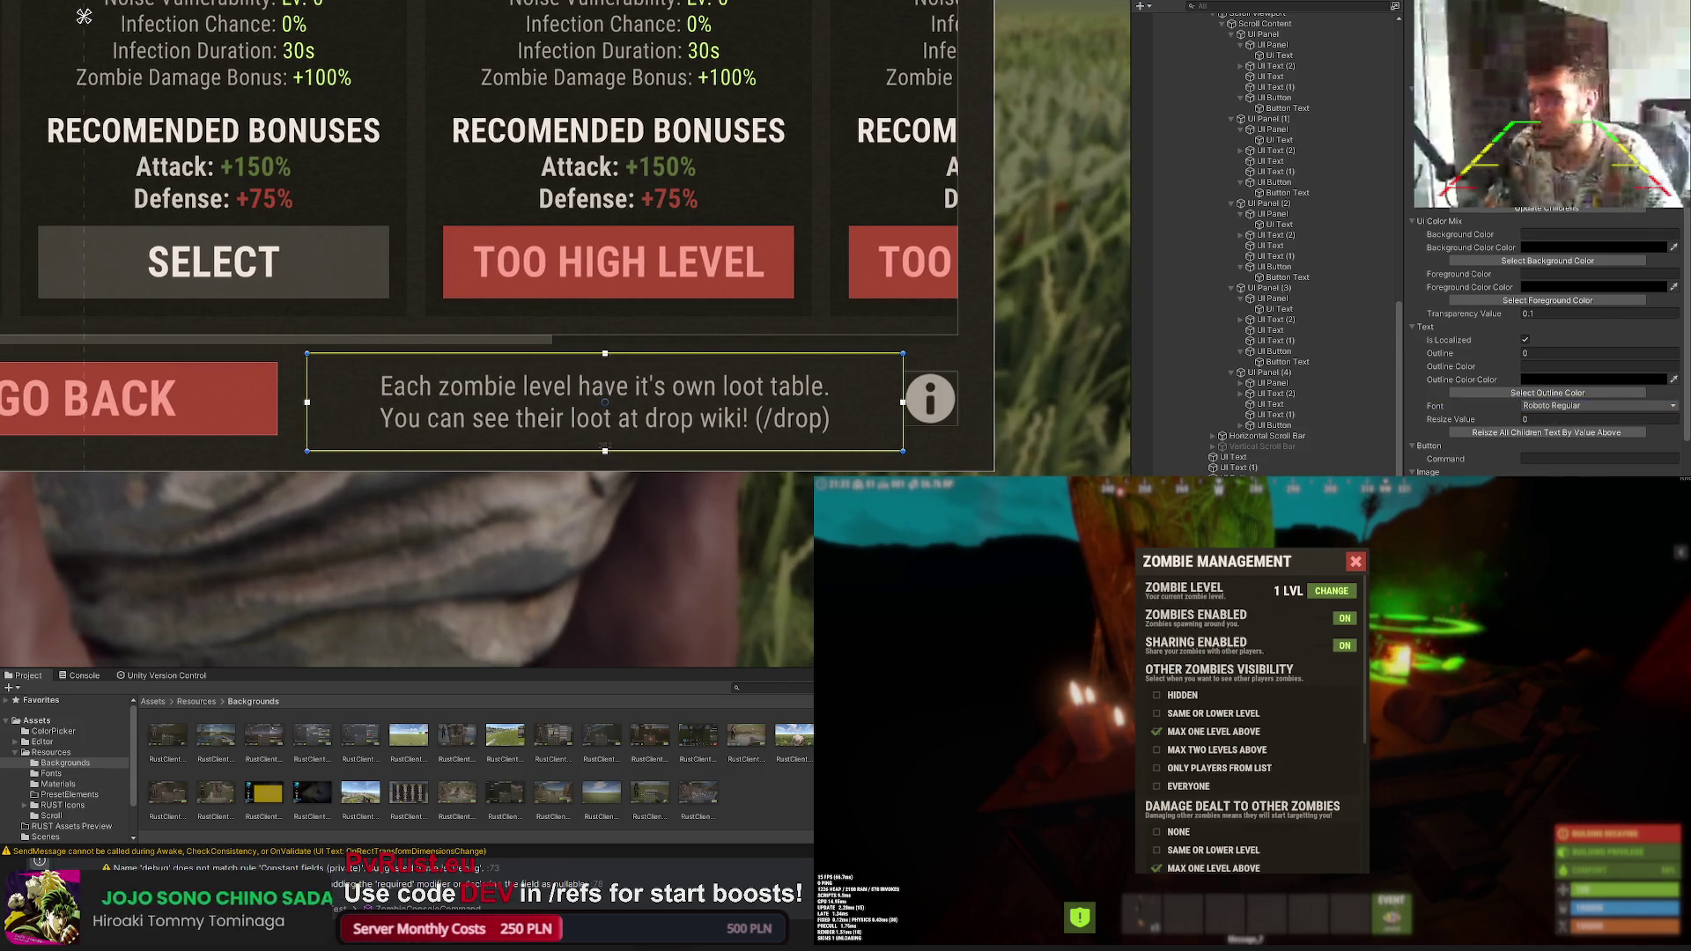
scroll(1546, 343, down, 3)
scroll(1545, 344, down, 3)
click(1557, 341)
scroll(876, 378, up, 2)
scroll(860, 352, up, 1)
scroll(861, 352, up, 1)
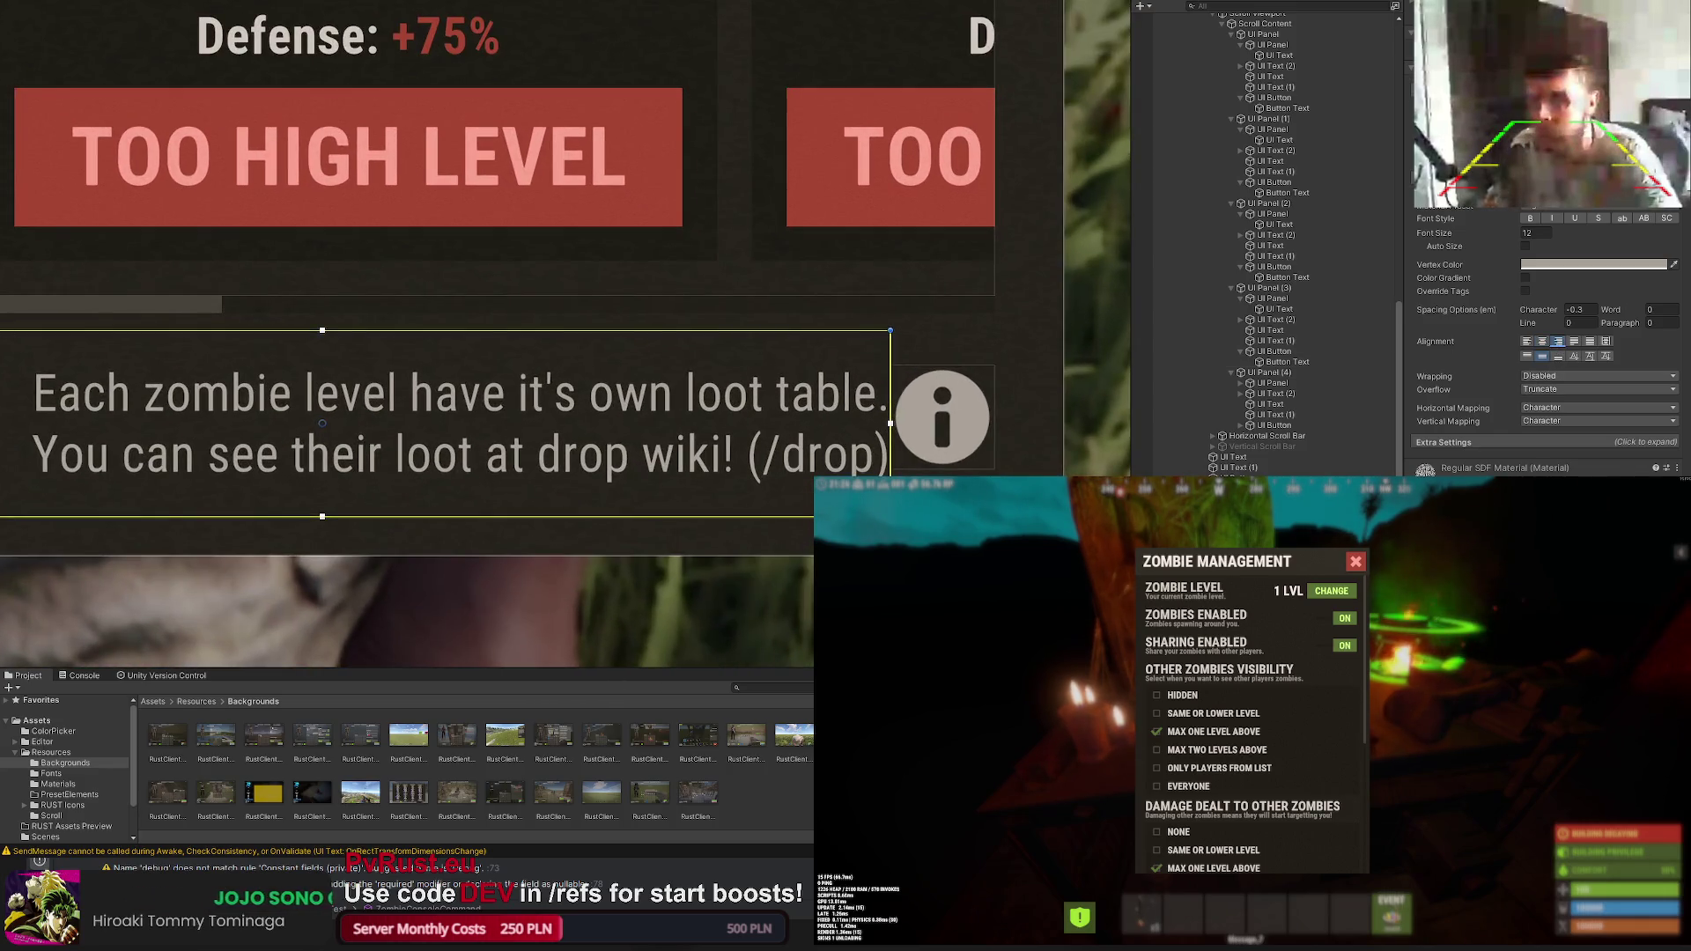
Step: Resize the note's box so both lines, including the /drop wiki hint, fit beside the icon
drag(872, 517, 868, 467)
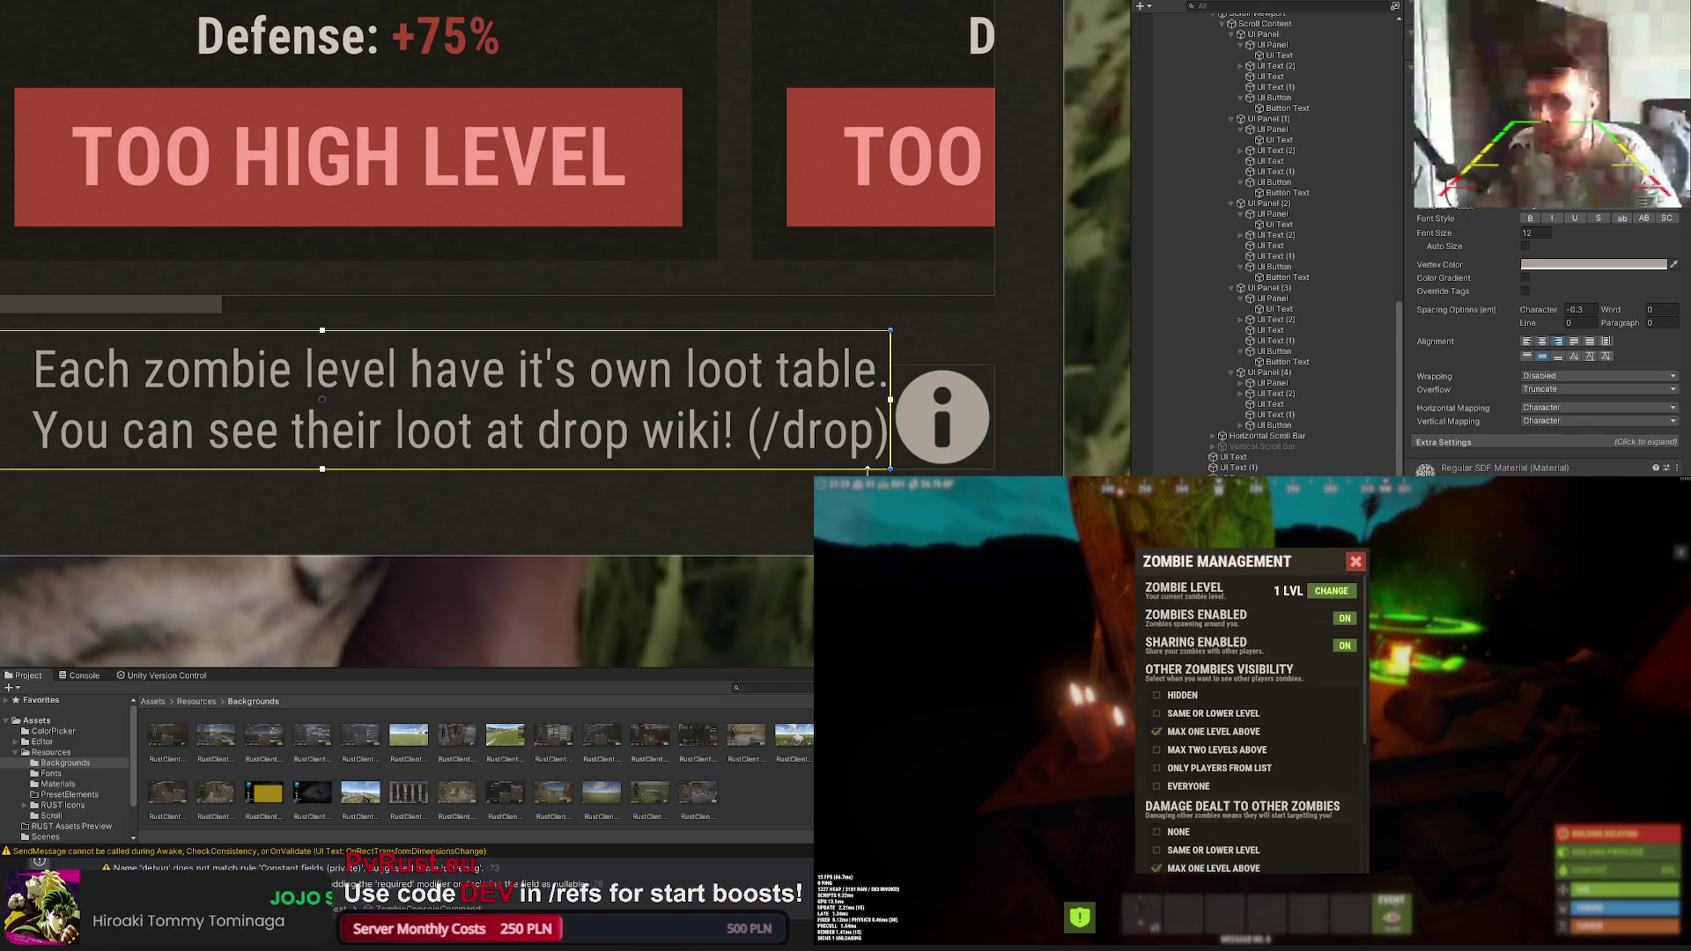
mouse_move(847, 332)
mouse_down()
mouse_move(846, 364)
mouse_move(847, 348)
mouse_up()
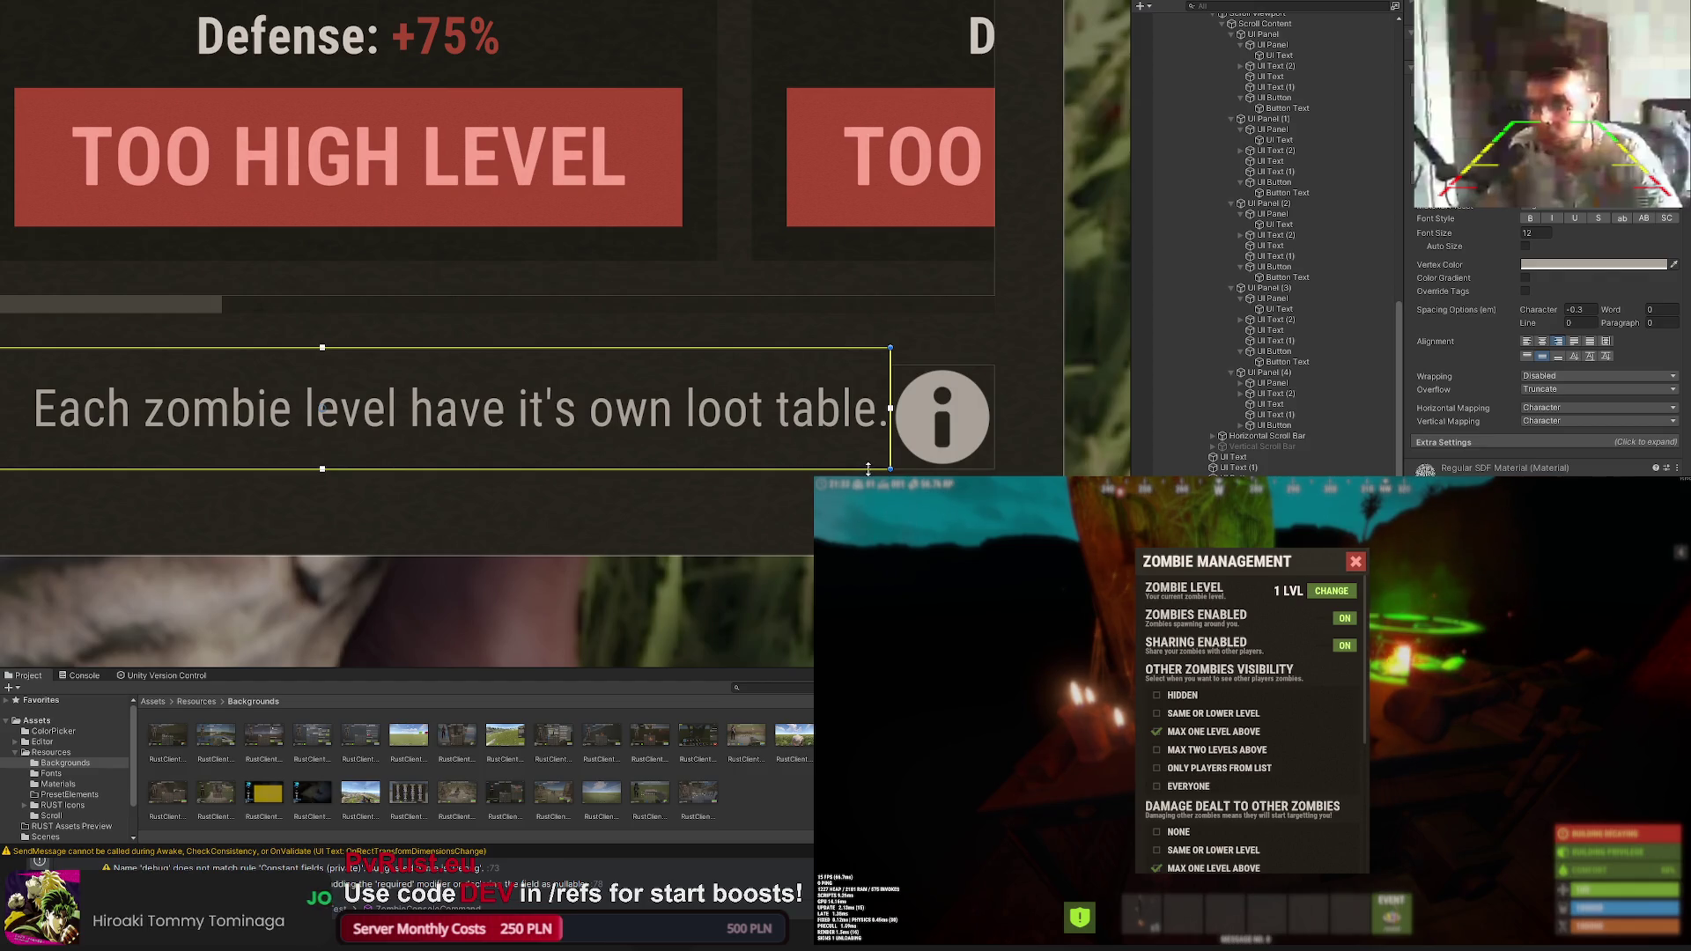
drag(868, 467, 868, 486)
drag(891, 395, 872, 395)
scroll(1545, 388, down, 1)
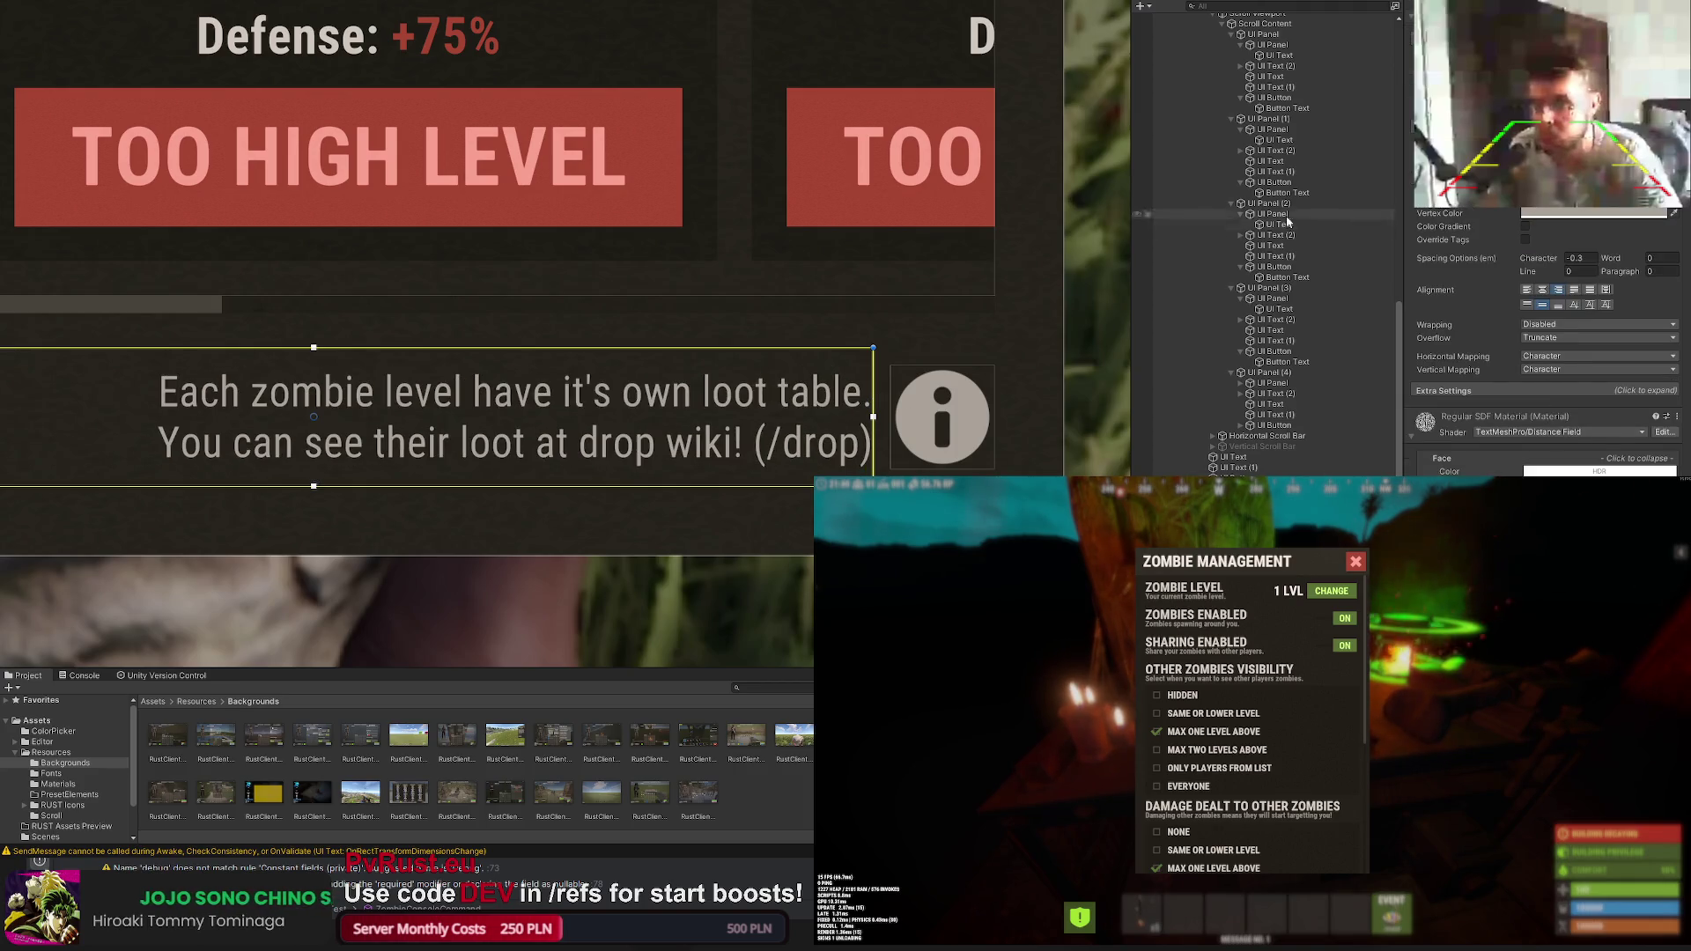
click(820, 281)
scroll(793, 309, down, 5)
scroll(794, 311, down, 3)
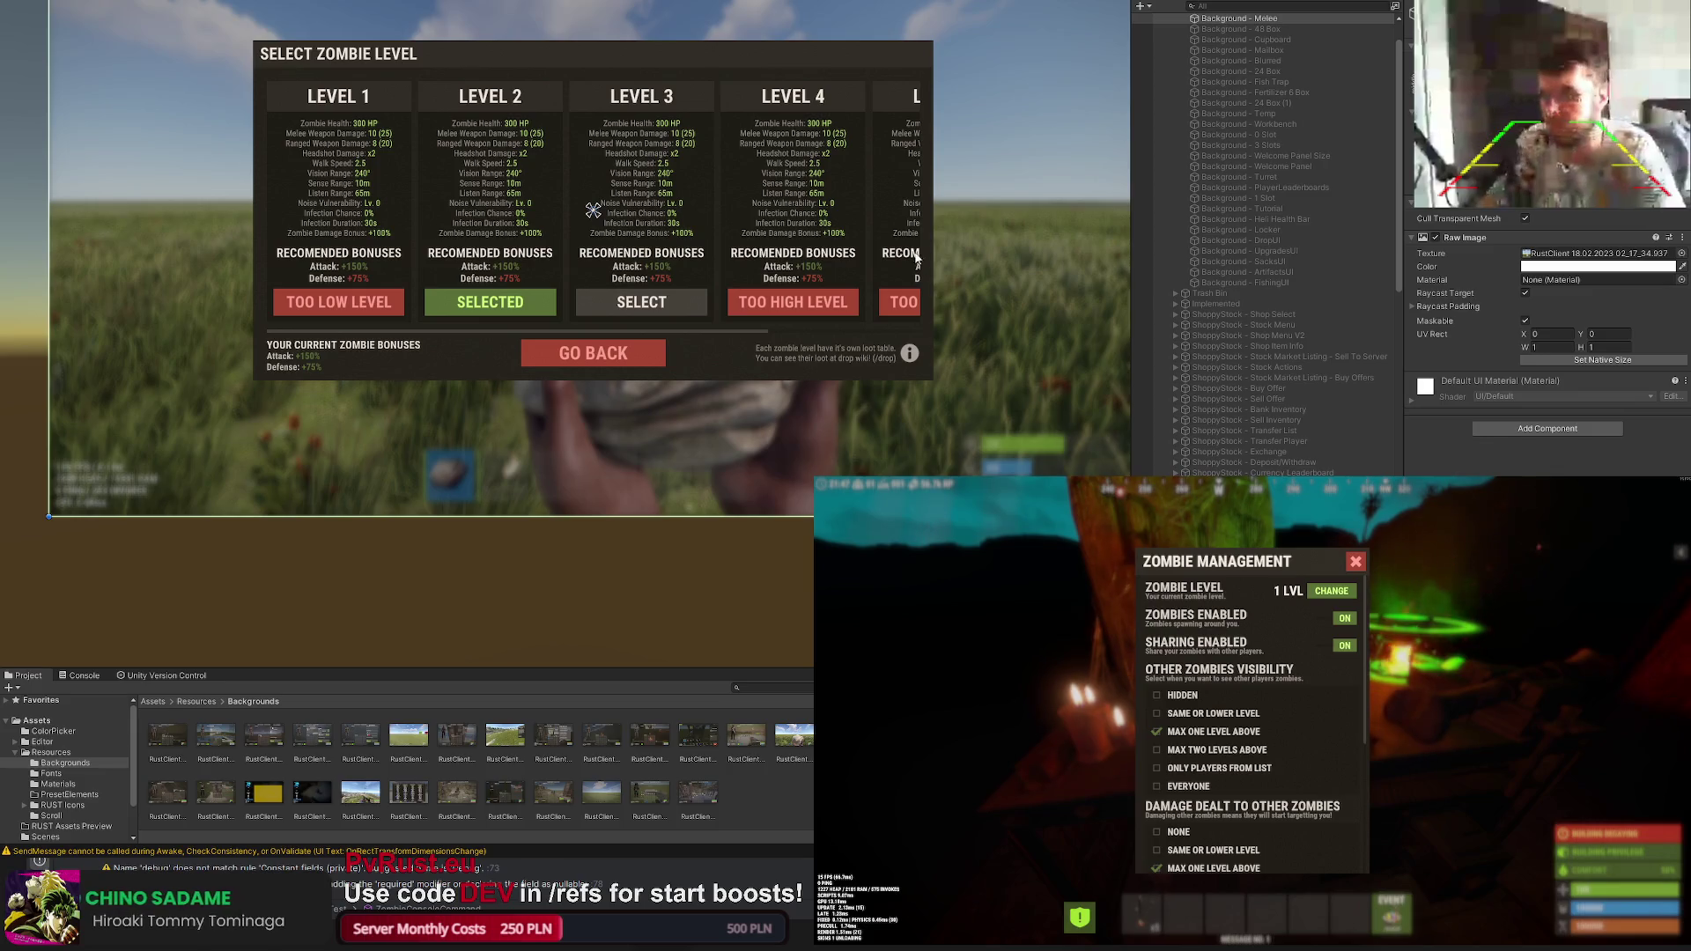
drag(832, 262, 797, 270)
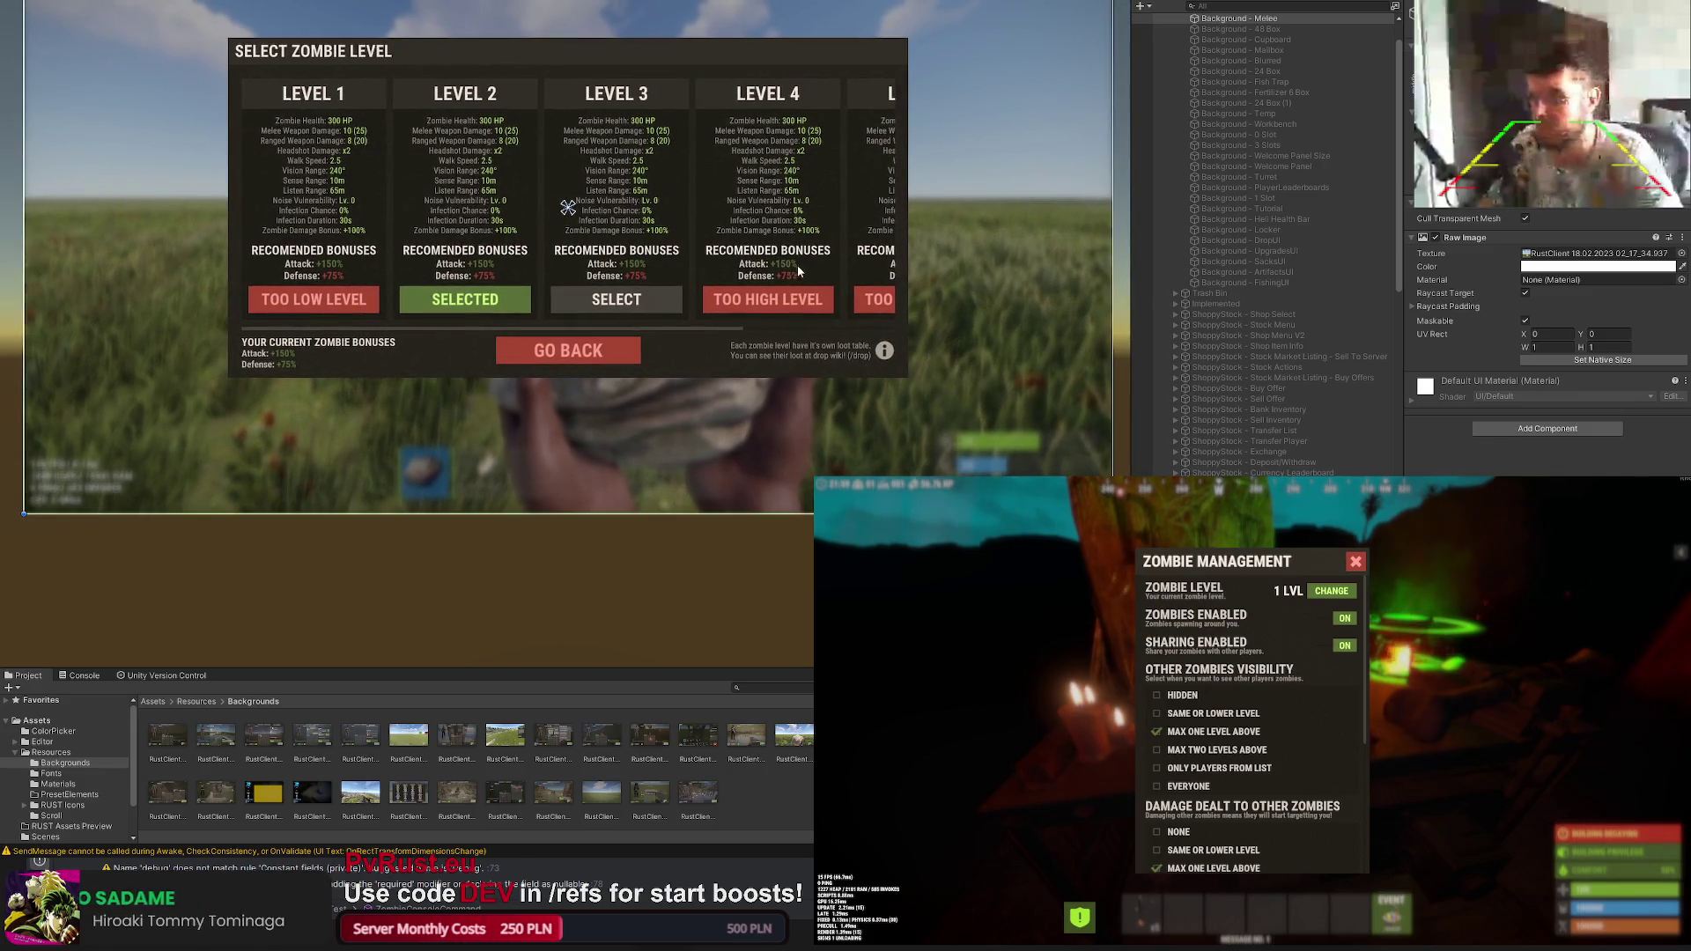
click(806, 350)
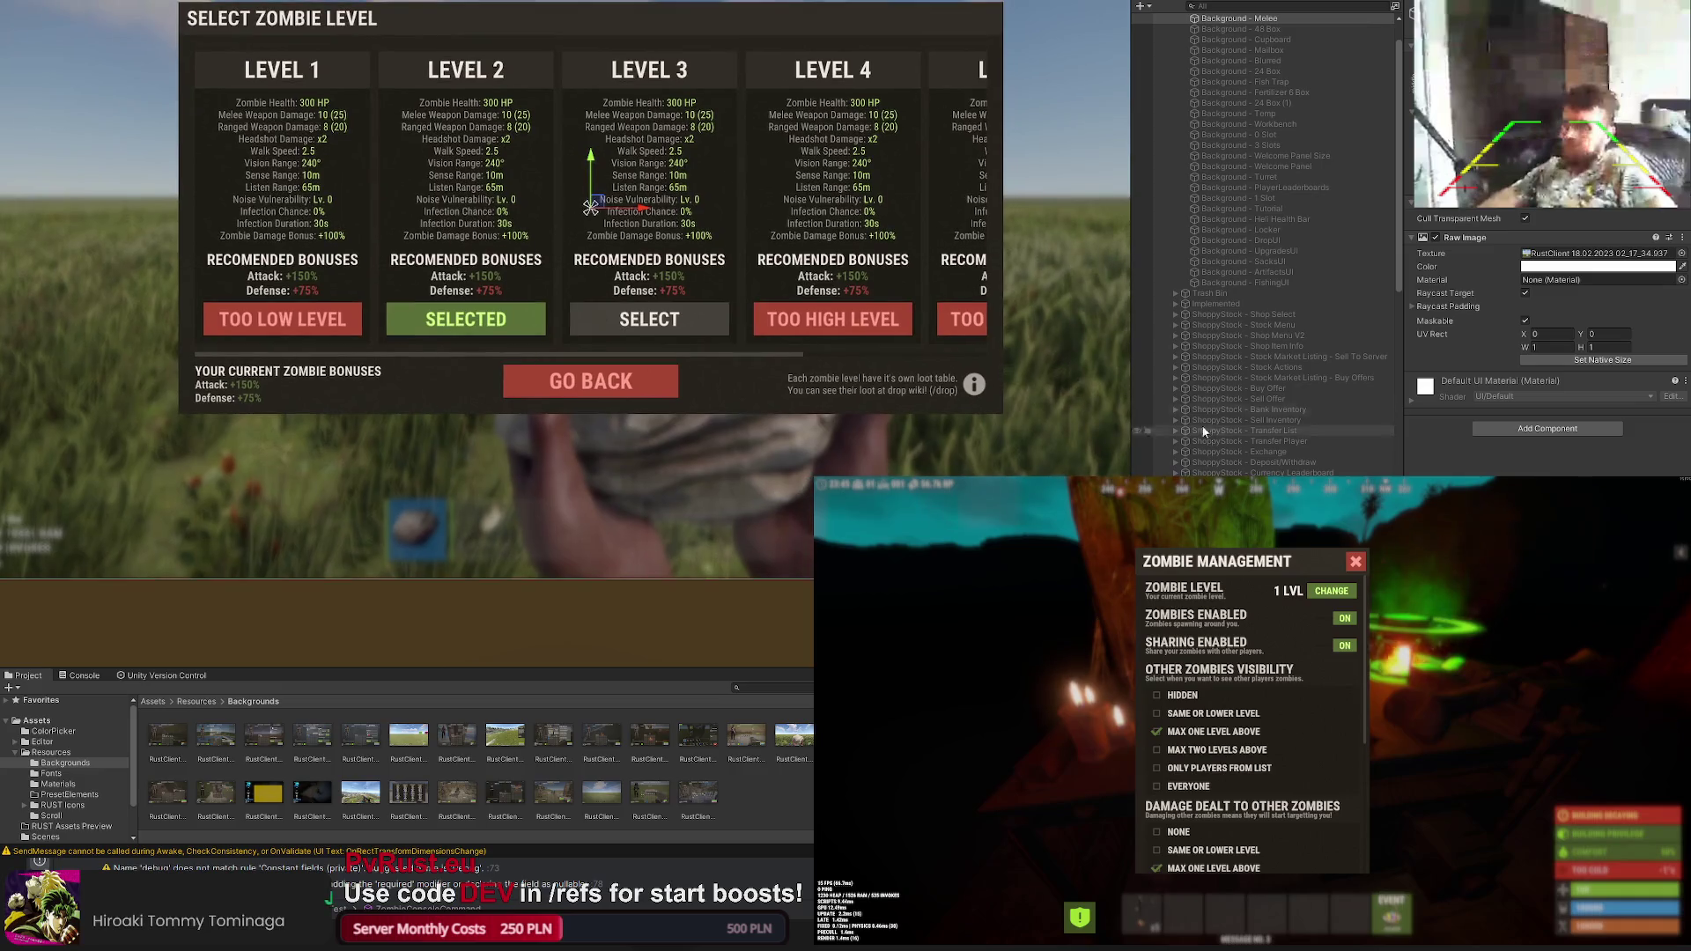
scroll(1190, 422, down, 10)
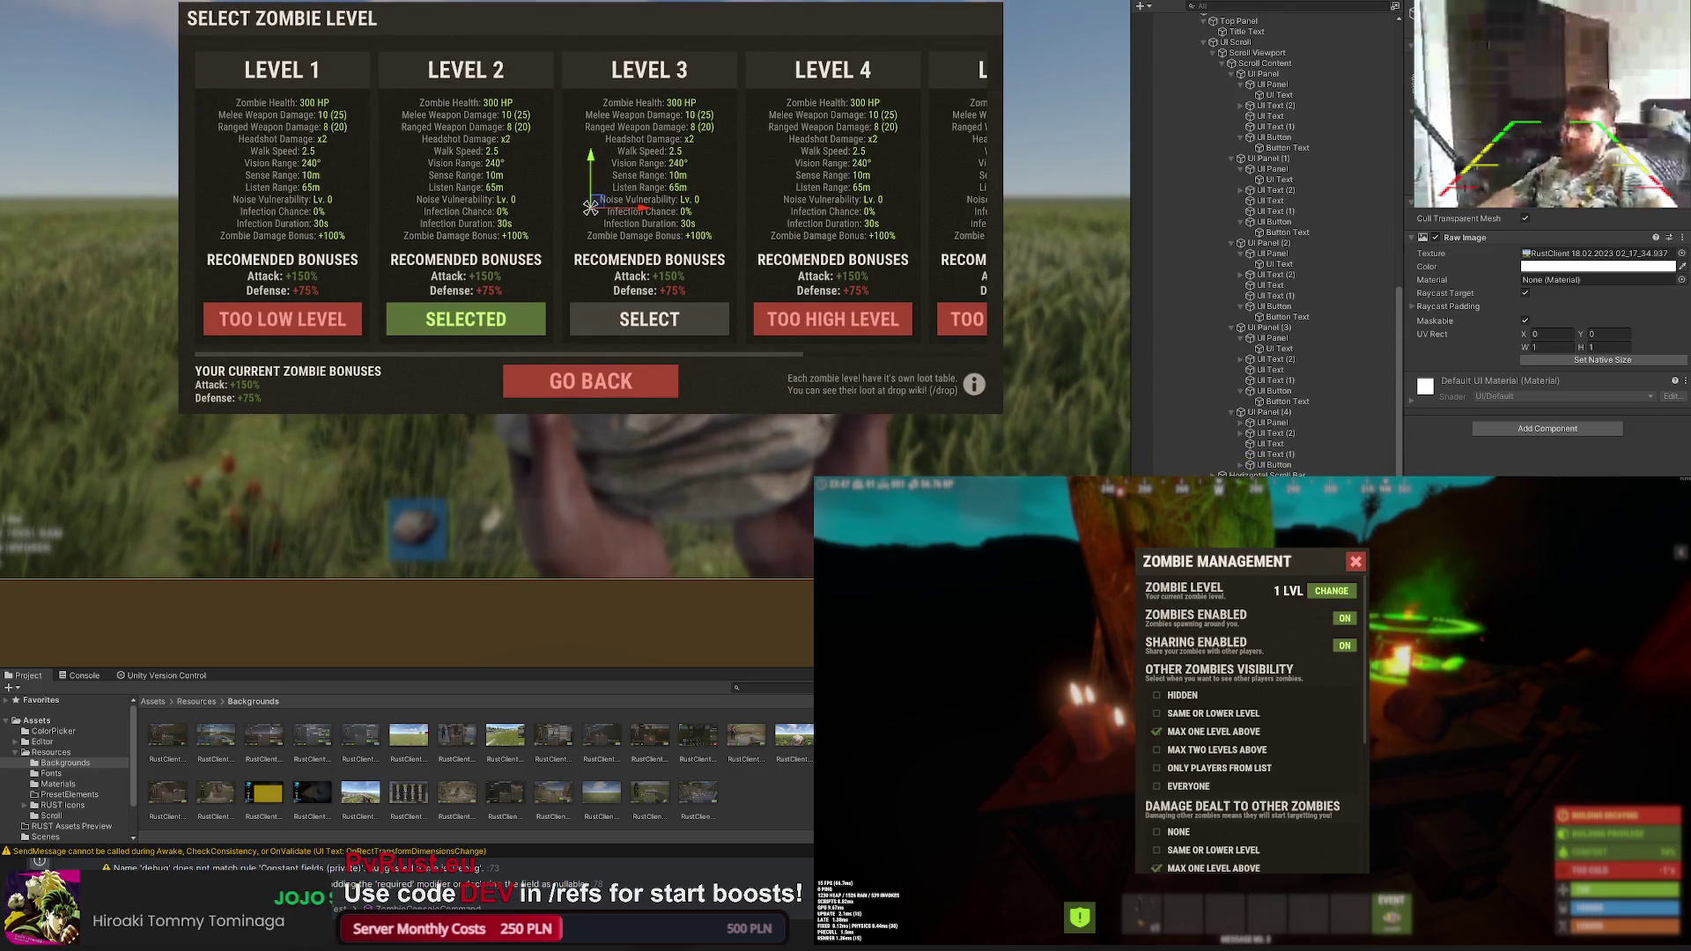
Step: Move the GO BACK button a few pixels lower on the panel
click(590, 383)
scroll(540, 341, up, 5)
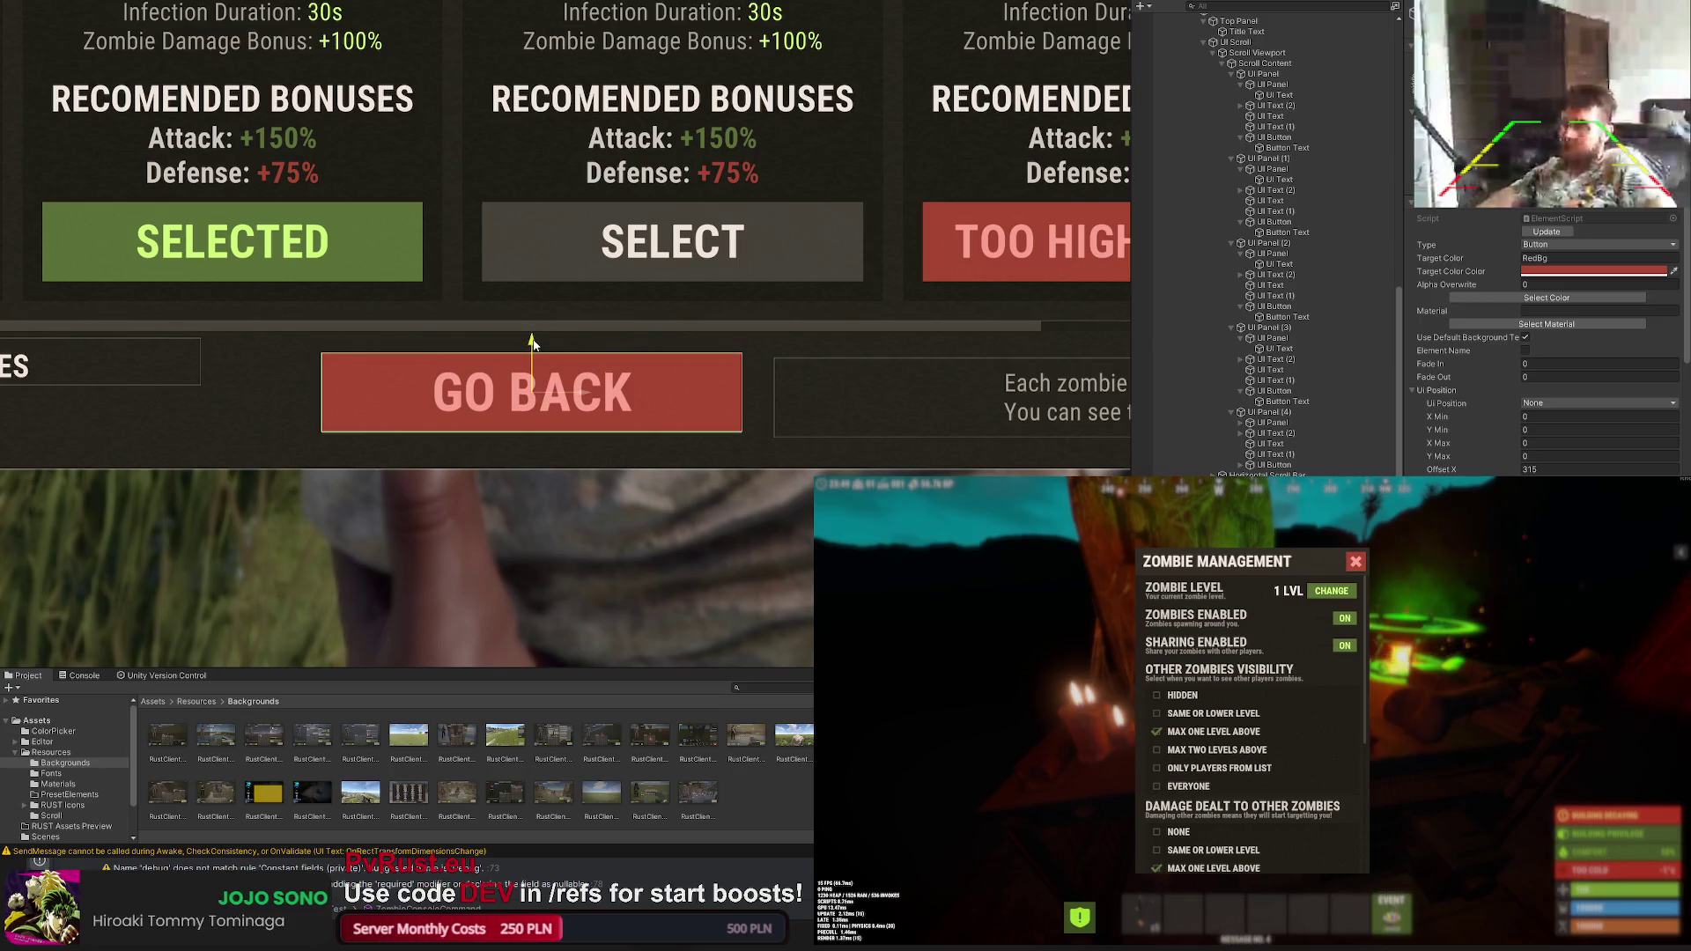
drag(531, 341, 533, 347)
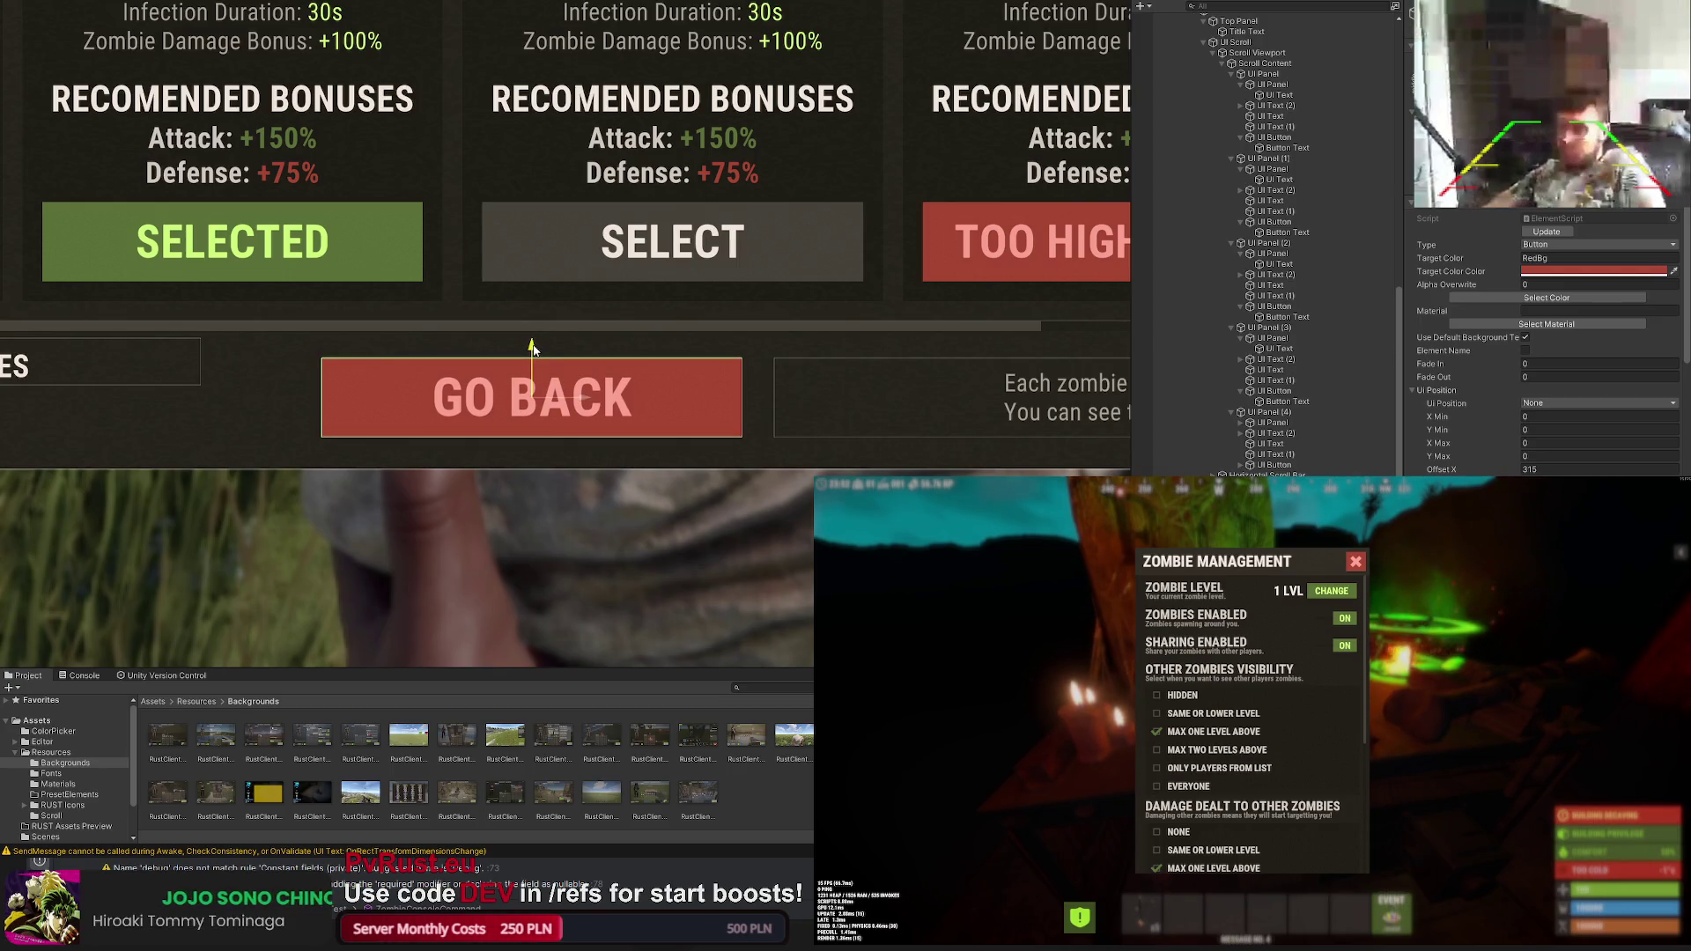
drag(531, 346, 551, 345)
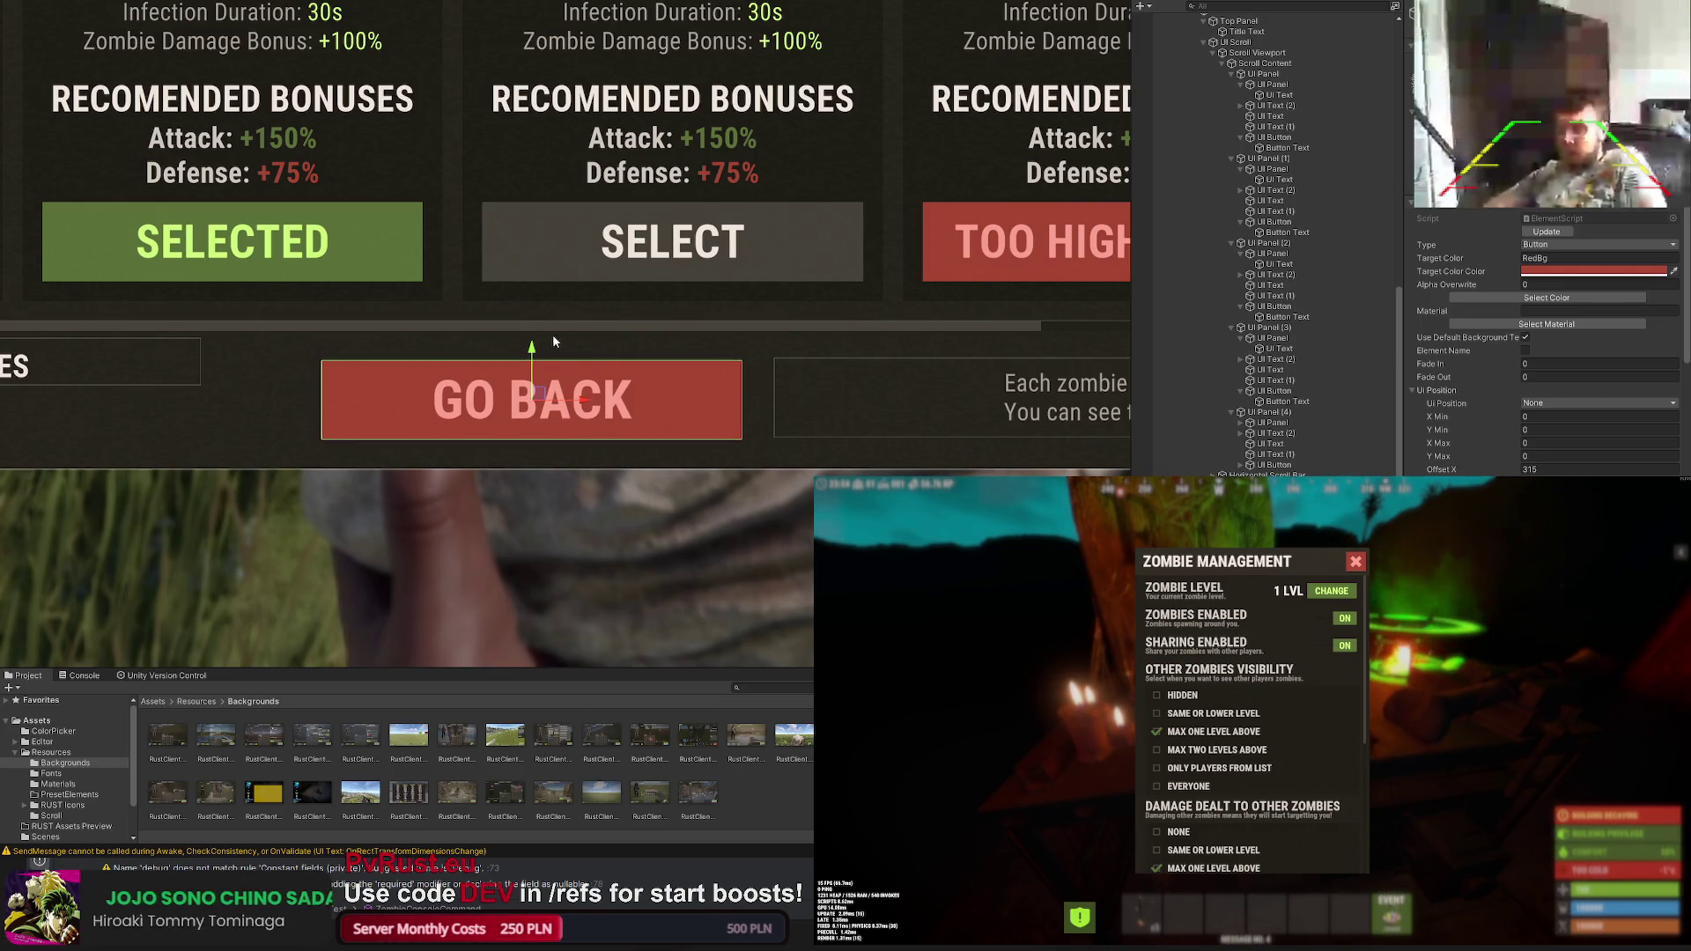
click(551, 345)
scroll(581, 370, down, 8)
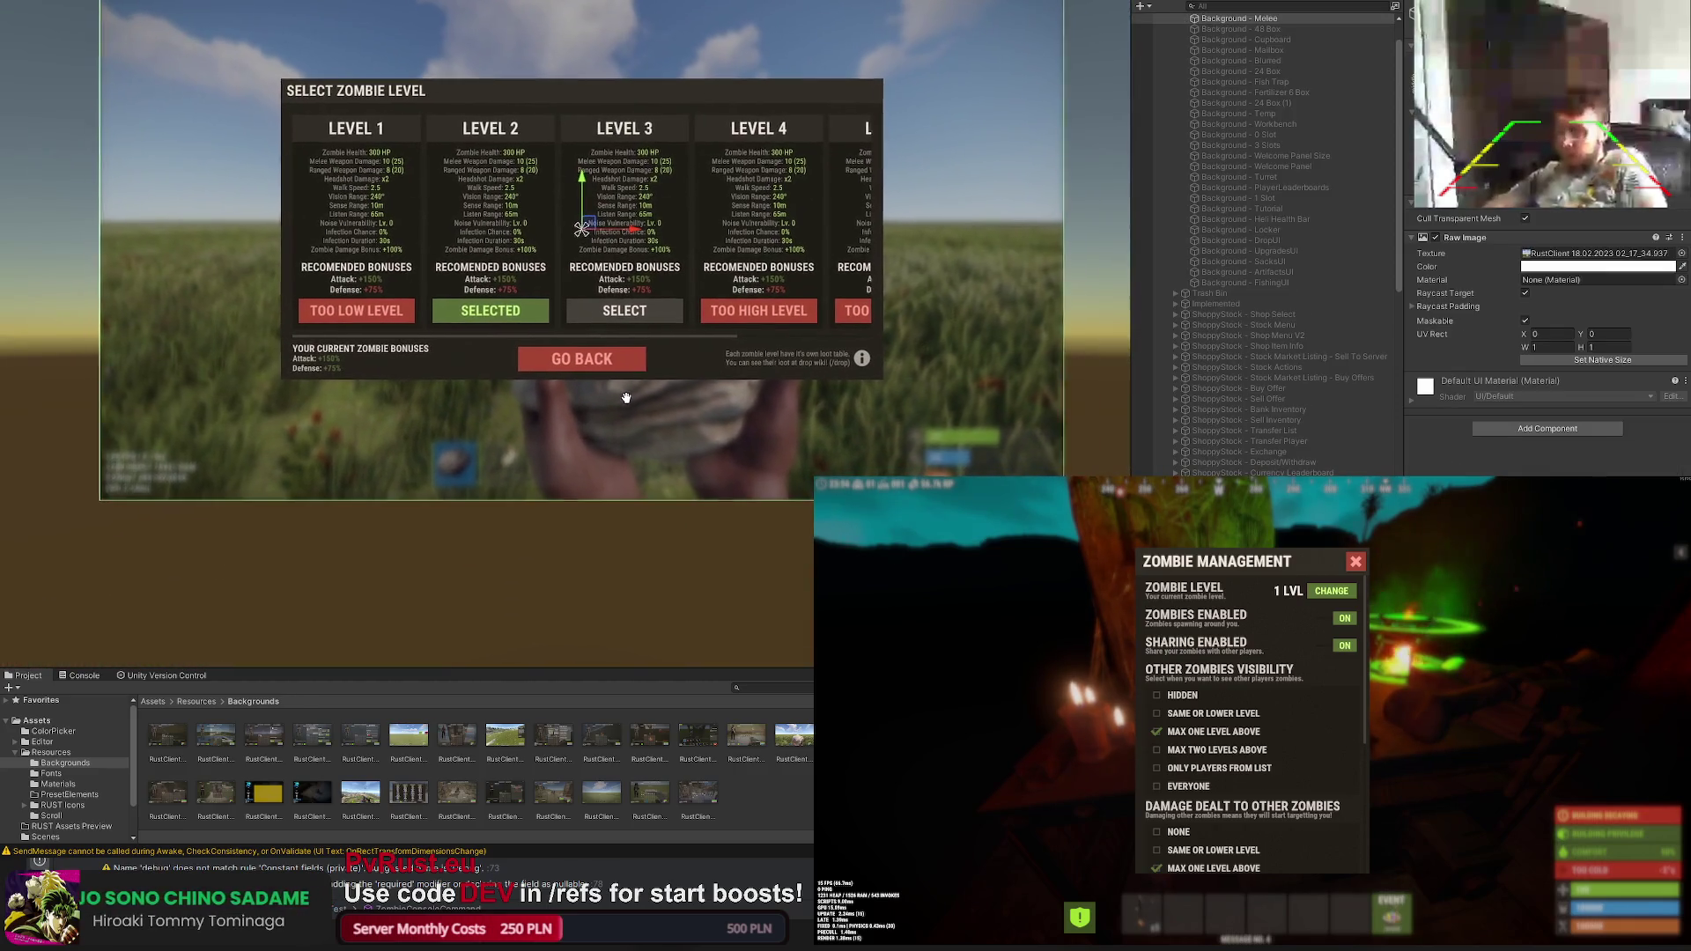
scroll(1299, 460, down, 15)
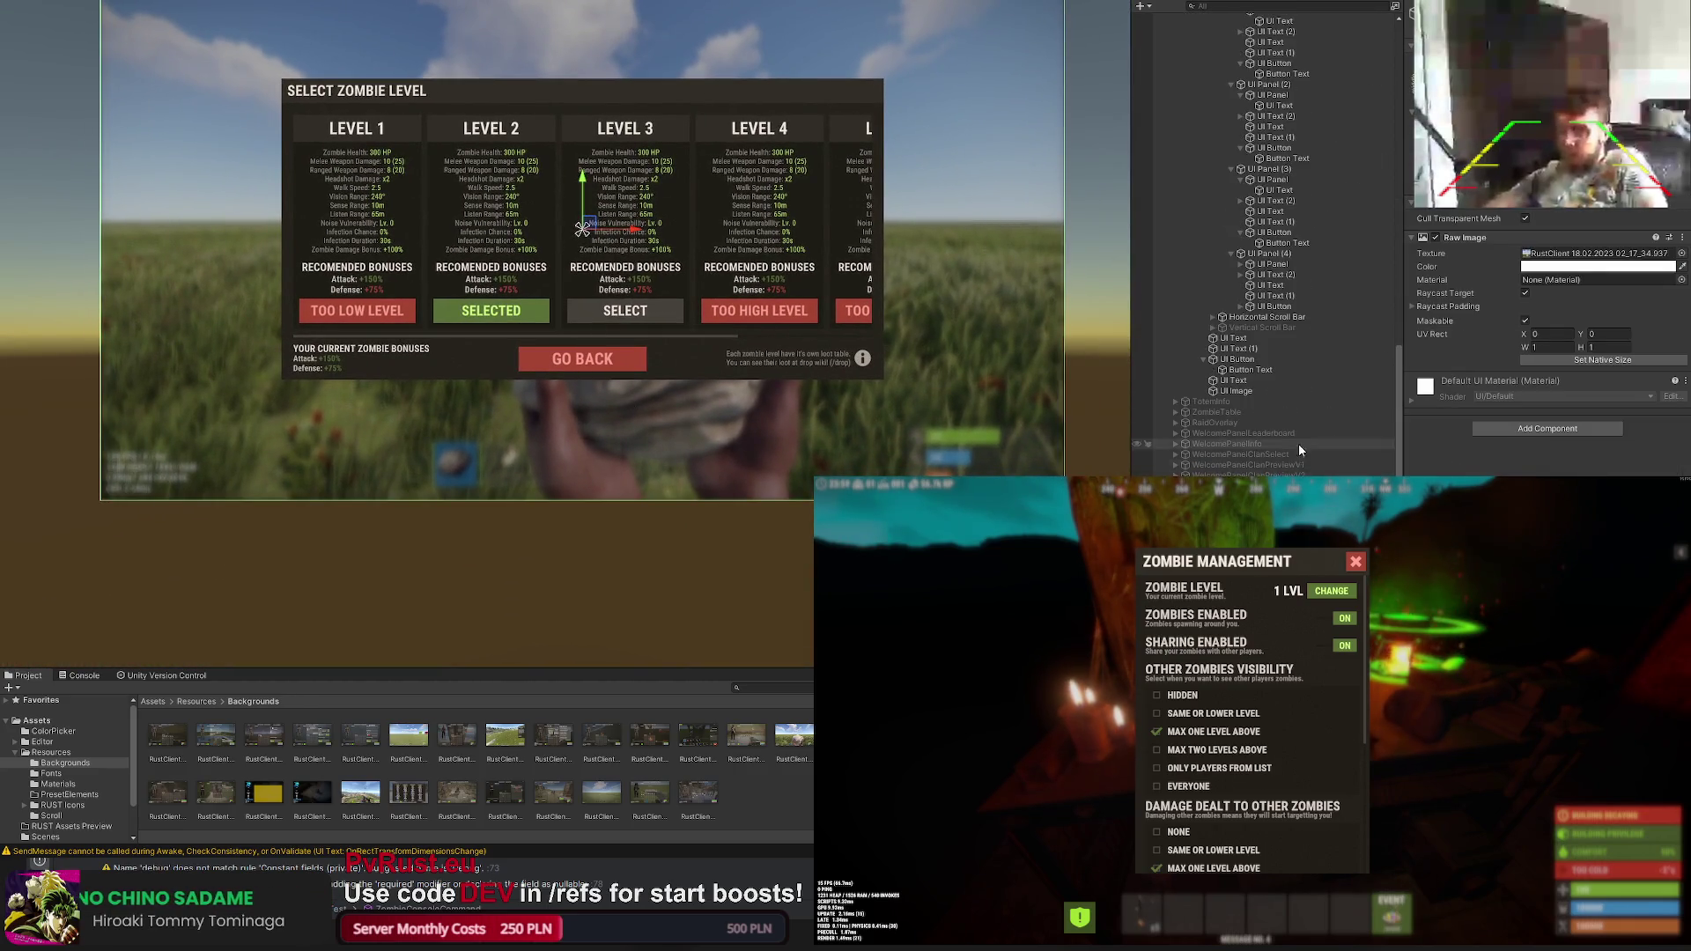
Step: Review the UI Image and current zombie bonuses text, then deselect to view the whole panel
click(1254, 389)
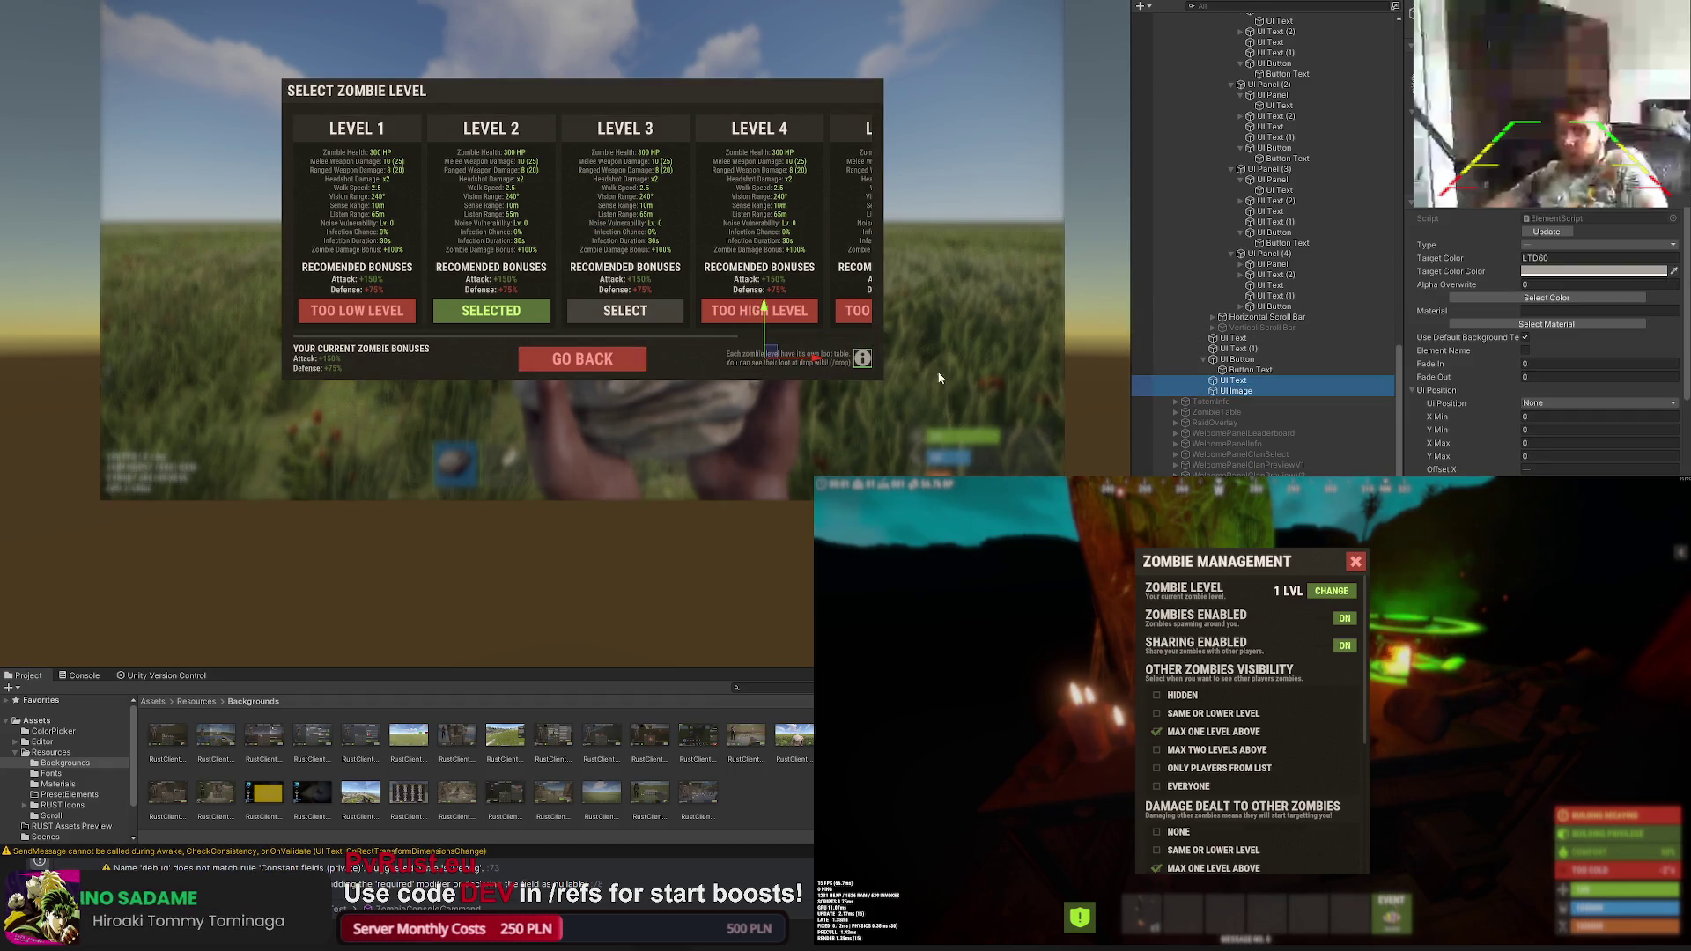
scroll(775, 331, up, 2)
scroll(774, 332, up, 4)
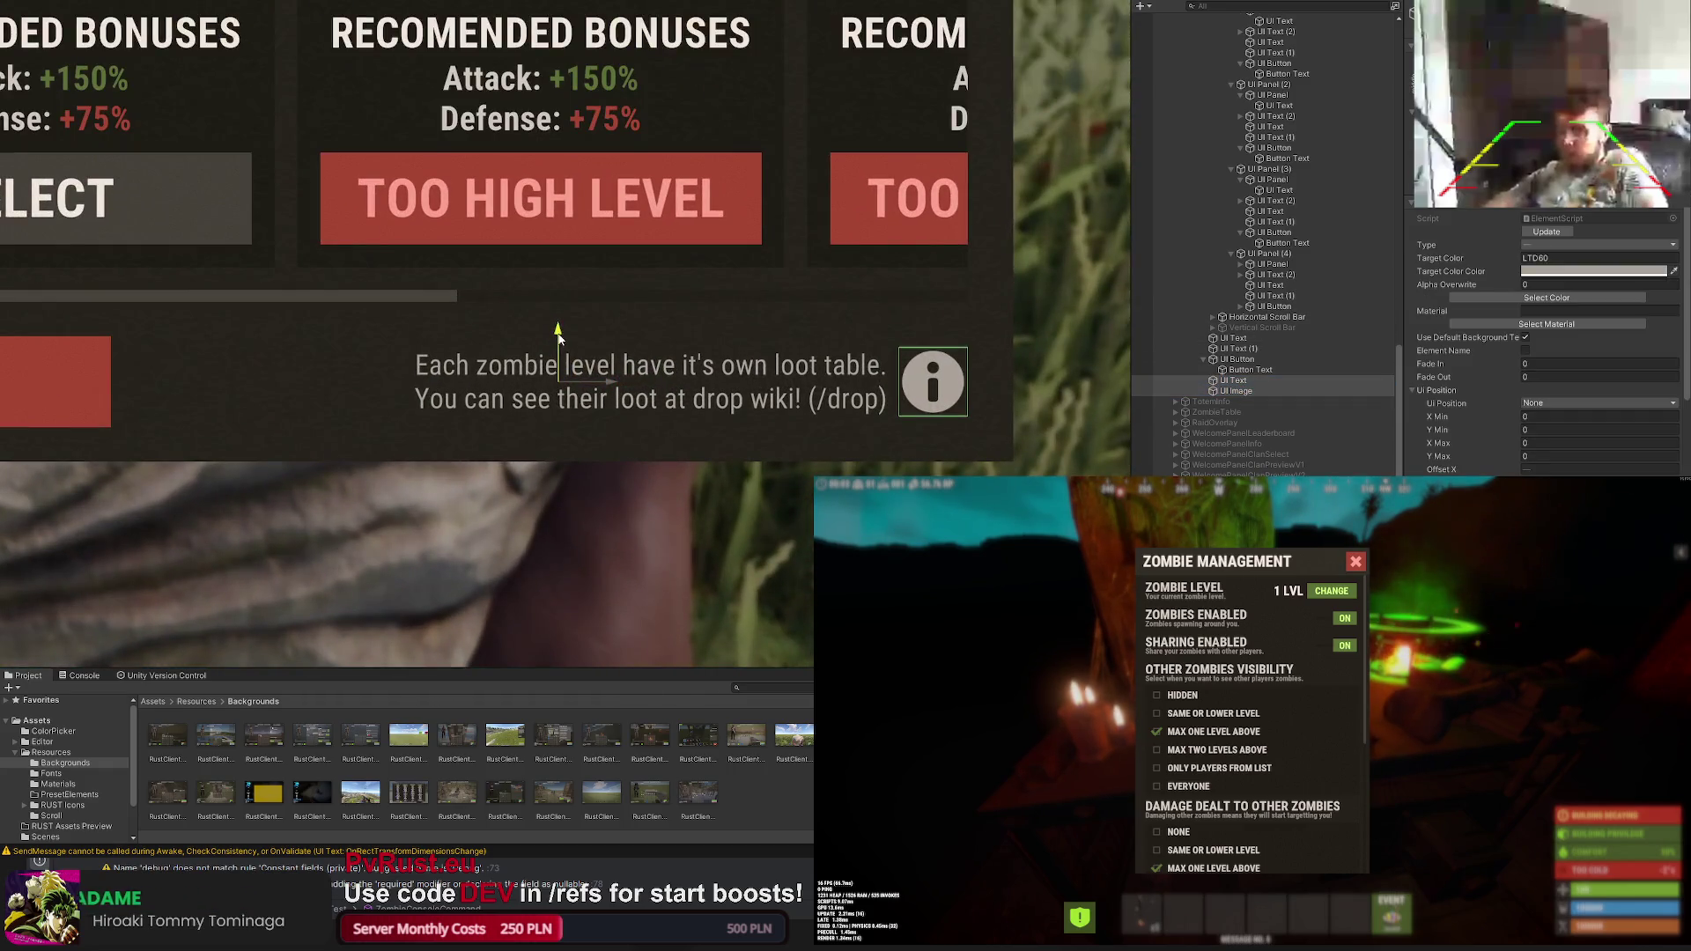
scroll(540, 344, down, 3)
scroll(539, 344, up, 1)
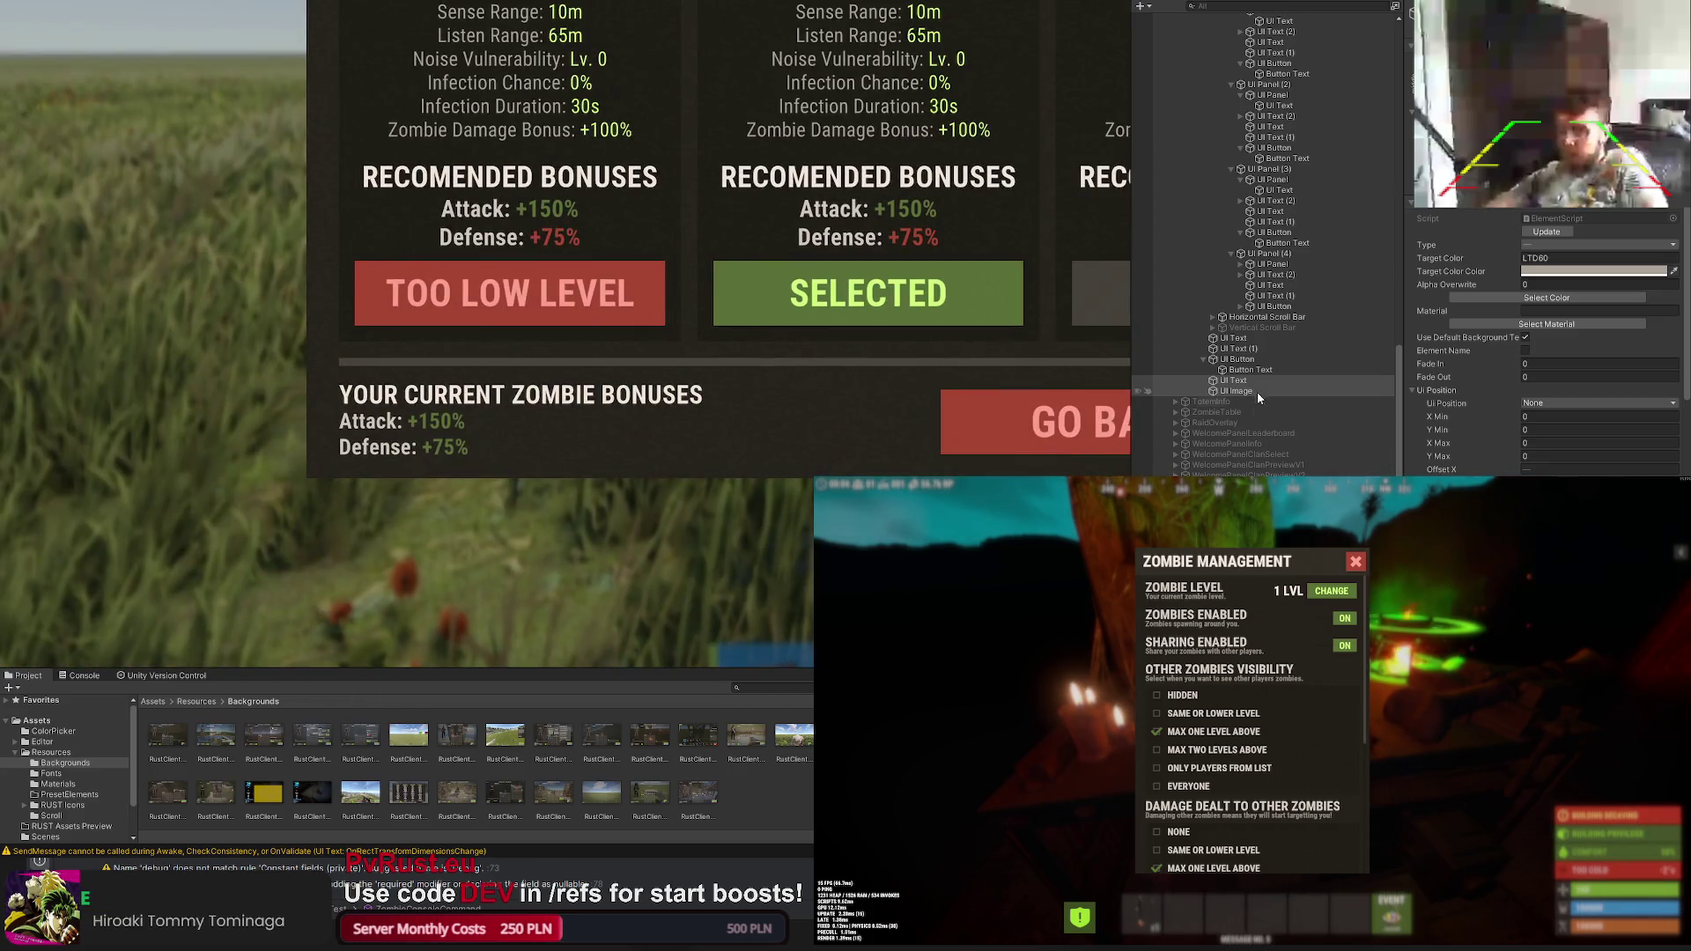
click(1245, 349)
scroll(461, 448, up, 2)
scroll(461, 448, up, 1)
scroll(461, 447, down, 2)
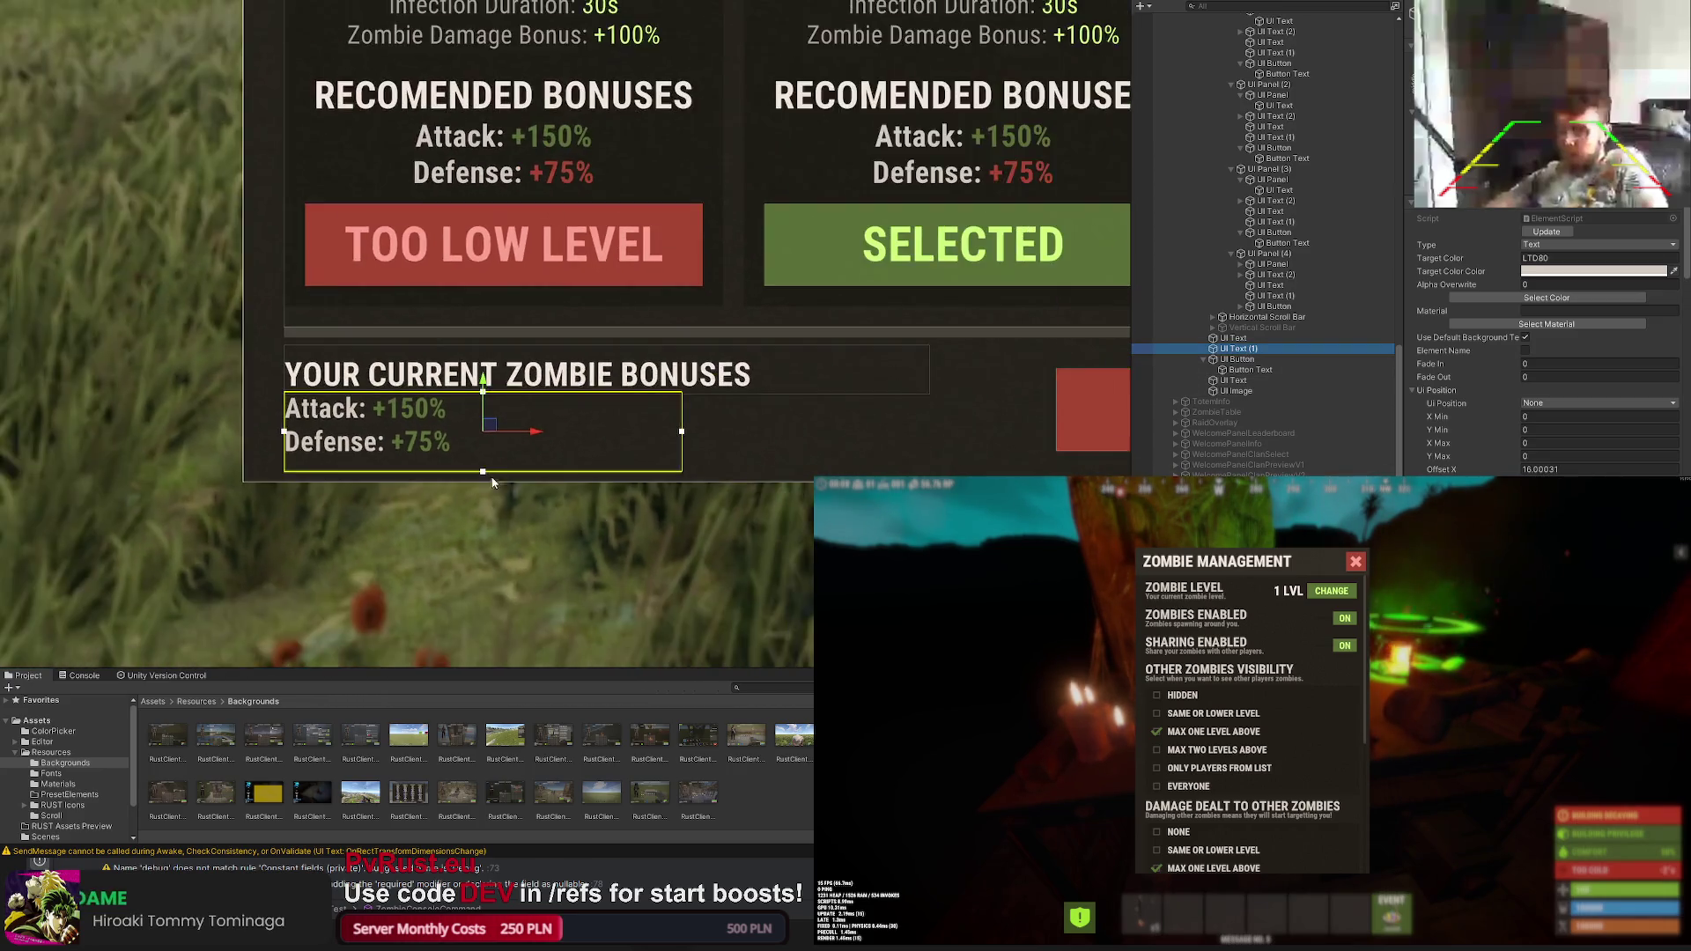
scroll(462, 448, down, 2)
click(257, 495)
scroll(257, 494, down, 2)
scroll(397, 503, down, 2)
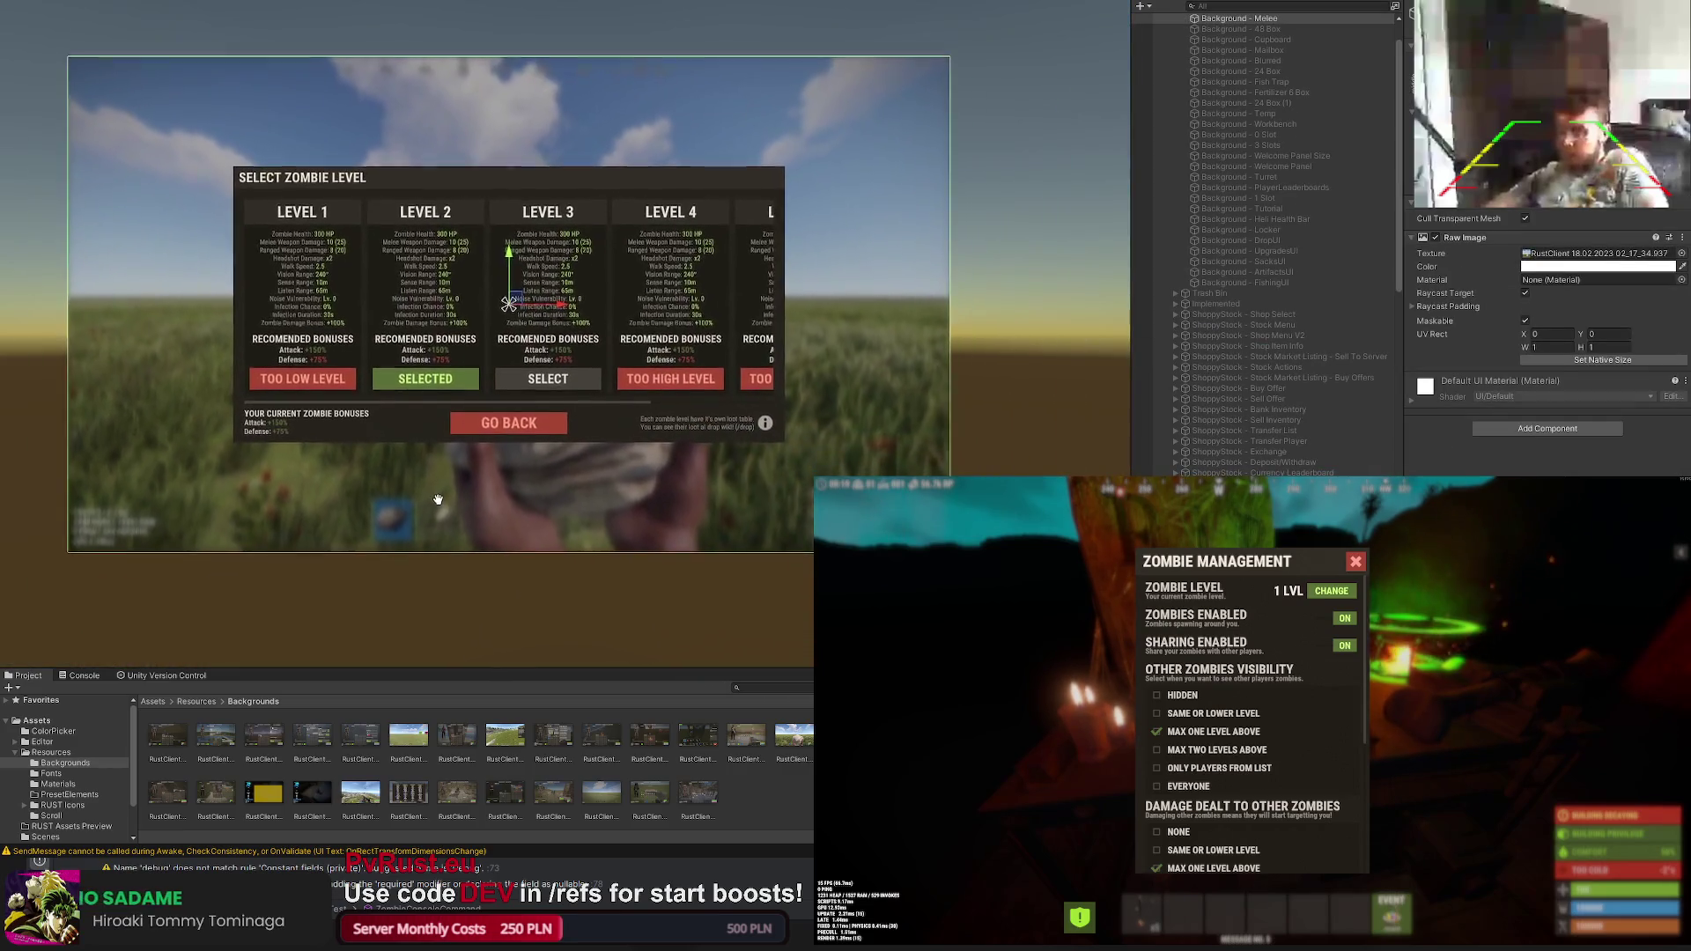
drag(811, 428, 804, 453)
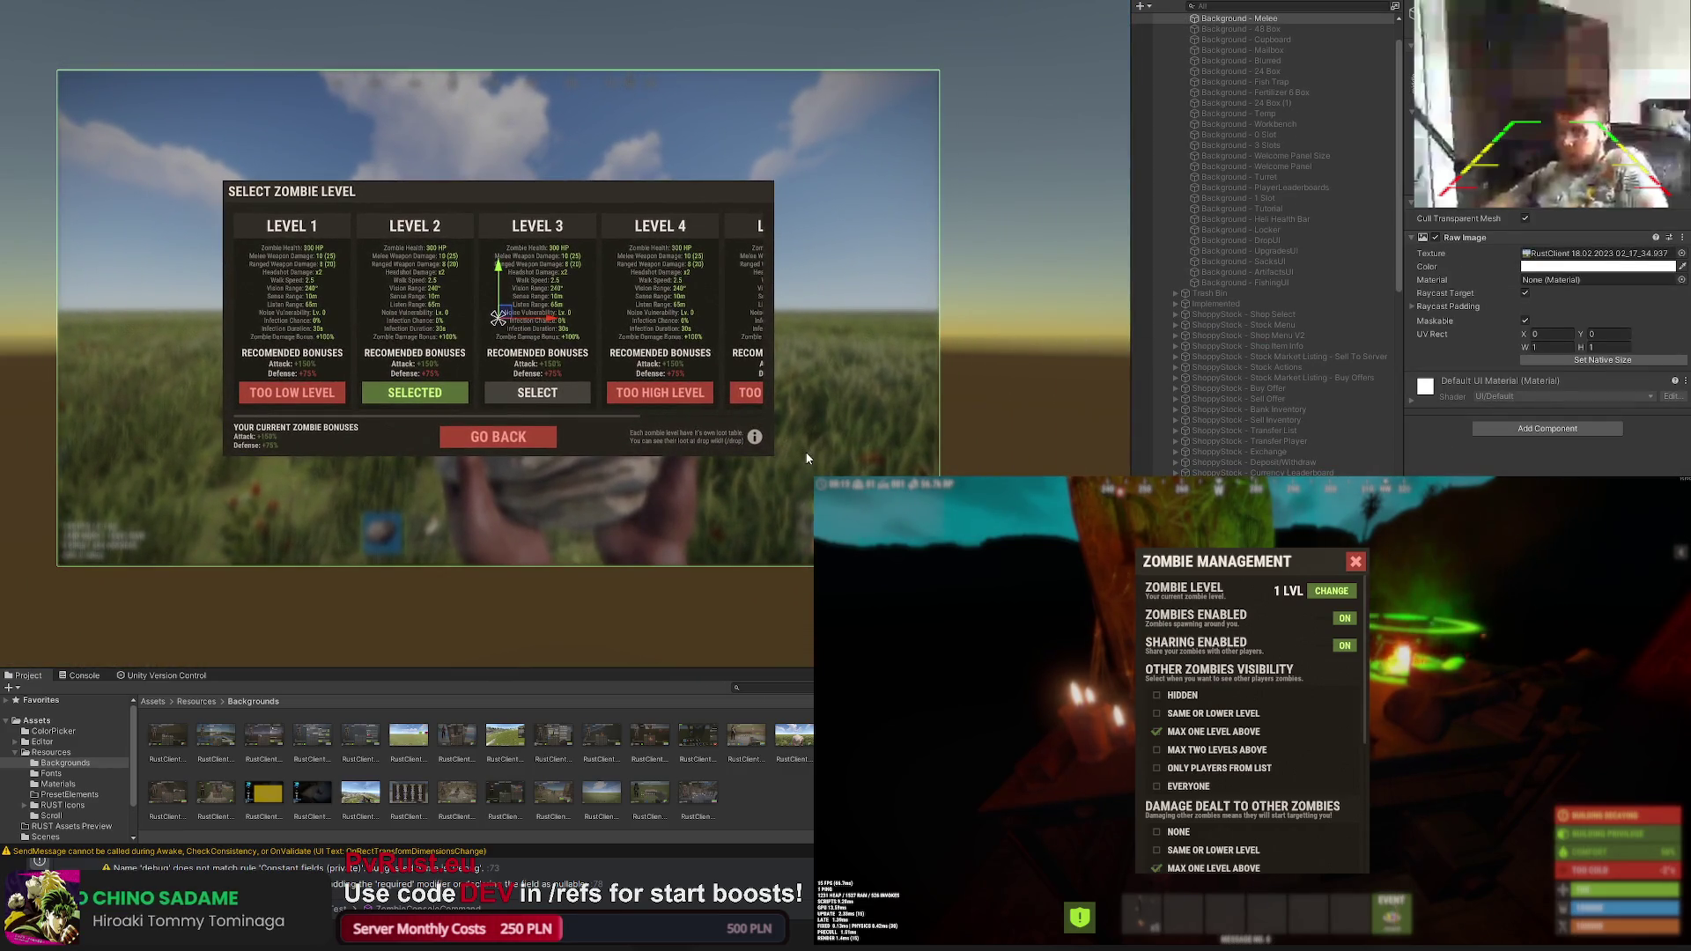
key(f)
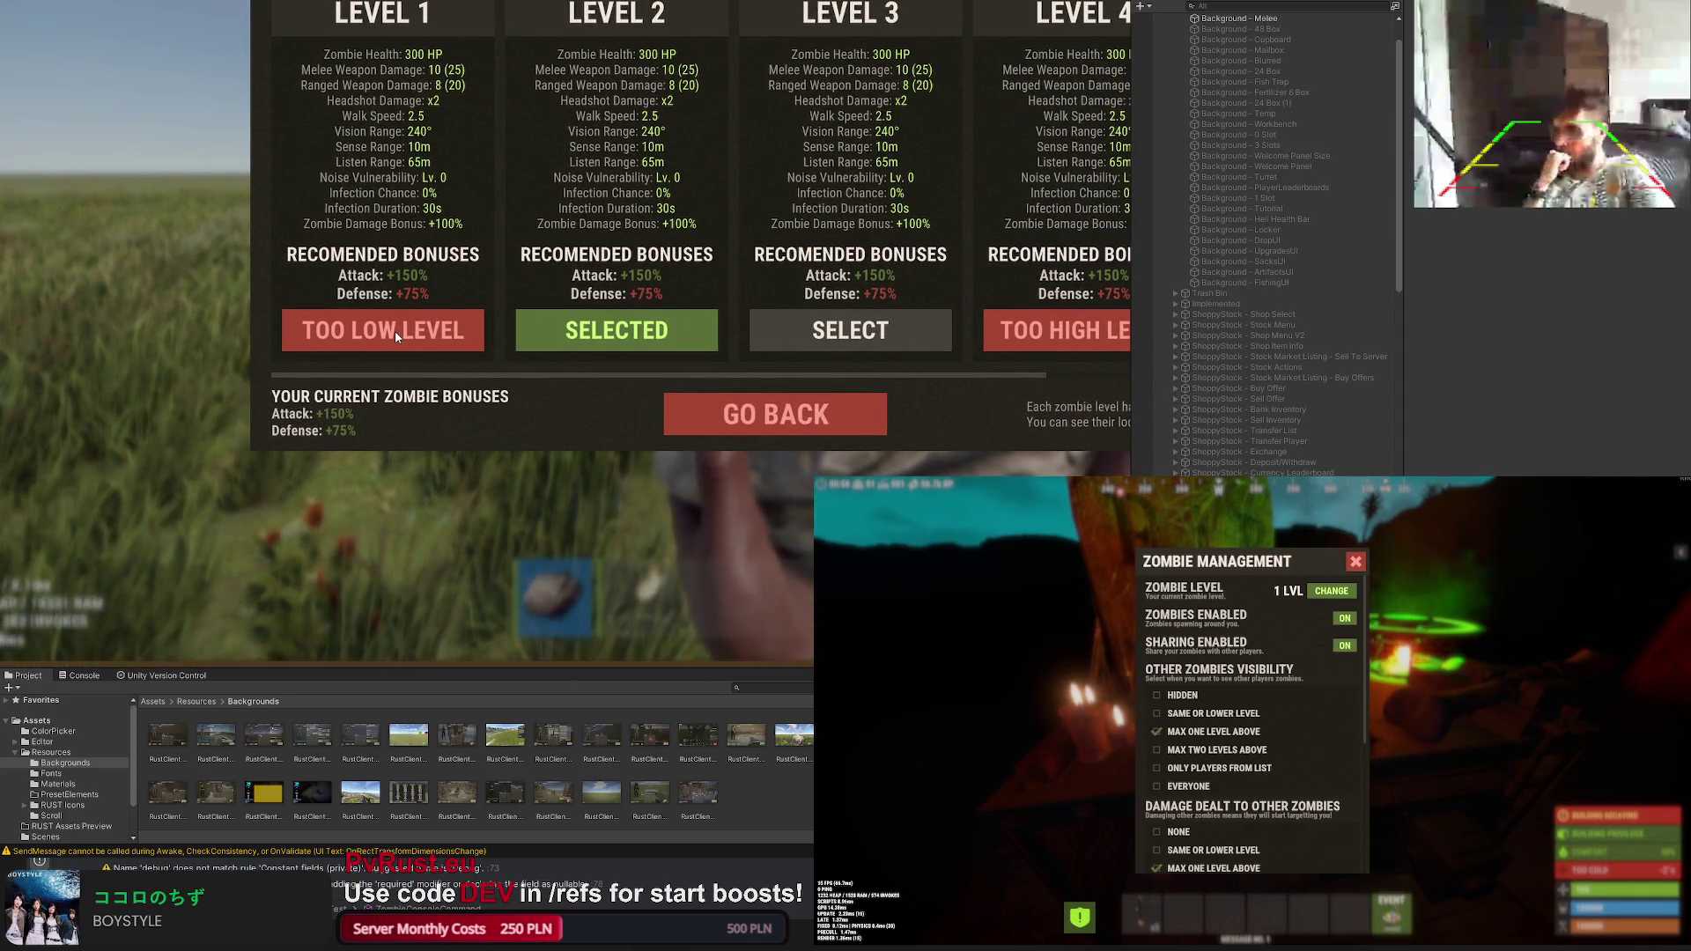
Step: Select Level 3's SELECT button and copy its component values for Level 1's TOO LOW LEVEL button
click(395, 332)
click(396, 335)
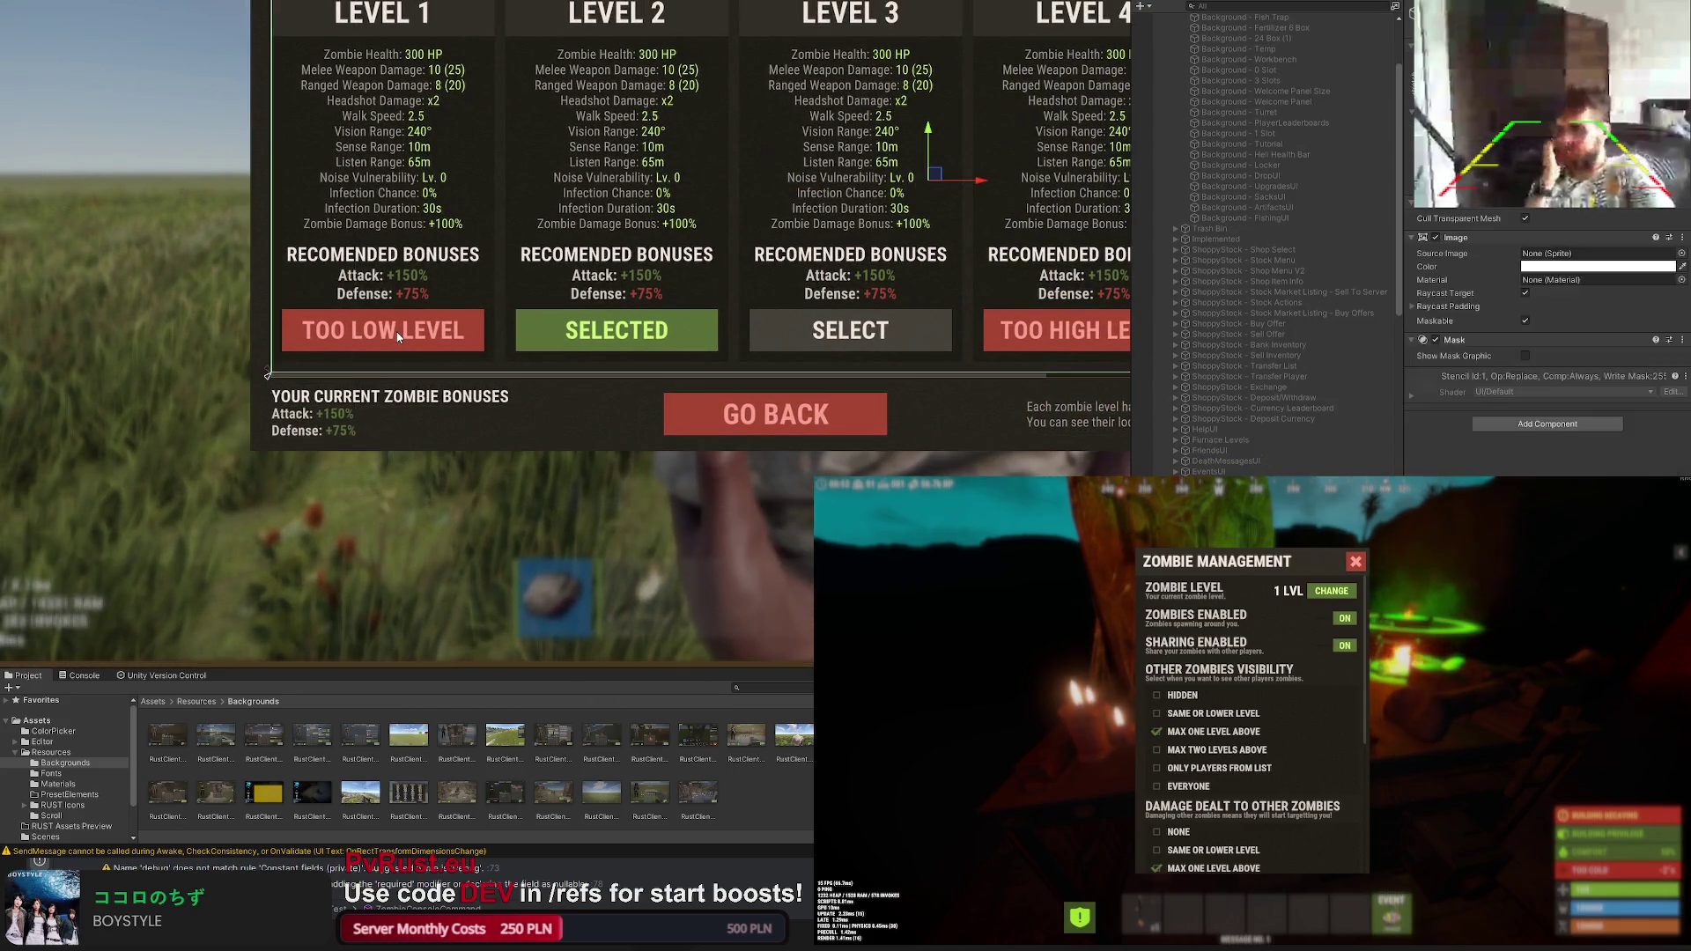
click(396, 334)
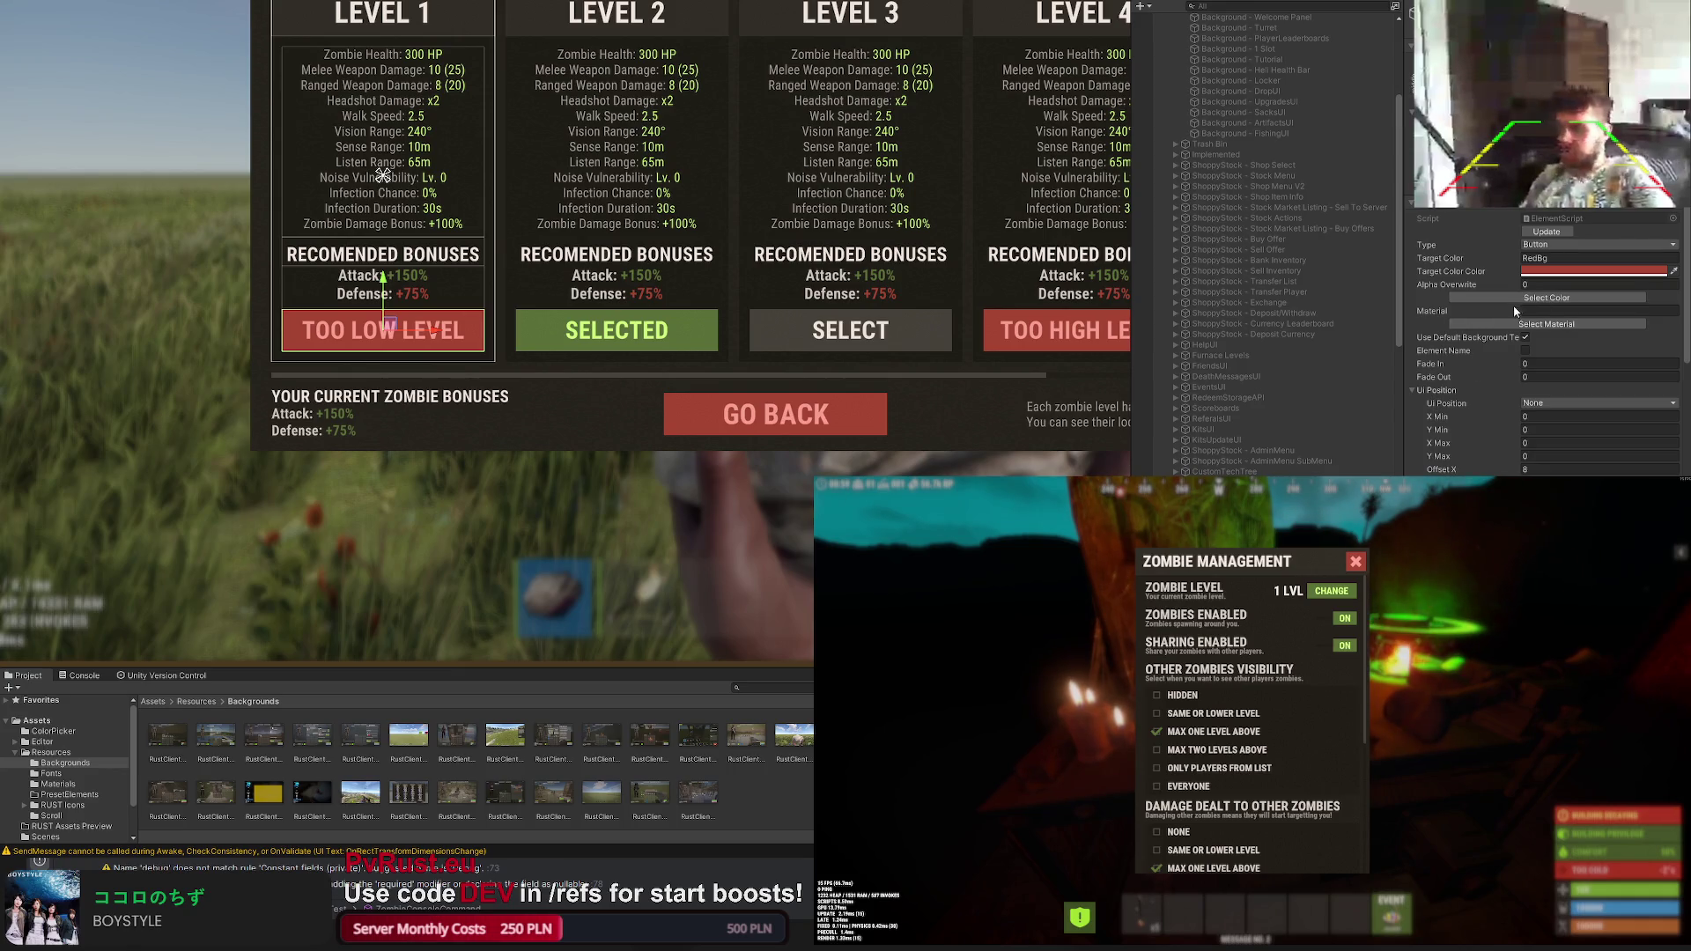
scroll(1268, 264, down, 5)
click(851, 330)
click(1271, 372)
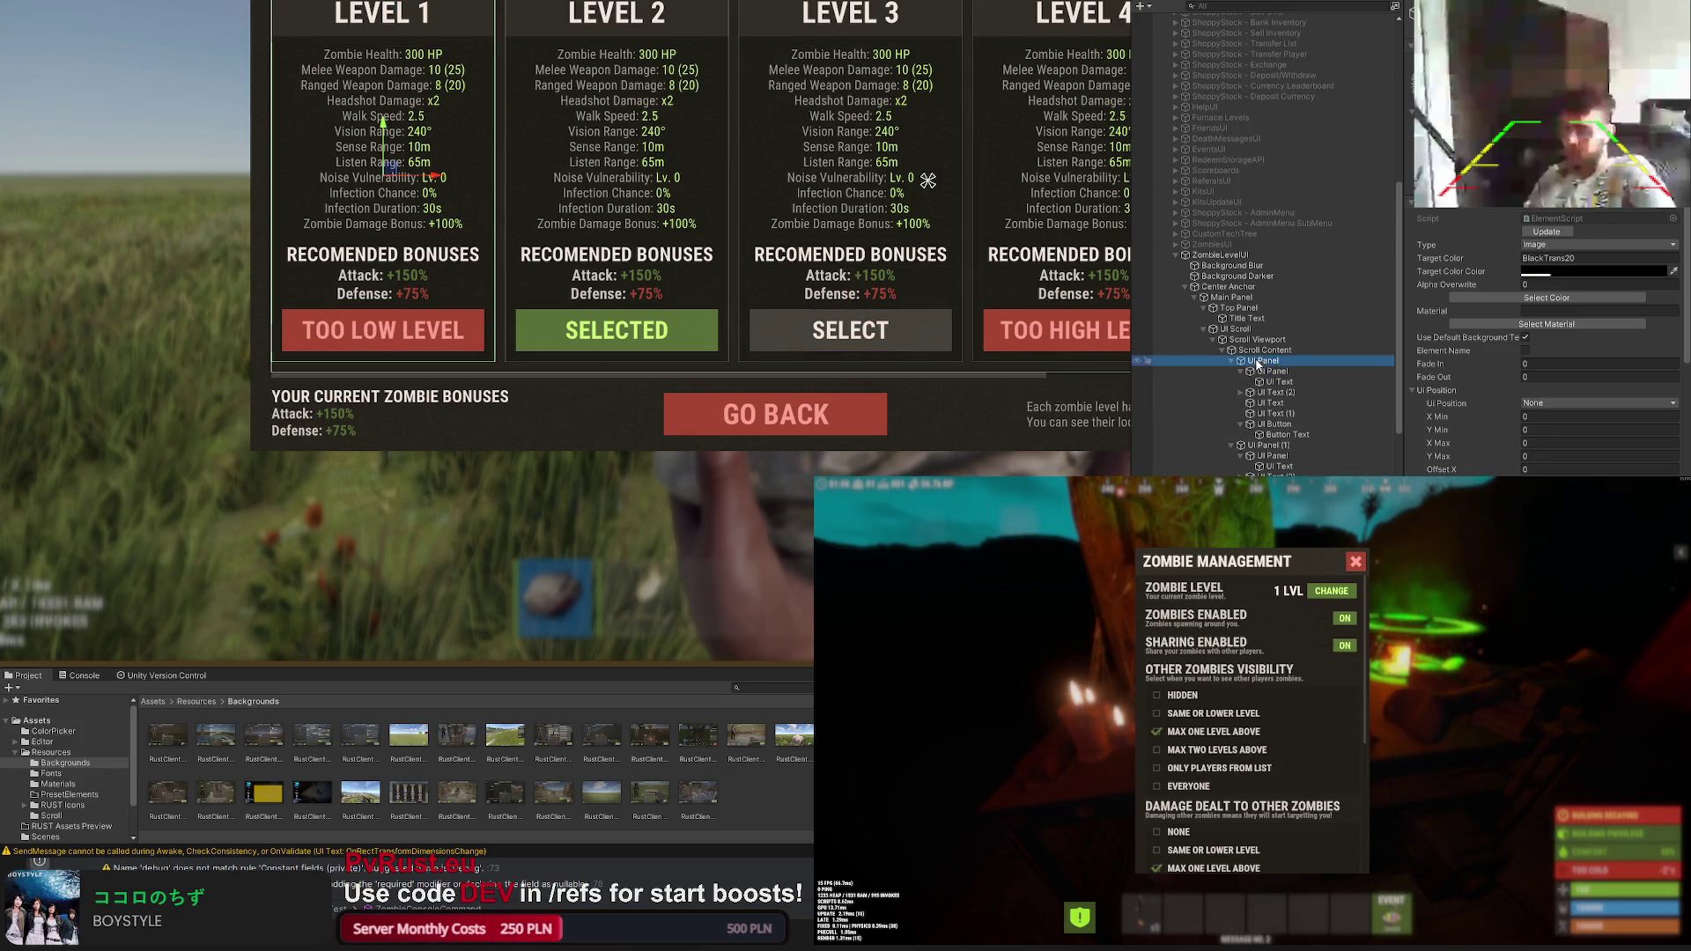
click(850, 330)
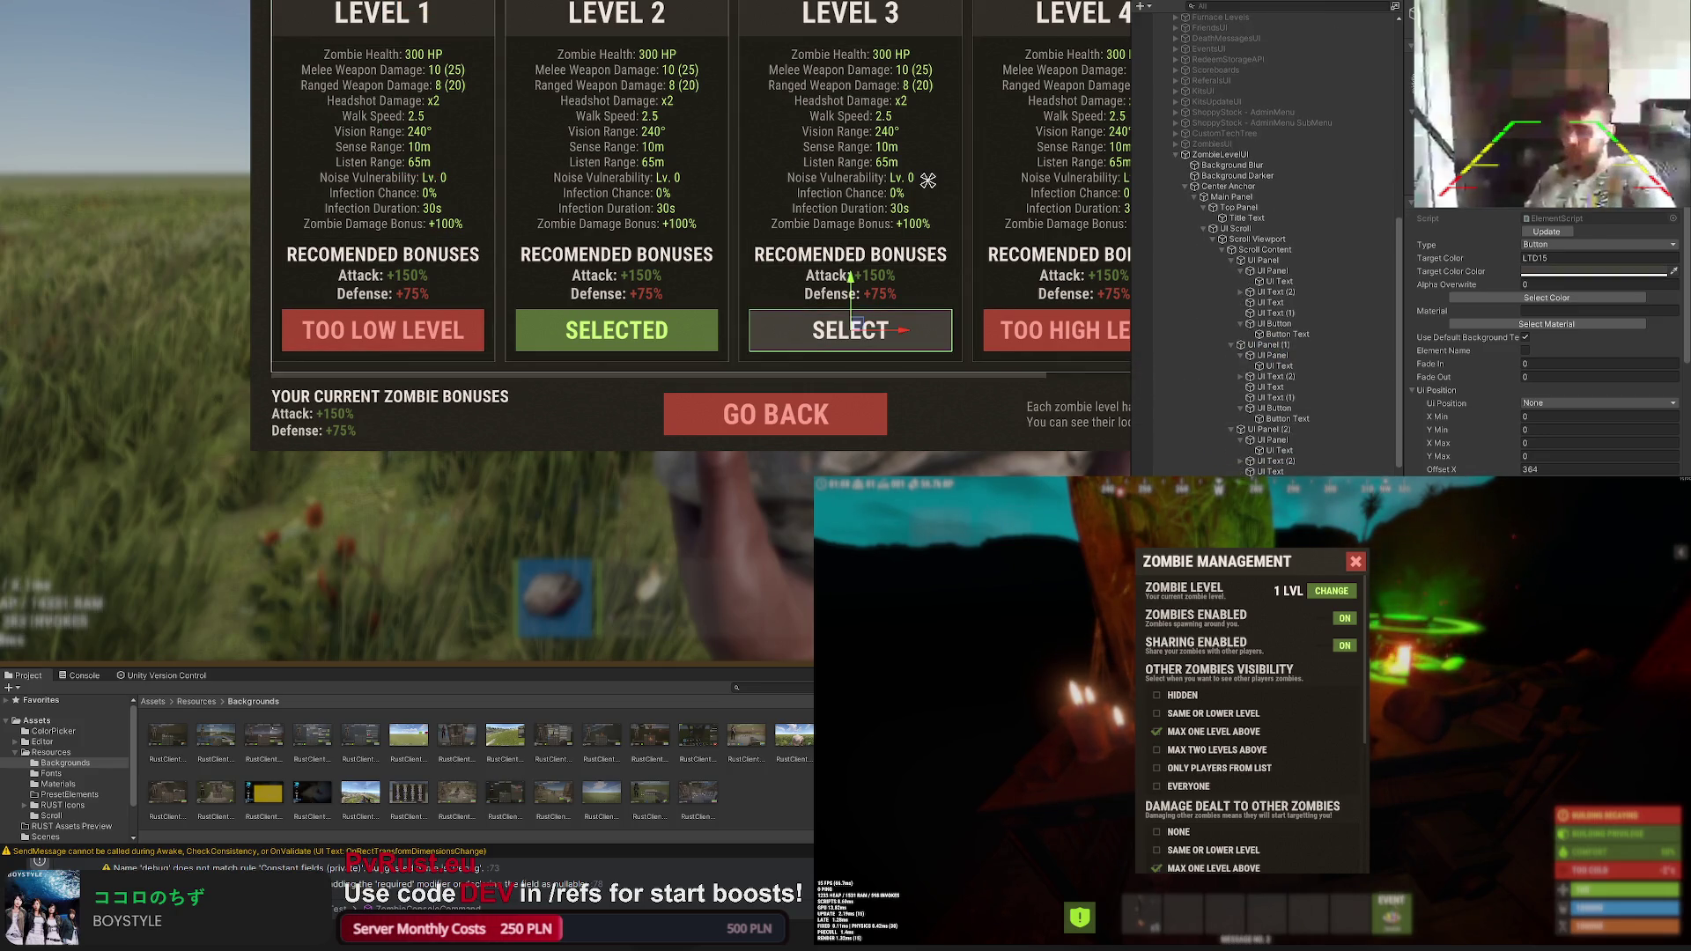
Step: Paste the values onto Level 1's button so it becomes a grey SELECT button
click(1271, 345)
scroll(785, 396, down, 2)
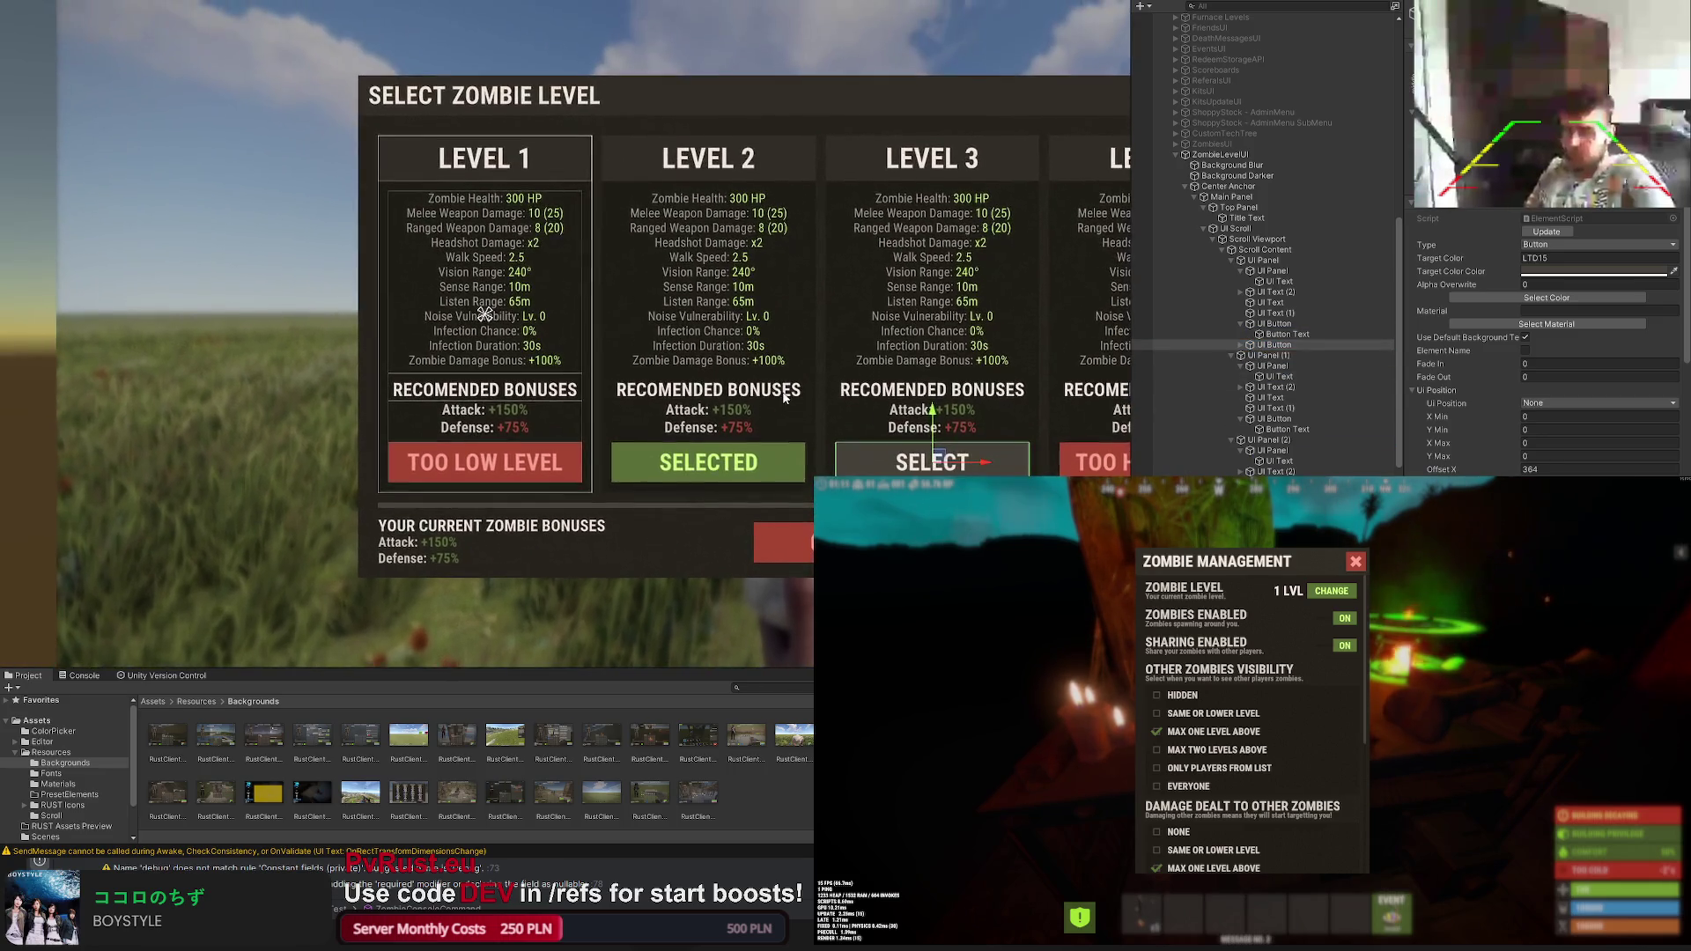
click(1265, 259)
click(1271, 345)
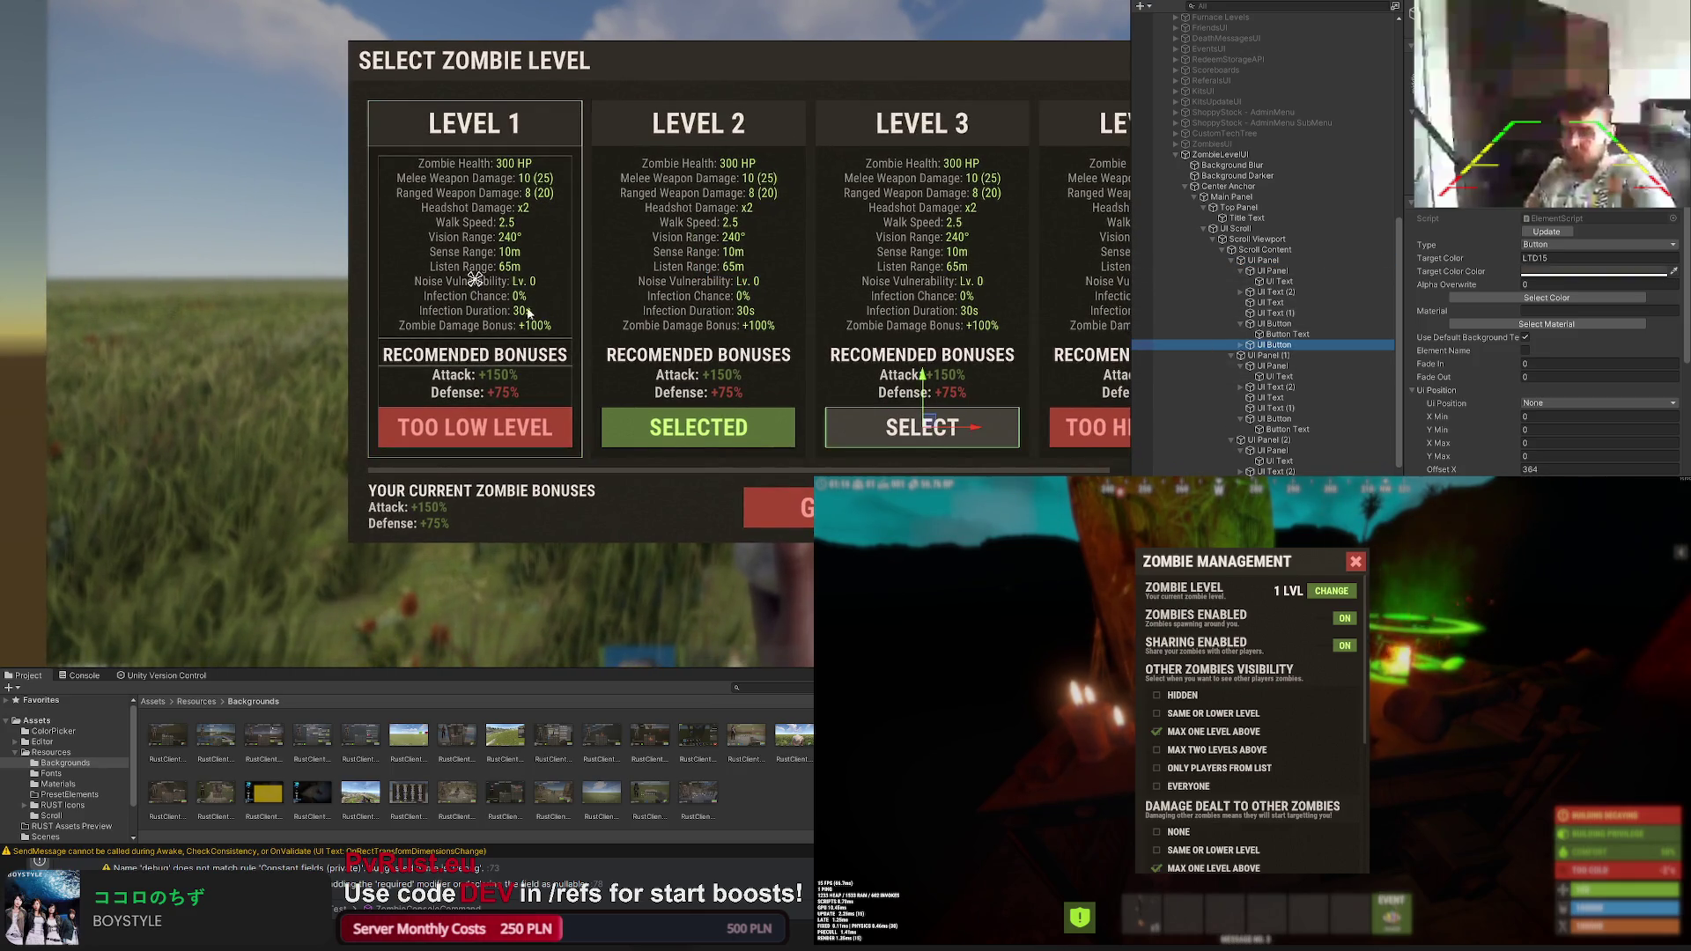
click(284, 374)
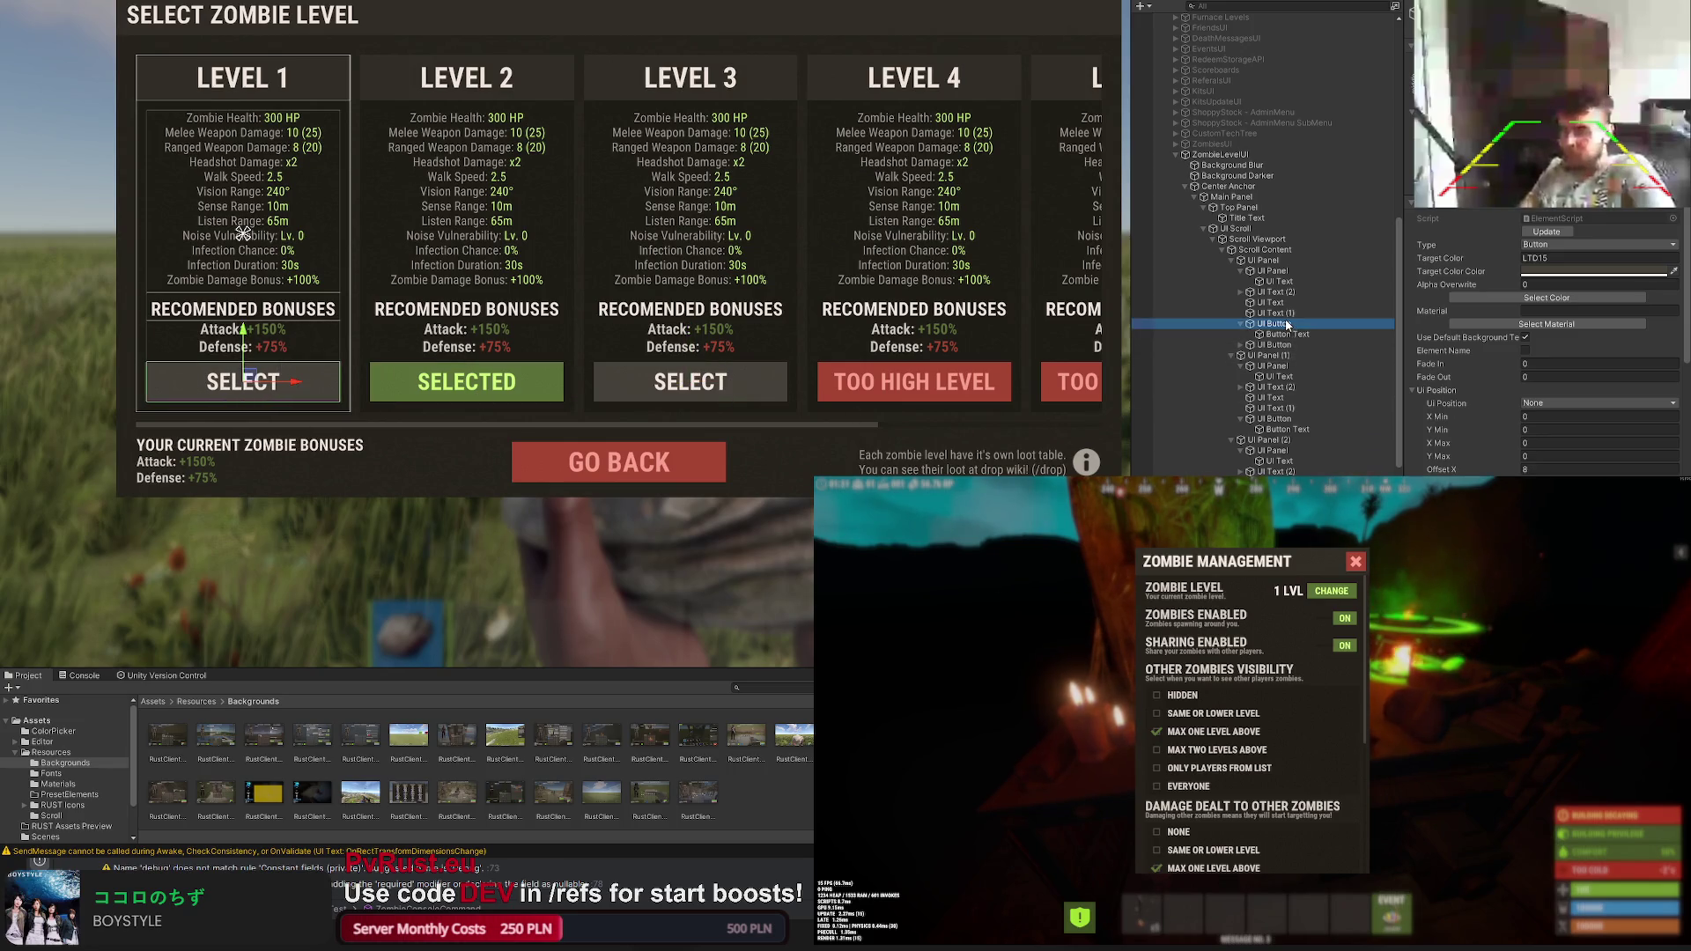
click(1153, 334)
scroll(647, 344, down, 3)
scroll(648, 344, down, 2)
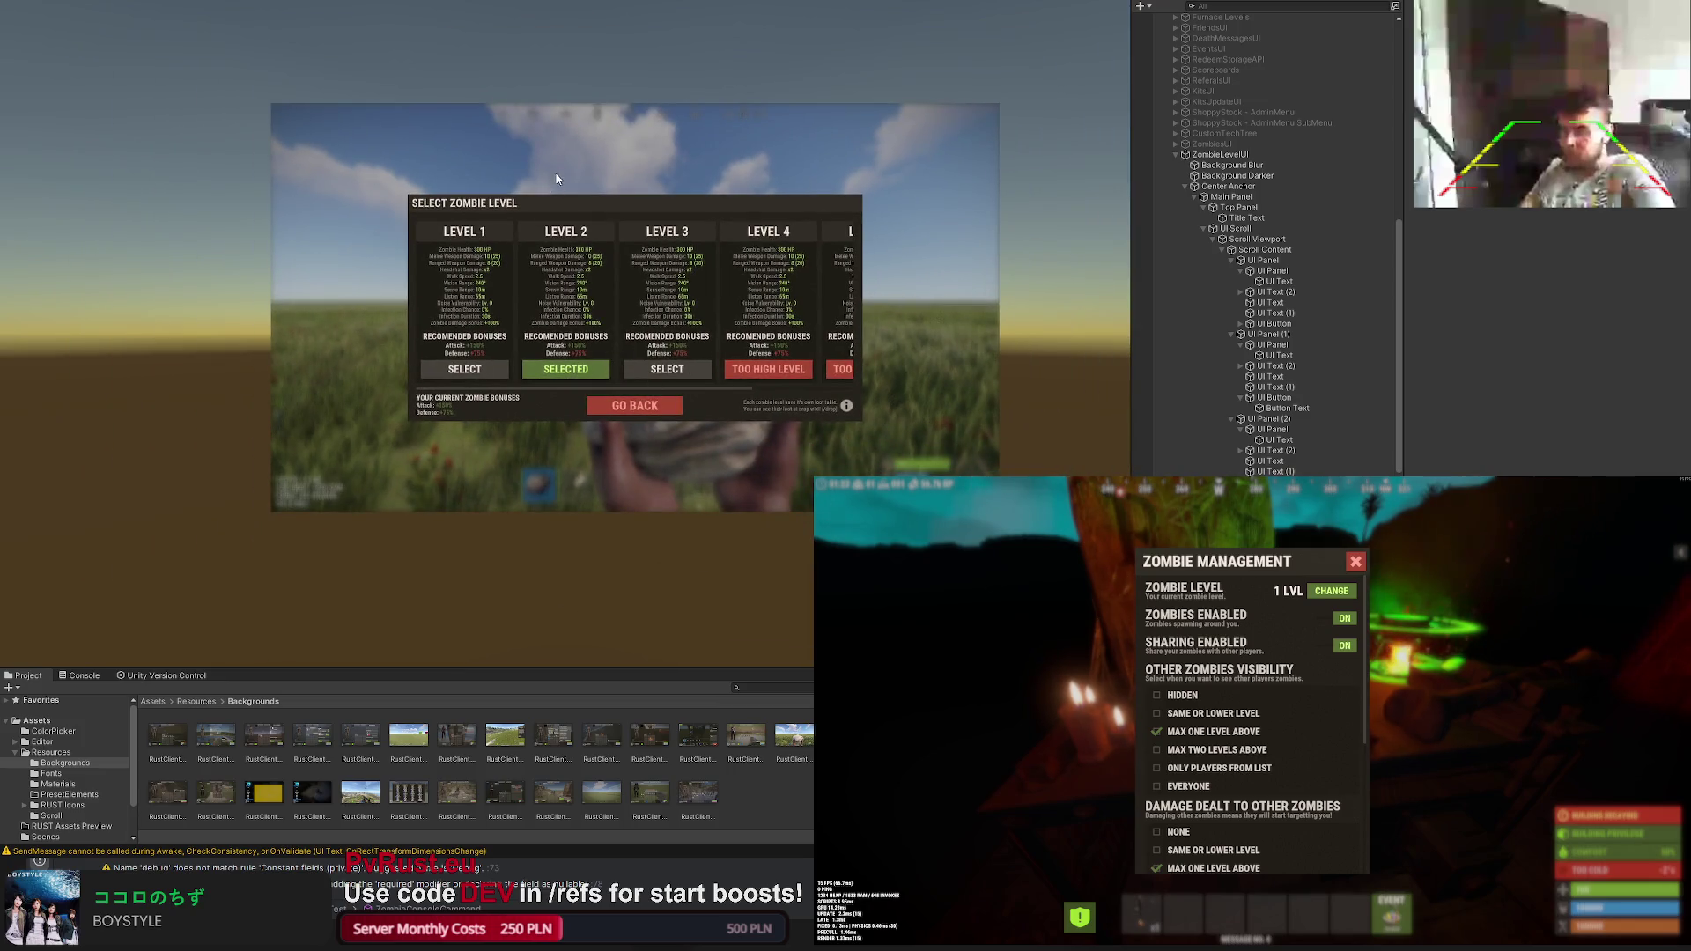
drag(540, 78, 493, 110)
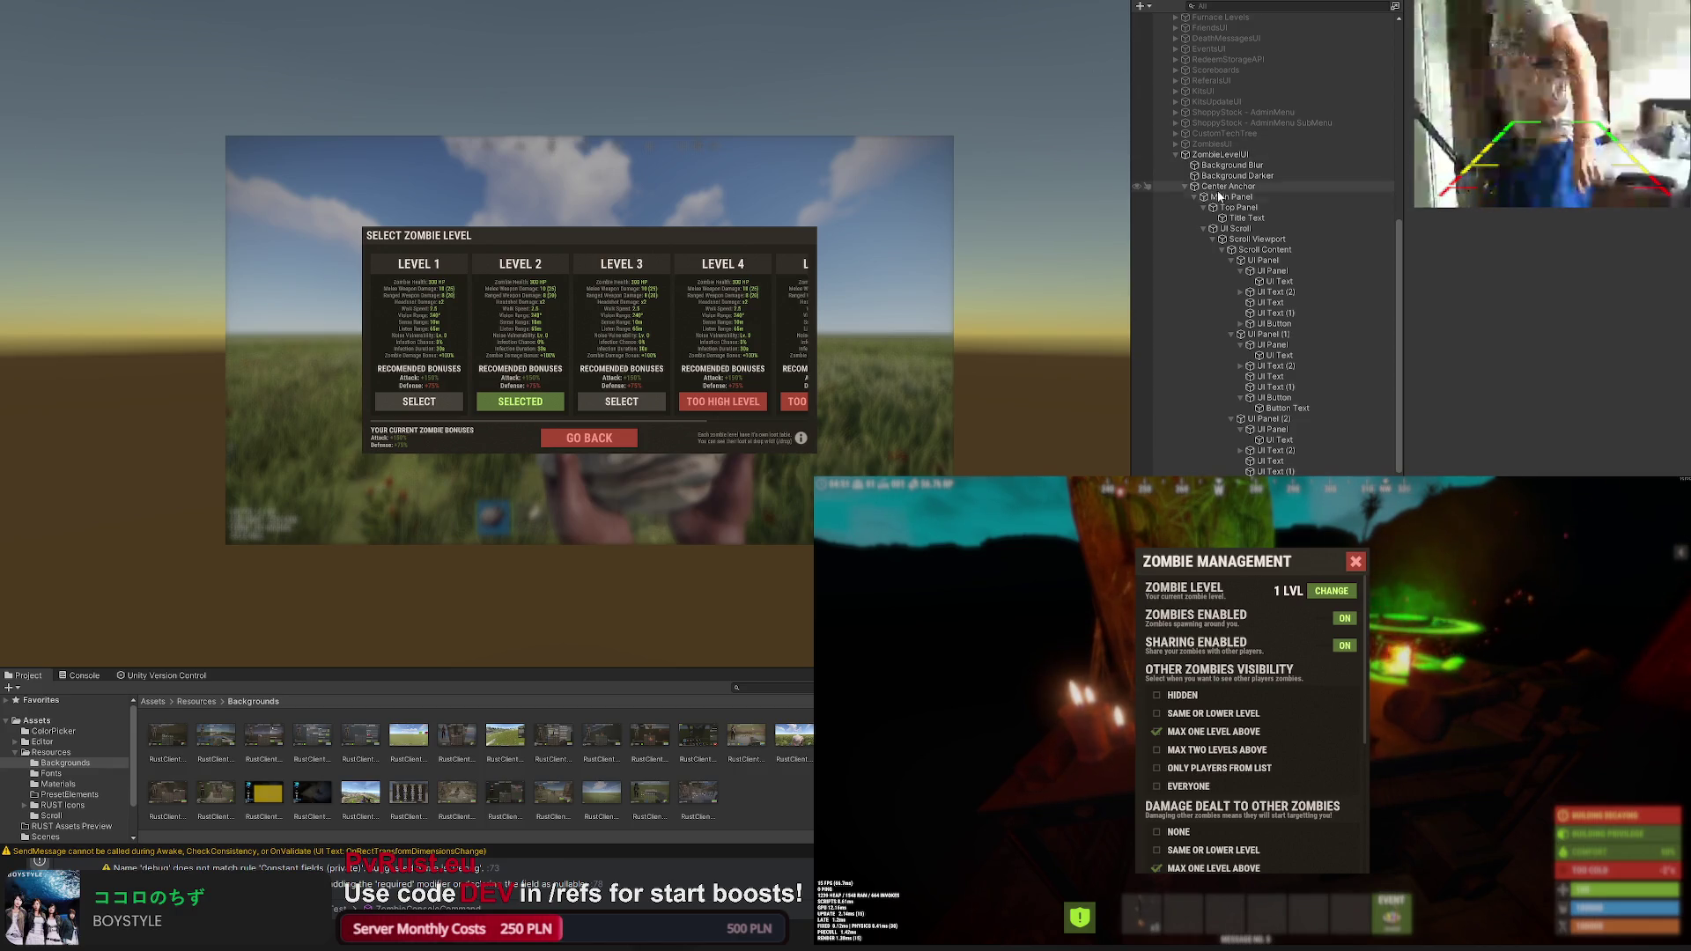
scroll(586, 281, up, 3)
scroll(584, 294, up, 2)
scroll(585, 294, up, 2)
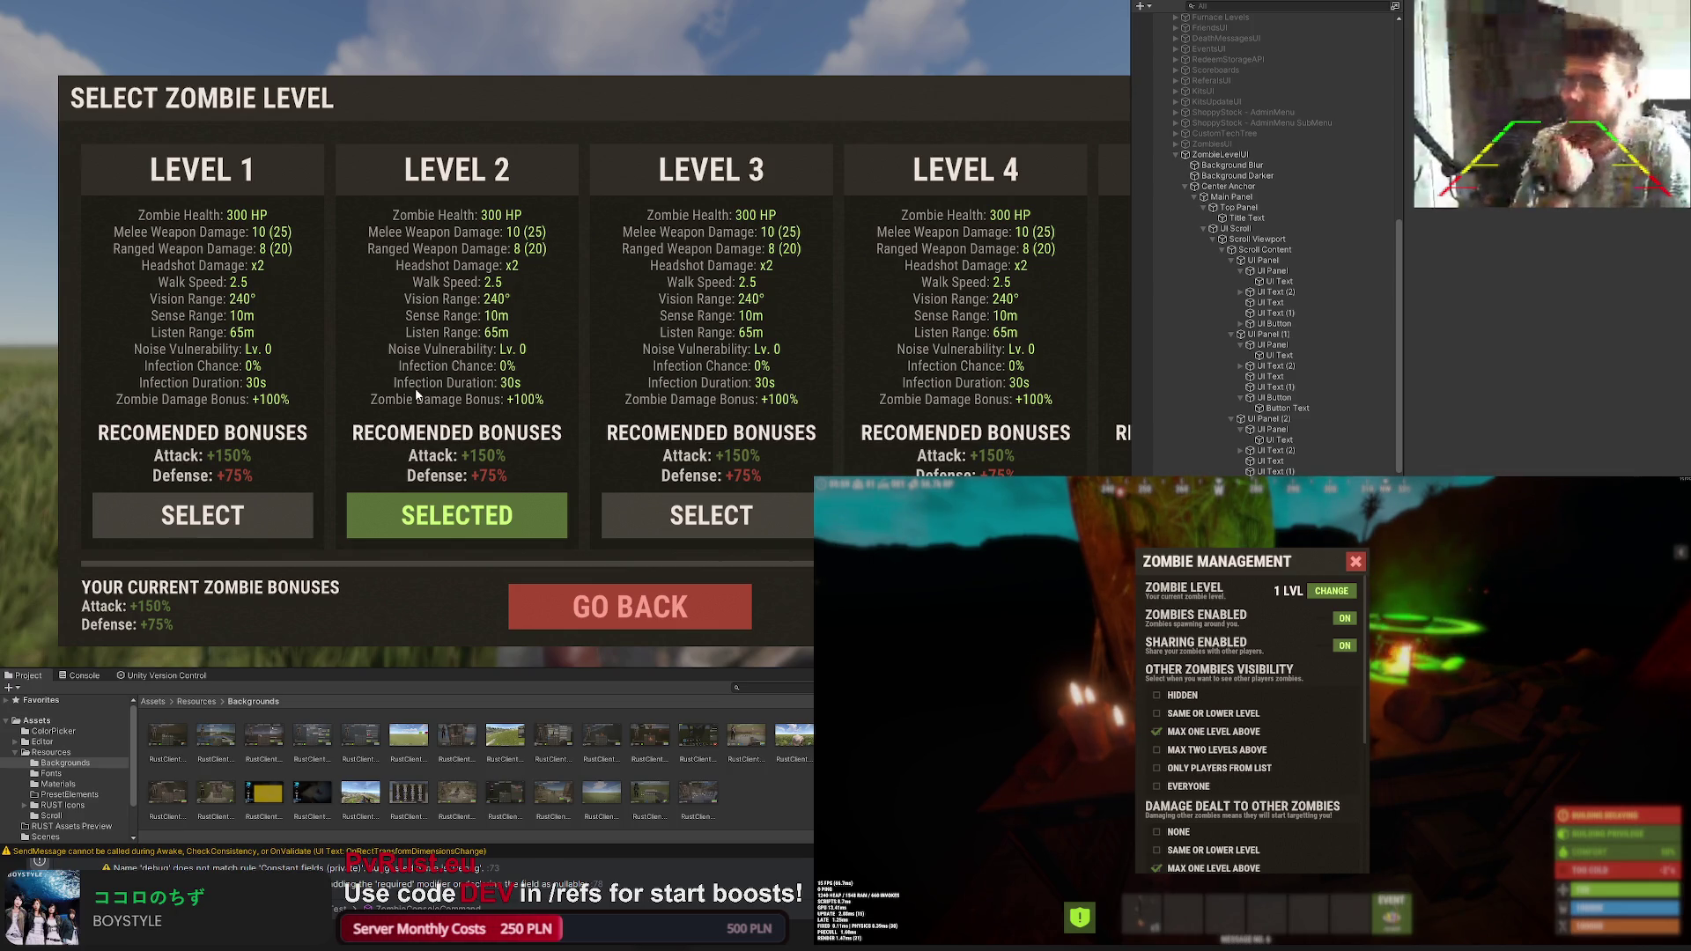
Step: Select the Level 1 stats text via the card's button, title and bonuses elements
drag(419, 387, 405, 360)
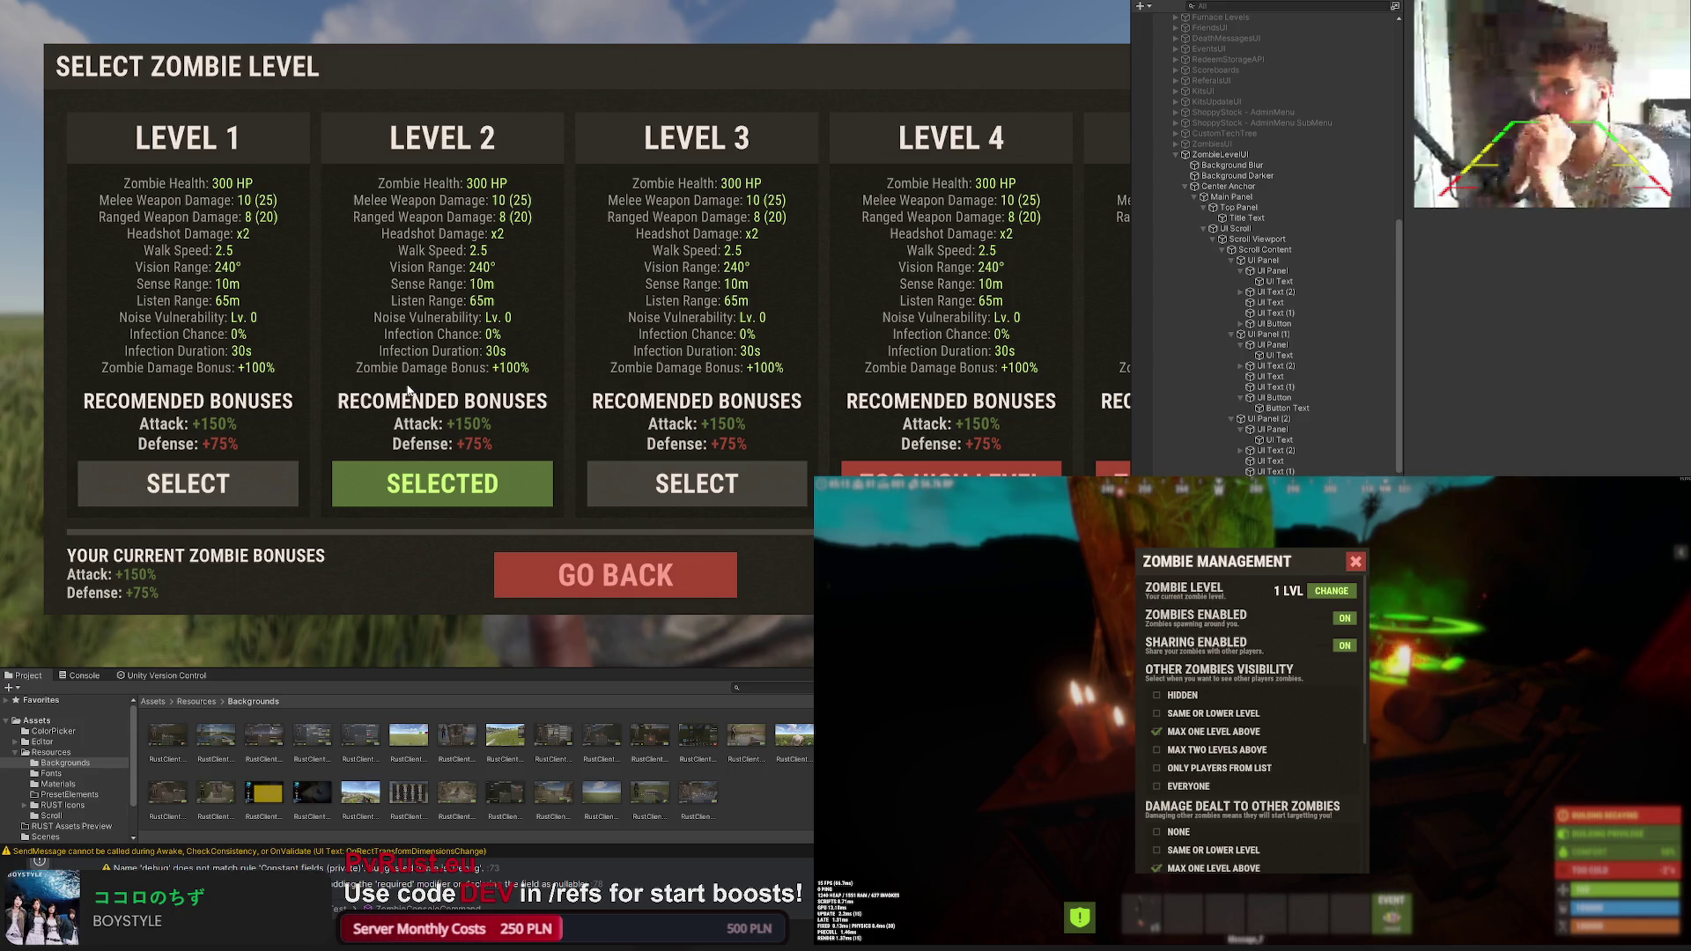
click(188, 484)
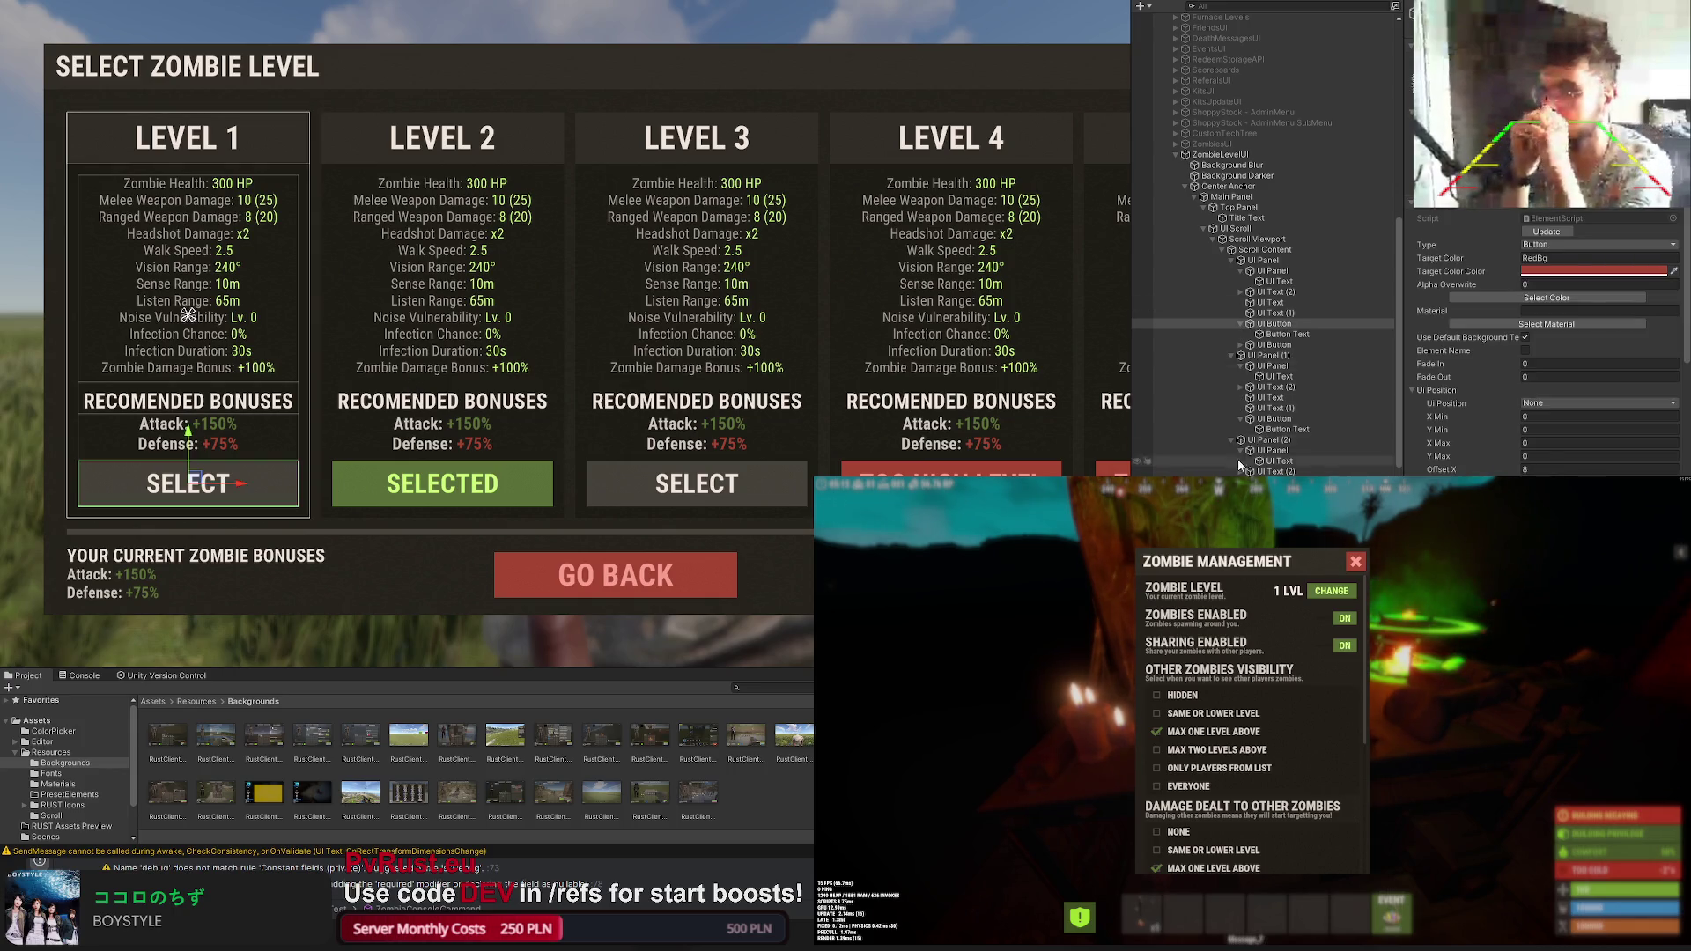
scroll(1236, 456, down, 3)
click(1274, 183)
click(189, 401)
scroll(529, 370, down, 3)
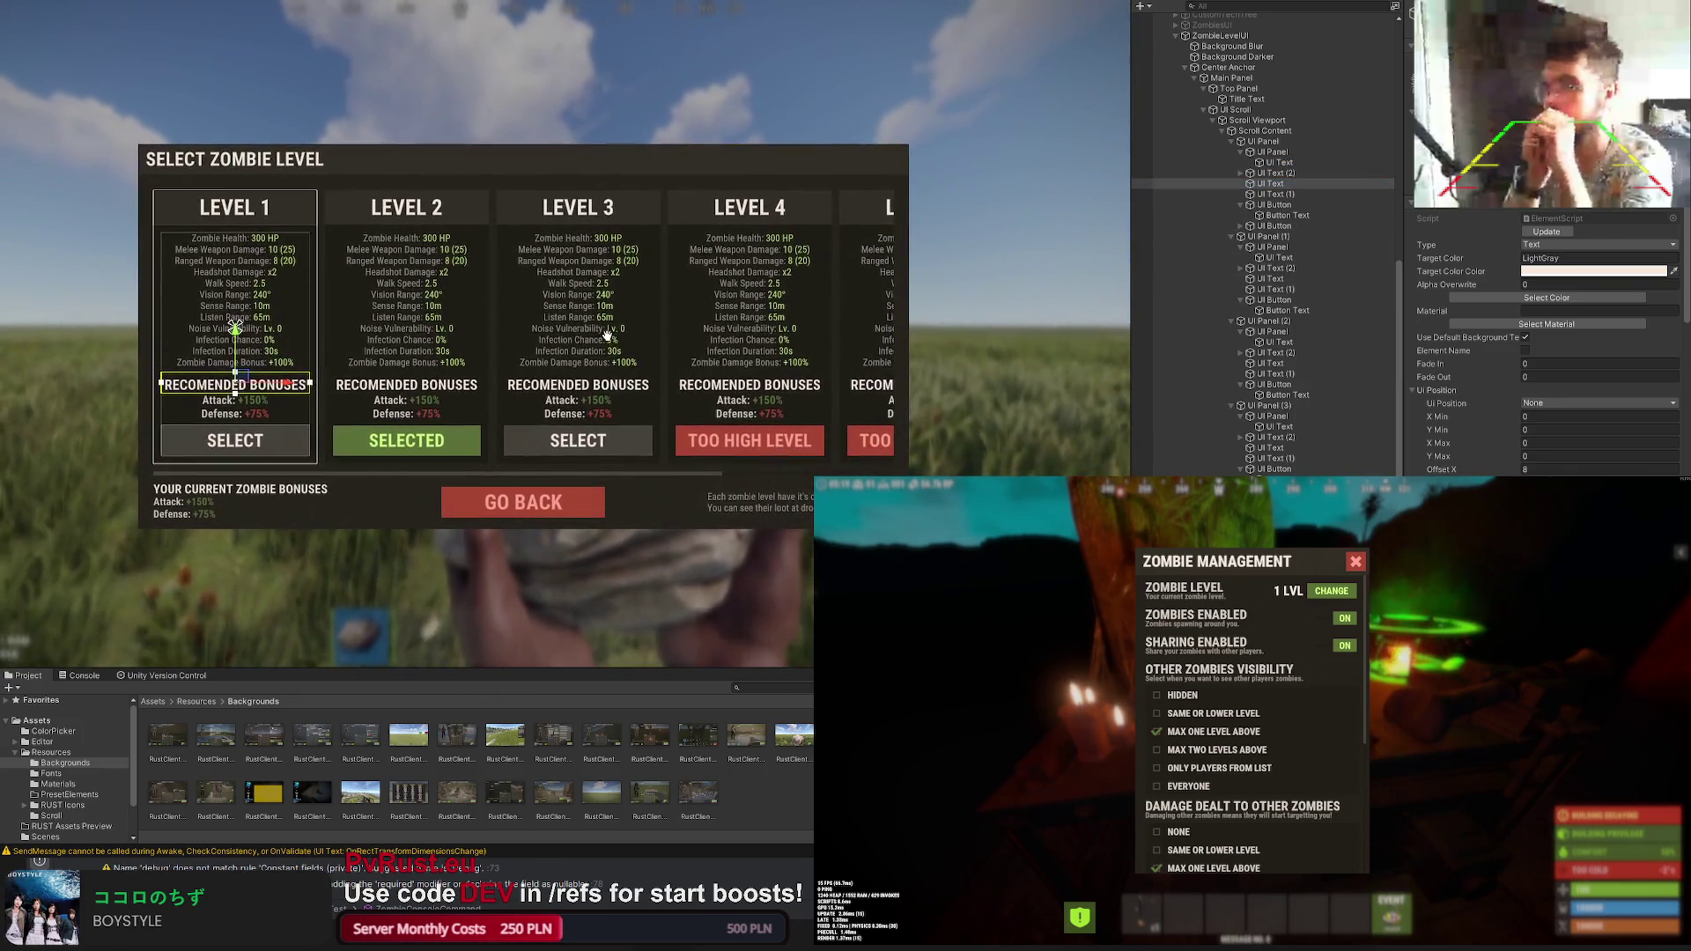
click(1275, 173)
scroll(693, 263, up, 3)
scroll(462, 248, up, 2)
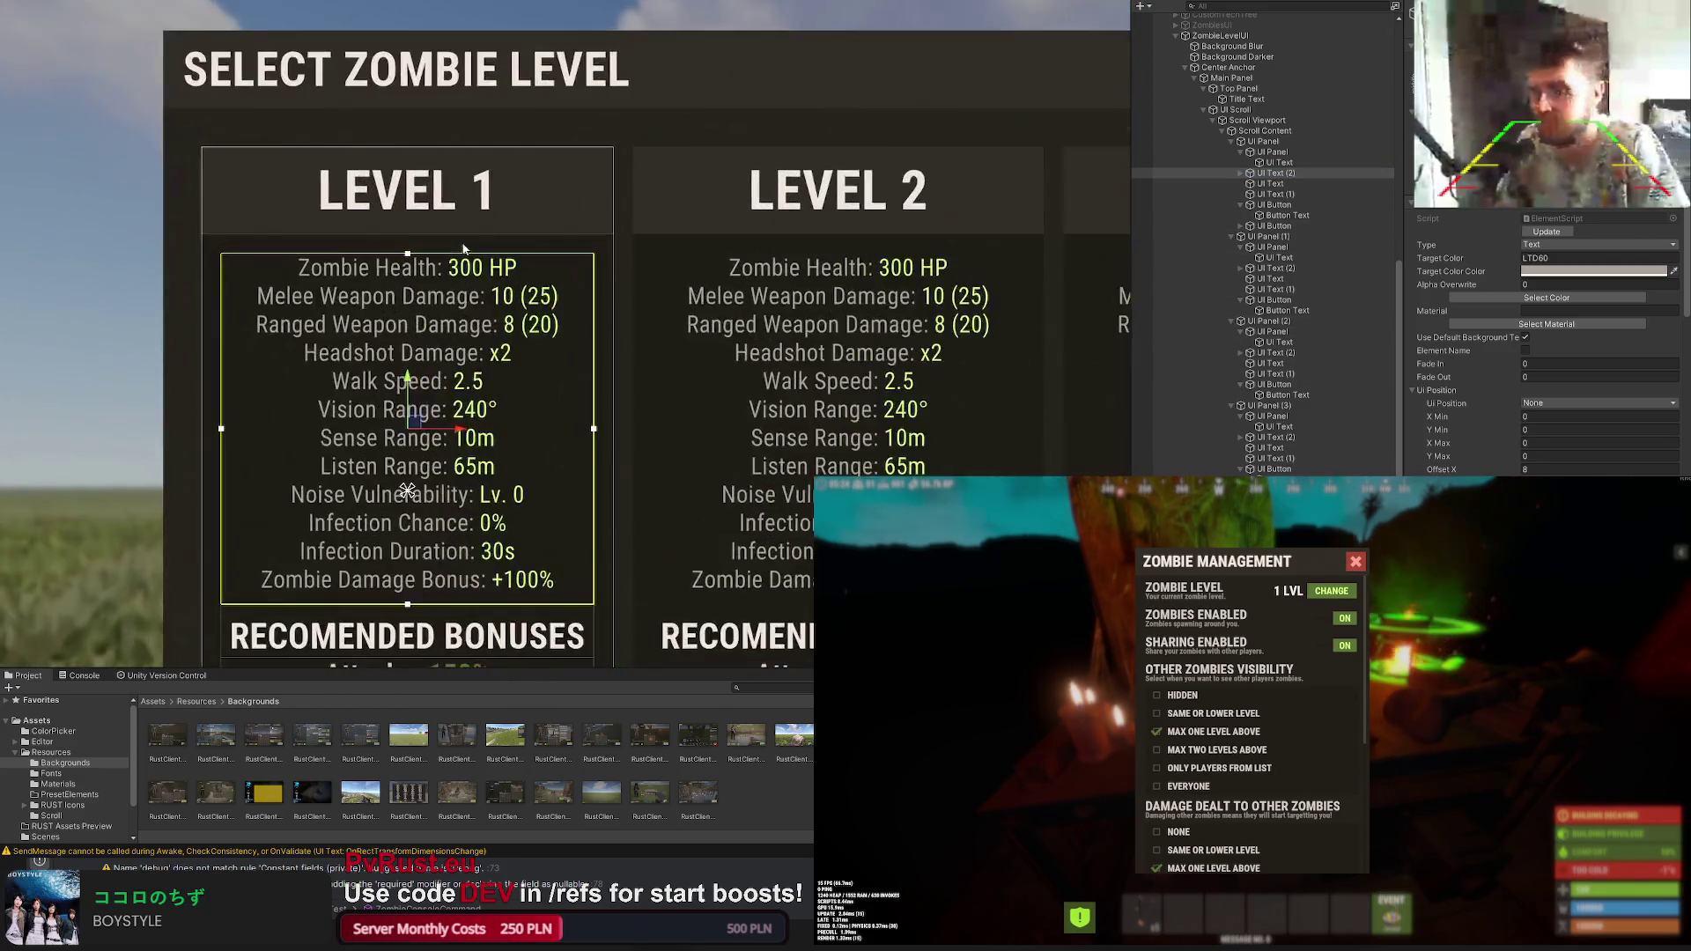
Step: Stretch the Level 1 stats box so the 'Zombie Defense Bonus: +200%' line shows
drag(463, 253, 469, 243)
drag(456, 604, 455, 615)
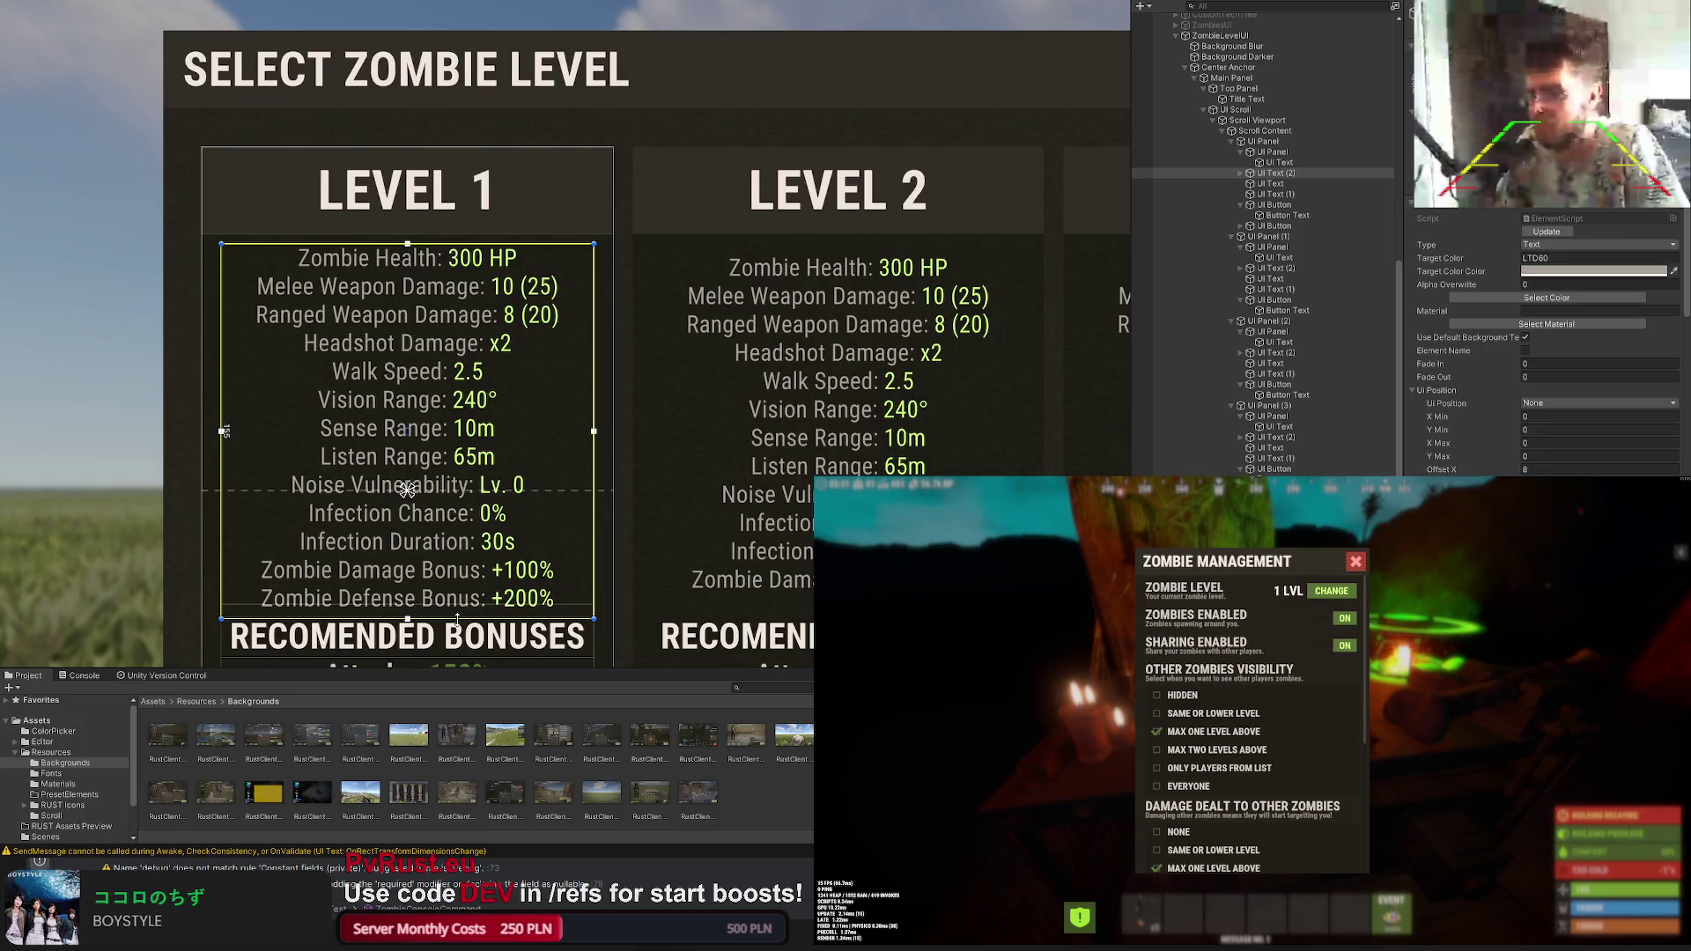
click(484, 530)
scroll(484, 529, down, 2)
scroll(484, 529, down, 2)
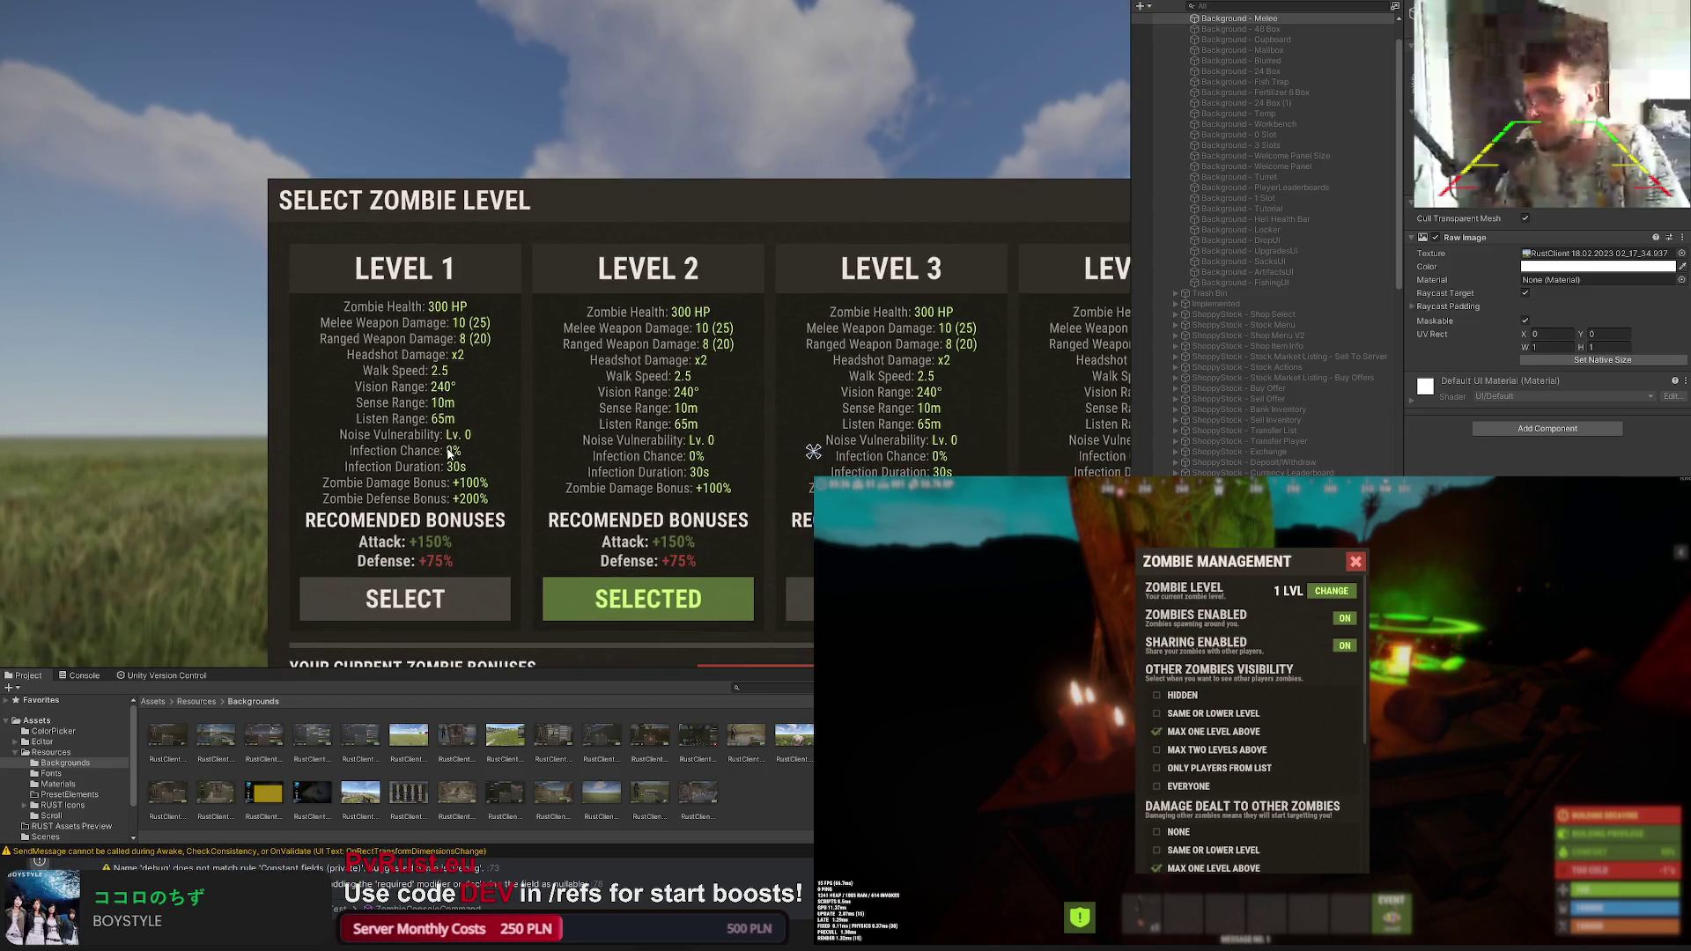
click(405, 437)
scroll(1546, 344, down, 3)
scroll(1546, 345, down, 3)
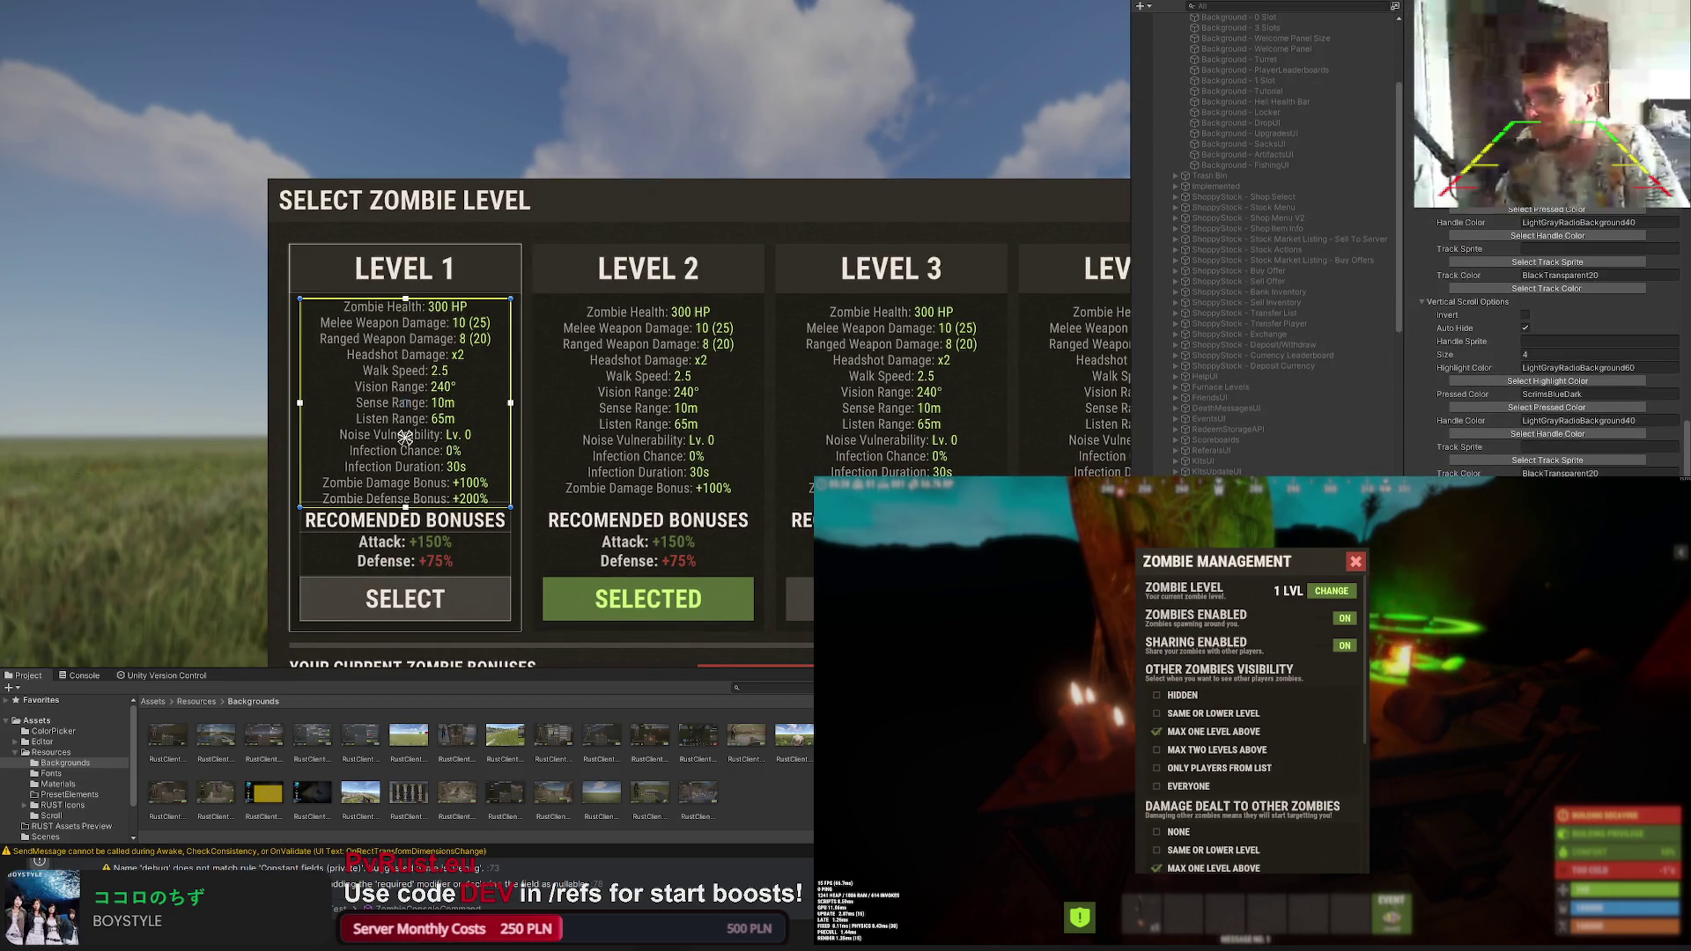
scroll(1545, 344, down, 4)
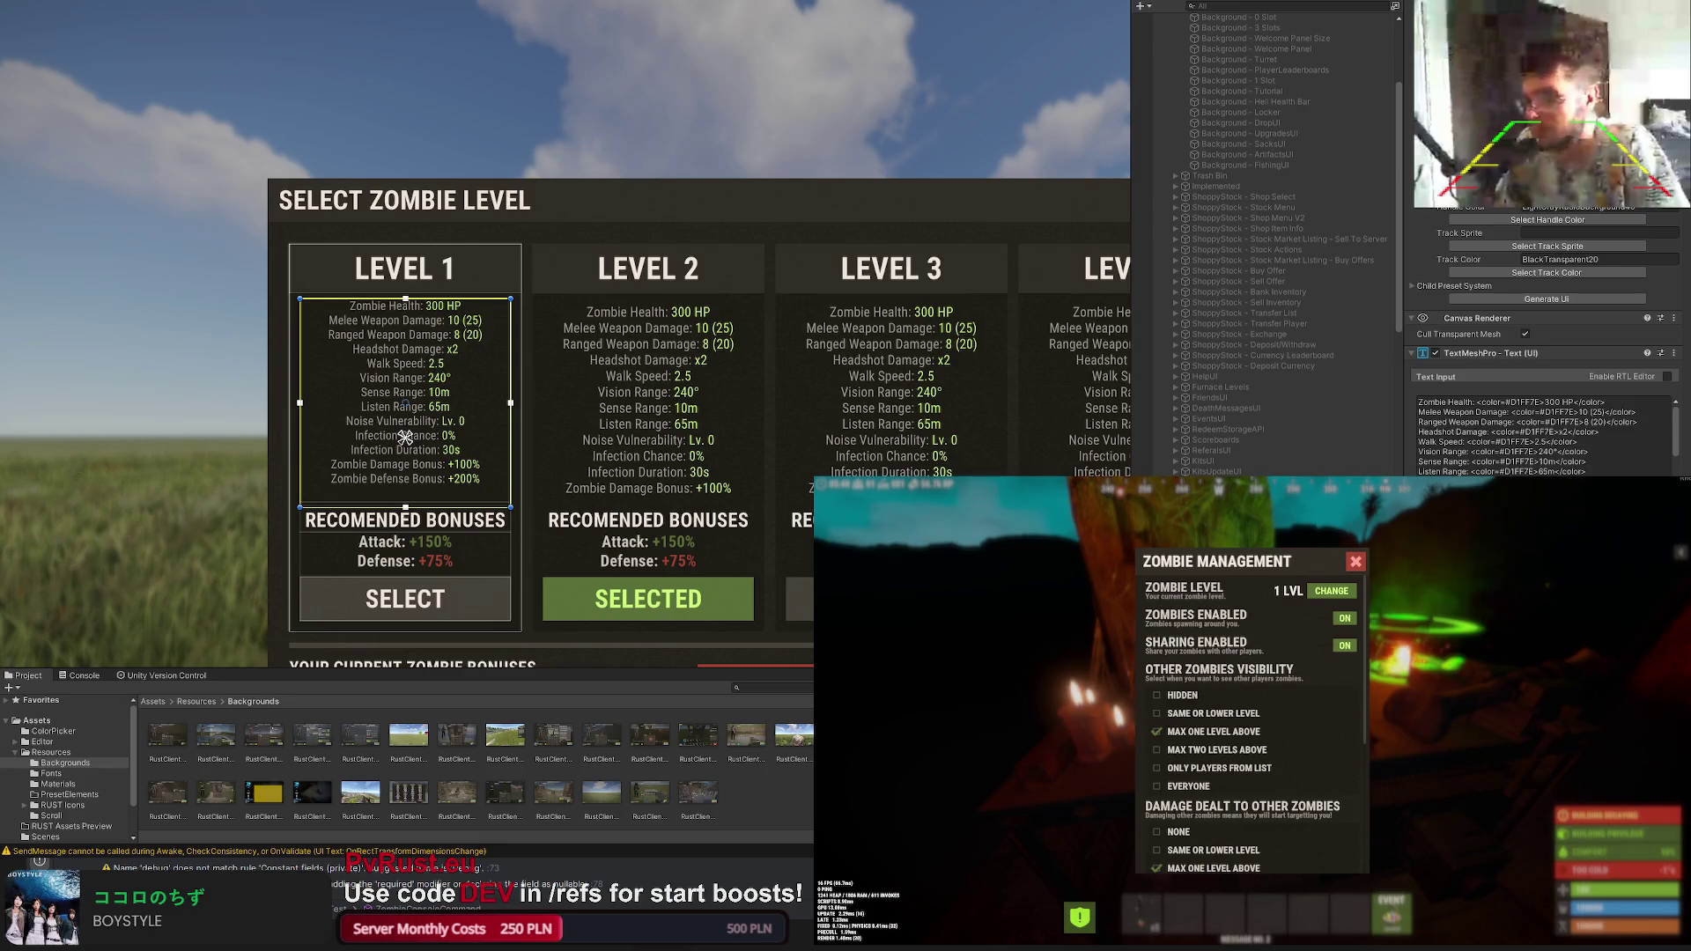
scroll(553, 422, up, 2)
scroll(543, 295, up, 2)
drag(541, 294, 538, 307)
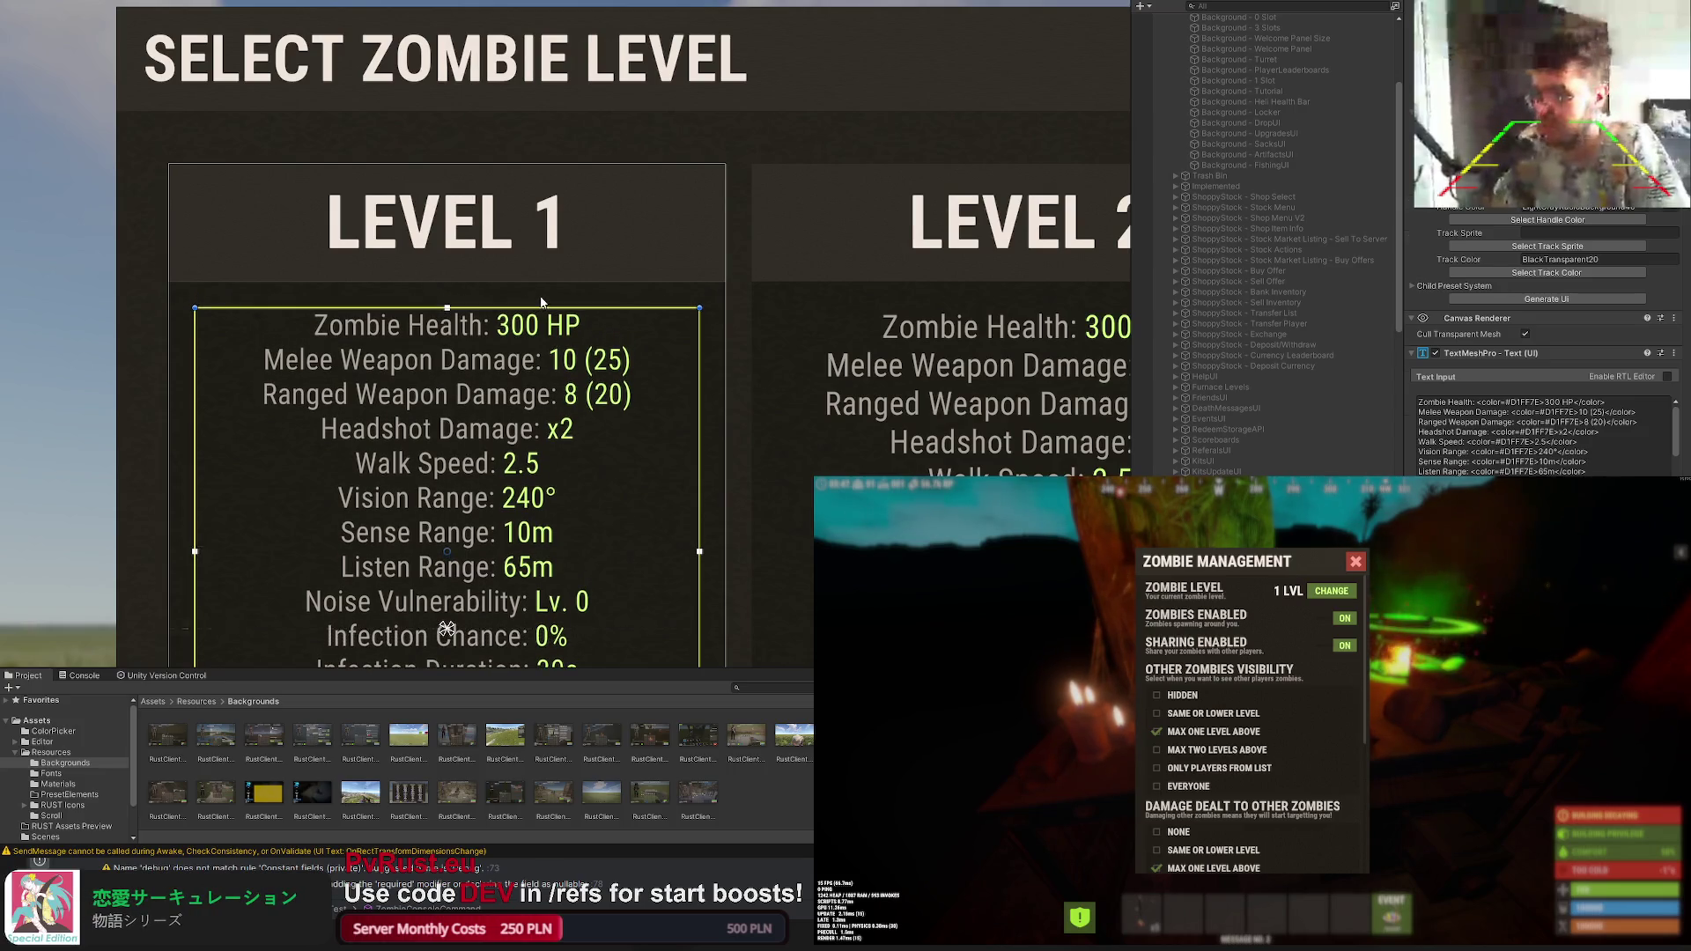
click(536, 307)
scroll(516, 345, down, 2)
scroll(502, 363, down, 2)
scroll(493, 381, down, 2)
scroll(493, 381, down, 2)
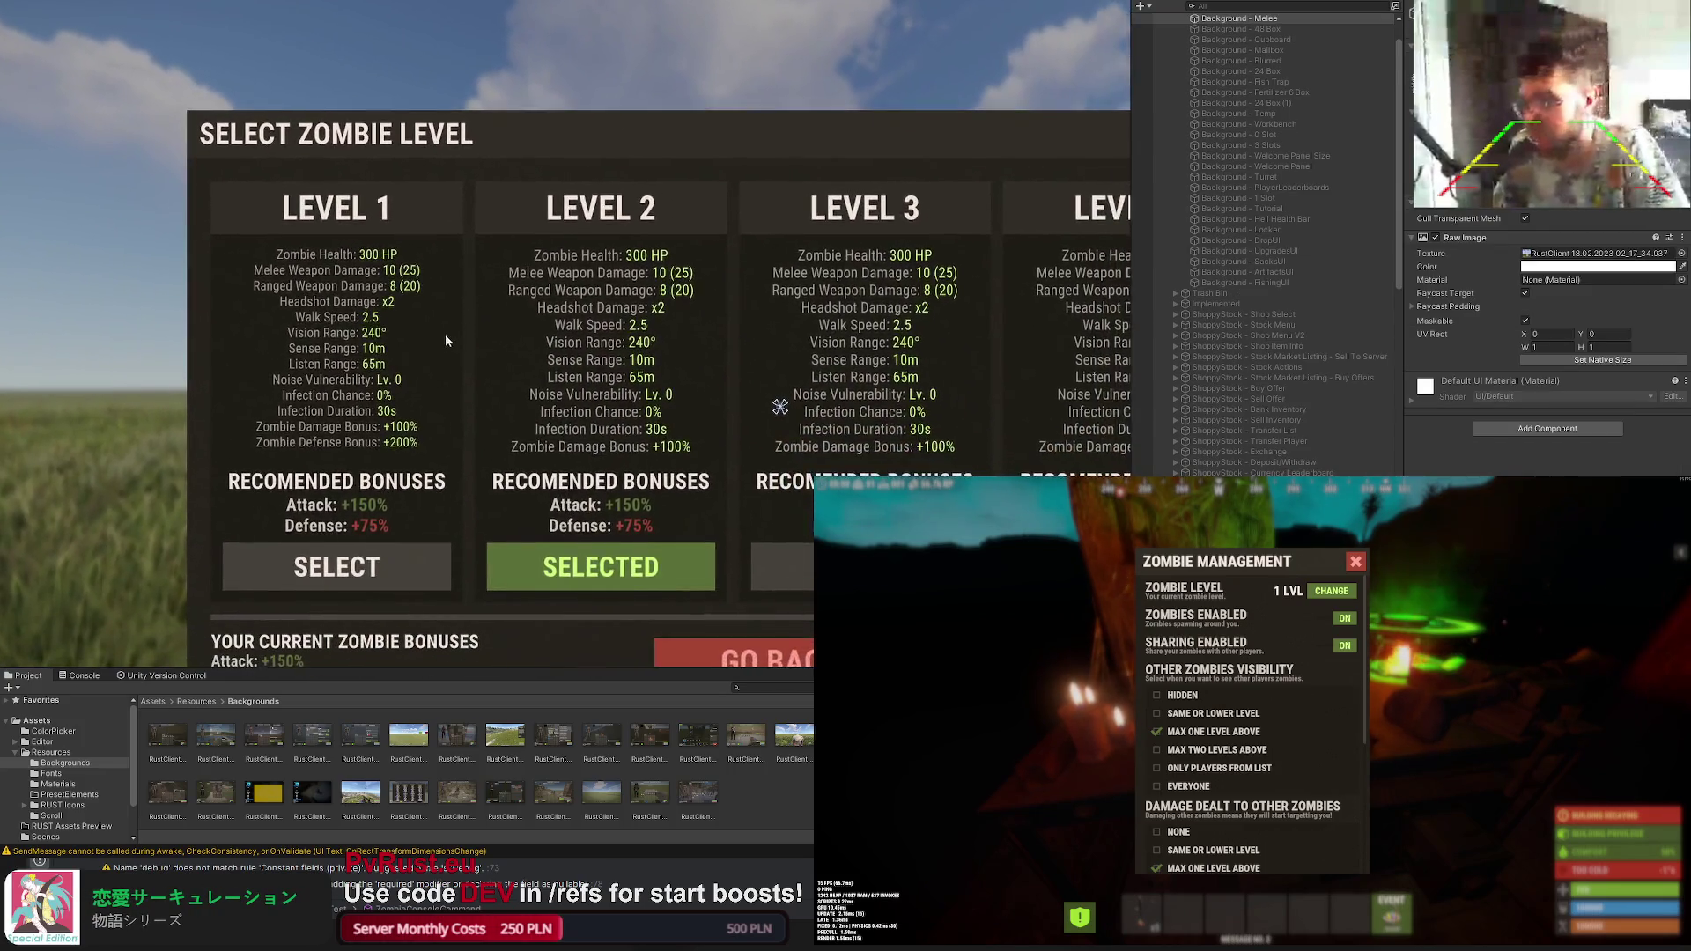
scroll(448, 332, down, 2)
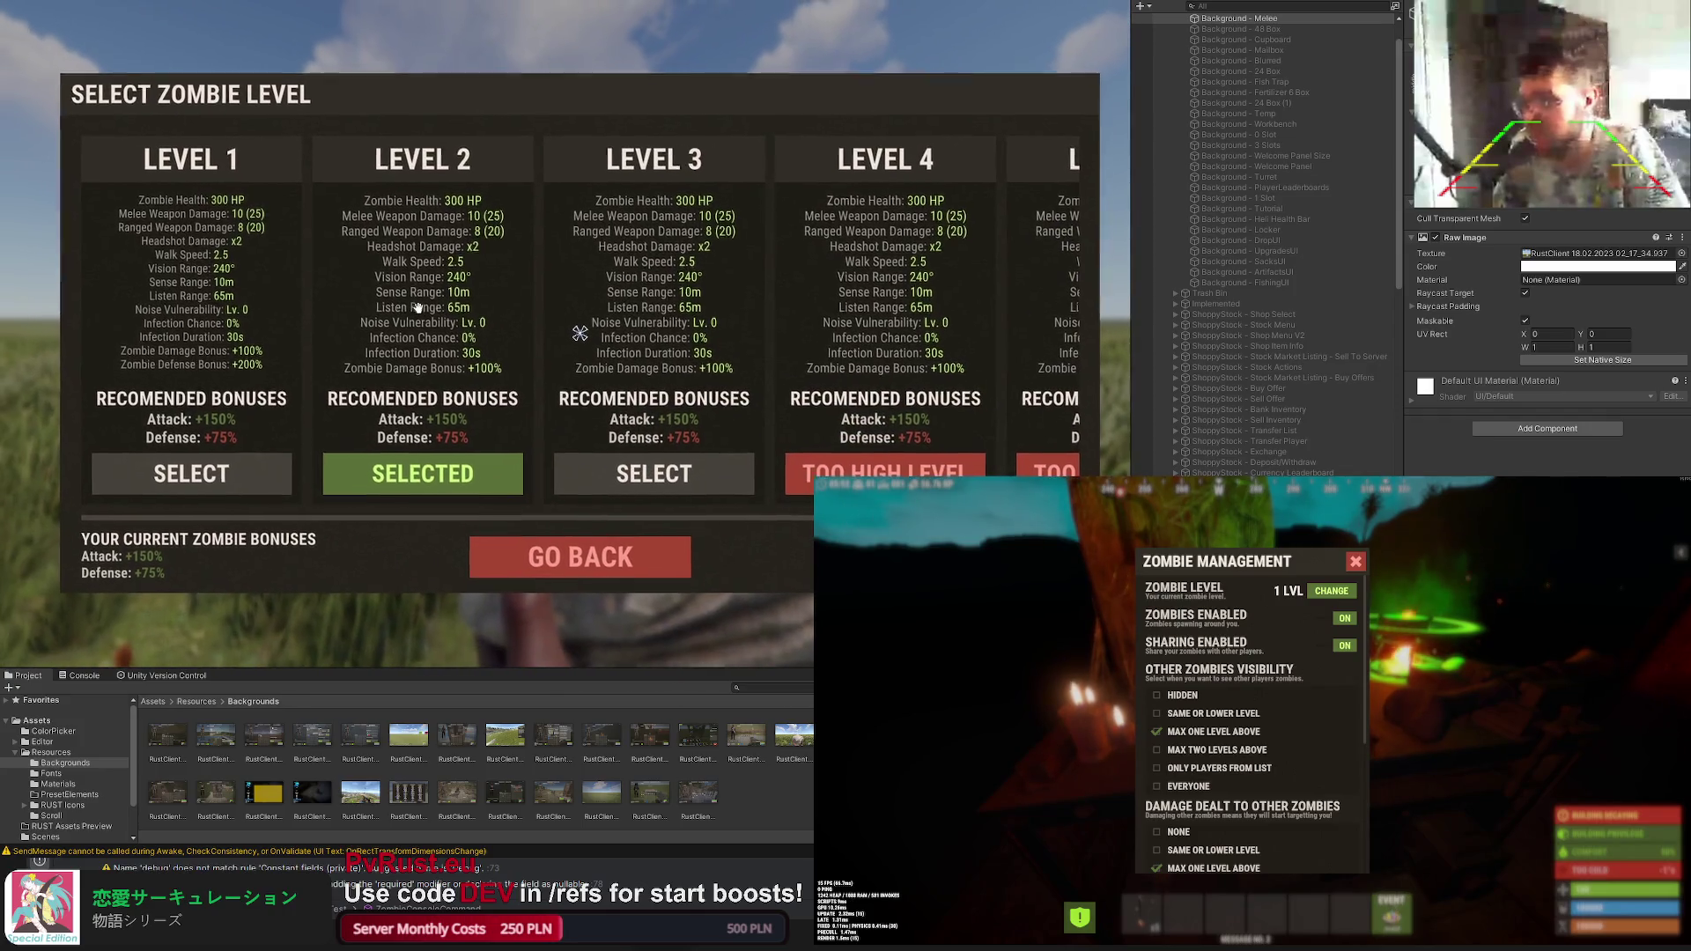
click(199, 317)
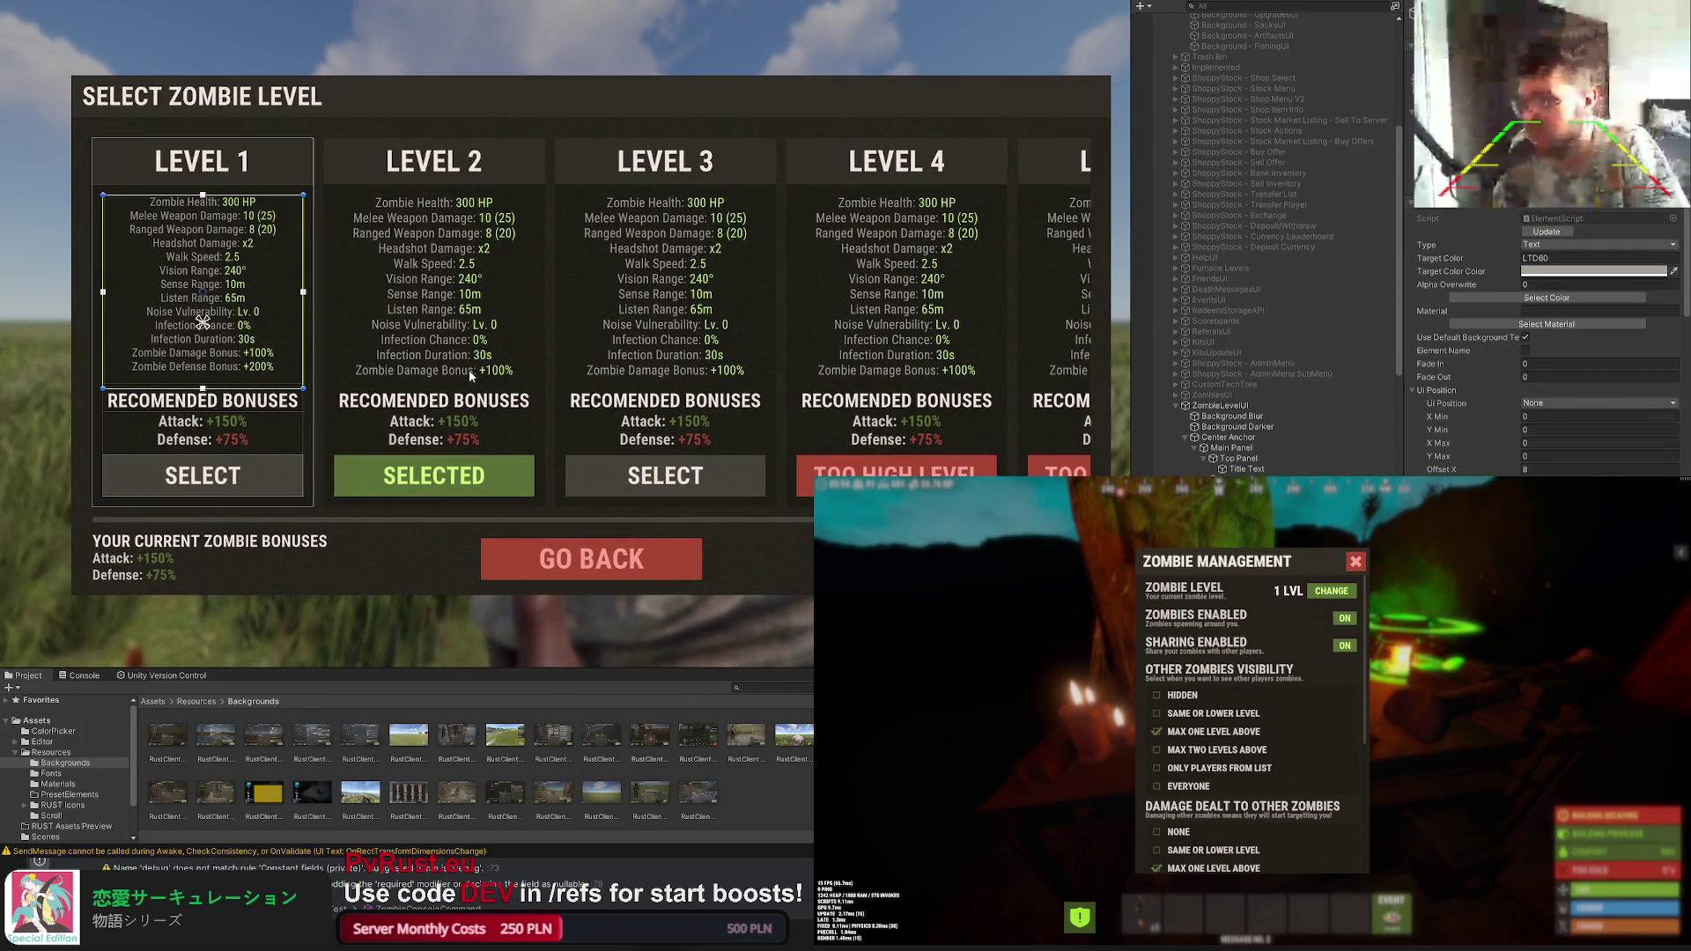
scroll(200, 321, up, 2)
scroll(172, 302, up, 2)
scroll(157, 290, down, 1)
scroll(223, 321, down, 1)
click(530, 331)
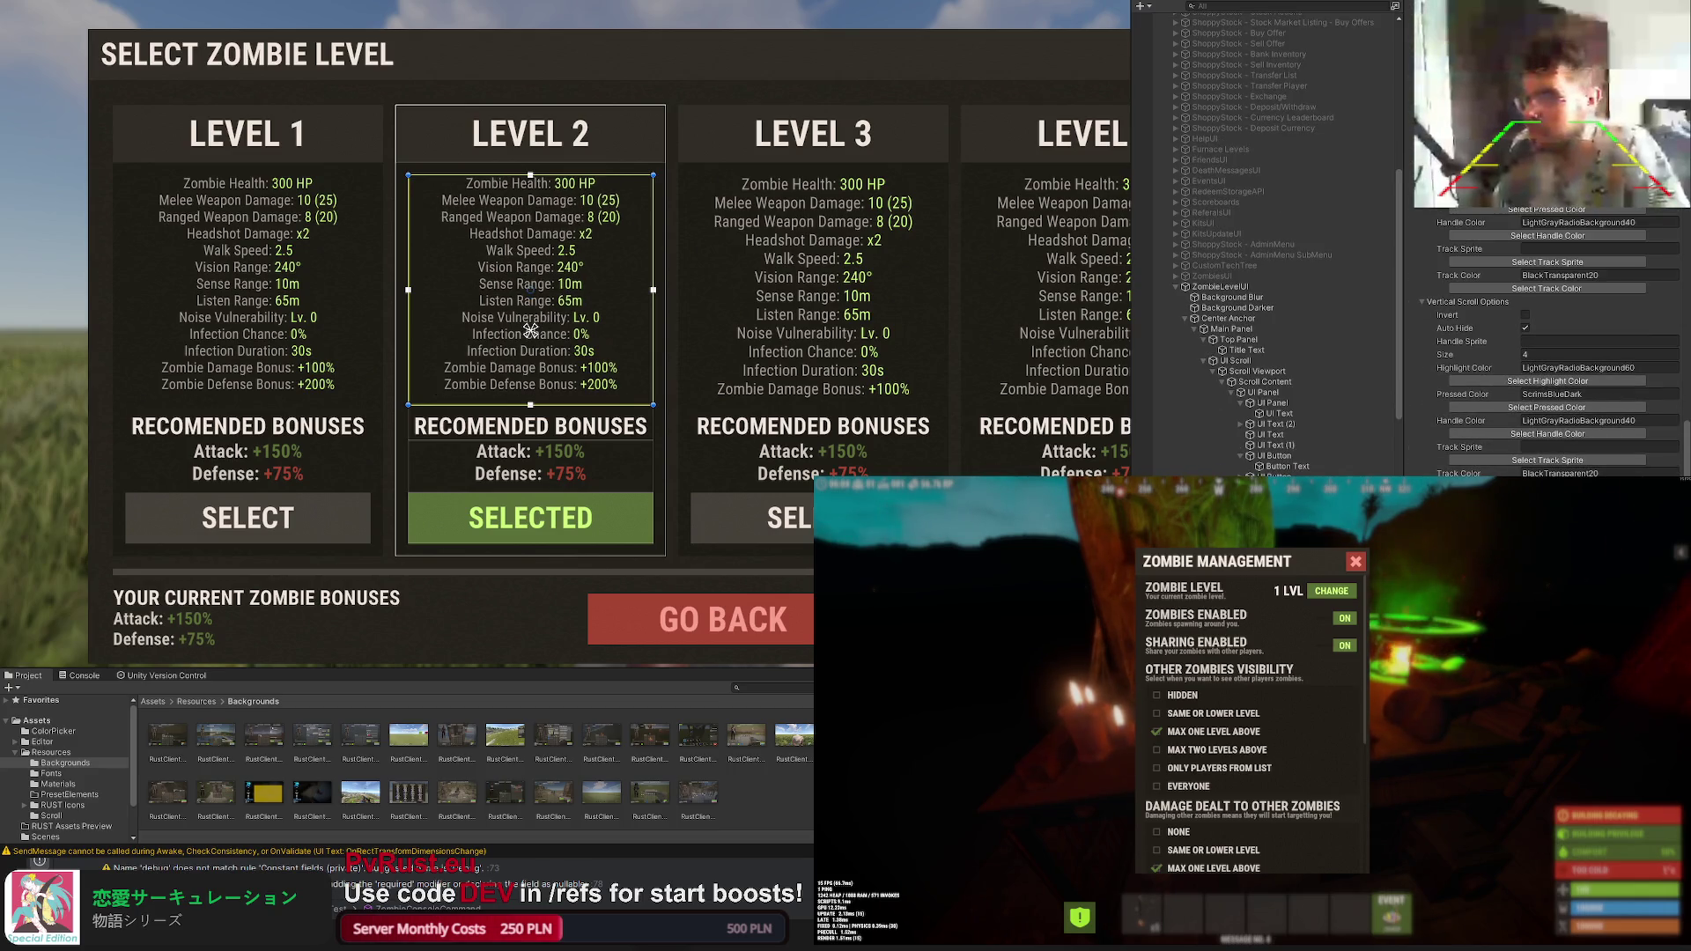
click(812, 330)
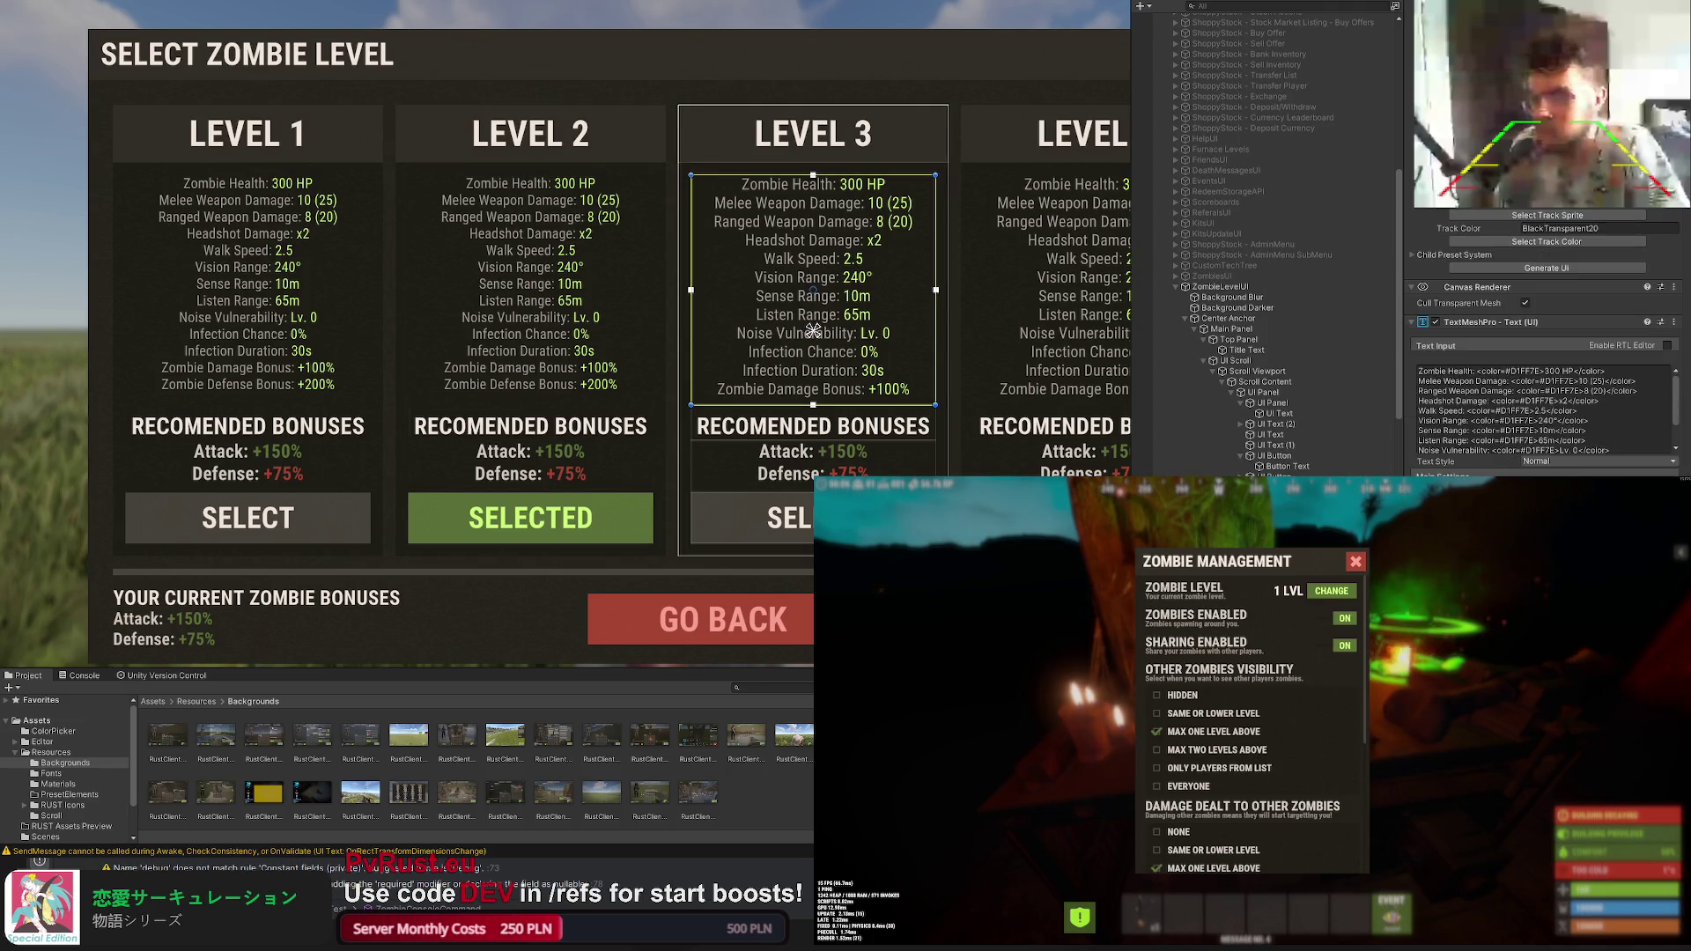
drag(909, 453, 566, 403)
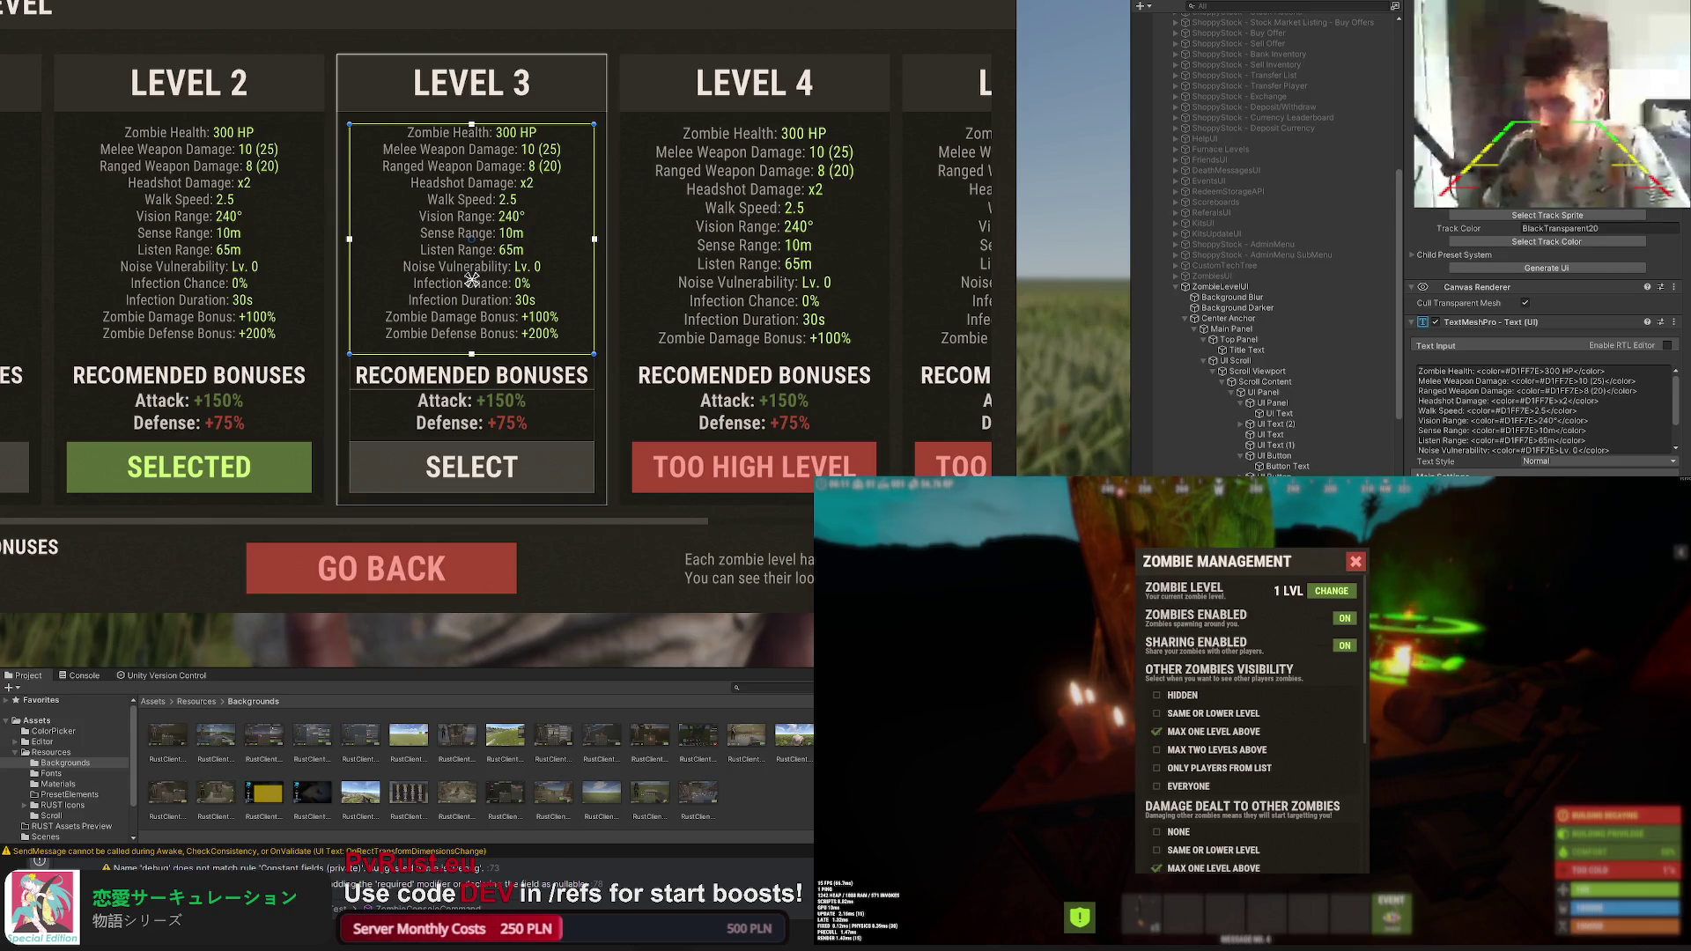
scroll(1242, 238, down, 3)
click(755, 280)
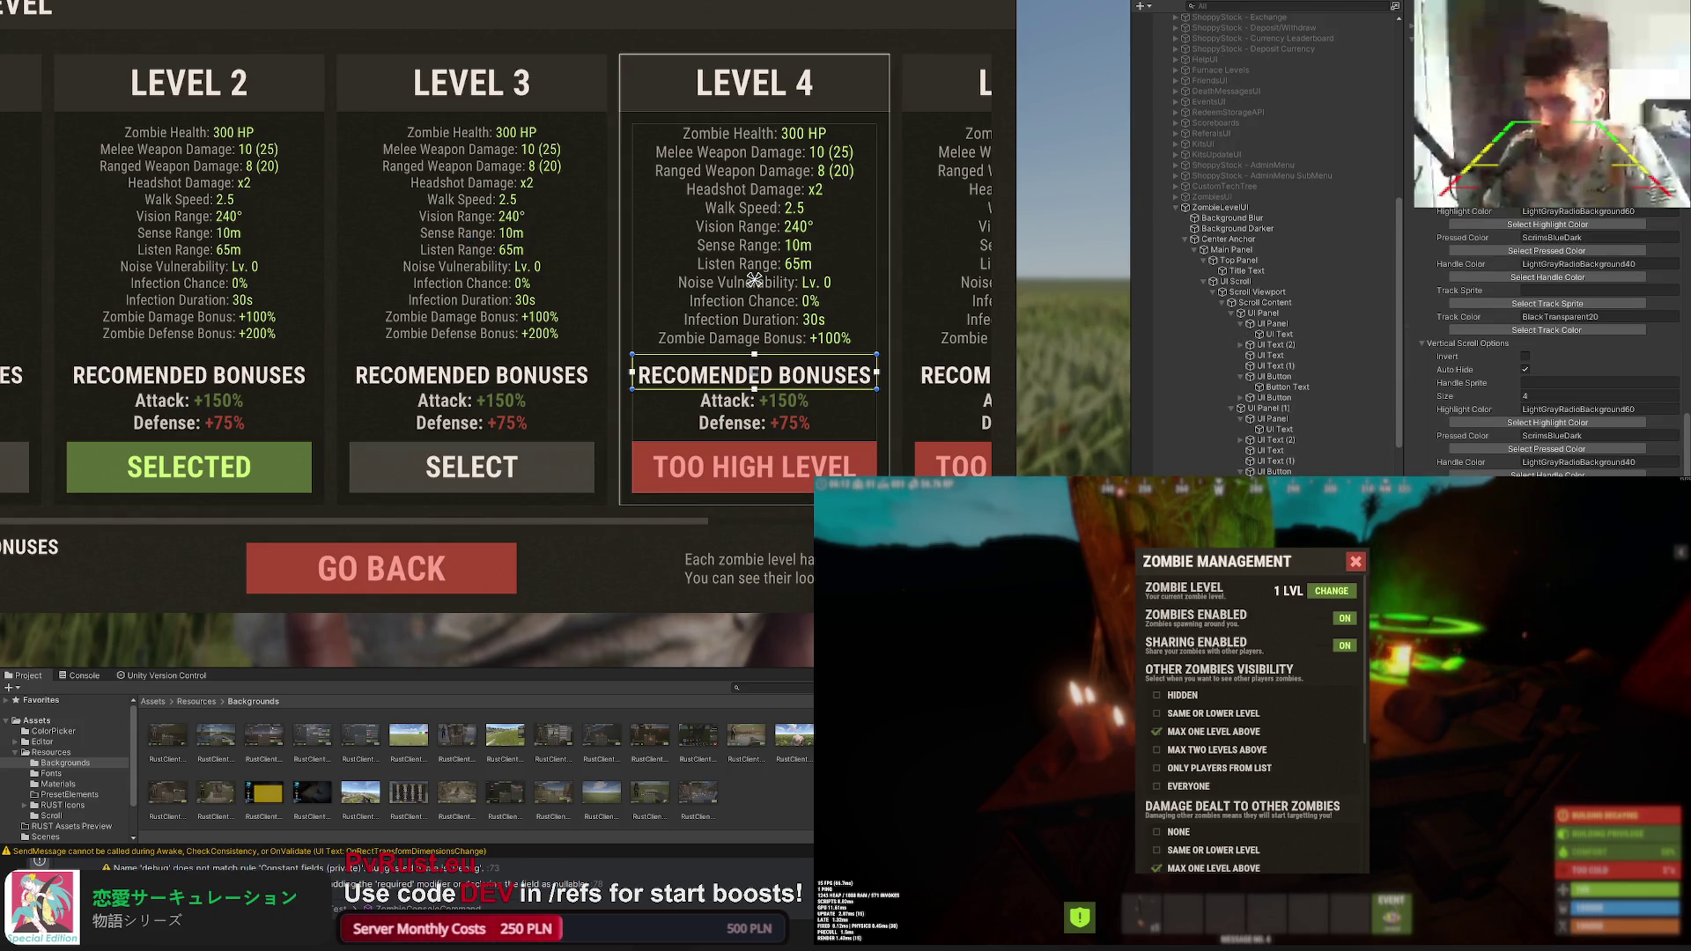
click(755, 280)
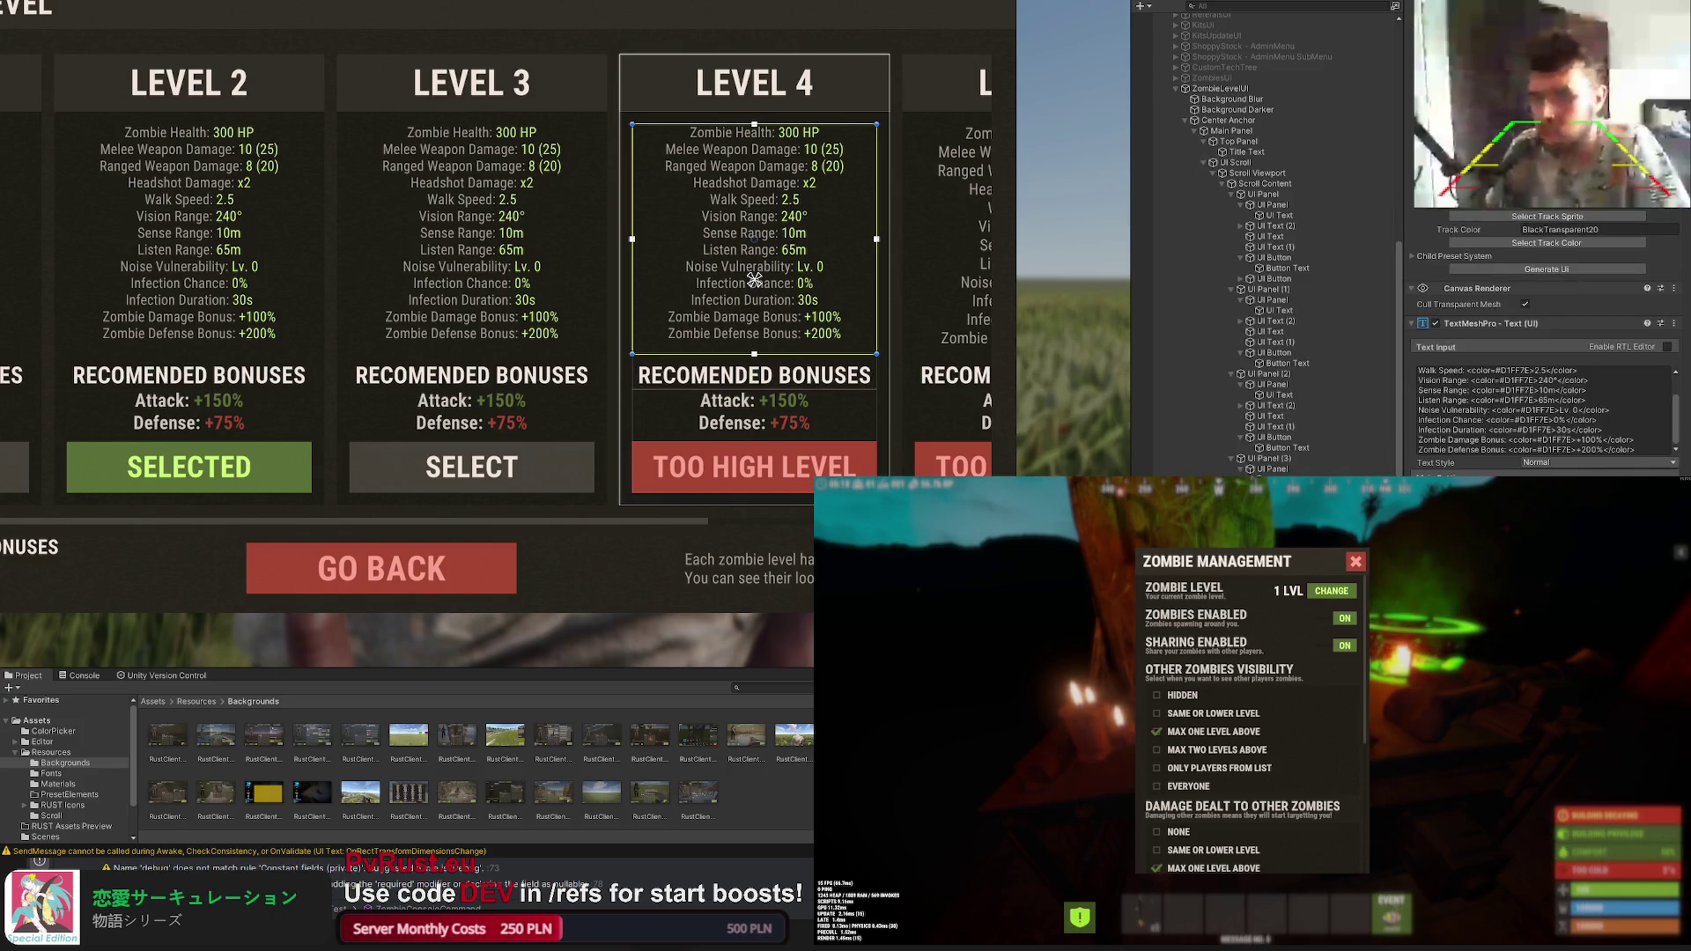
click(1037, 280)
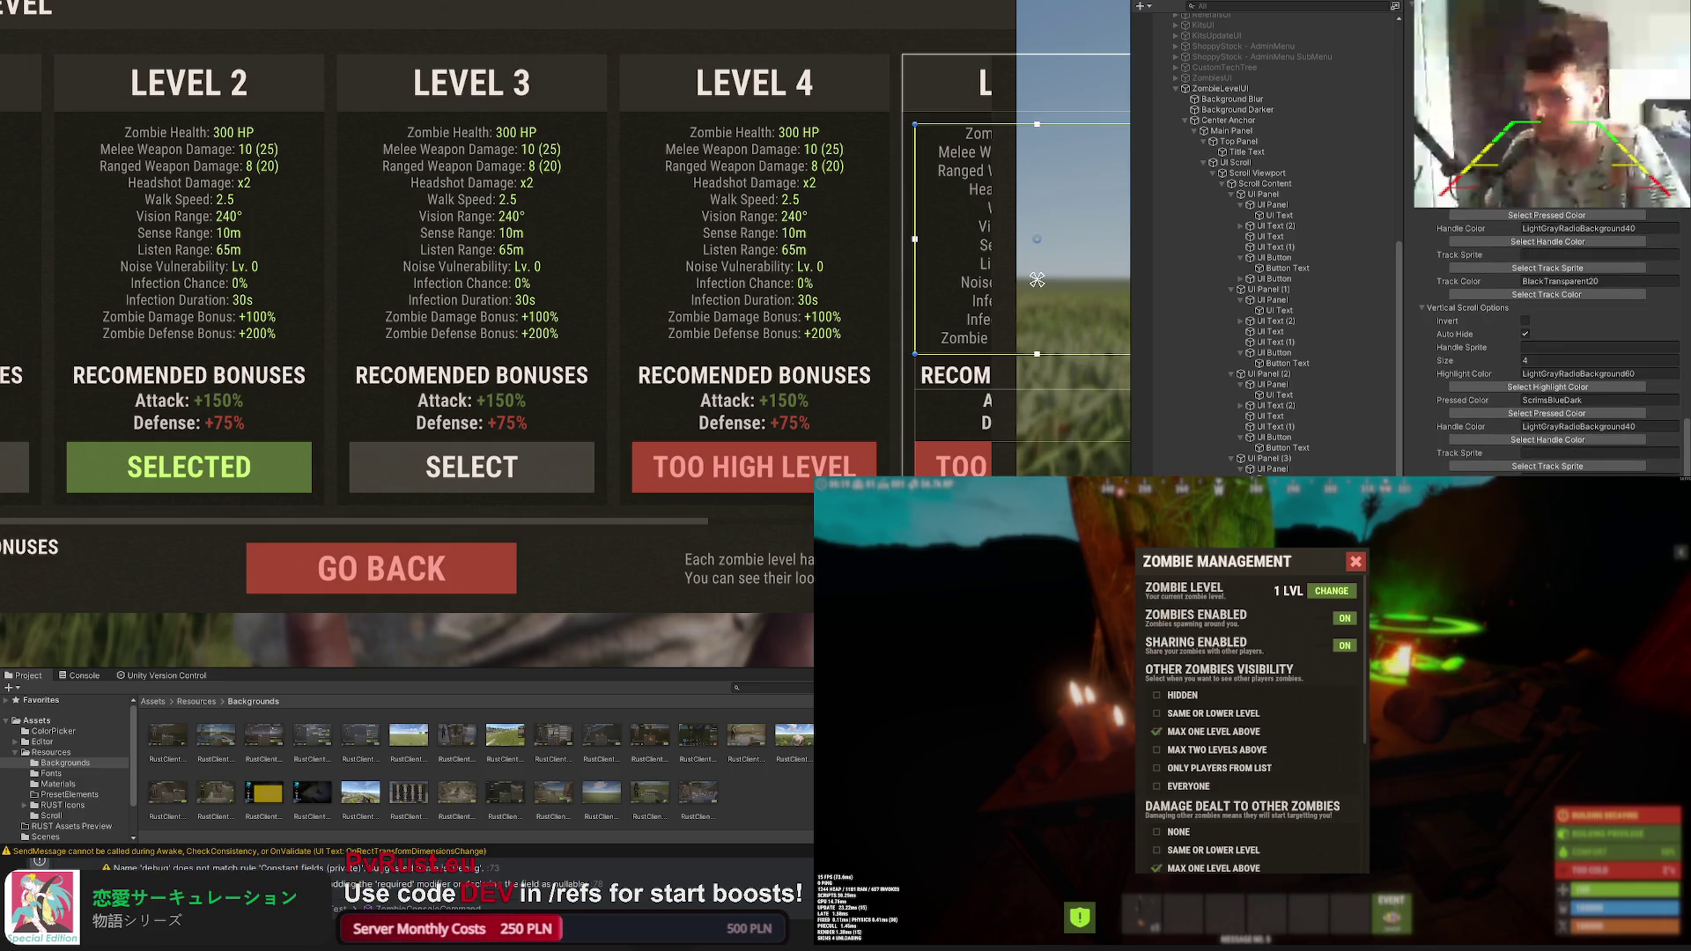
click(803, 515)
key(f)
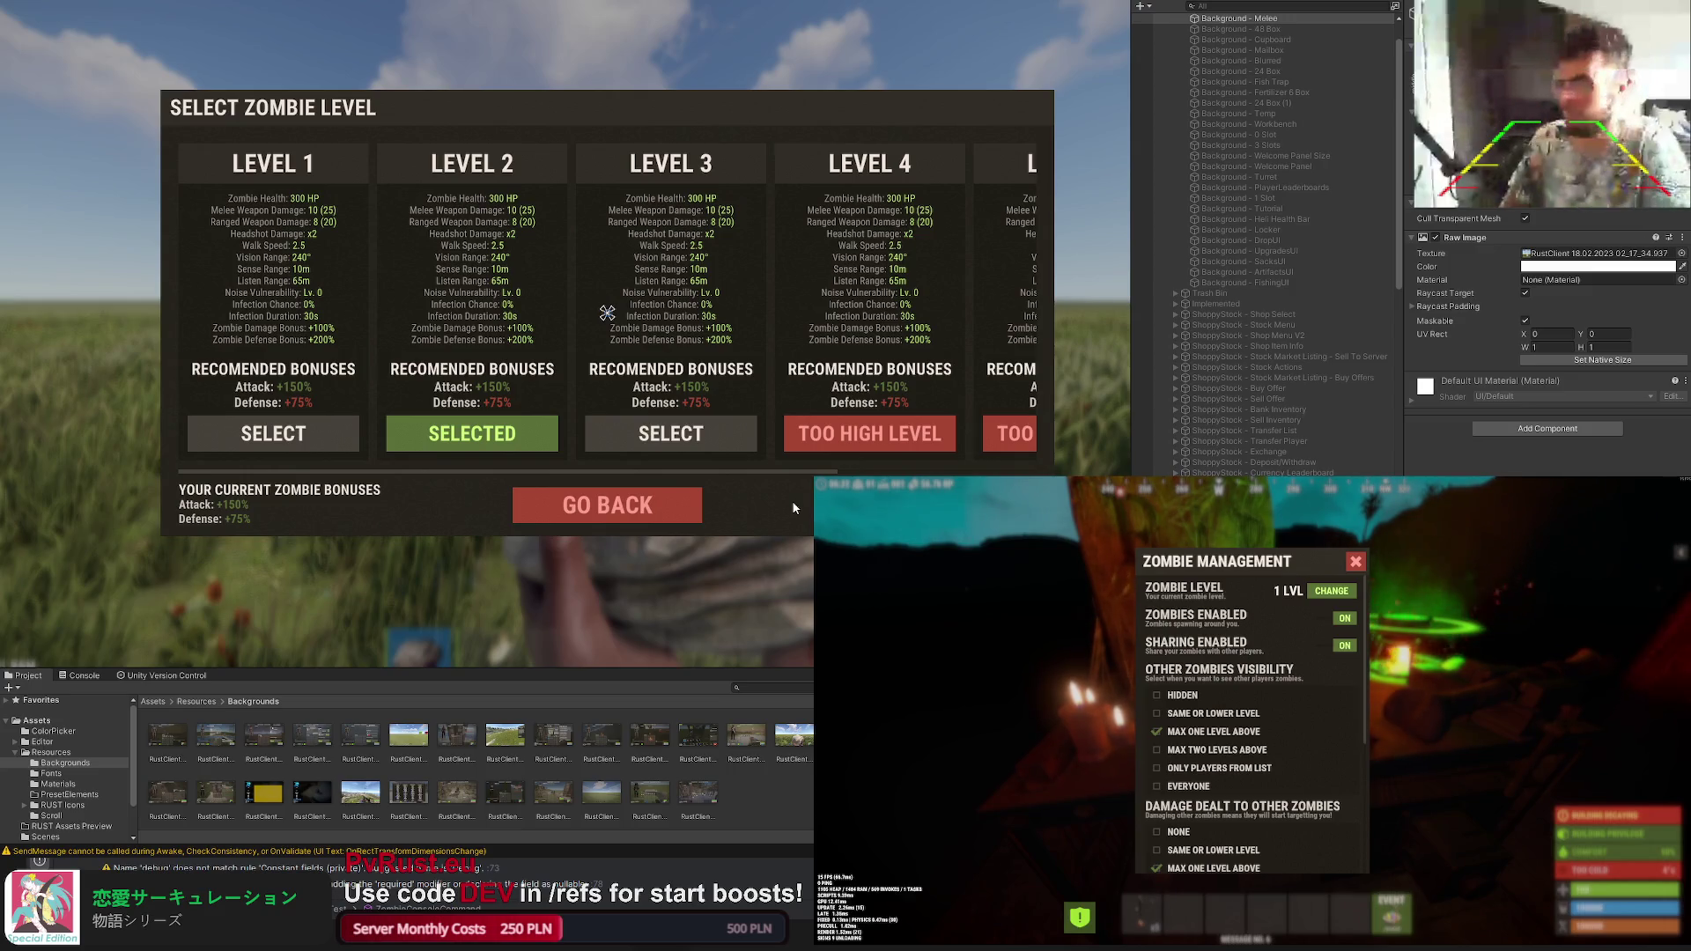
scroll(1264, 246, down, 5)
scroll(1262, 246, down, 5)
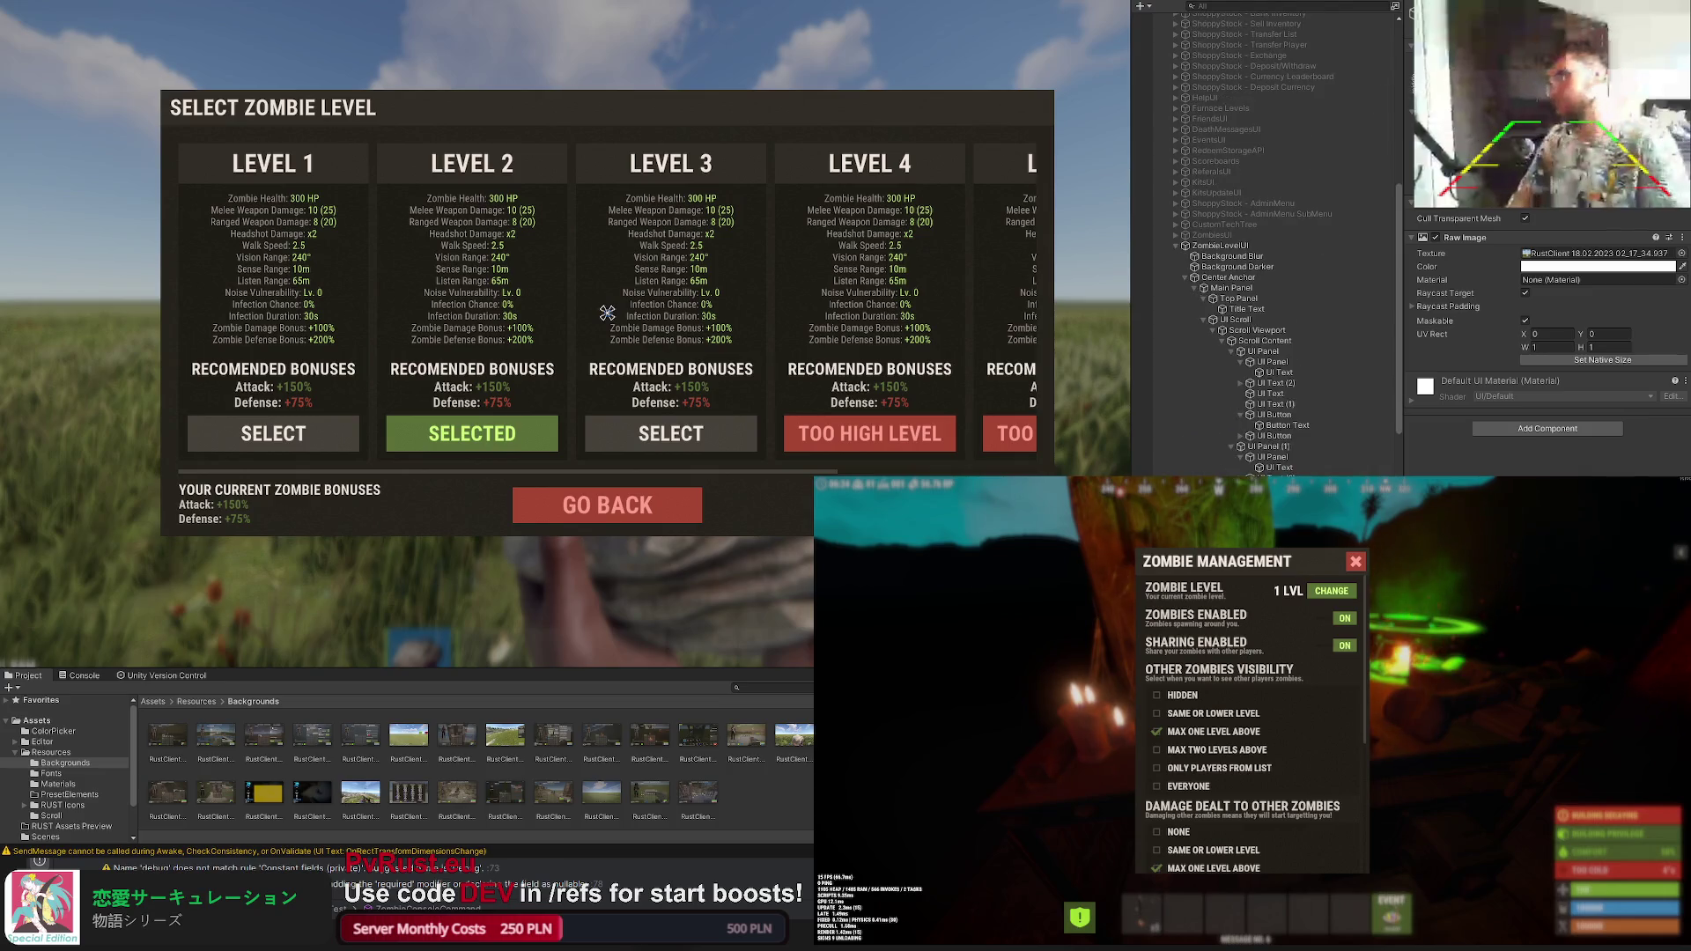
scroll(1263, 246, down, 5)
Step: Append 'To obtain better equipment, read /zombies.' to the loot-info text
key(Down)
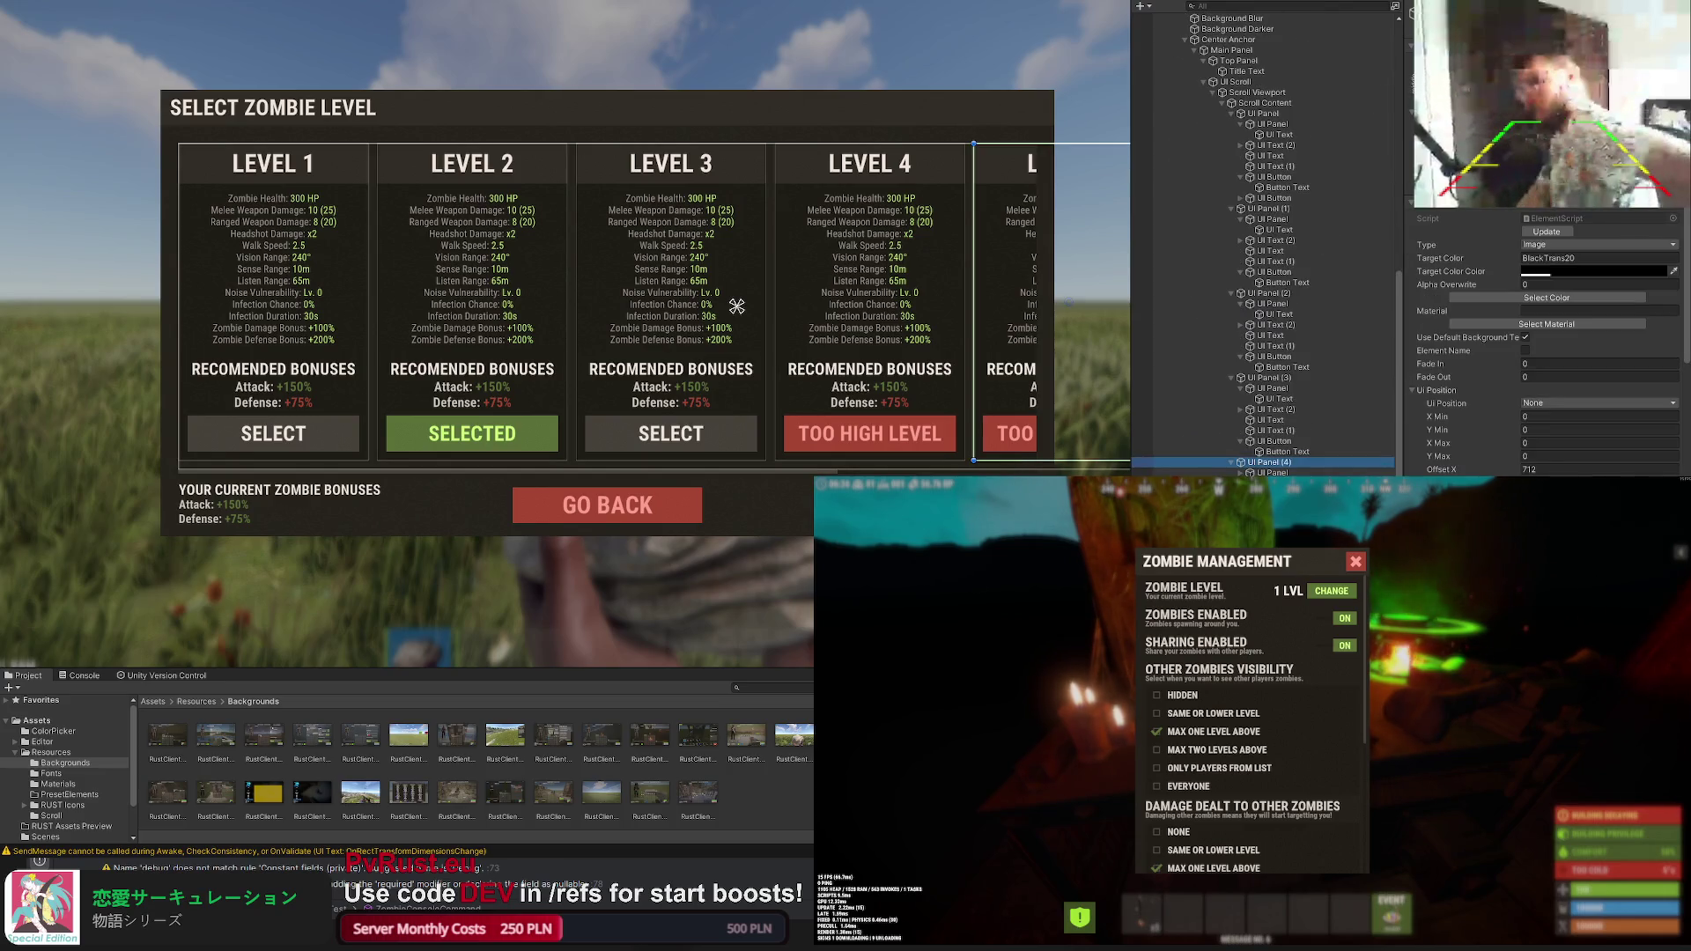
scroll(1546, 343, down, 3)
scroll(1546, 343, down, 4)
scroll(1546, 344, down, 4)
scroll(1545, 344, down, 2)
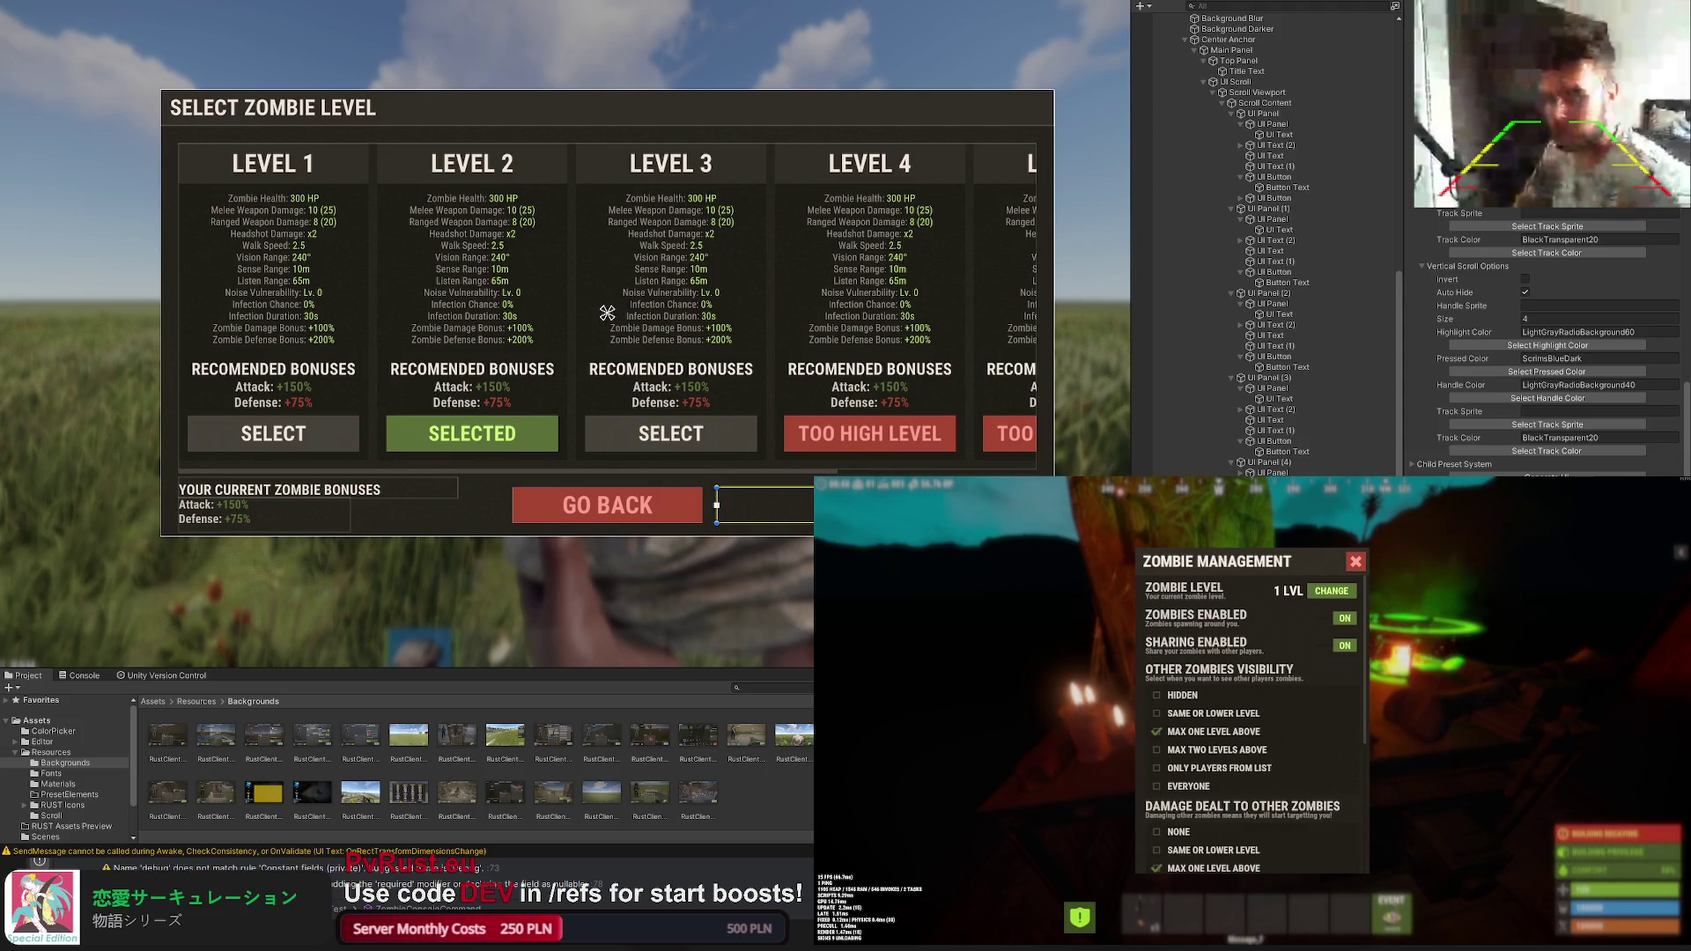
scroll(607, 312, up, 2)
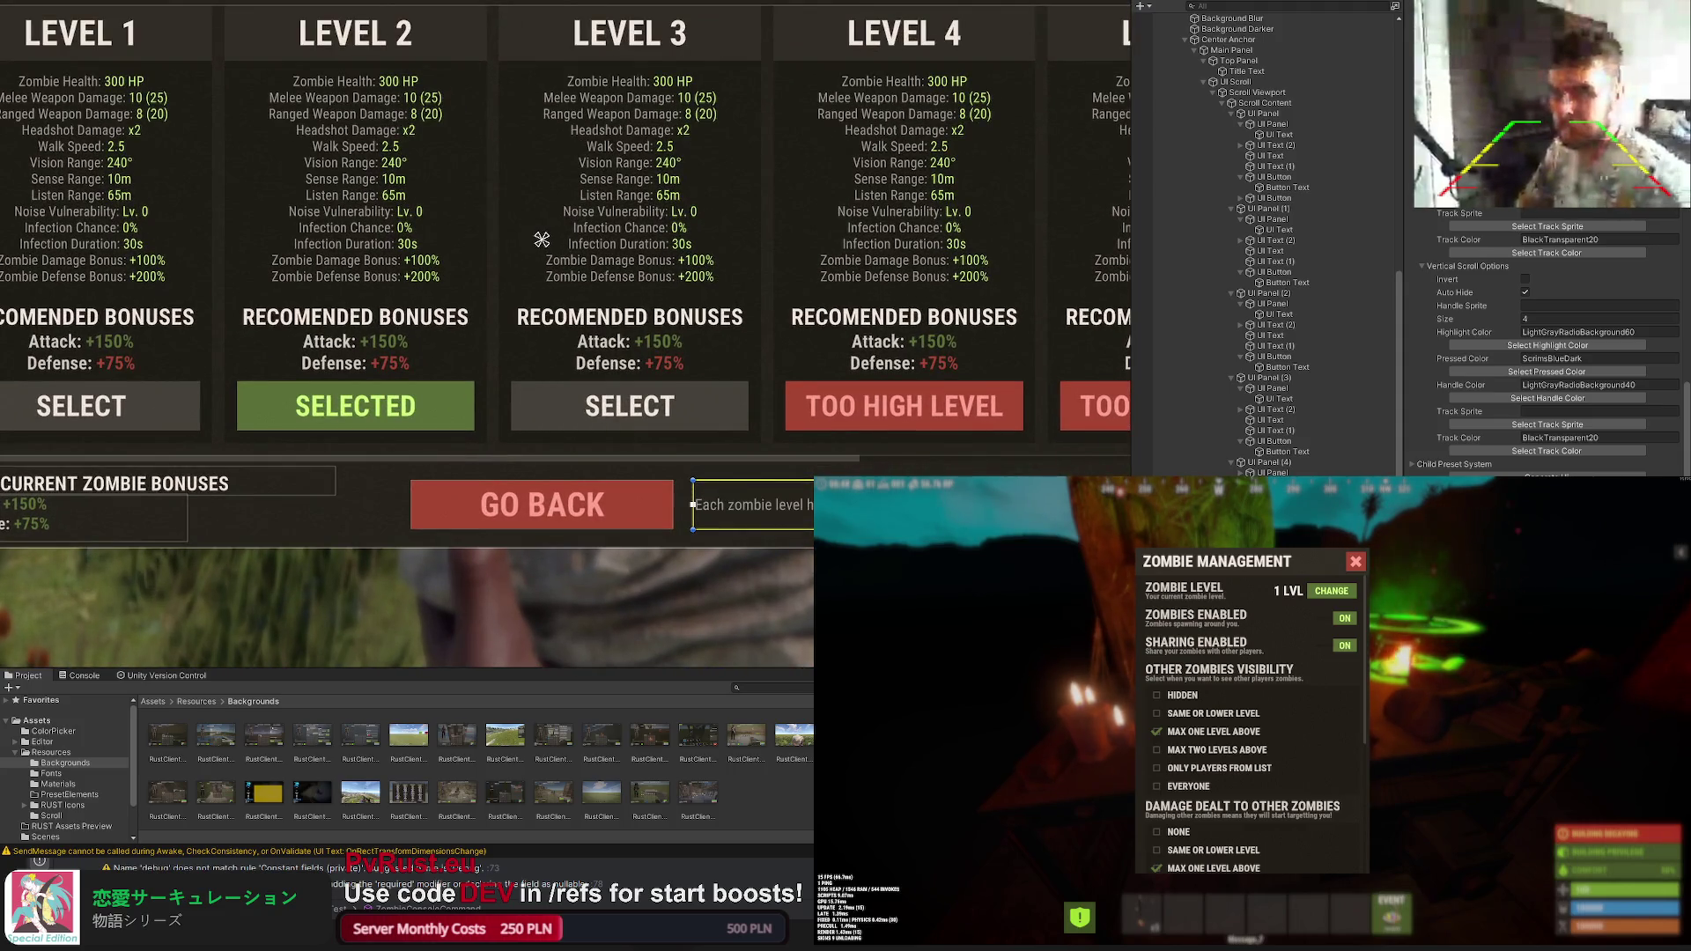
scroll(1545, 343, down, 3)
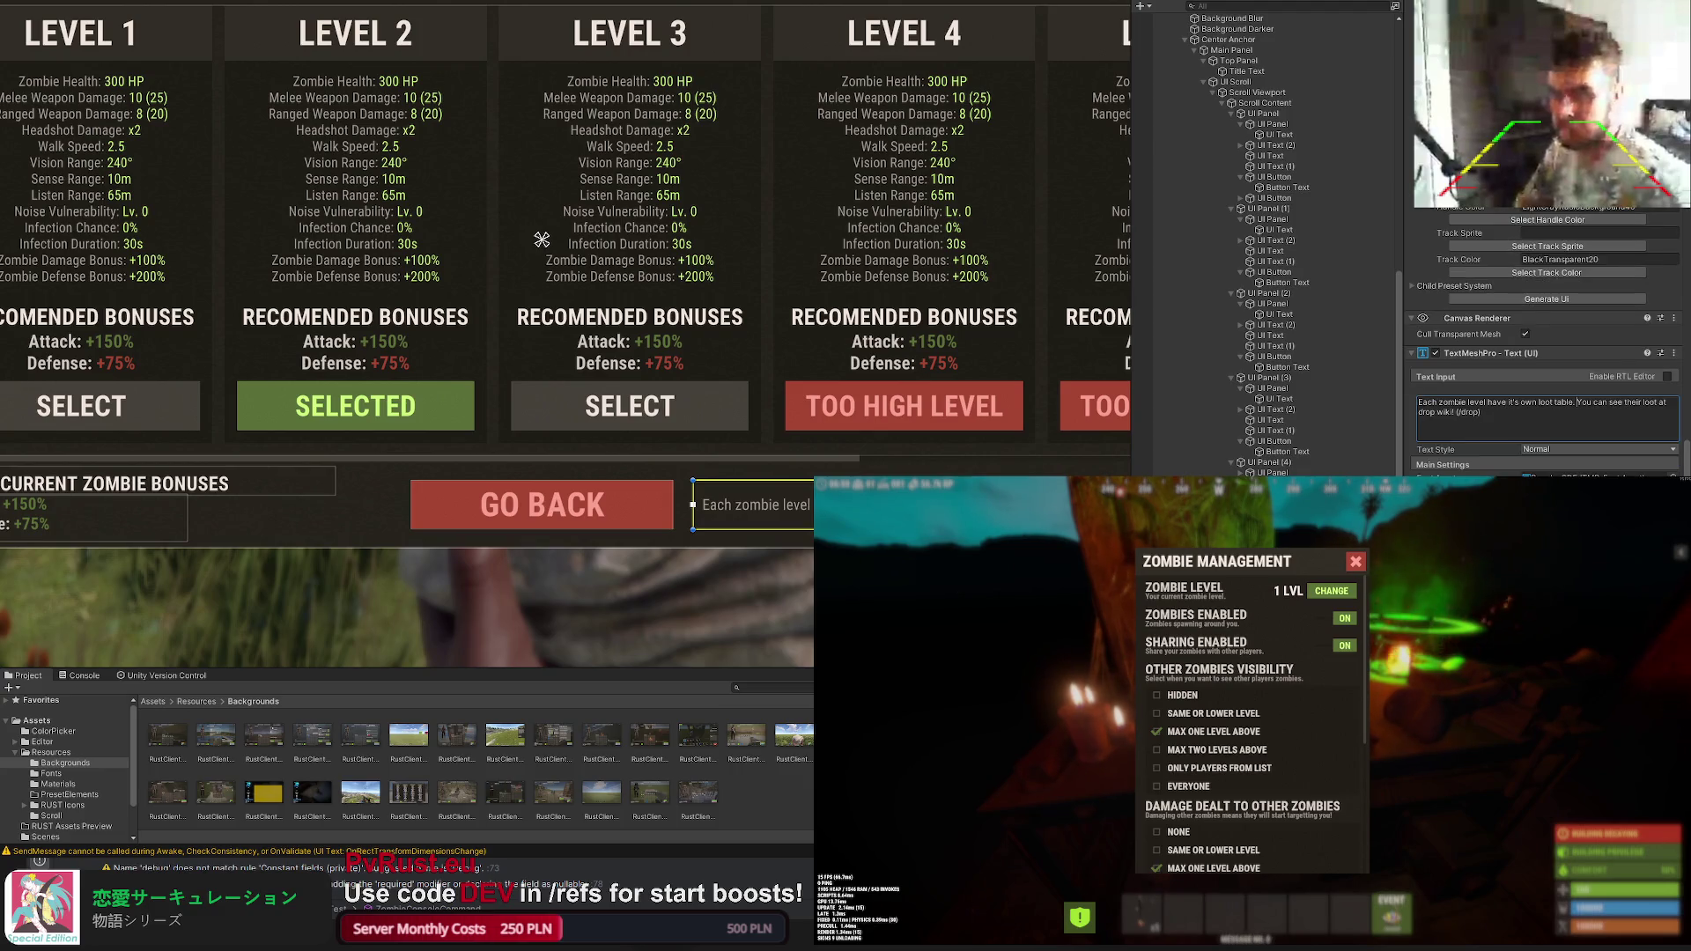
click(1533, 418)
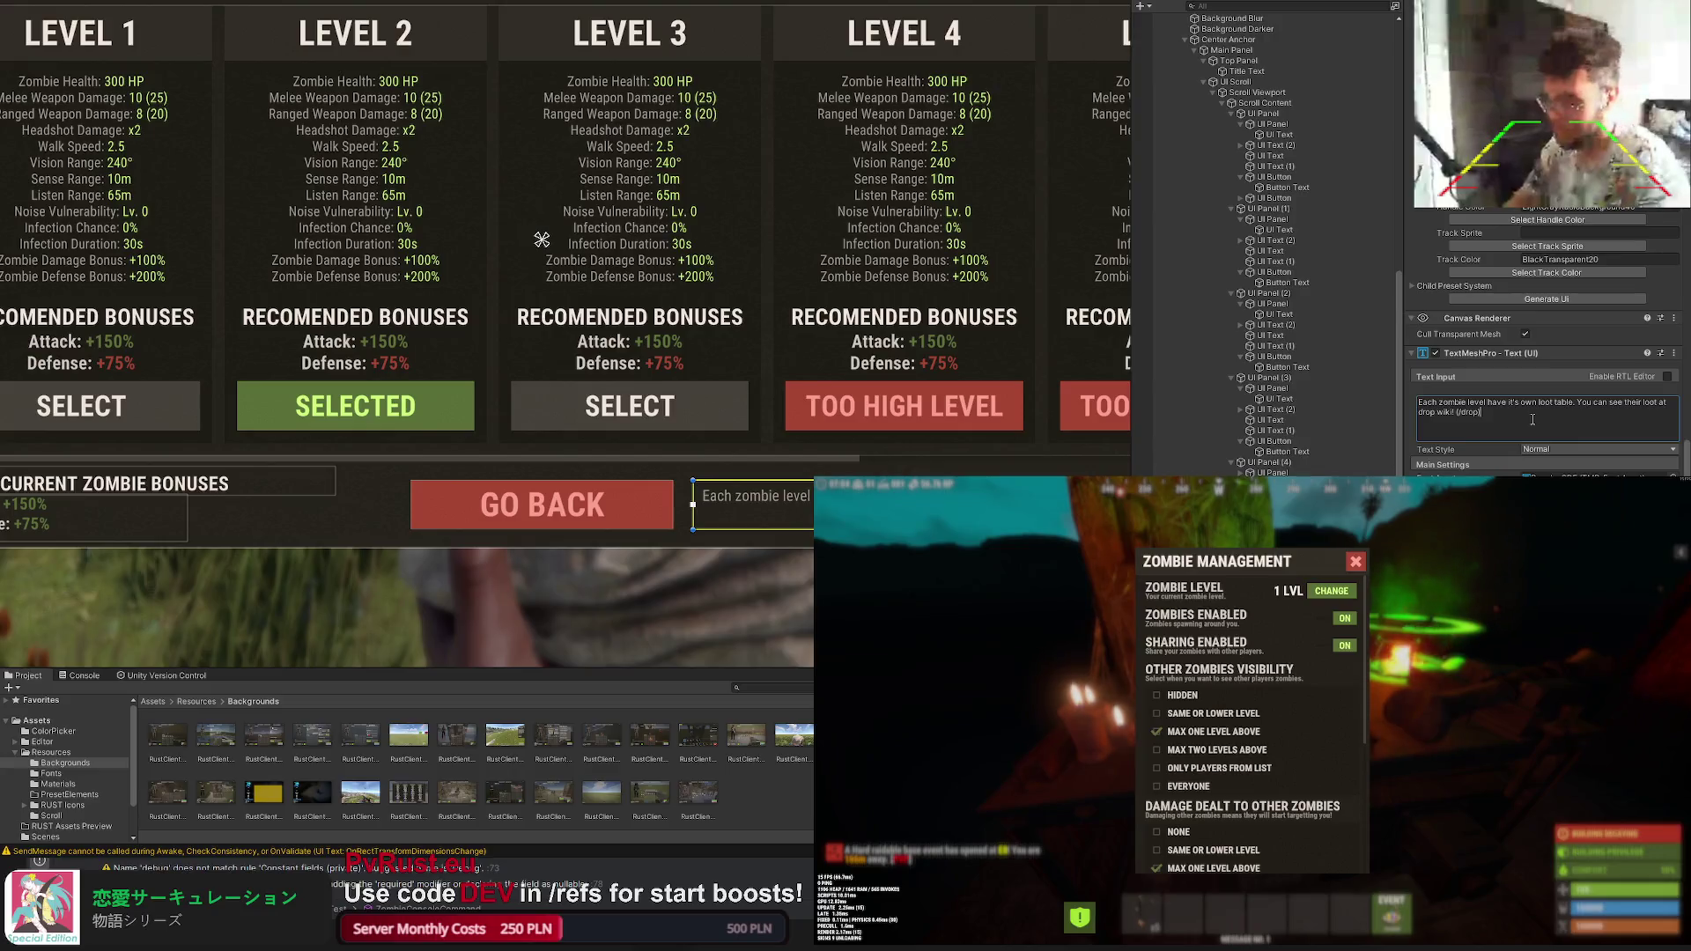
text(. To obtain better equipment, read)
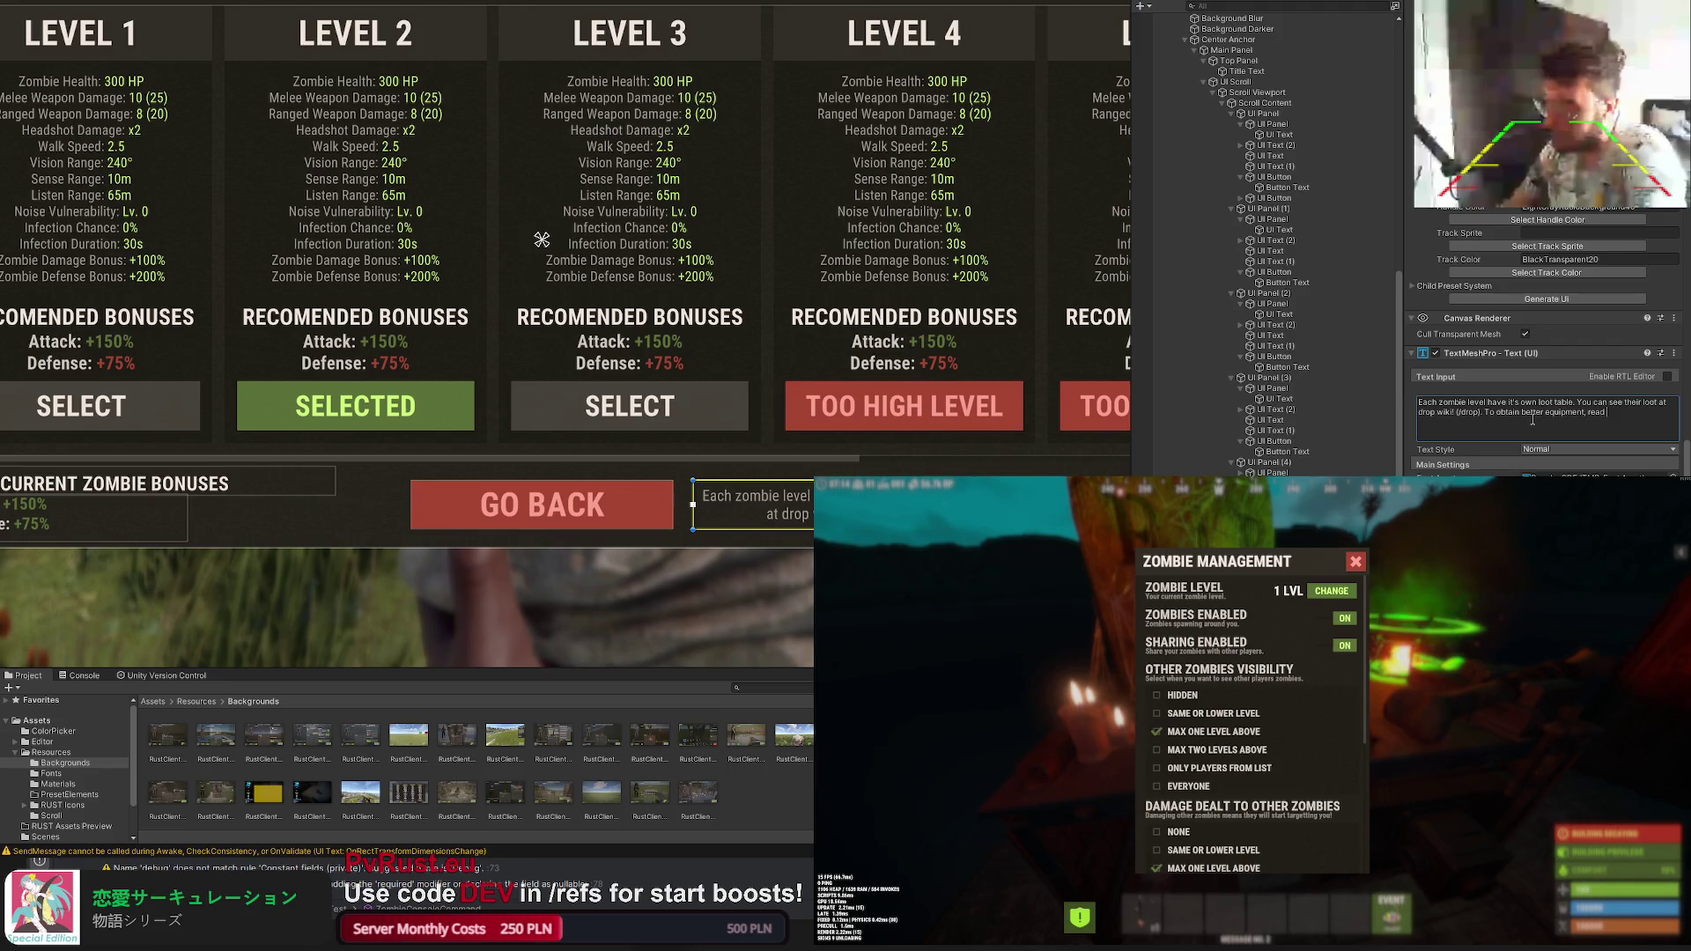
text( /zombies.)
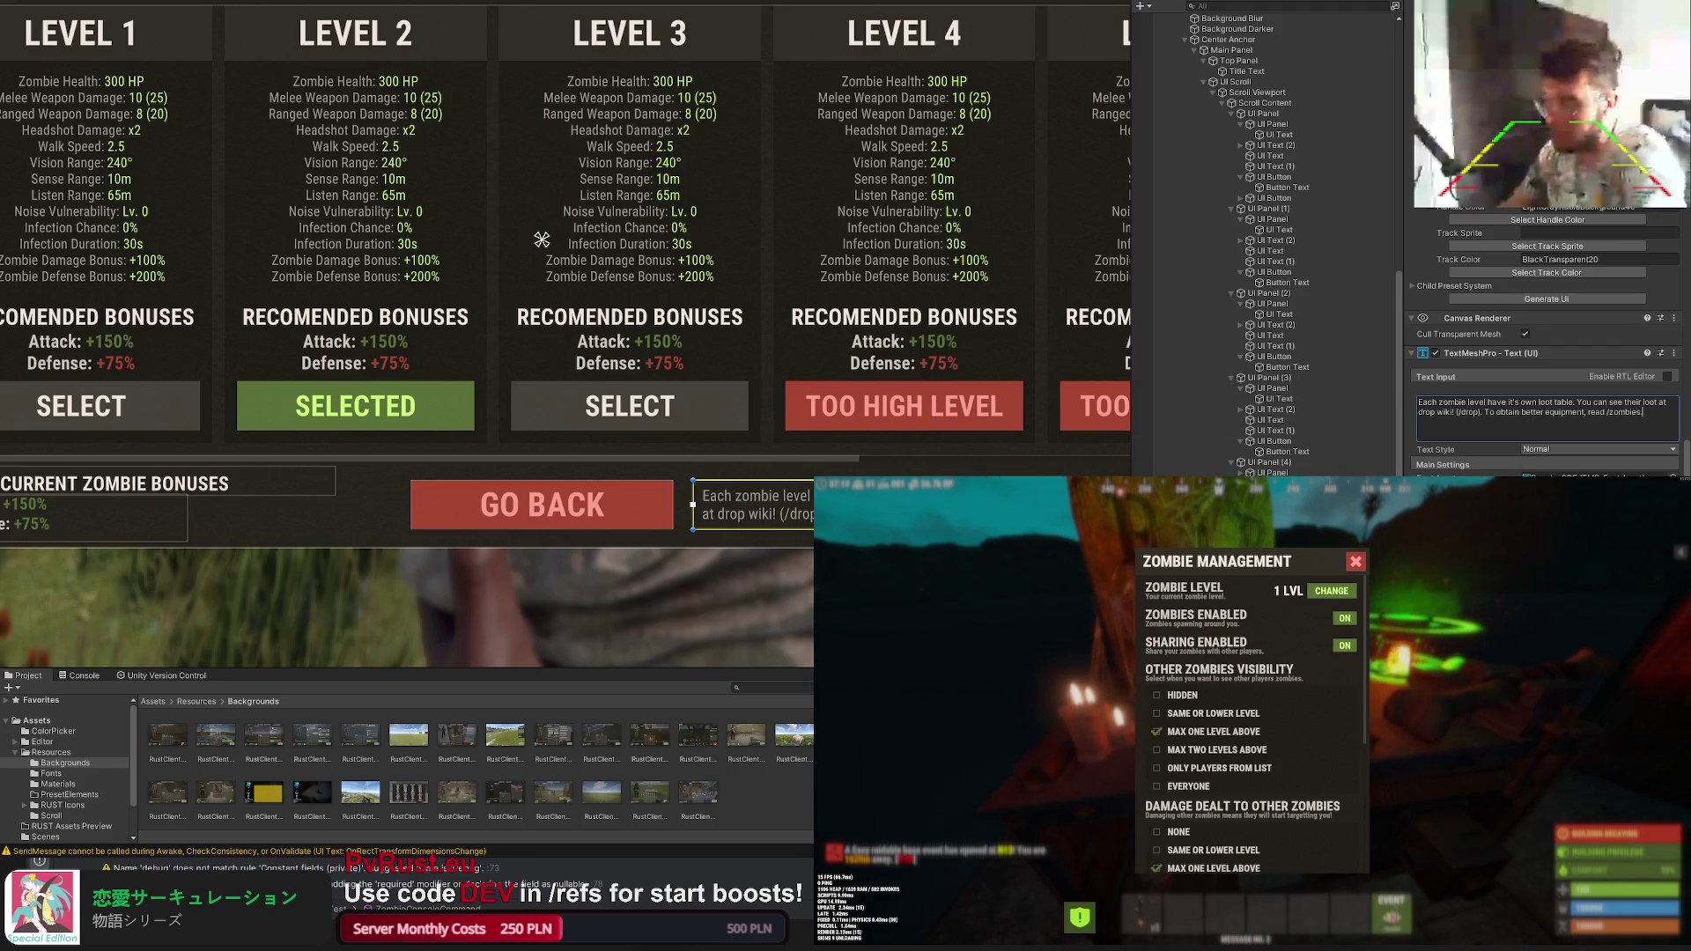
click(541, 240)
scroll(547, 246, down, 3)
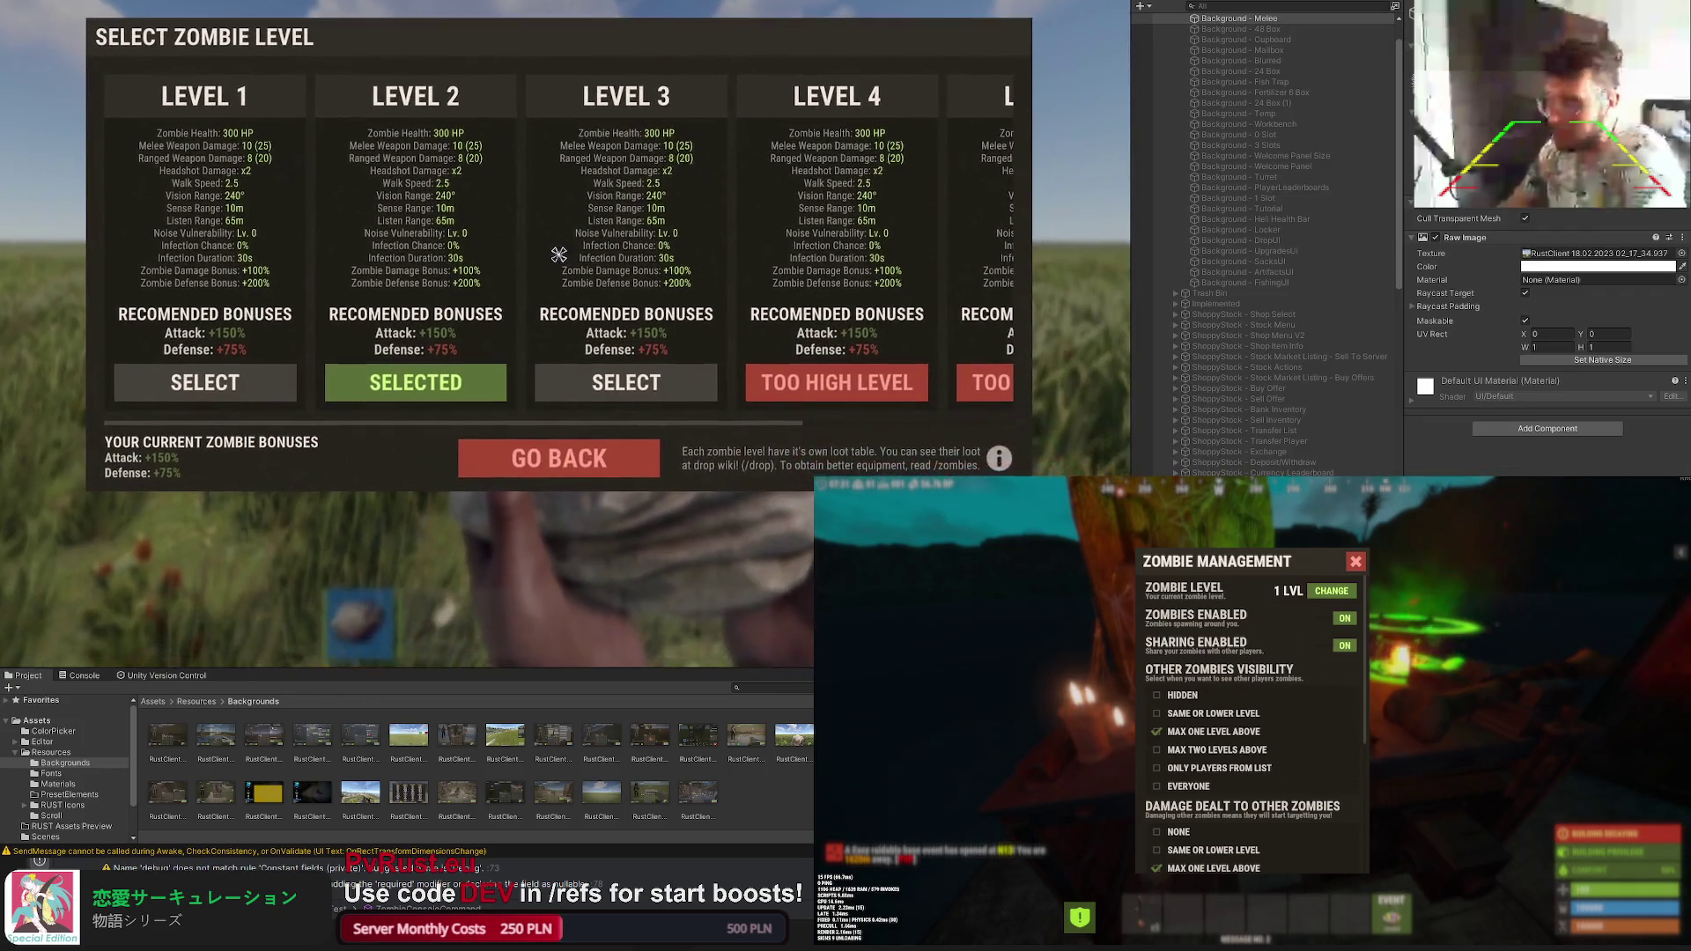
Step: Extend the loot-info text box up and down so all three lines fit beside the info icon
click(559, 255)
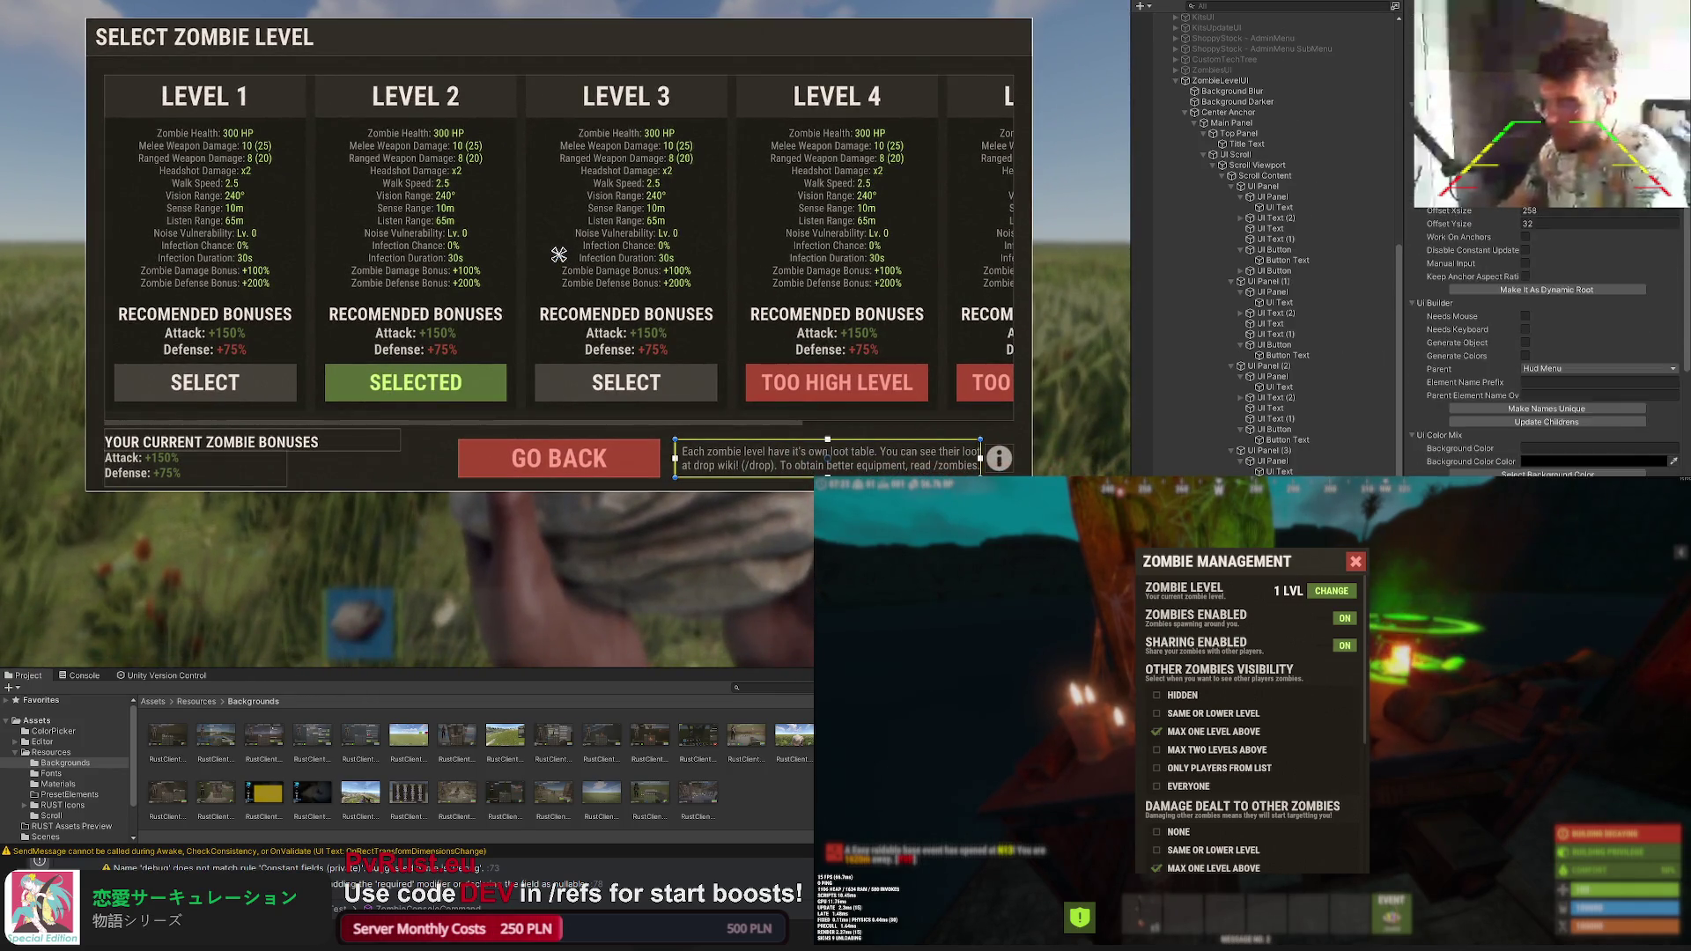
scroll(1545, 343, down, 5)
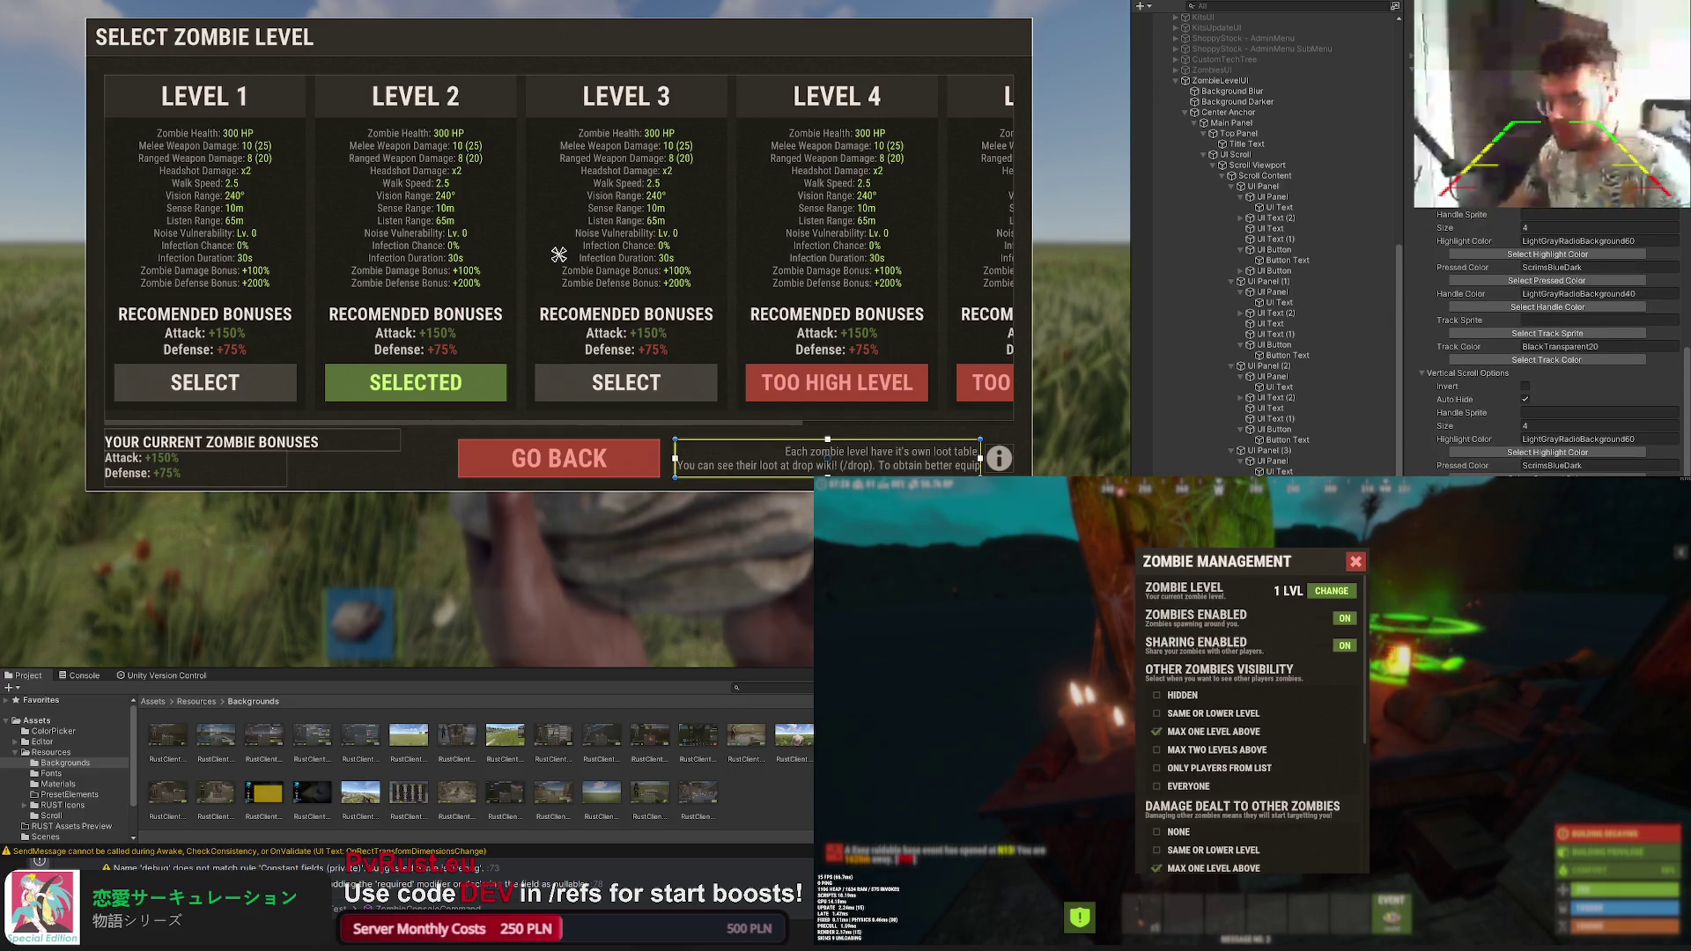
scroll(830, 463, up, 2)
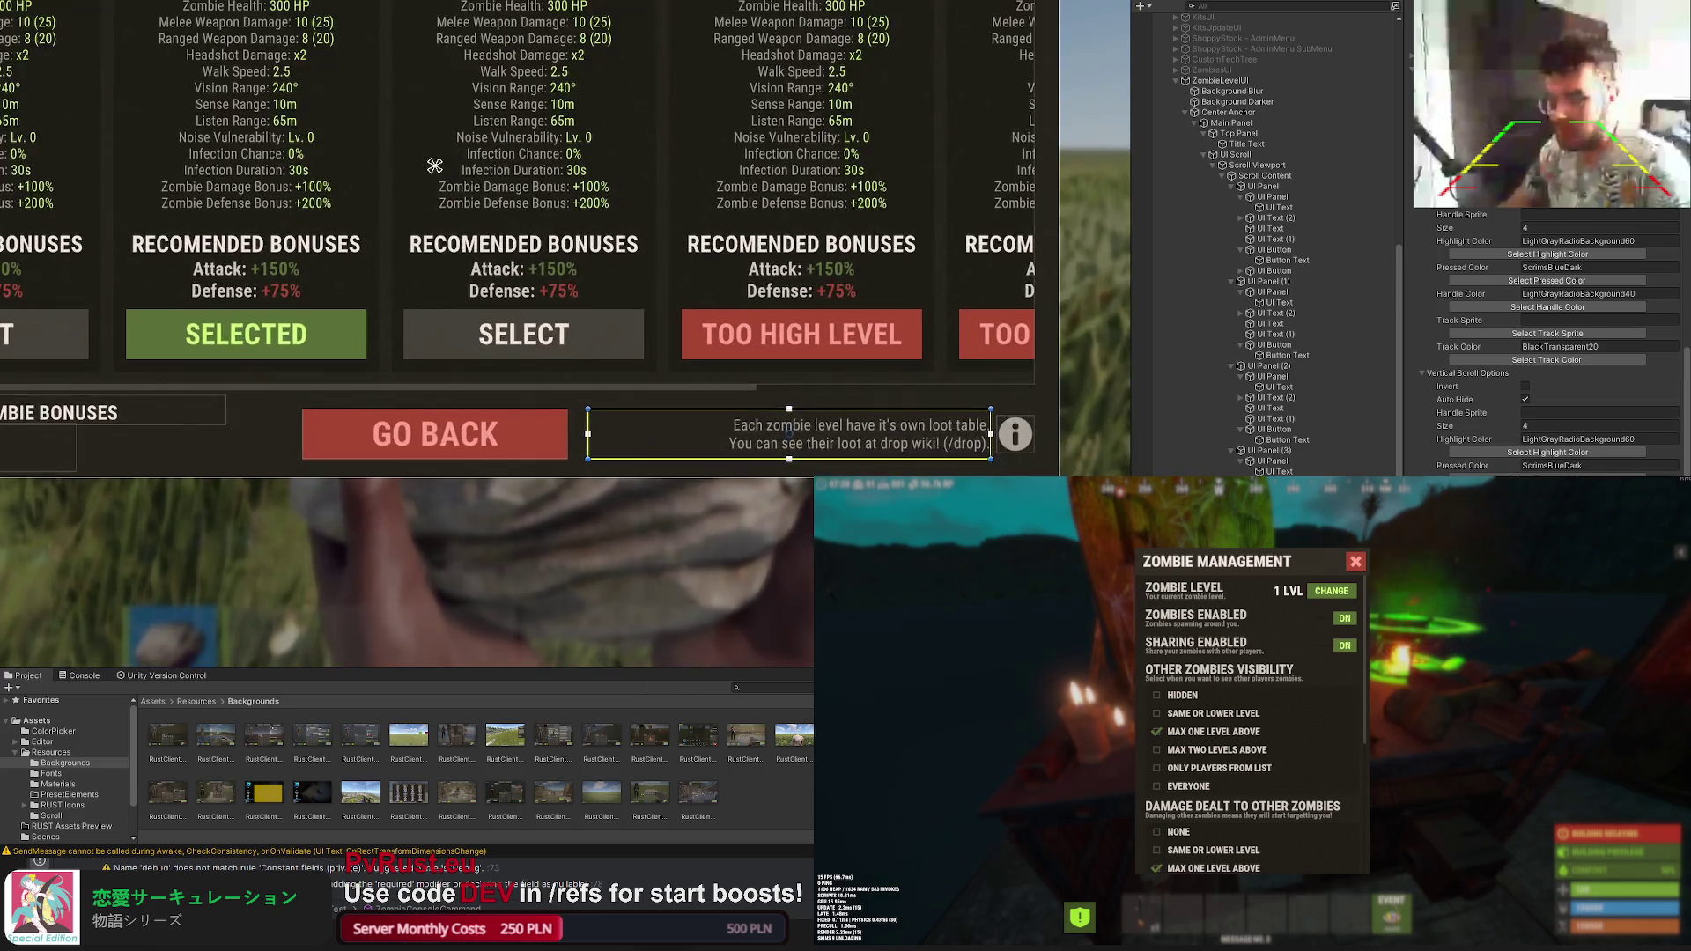
scroll(885, 436, up, 2)
scroll(903, 423, up, 2)
drag(936, 378, 936, 360)
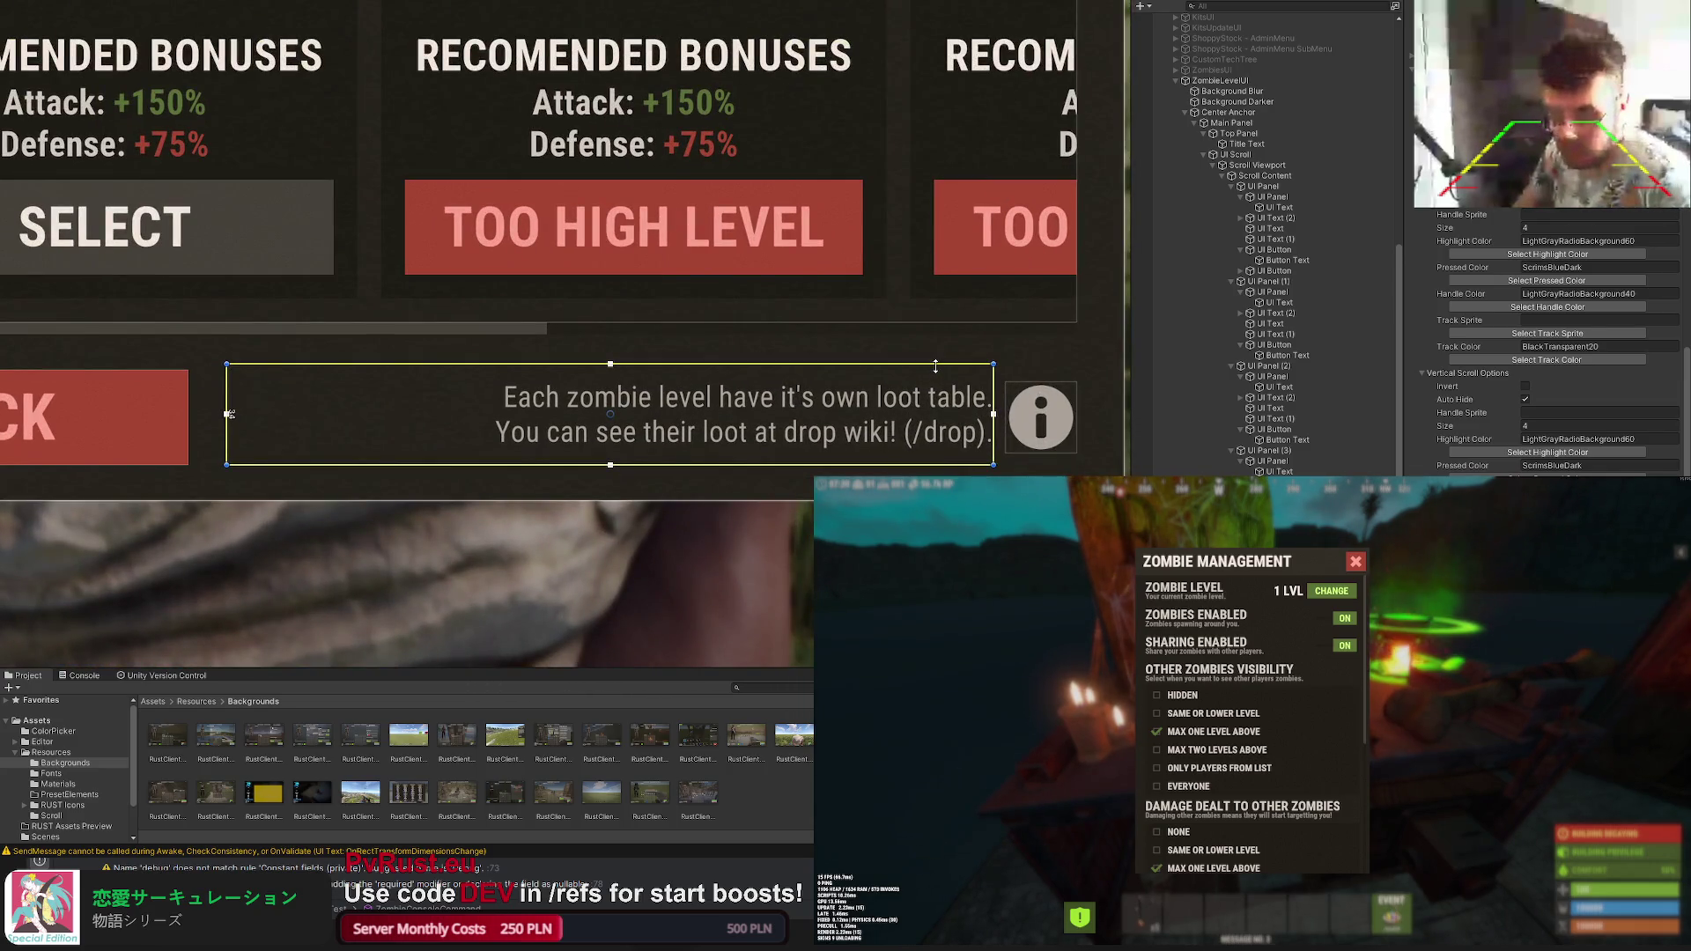
drag(962, 465, 963, 476)
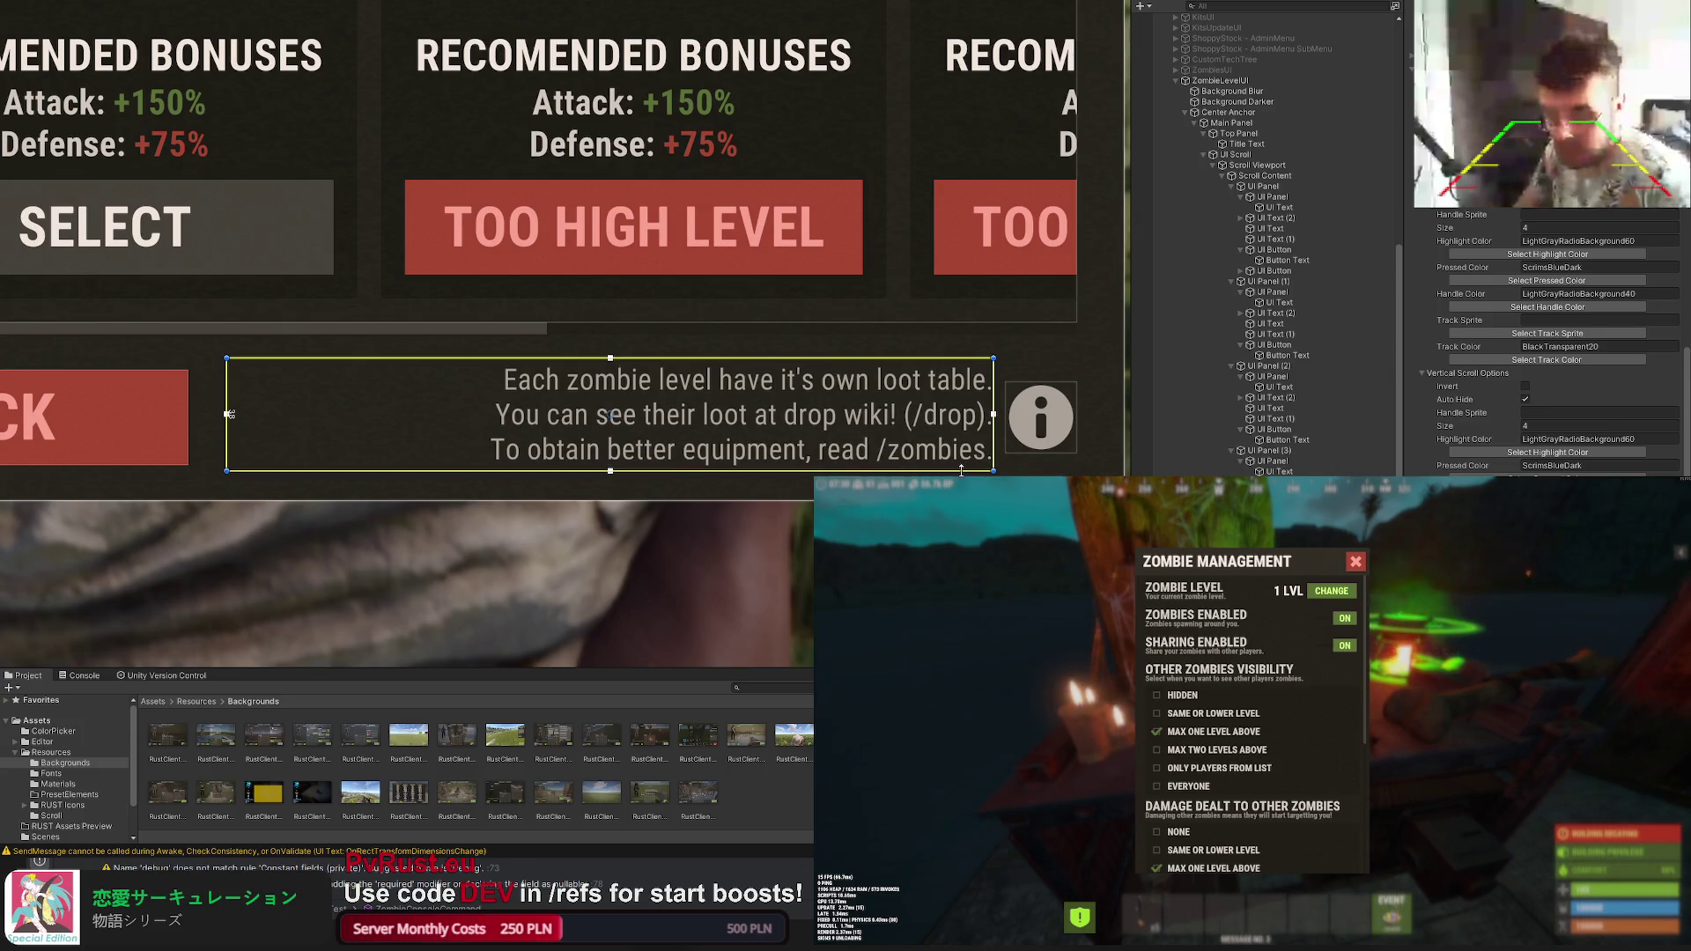
scroll(1545, 345, down, 3)
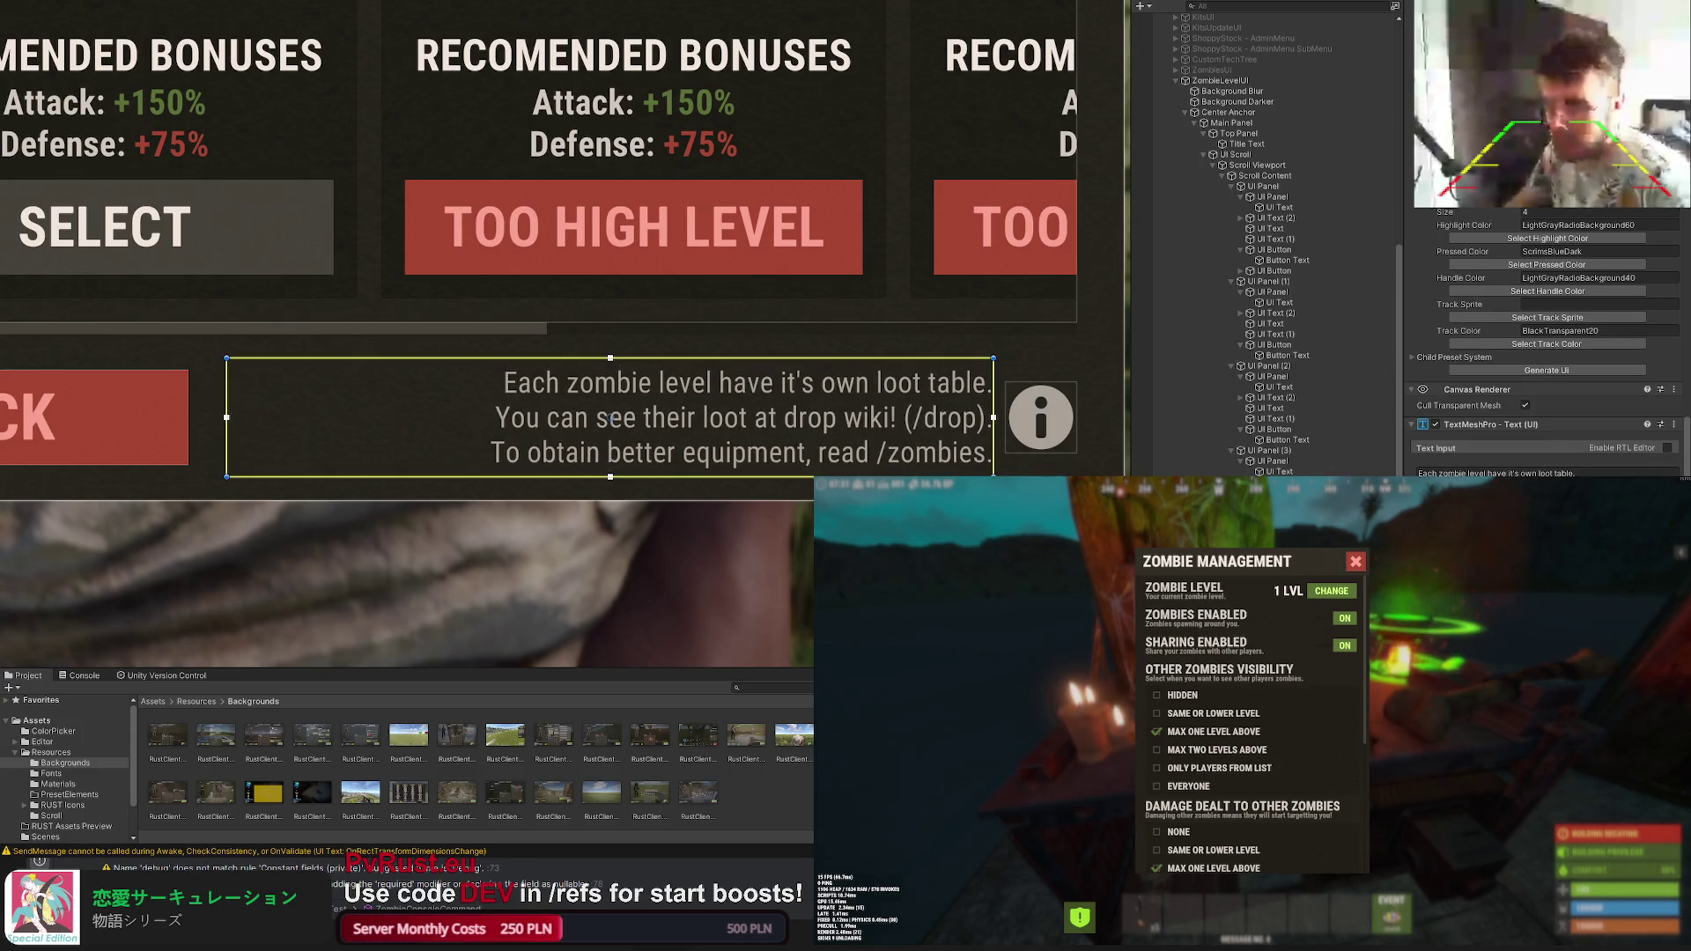
click(1004, 462)
scroll(1003, 462, down, 5)
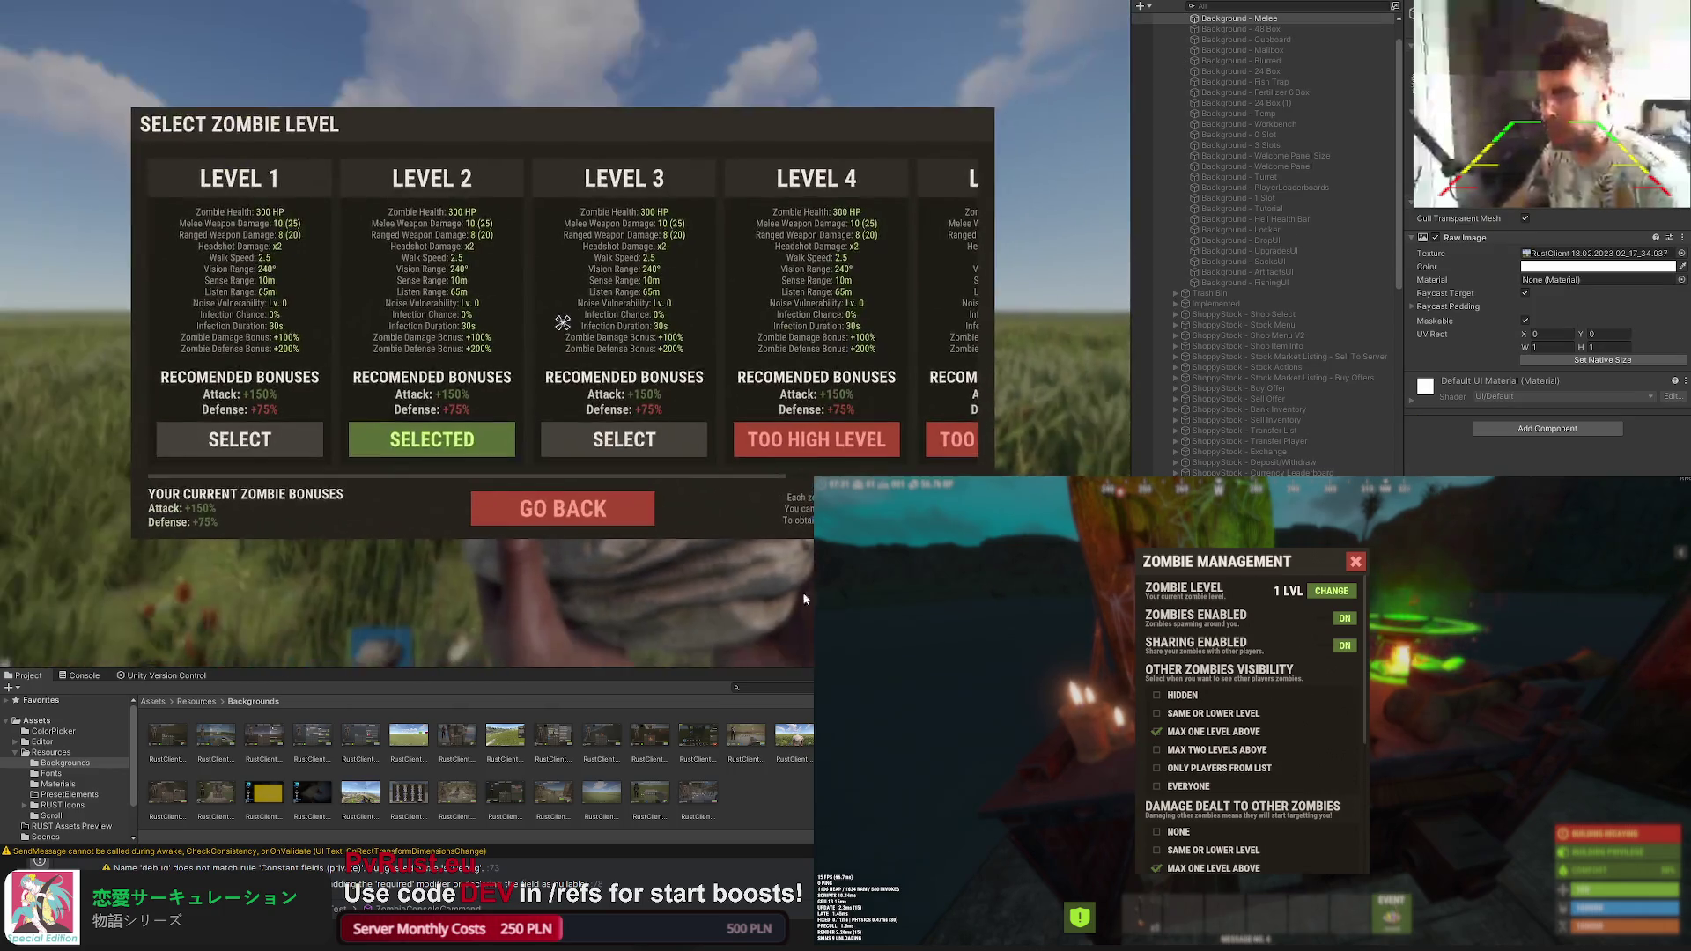
scroll(568, 317, down, 2)
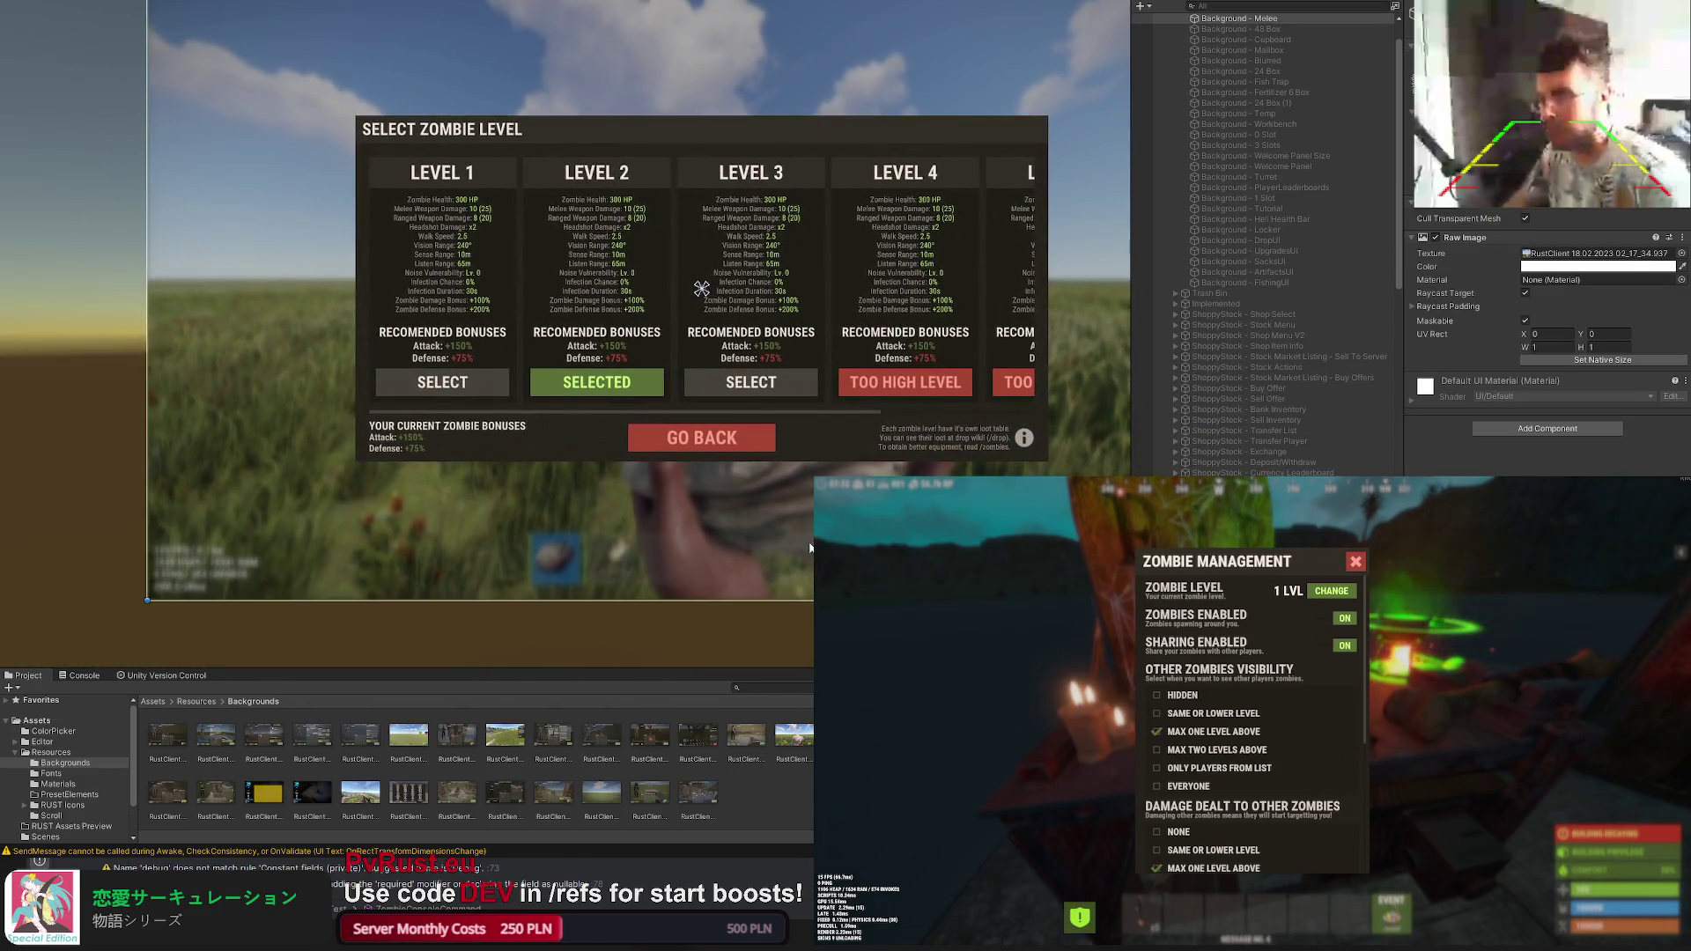
scroll(568, 318, down, 1)
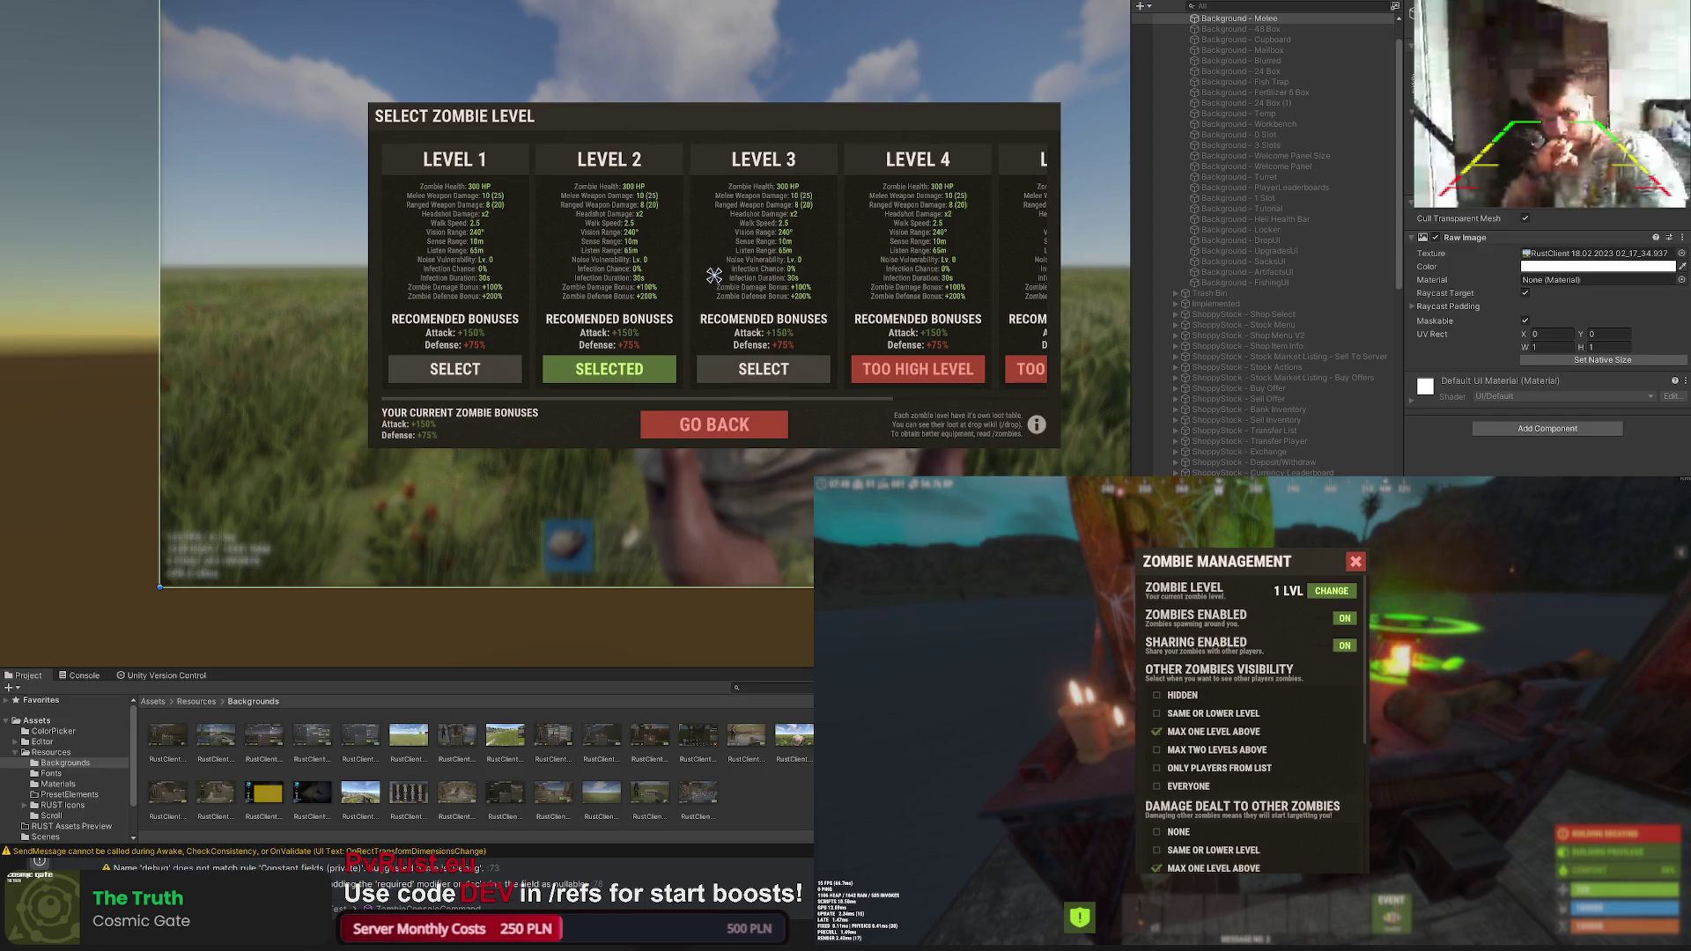
drag(788, 480, 646, 462)
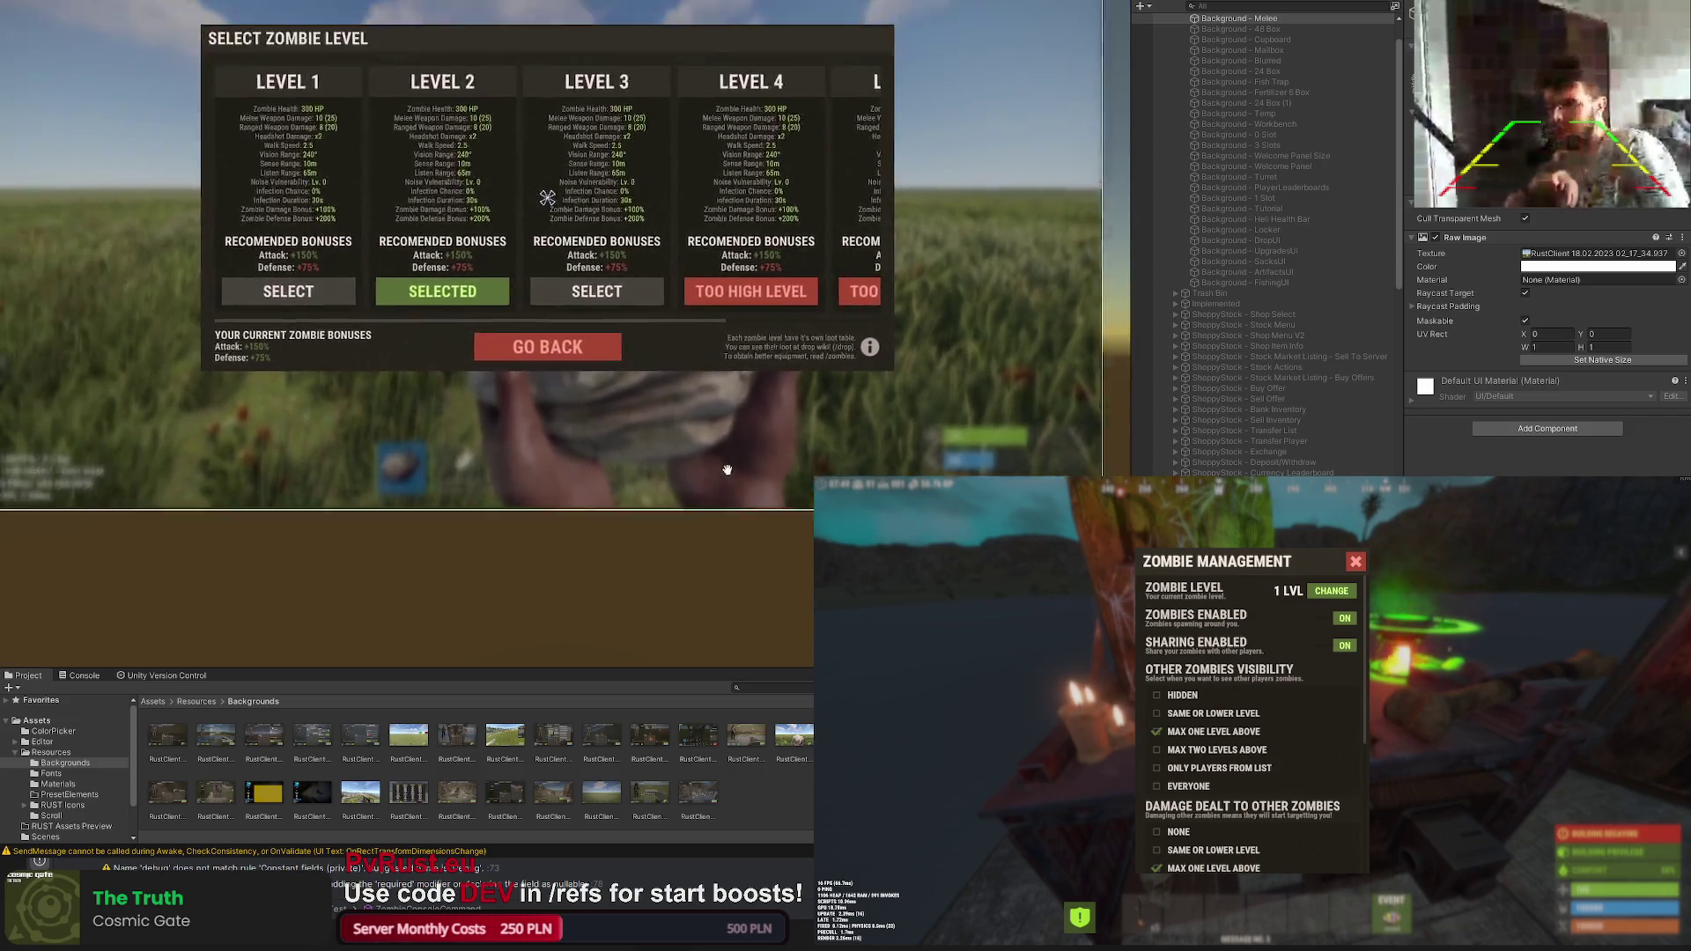
mouse_move(726, 445)
mouse_down()
mouse_move(714, 552)
mouse_move(480, 518)
mouse_up()
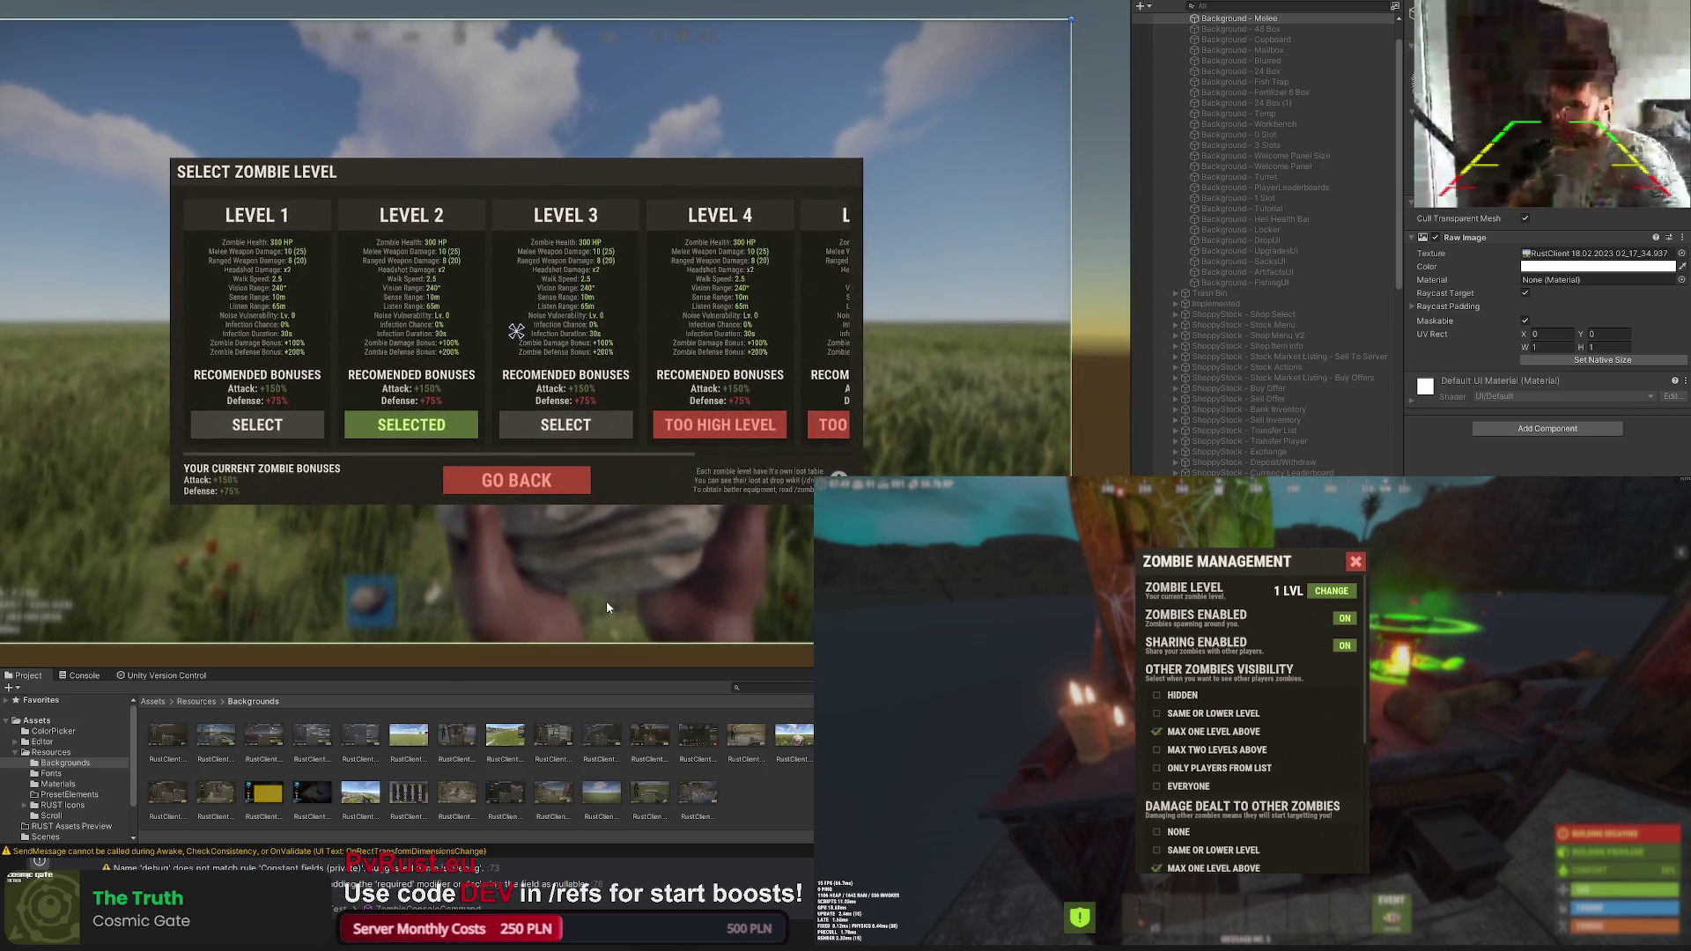